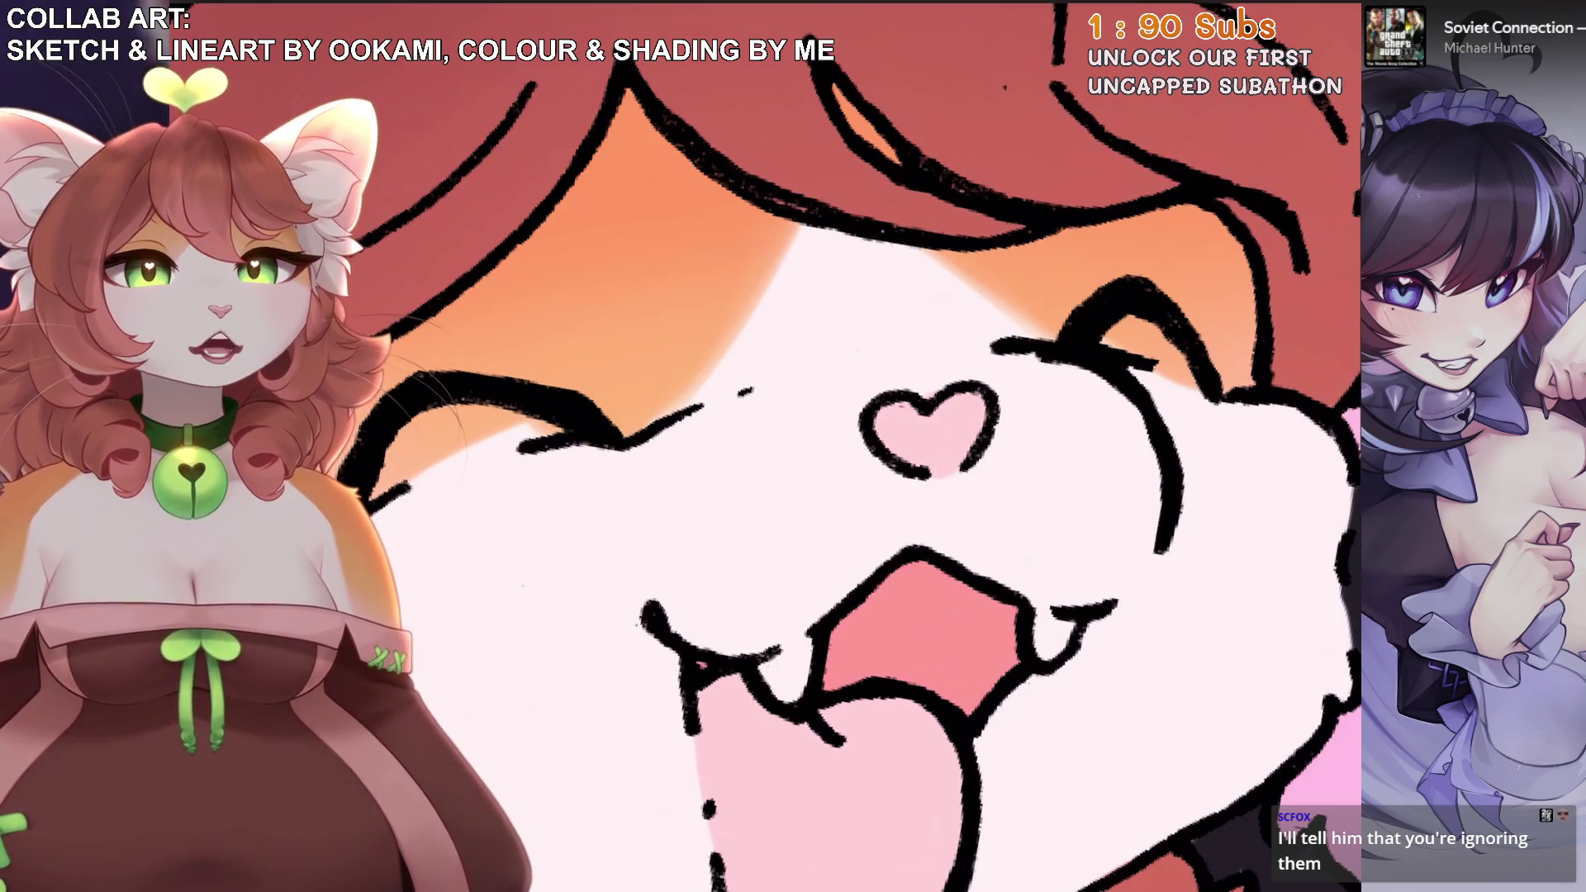
Zoom in and out over the karaoke scene to survey the two singers.
scroll(793, 446, "down", 5)
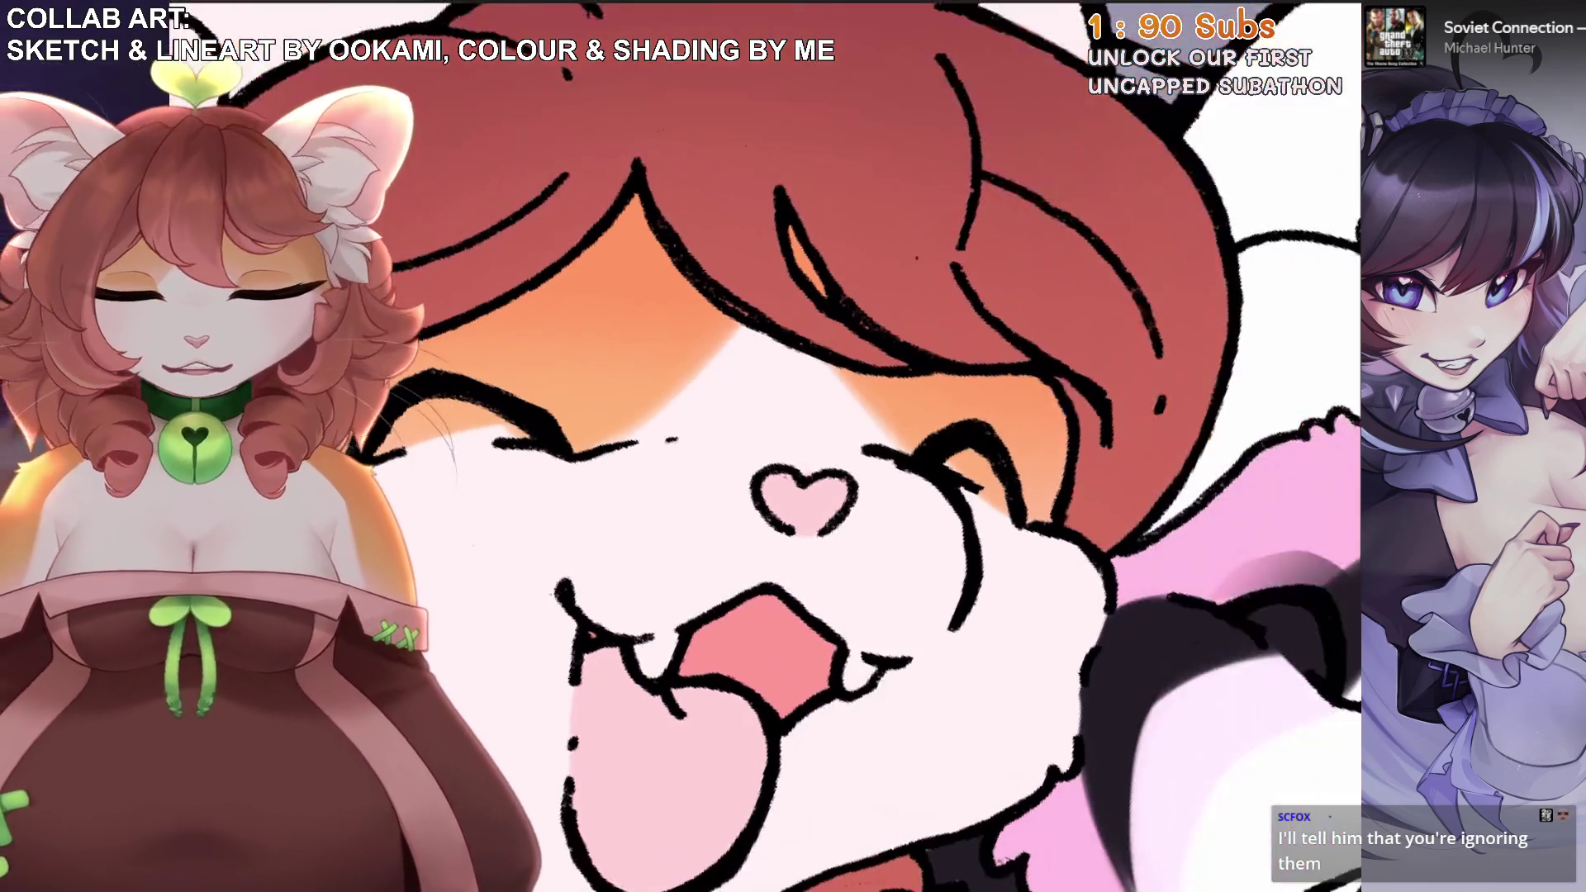
scroll(710, 446, "down", 5)
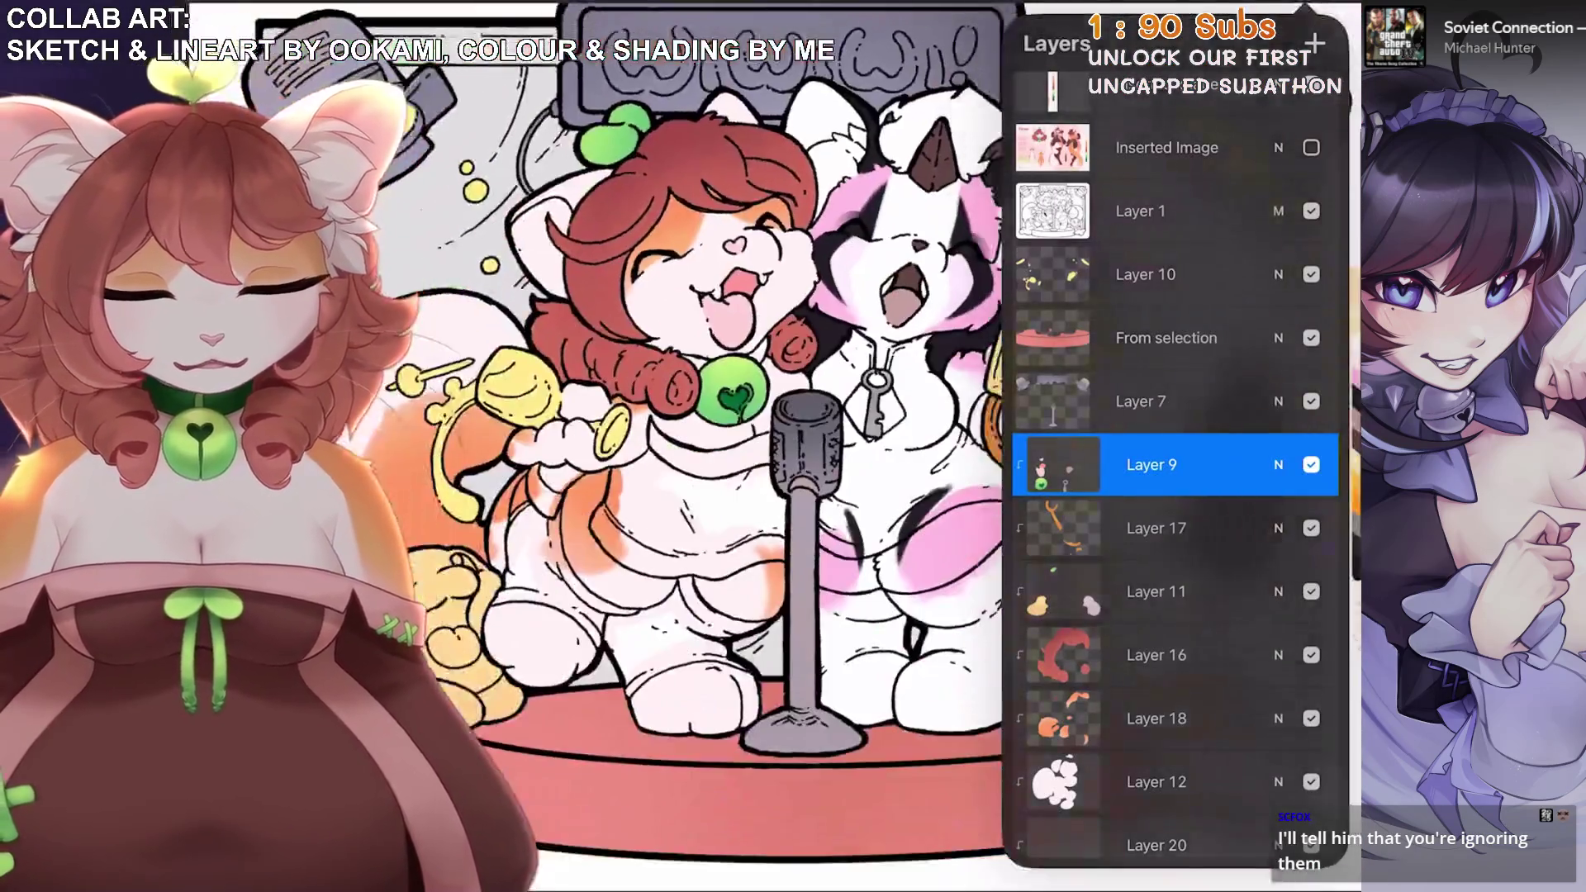
scroll(669, 413, "up", 2)
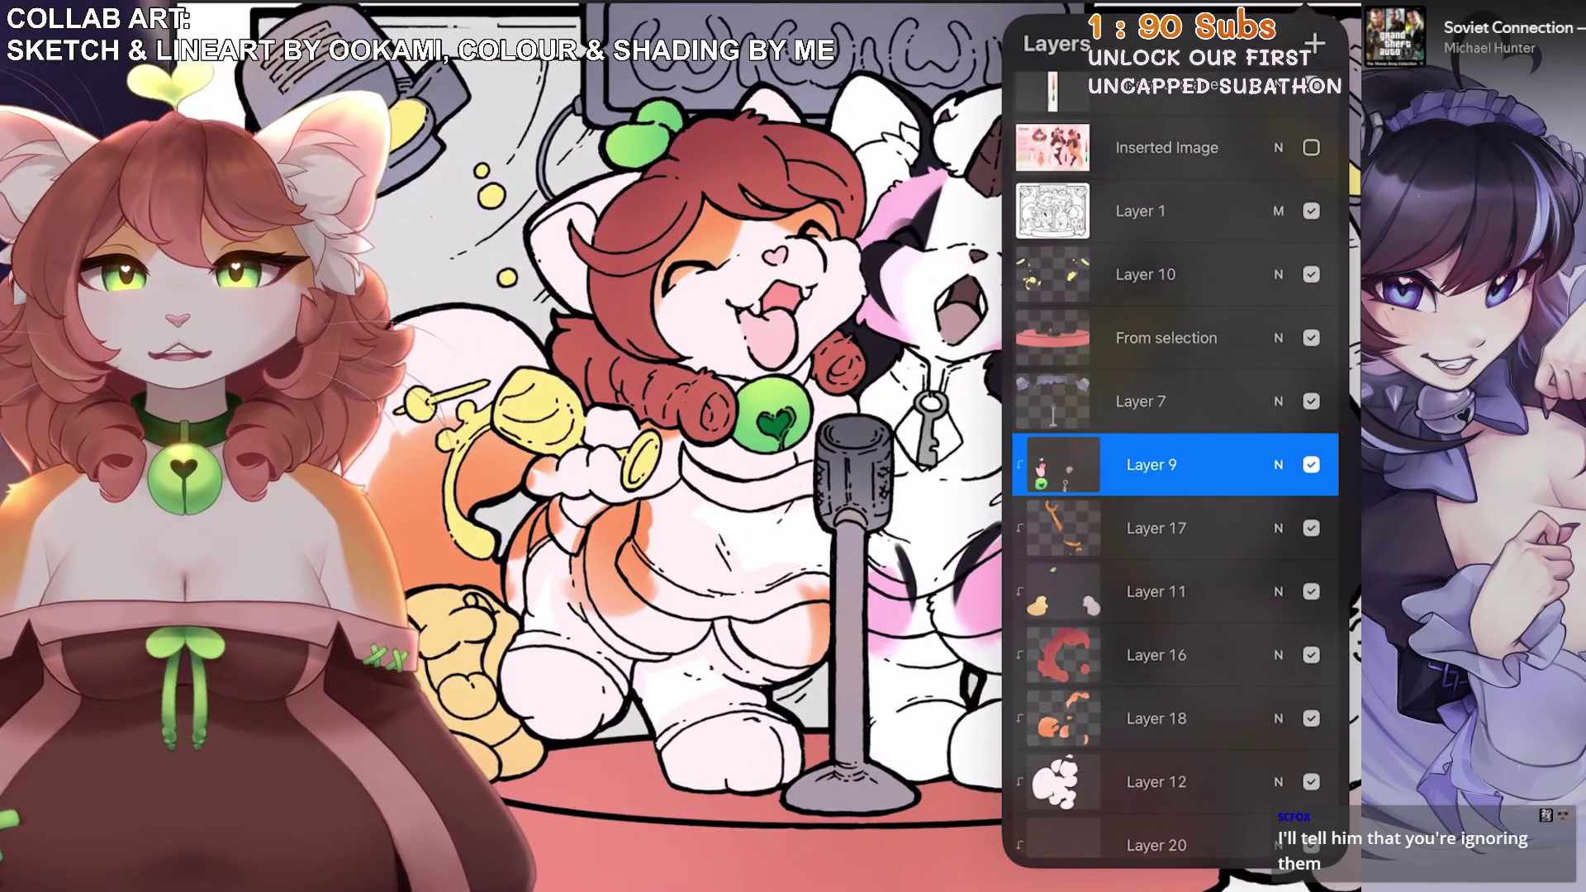
scroll(661, 446, "up", 2)
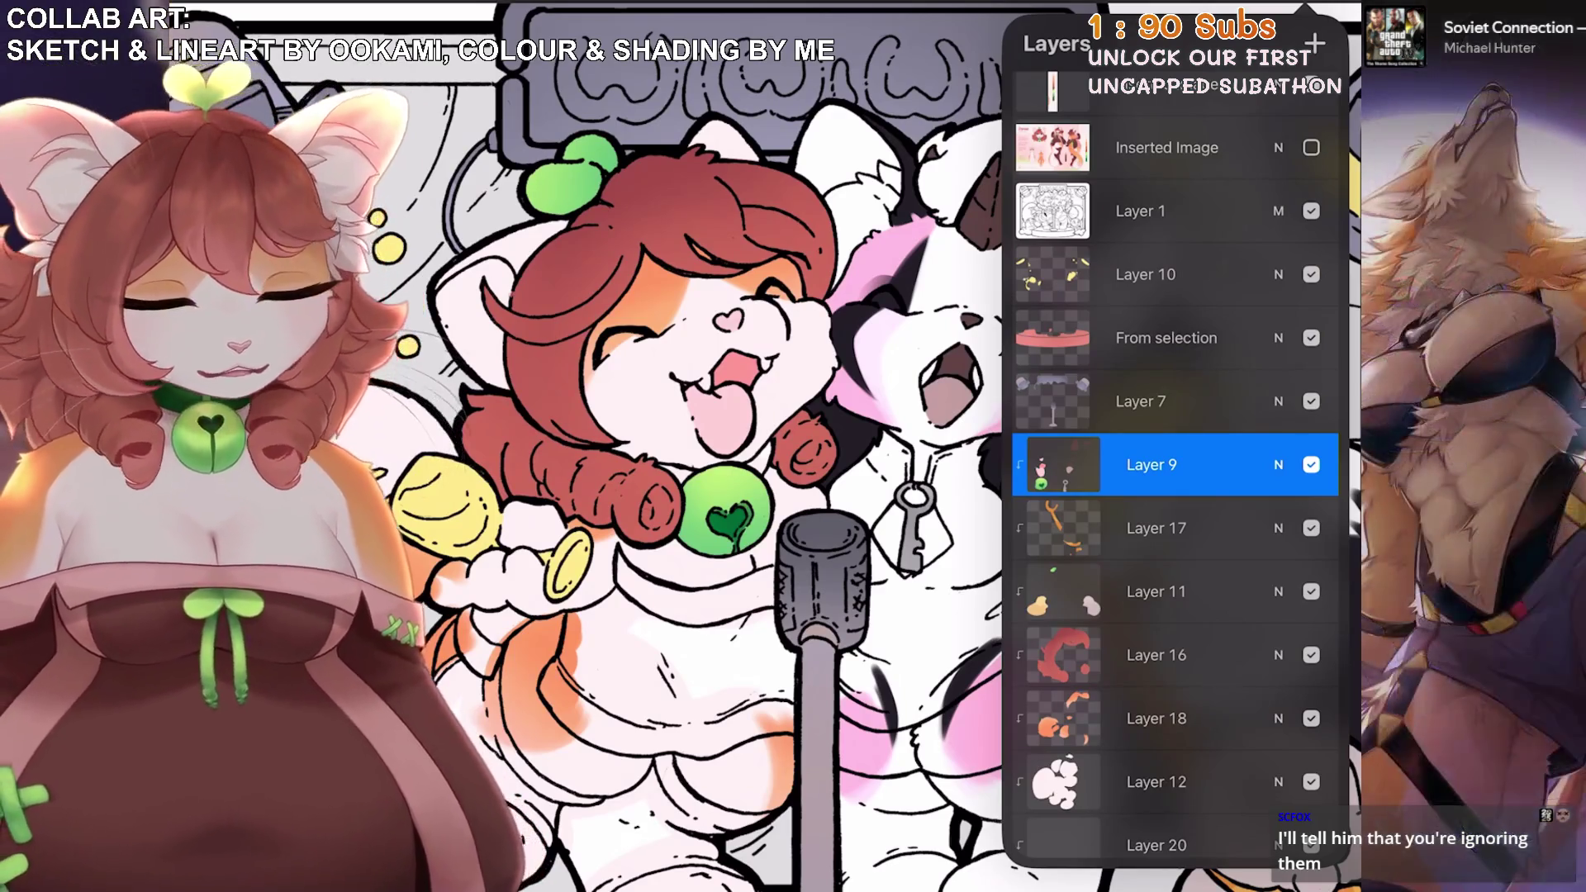
scroll(719, 446, "down", 2)
scroll(718, 446, "up", 2)
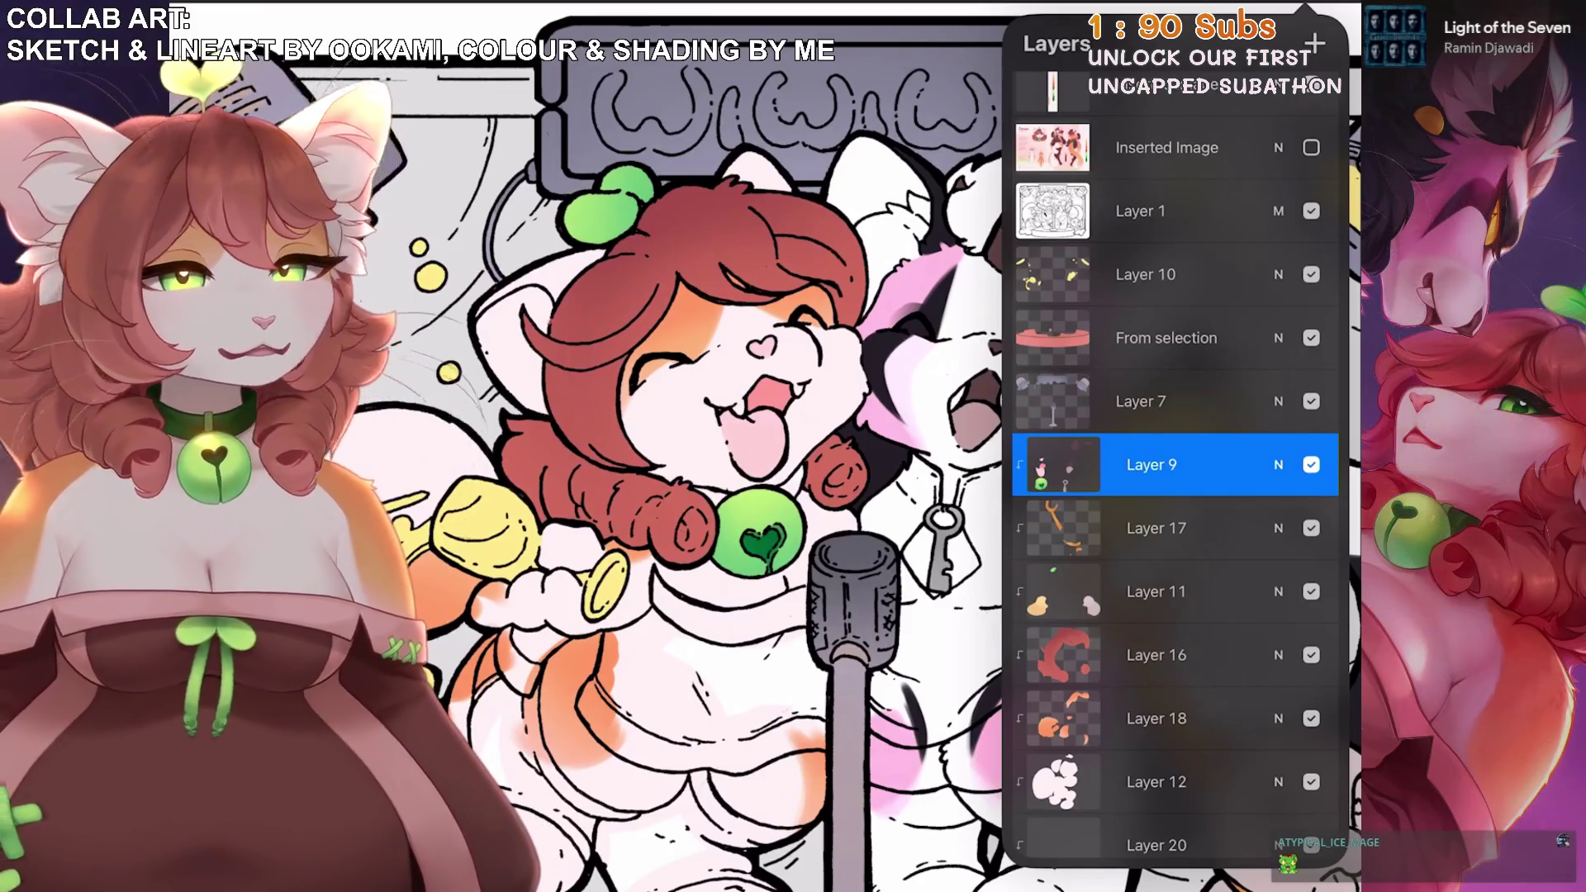
Close the layer list and select Layer 18 with the orange fur patches.
scroll(718, 446, "down", 5)
scroll(718, 446, "up", 4)
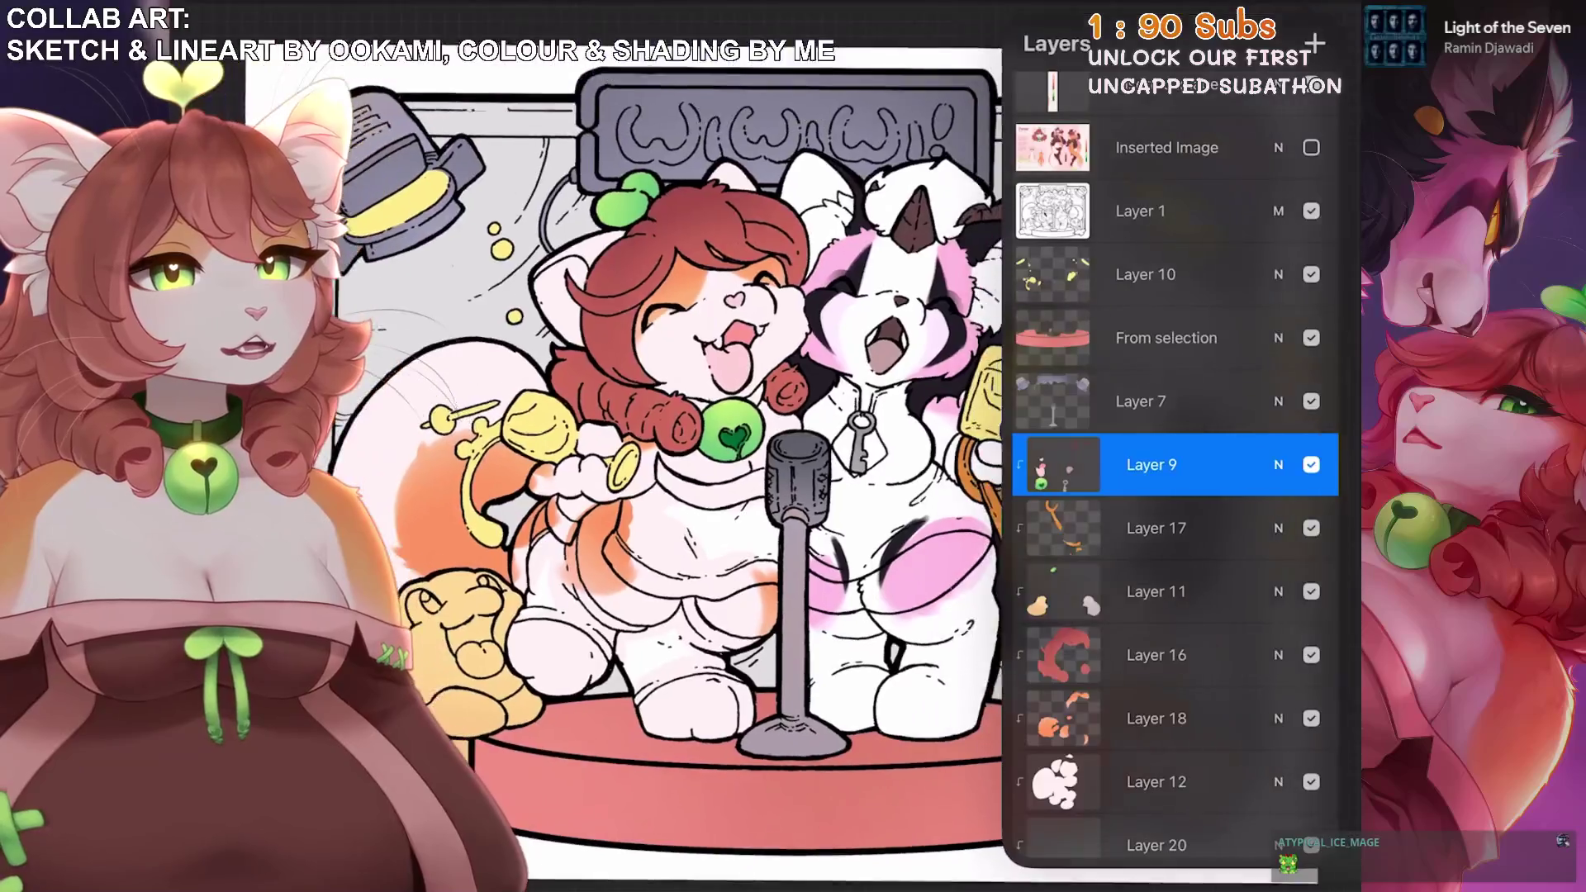
left_click(793, 446)
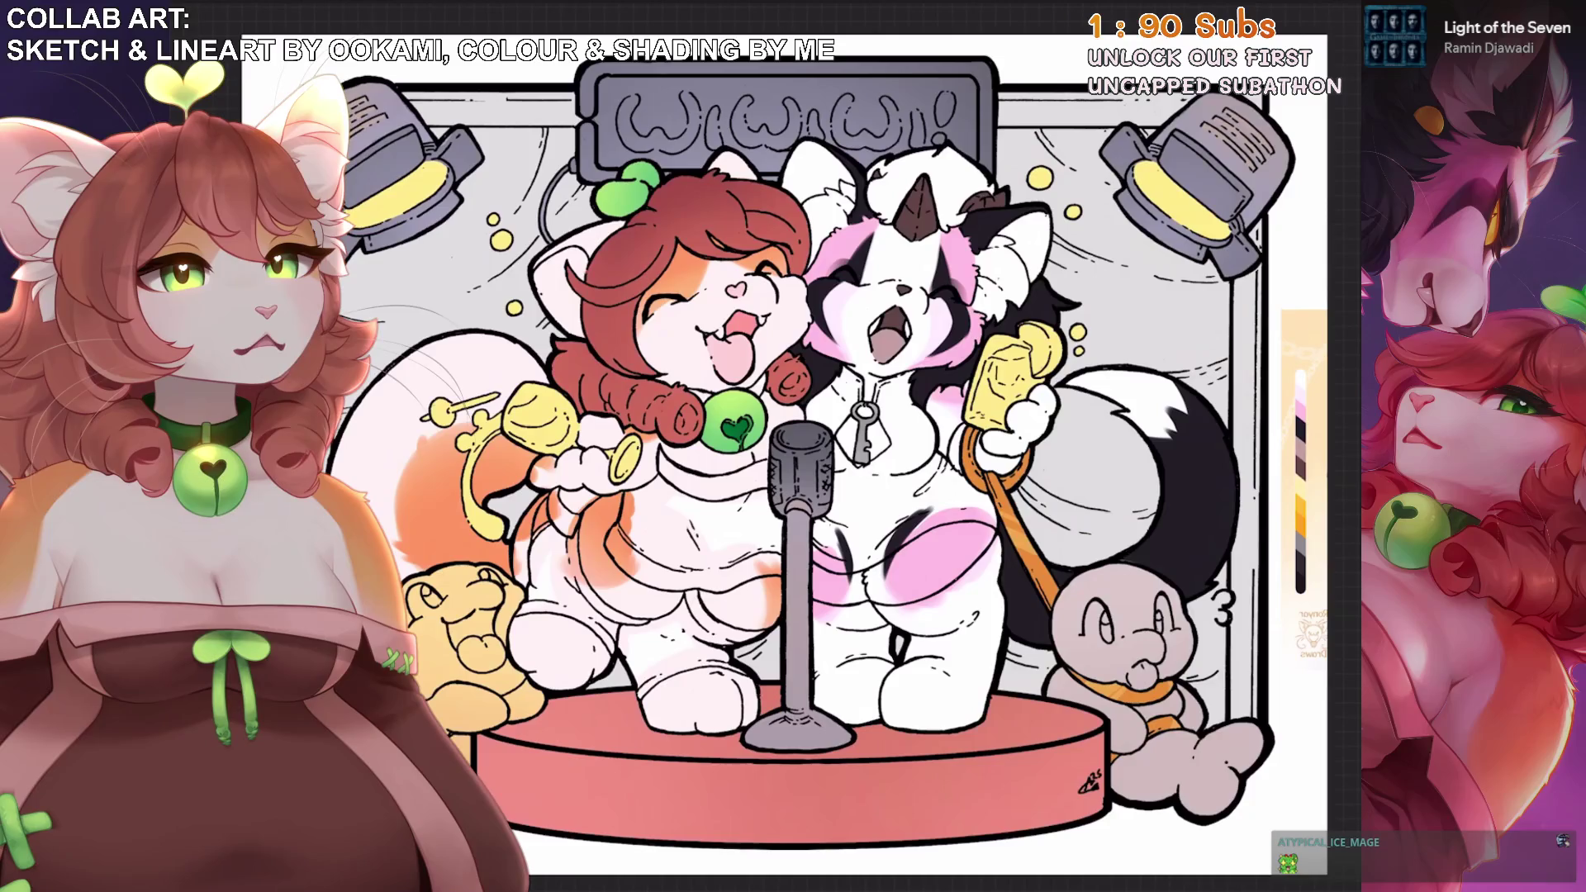
scroll(718, 207, "up", 2)
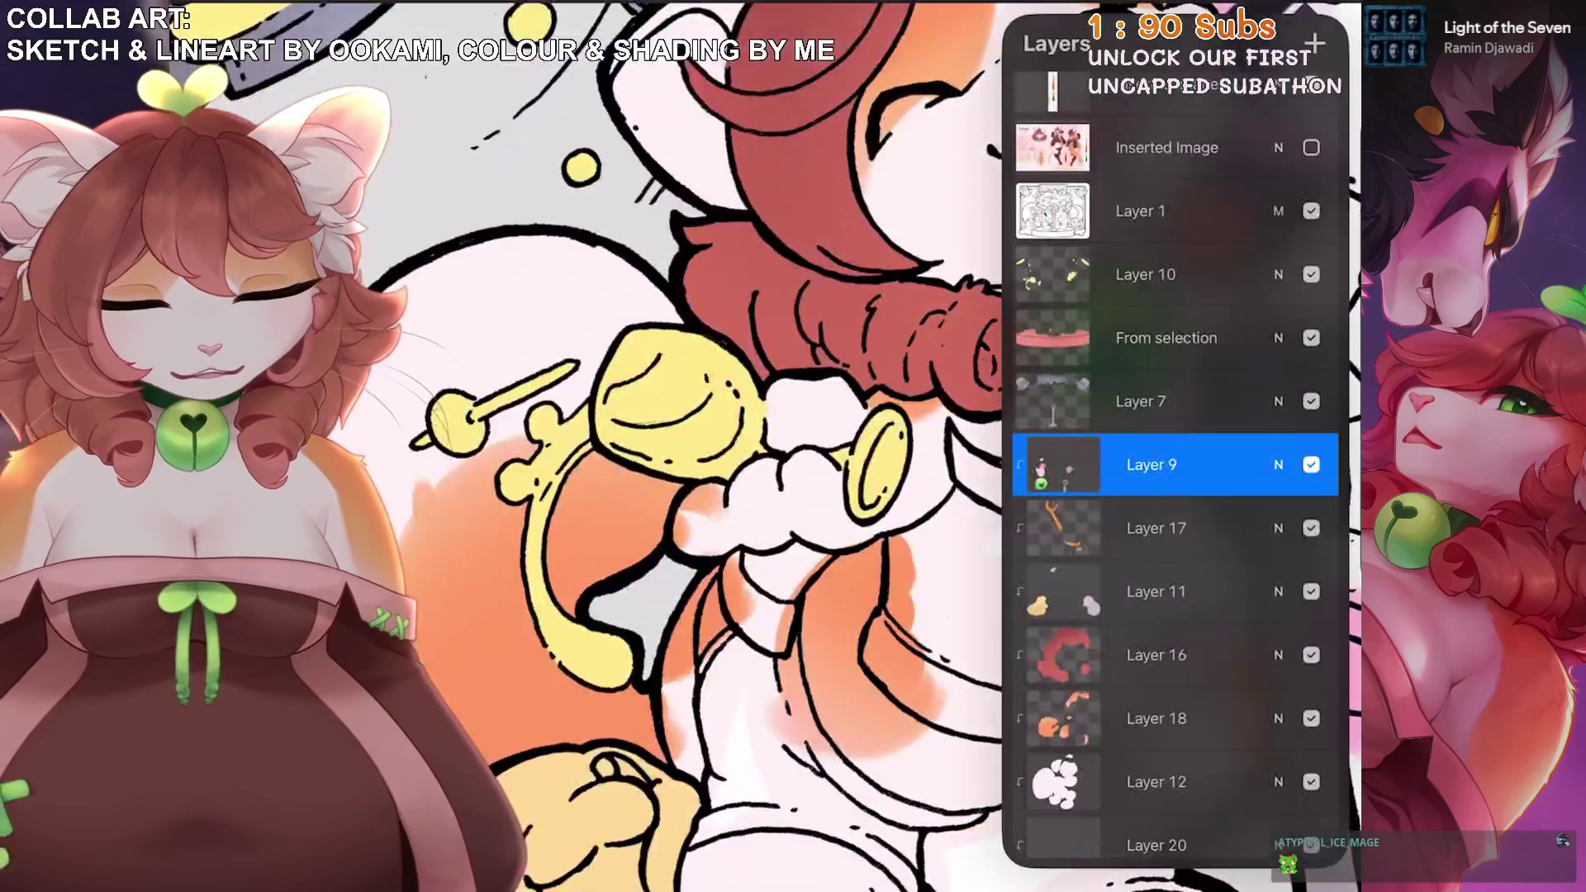
left_click(1156, 718)
Select Layer 16 and sample a colour from the canvas.
scroll(826, 413, "up", 3)
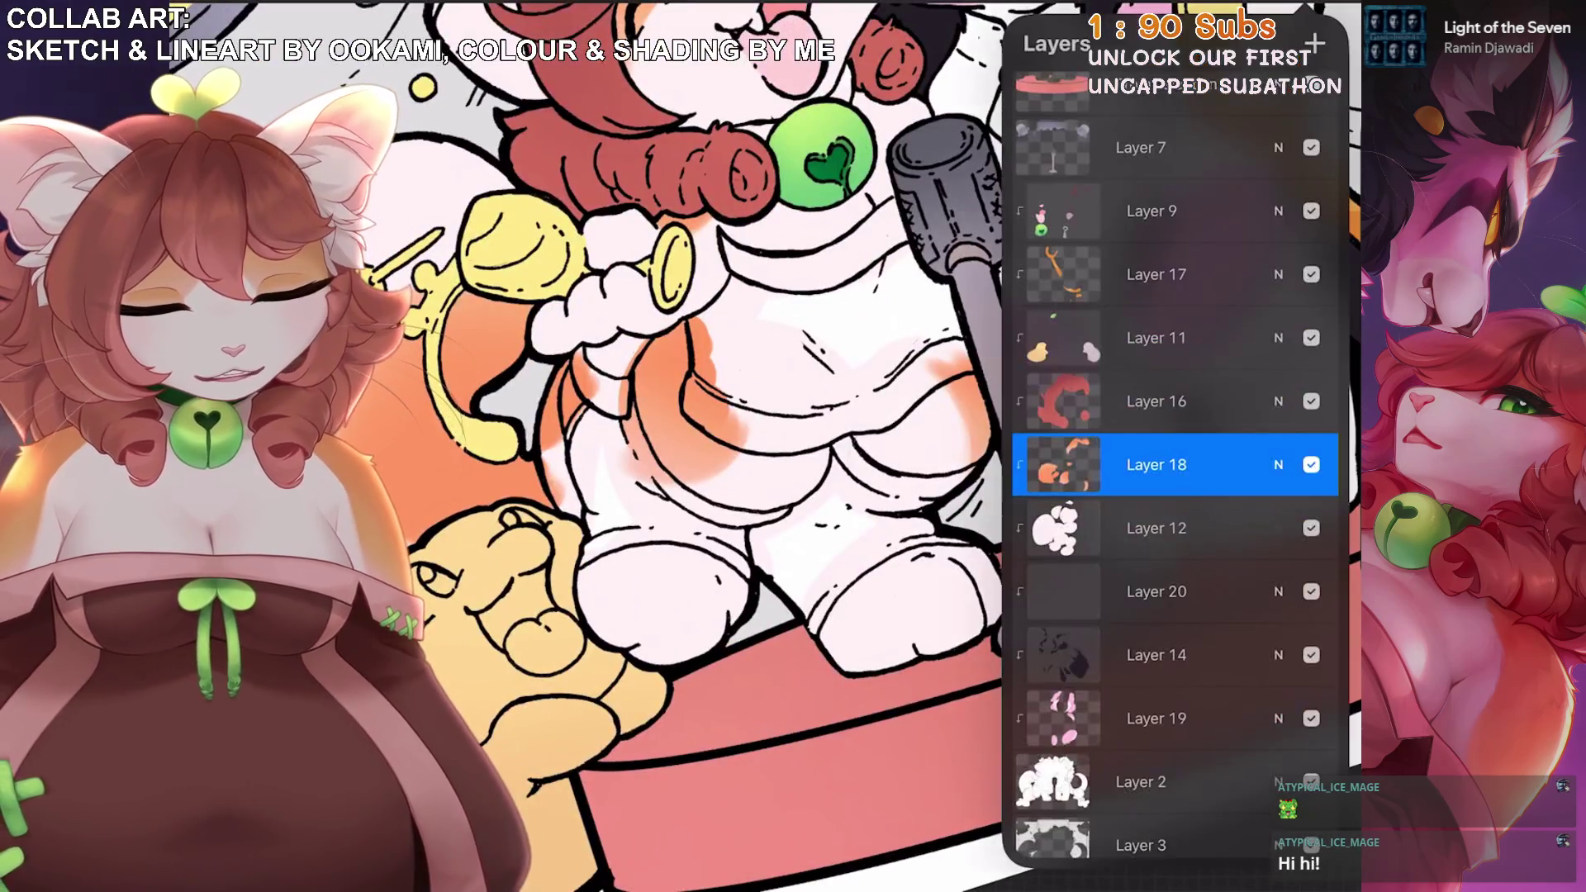
left_click(1157, 401)
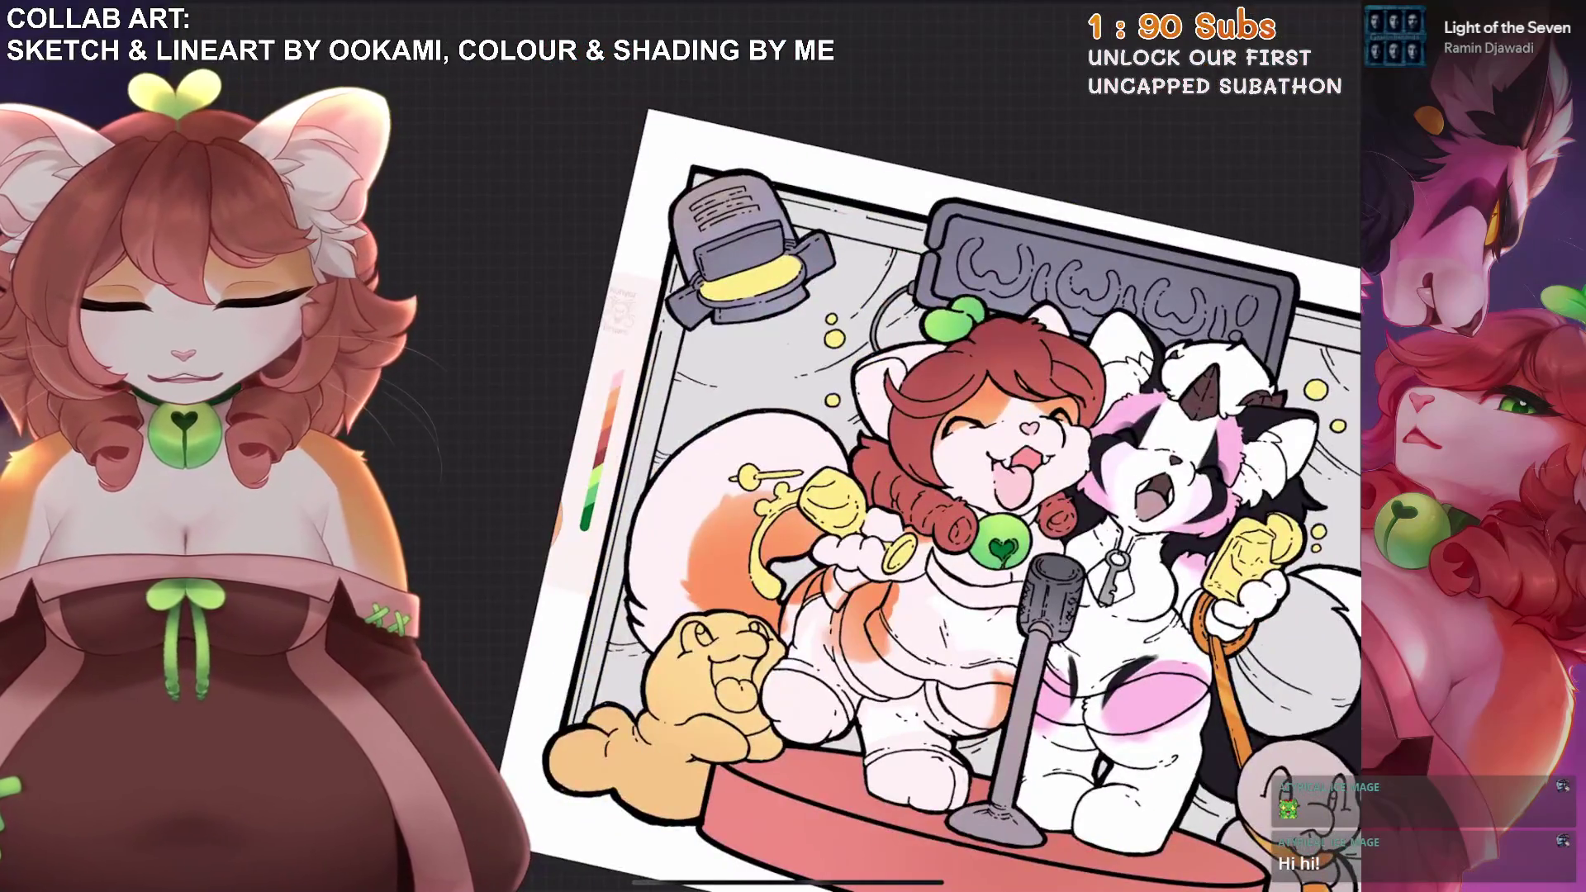
left_click(578, 426)
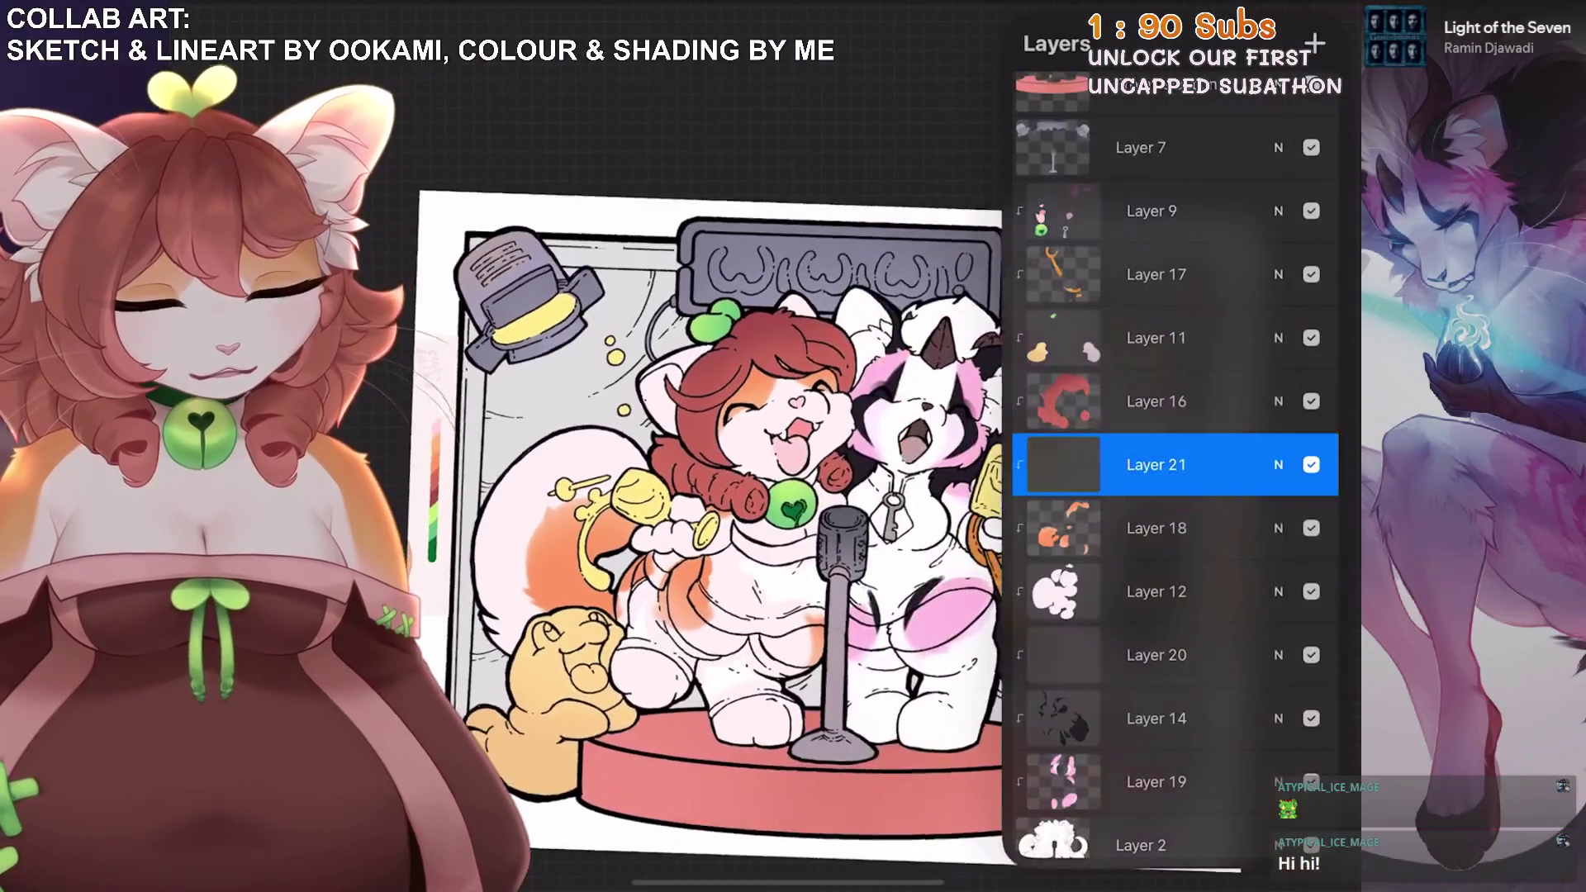
Show the character reference sheet, eyedrop its dress colour, then hide it again.
scroll(1173, 462, "up", 5)
left_click(1310, 357)
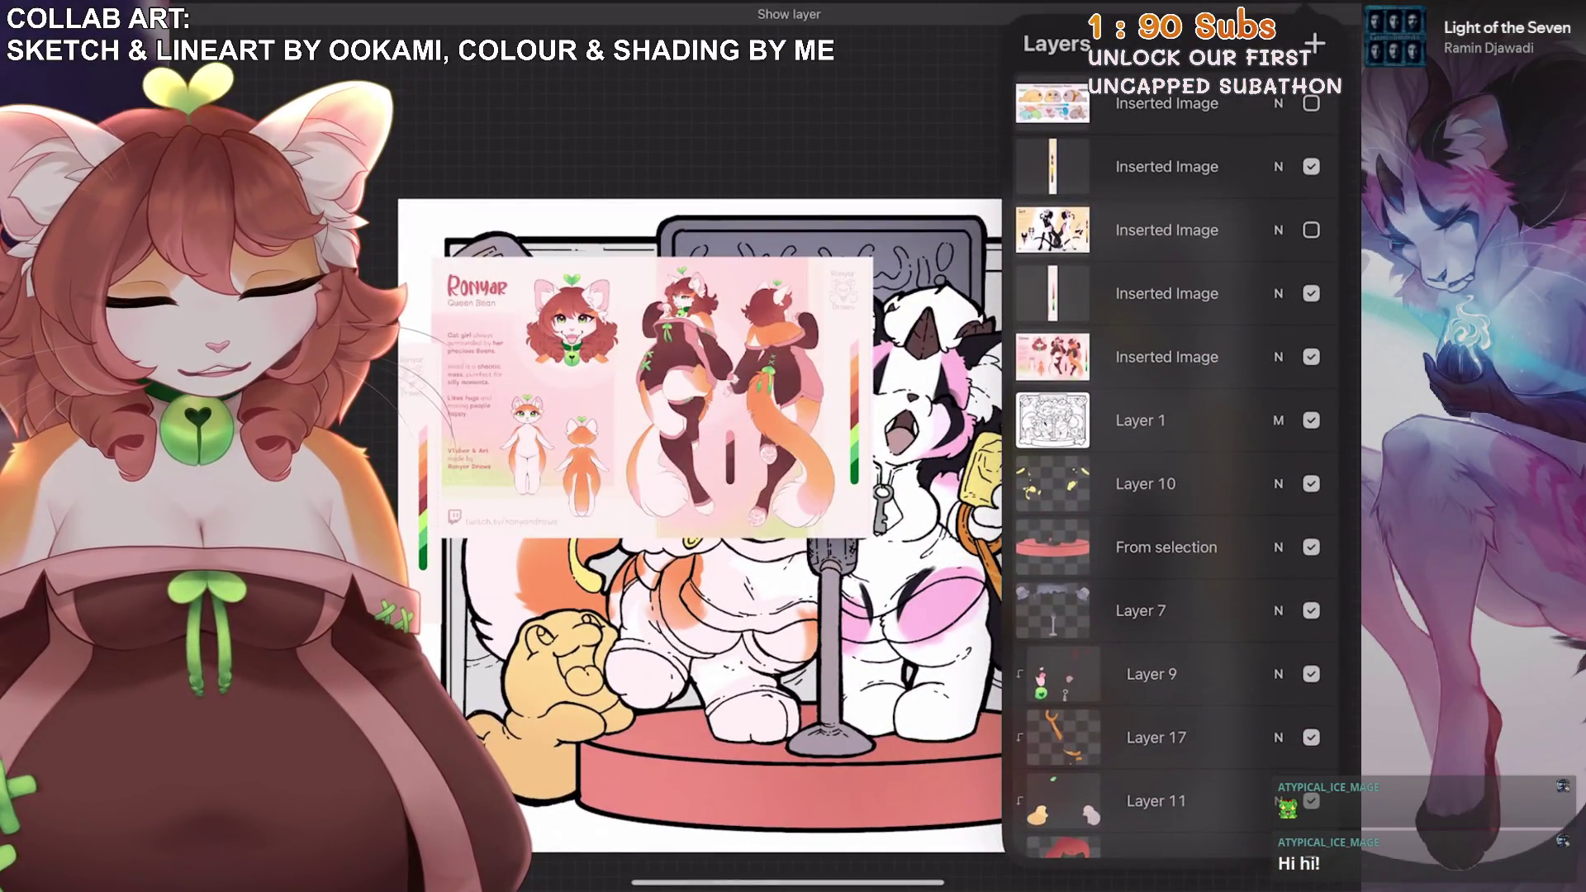
left_click(724, 423)
left_click_drag(724, 423, 730, 430)
left_click(1311, 357)
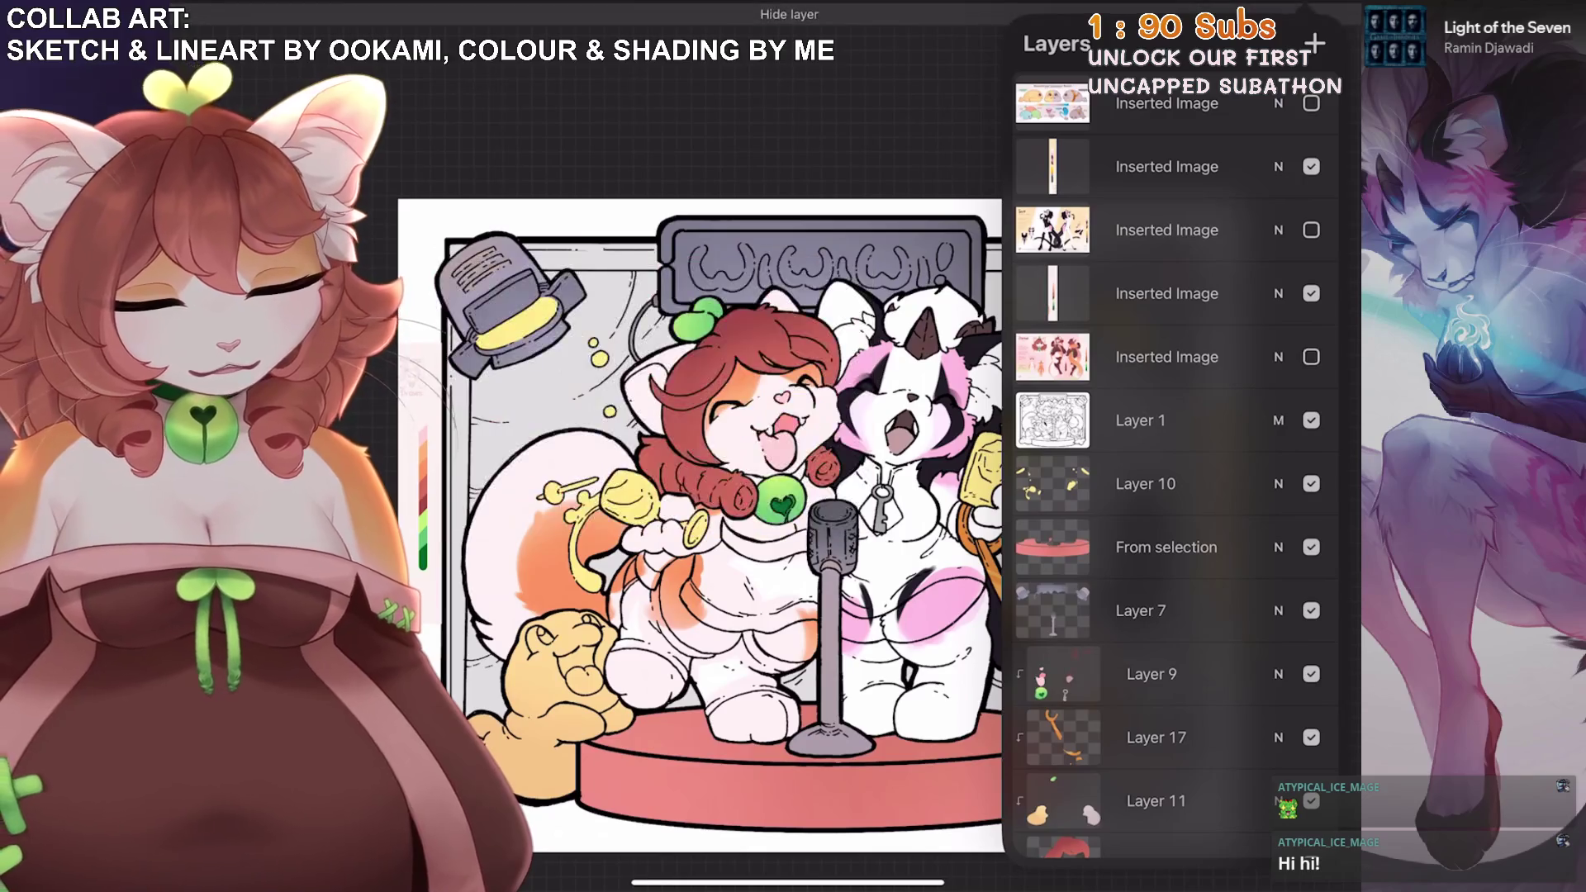
Select the new Layer 21 for painting.
scroll(743, 454, "up", 2)
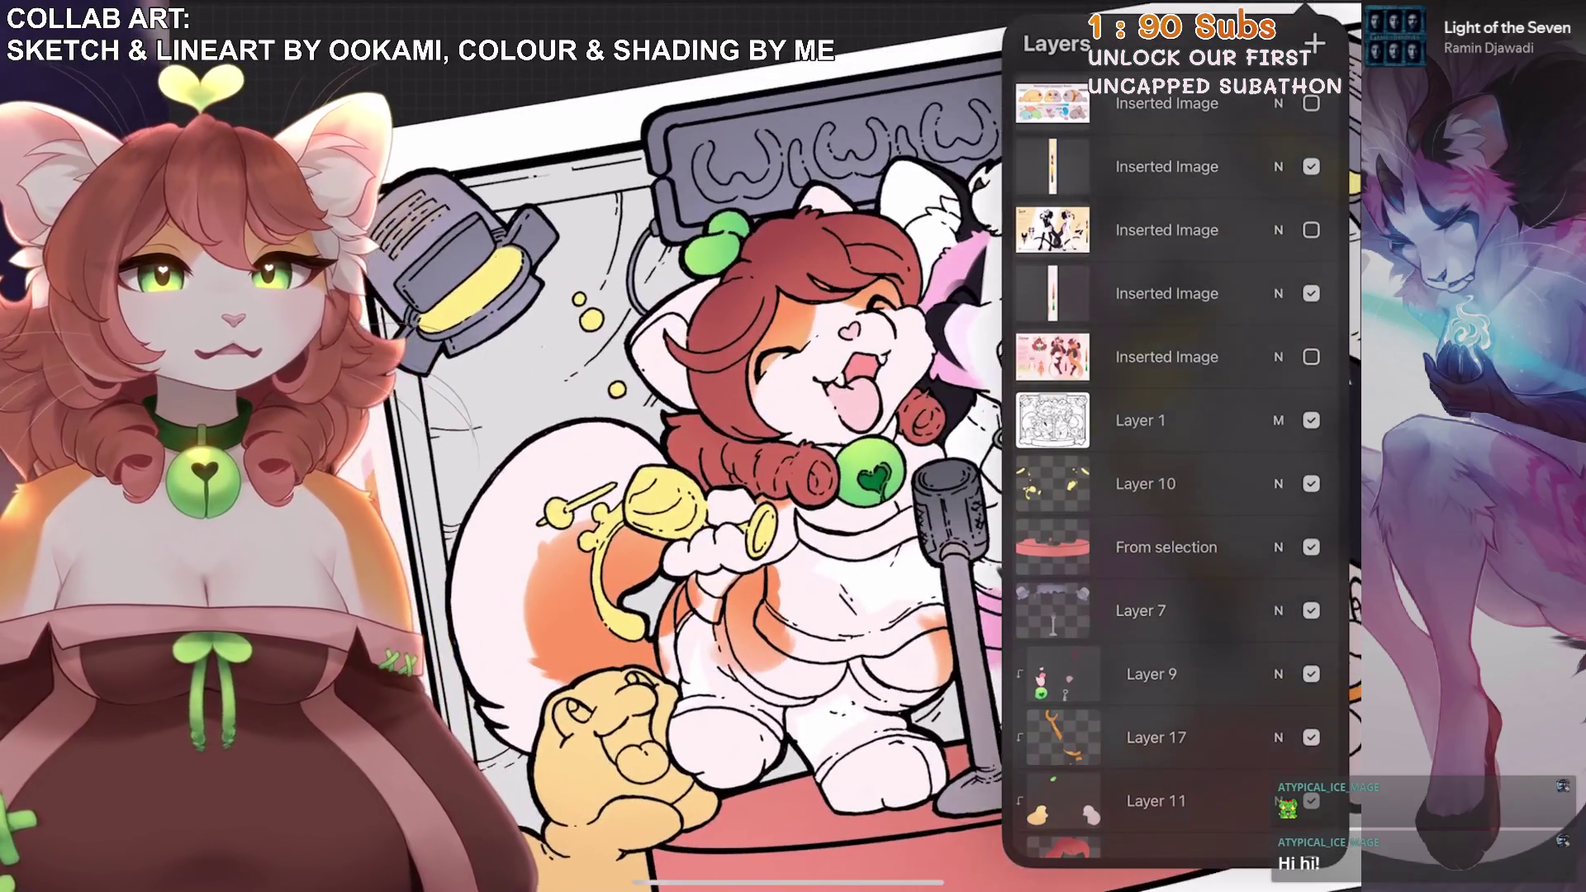
scroll(744, 454, "down", 2)
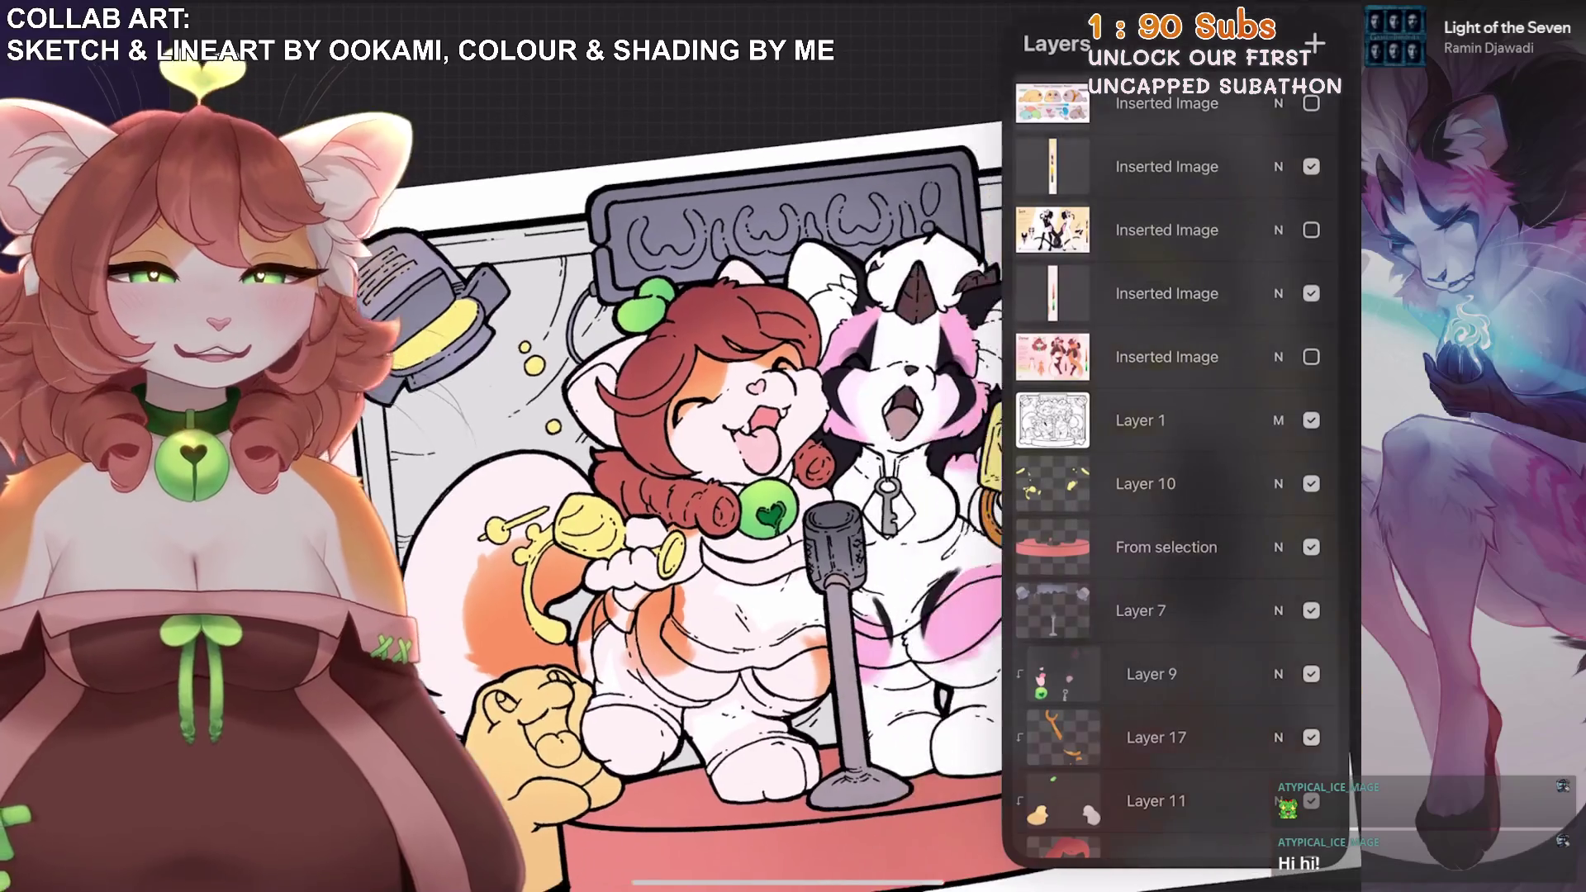
scroll(1173, 462, "down", 3)
left_click(1168, 797)
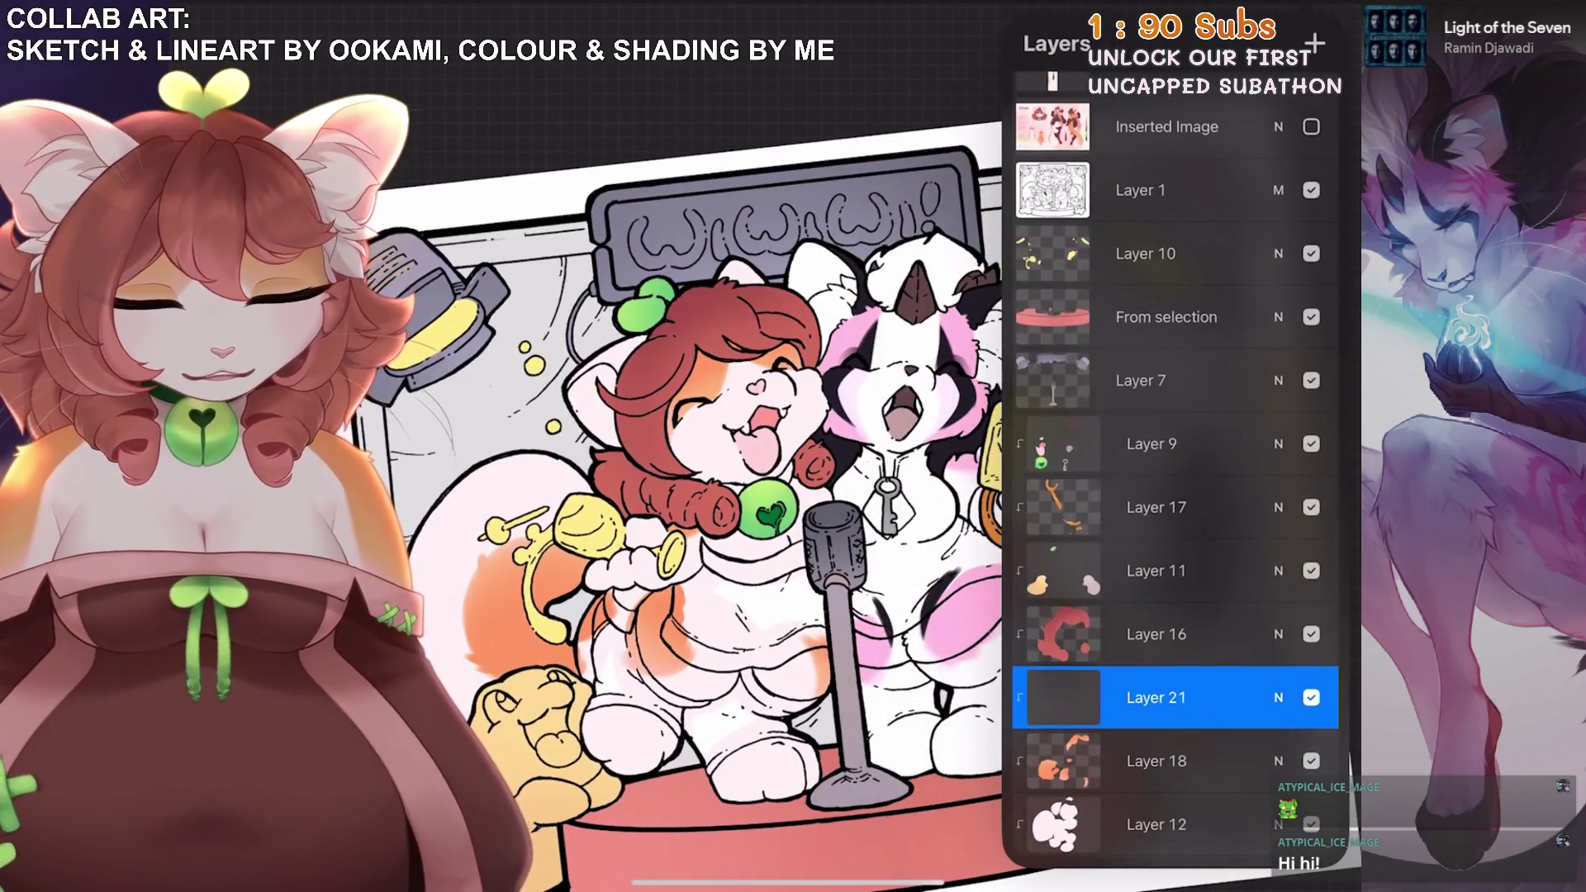
scroll(702, 454, "down", 2)
scroll(660, 454, "up", 3)
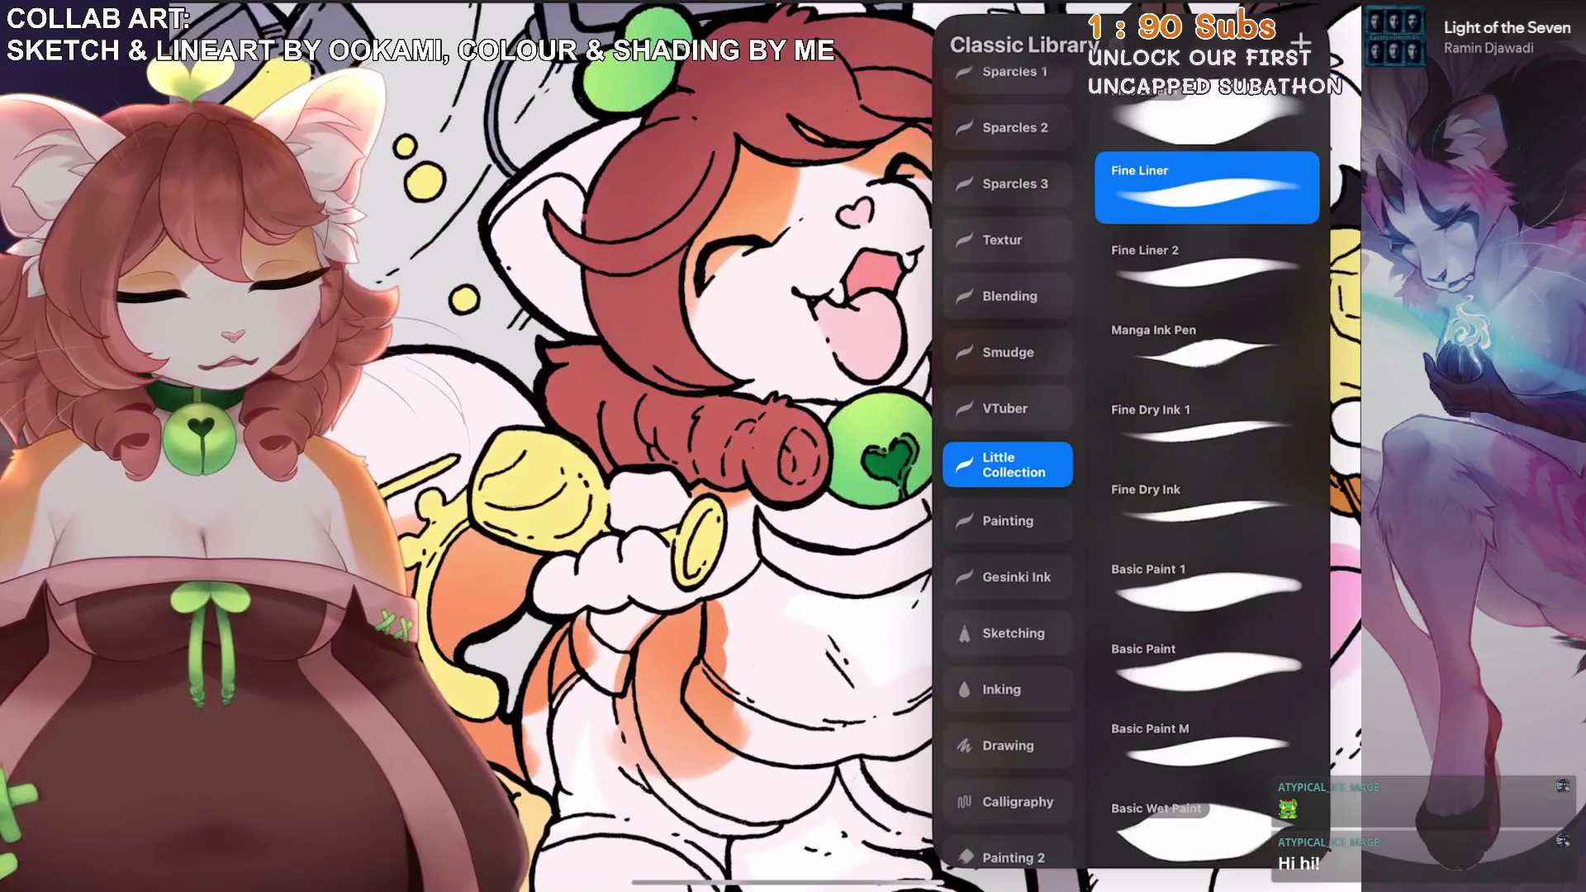
Switch to an inking brush from the brush library for outlining.
left_click(1008, 520)
left_click(1008, 464)
scroll(661, 454, "up", 2)
left_click(1001, 688)
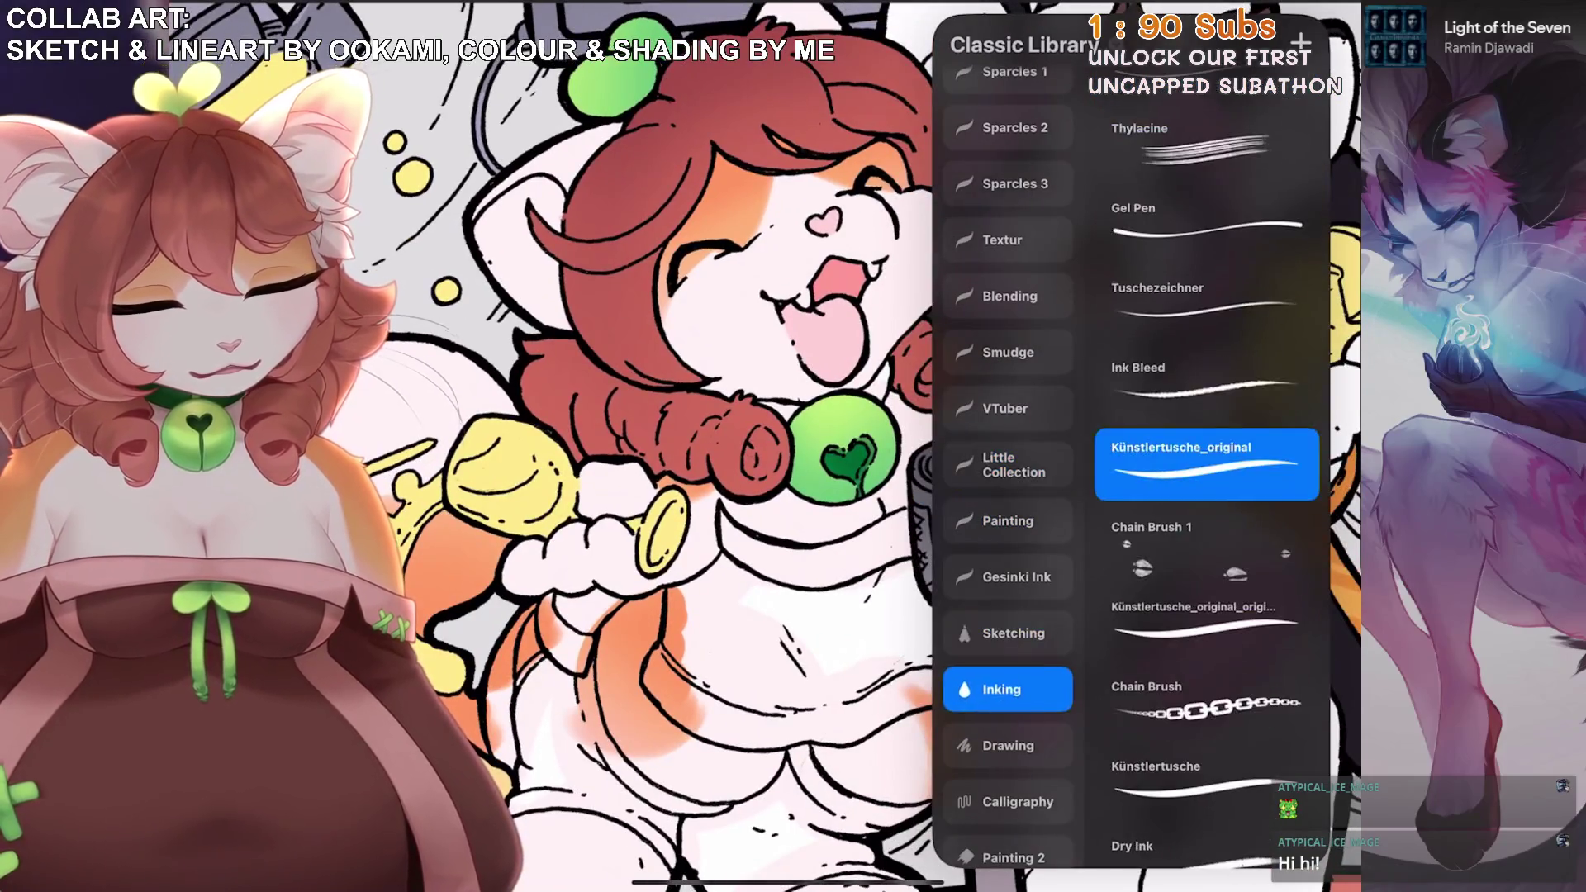
scroll(661, 454, "up", 3)
scroll(825, 454, "up", 2)
Outline the singer's top below the collar and fill it maroon.
mouse_move(806, 528)
left_mouse_down()
mouse_move(794, 694)
mouse_move(766, 706)
mouse_move(844, 525)
mouse_move(929, 464)
mouse_move(941, 433)
left_mouse_up()
scroll(909, 454, "down", 1)
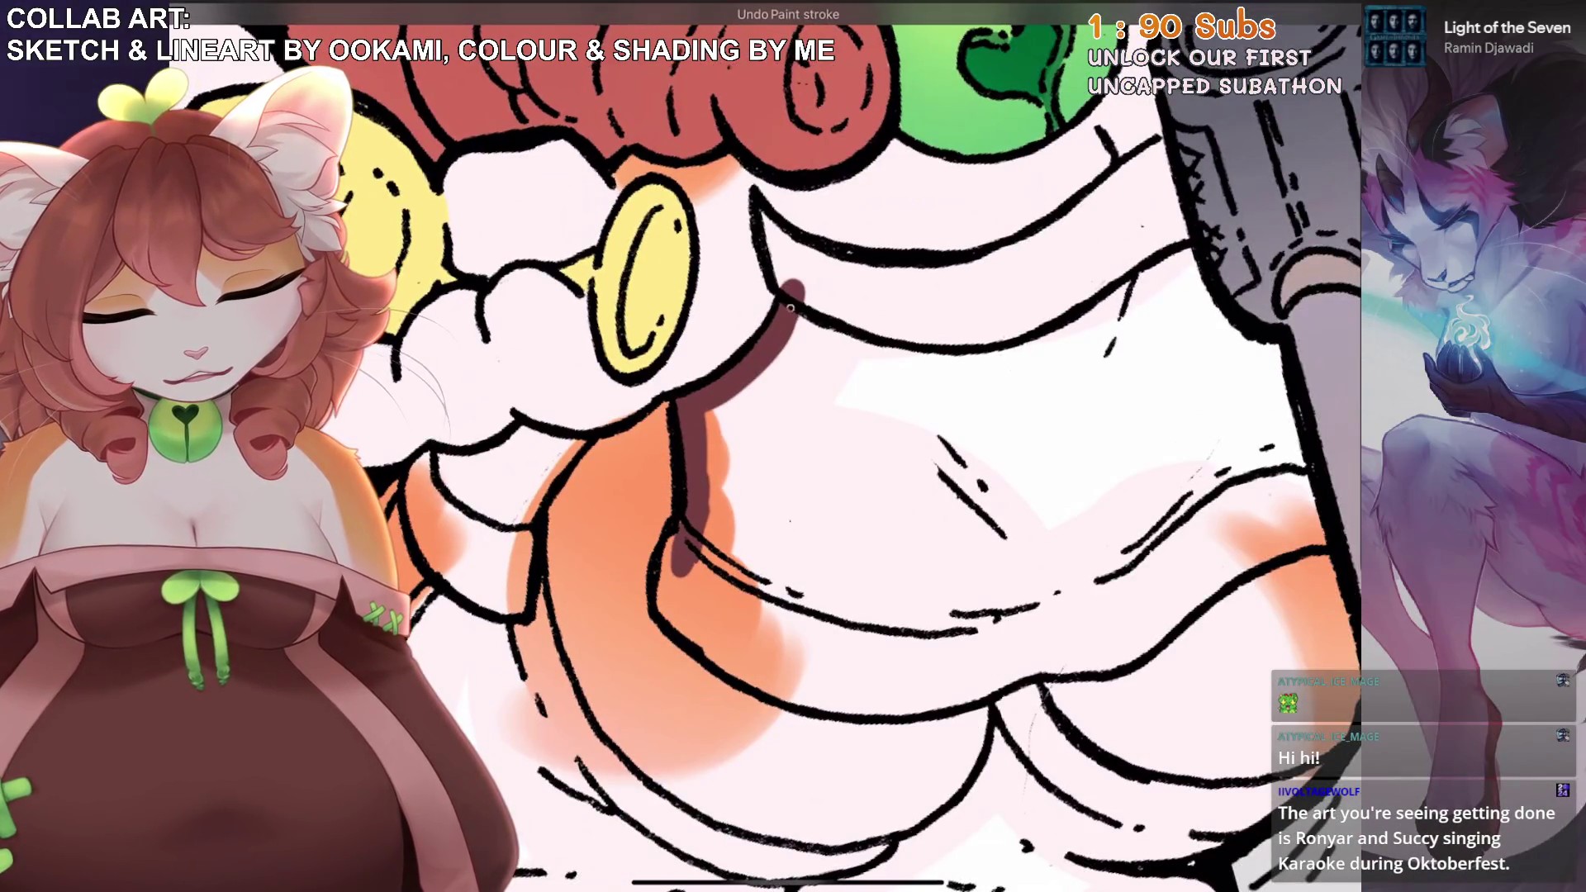
mouse_move(789, 289)
left_mouse_down()
mouse_move(966, 338)
mouse_move(1189, 248)
left_mouse_up()
scroll(908, 454, "down", 1)
mouse_move(983, 343)
left_mouse_down()
mouse_move(1024, 393)
mouse_move(1053, 496)
left_mouse_up()
scroll(909, 454, "down", 2)
mouse_move(1086, 298)
left_mouse_down()
mouse_move(739, 508)
mouse_move(524, 458)
left_mouse_up()
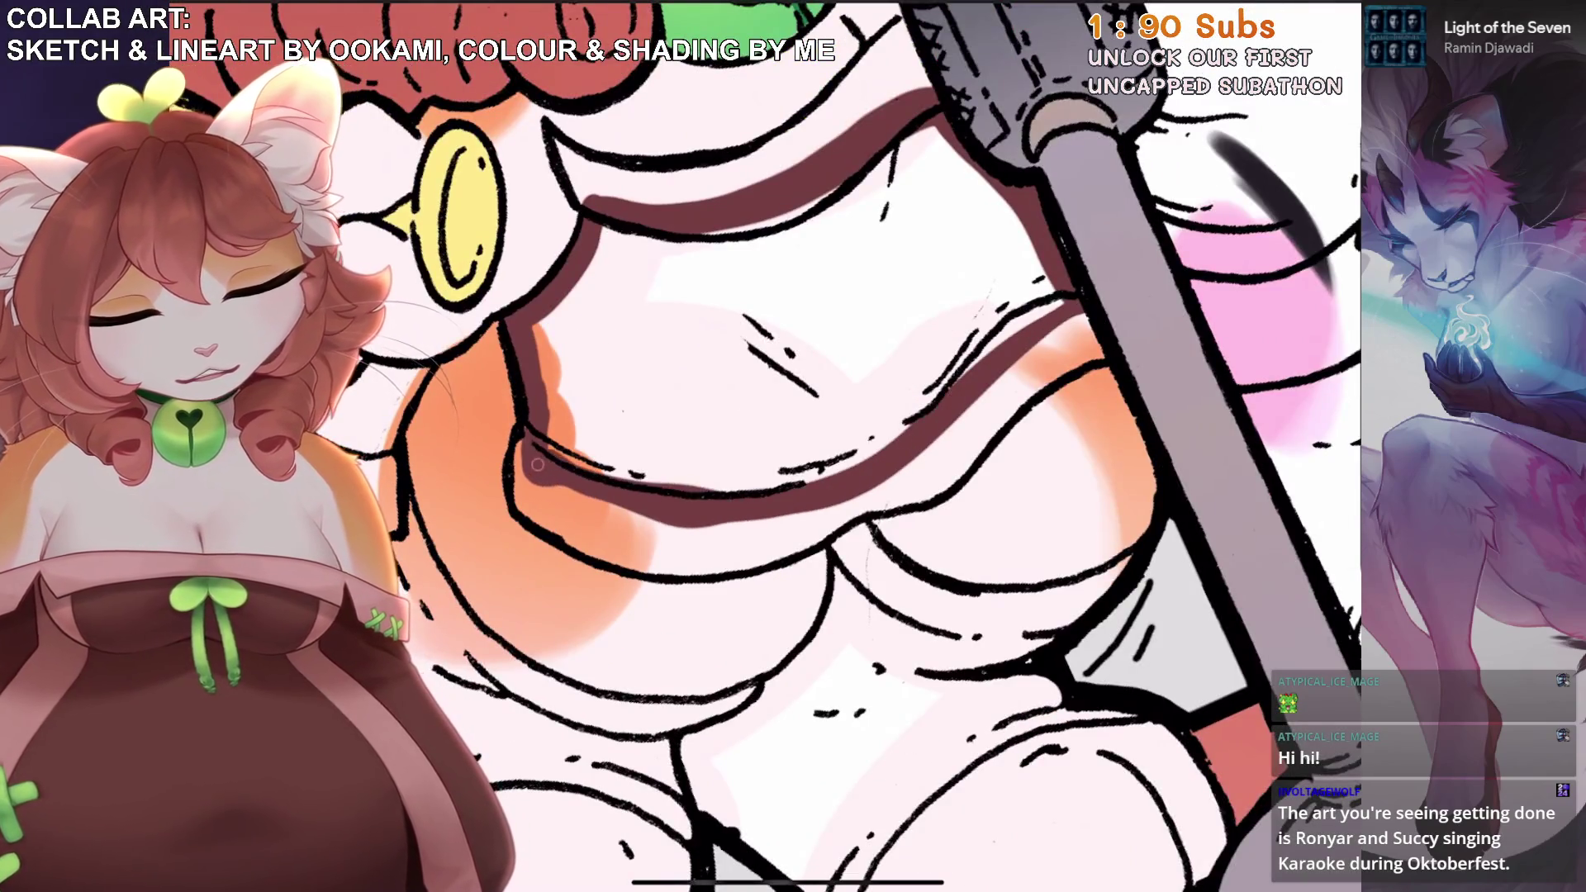
scroll(908, 454, "down", 2)
left_click_drag(1346, 17, 851, 529)
Close the top's lower edge and fill the remaining white gap maroon.
scroll(909, 454, "up", 3)
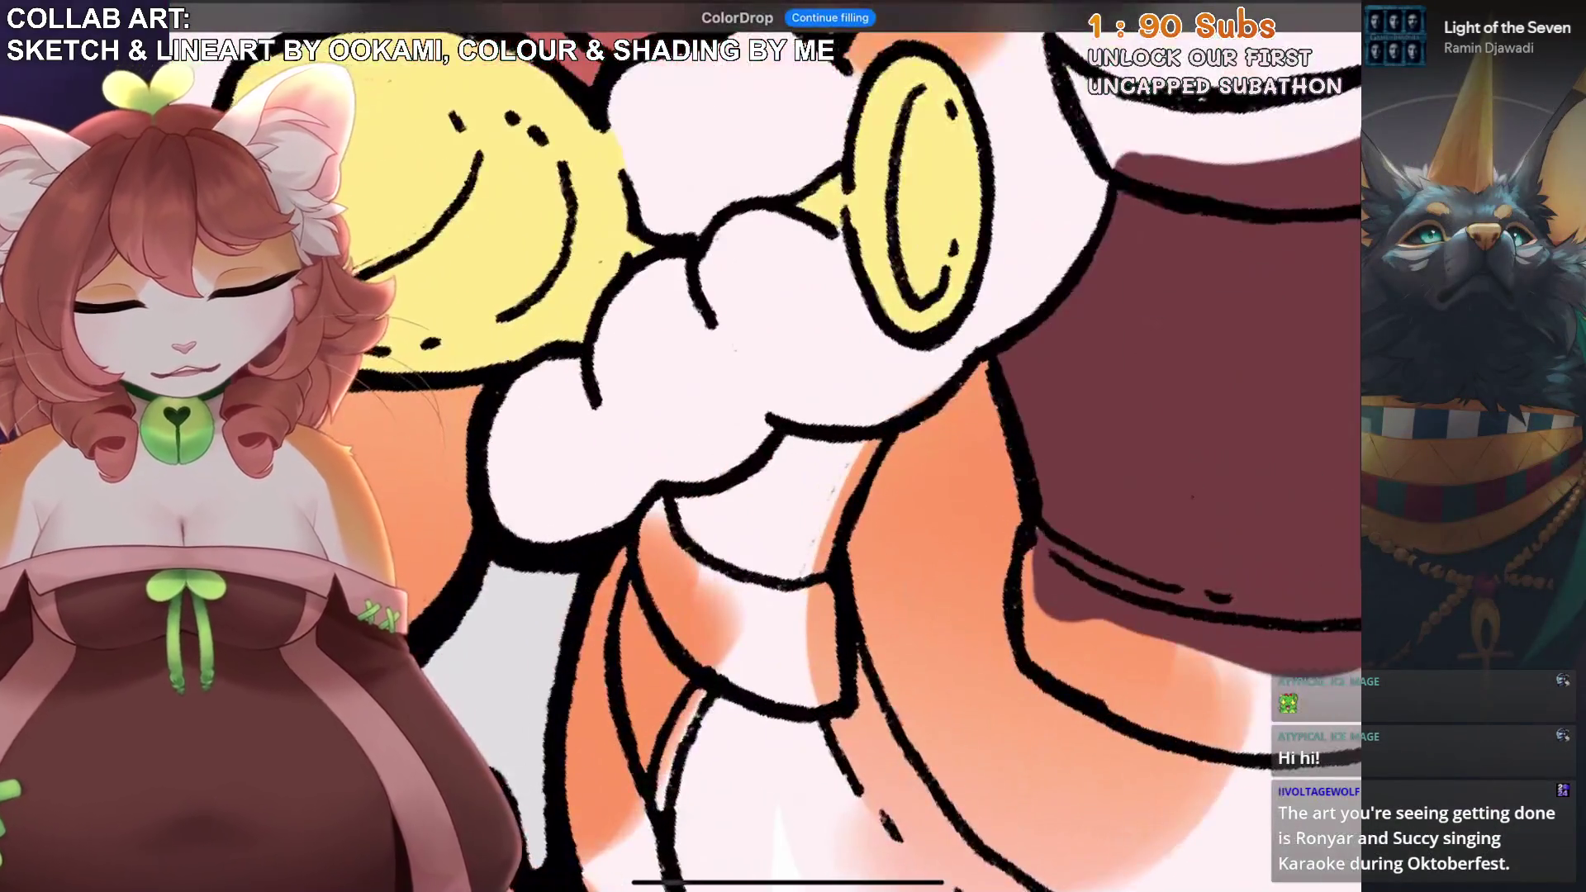
mouse_move(665, 500)
left_mouse_down()
mouse_move(743, 594)
mouse_move(859, 495)
mouse_move(818, 453)
mouse_move(764, 487)
left_mouse_up()
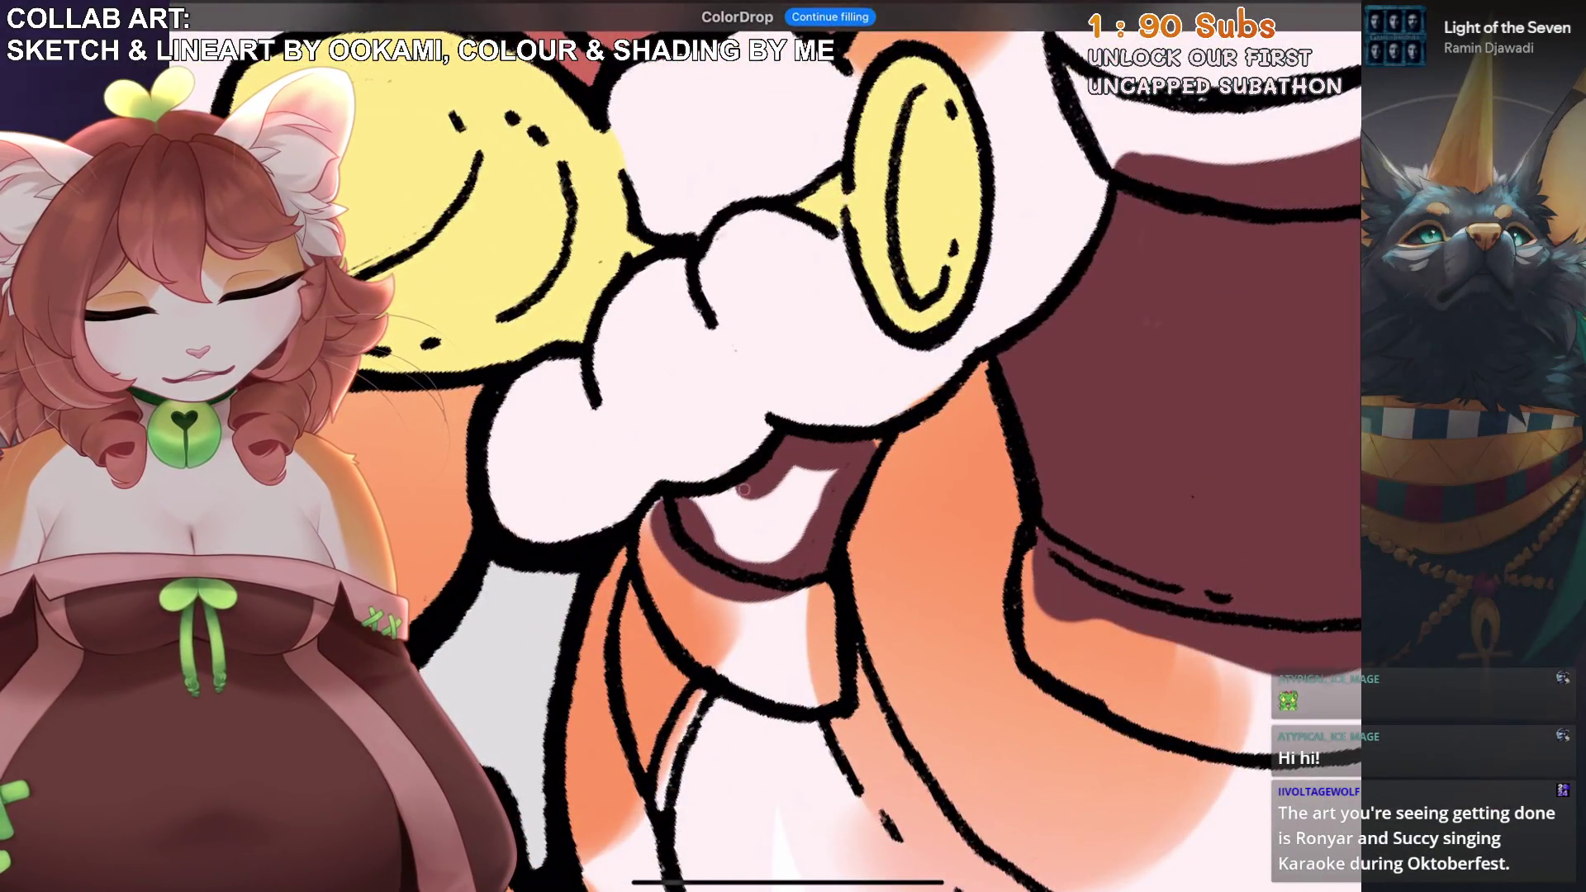
mouse_move(1346, 16)
left_mouse_down()
mouse_move(896, 383)
mouse_move(881, 439)
left_mouse_up()
scroll(881, 439, "down", 2)
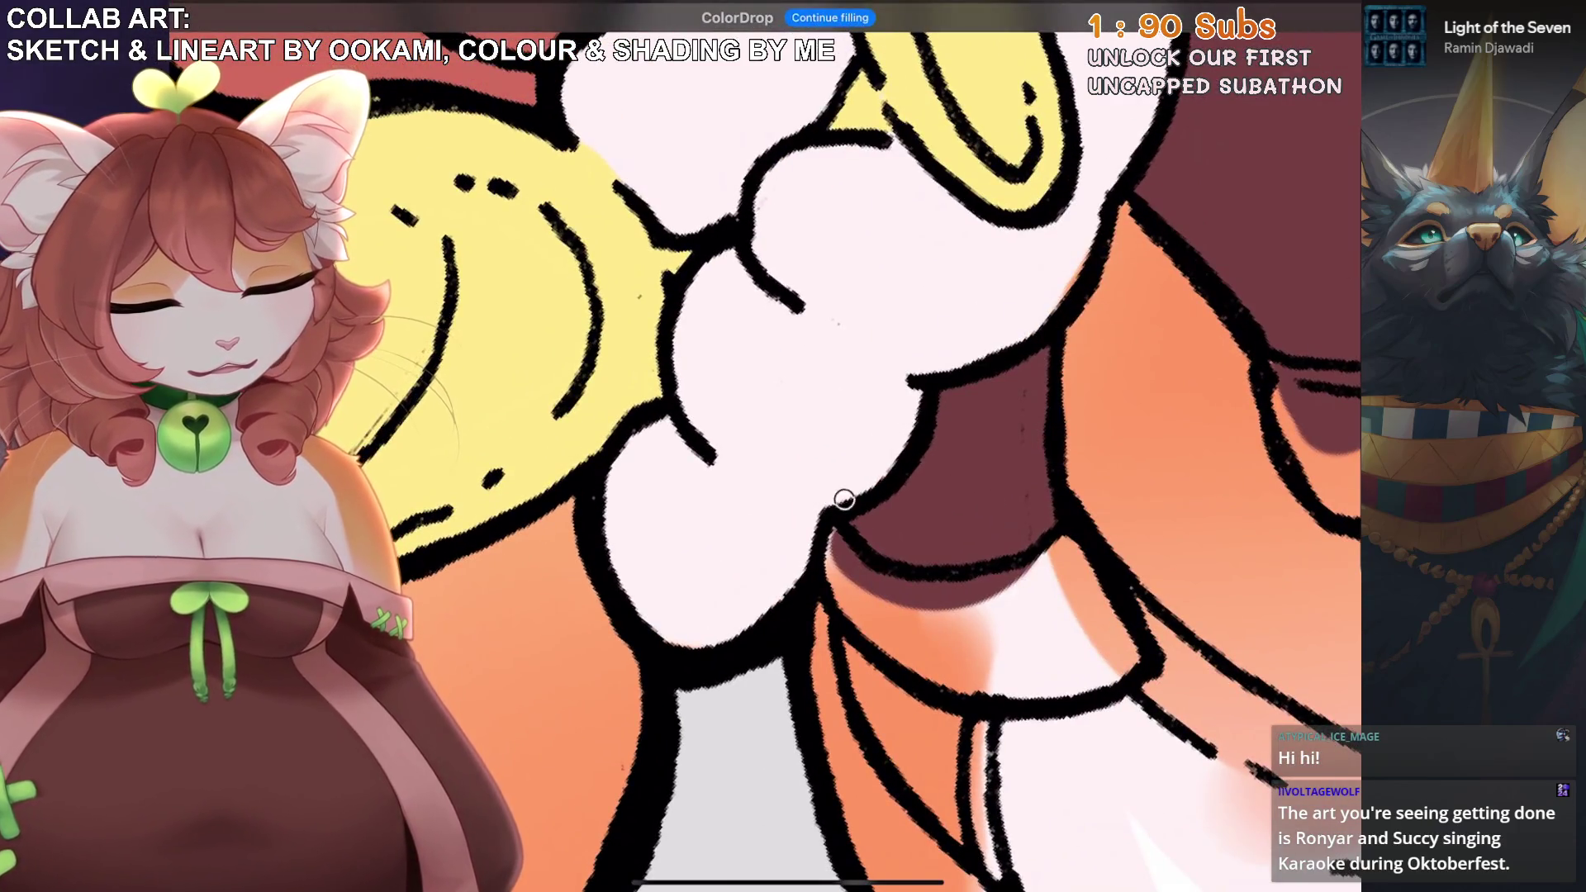
scroll(882, 443, "down", 3)
scroll(882, 444, "right", 3)
scroll(901, 446, "up", 3)
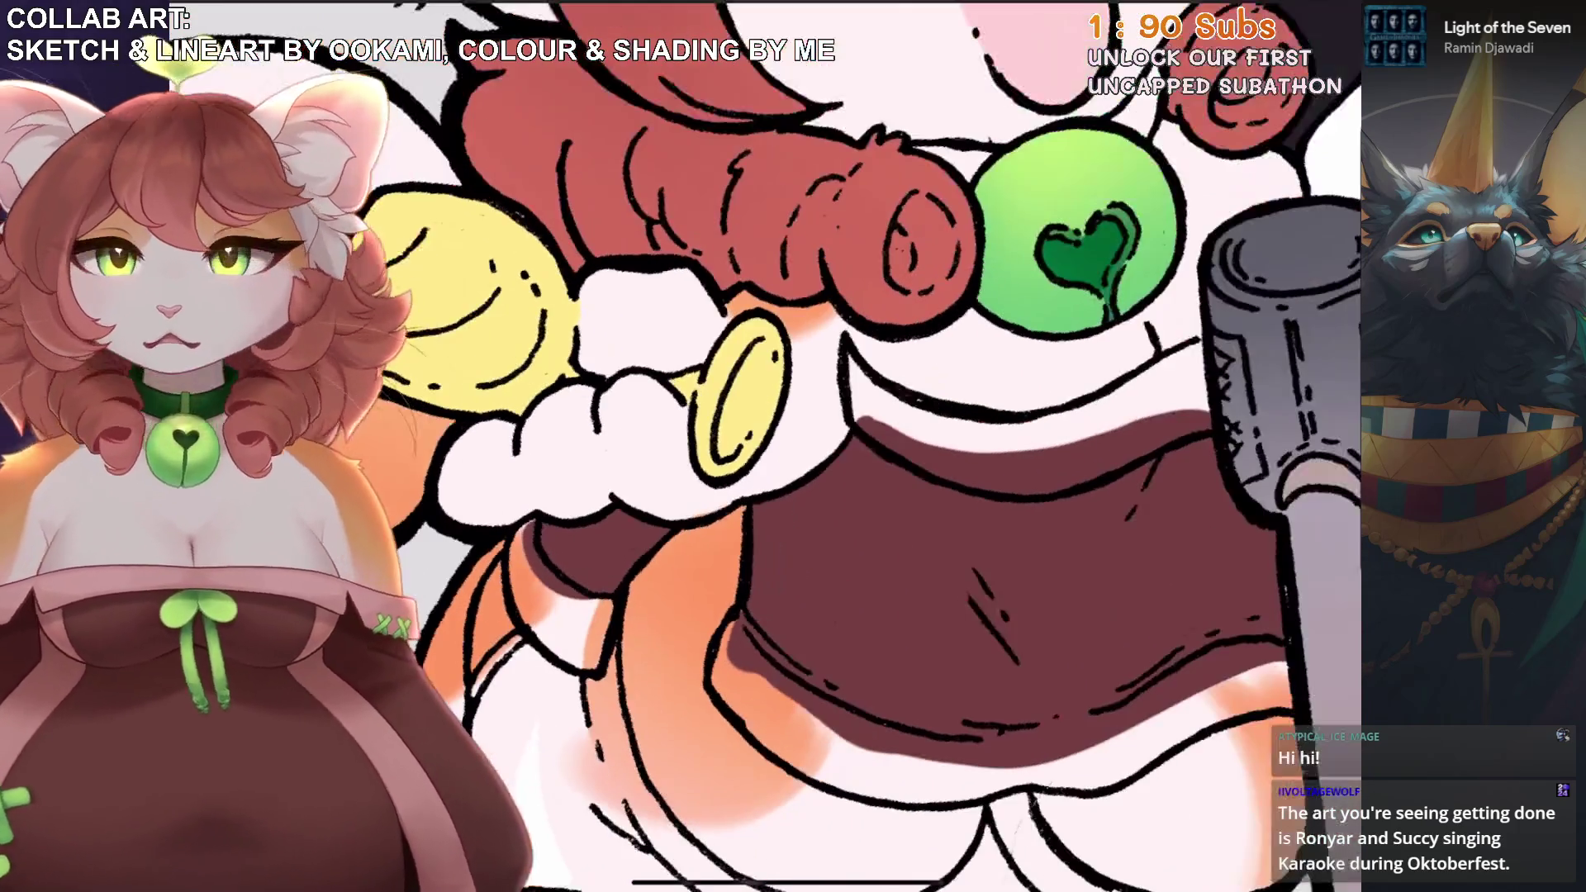
scroll(900, 446, "down", 3)
Bring up the layer list and switch to Layer 18.
key("l")
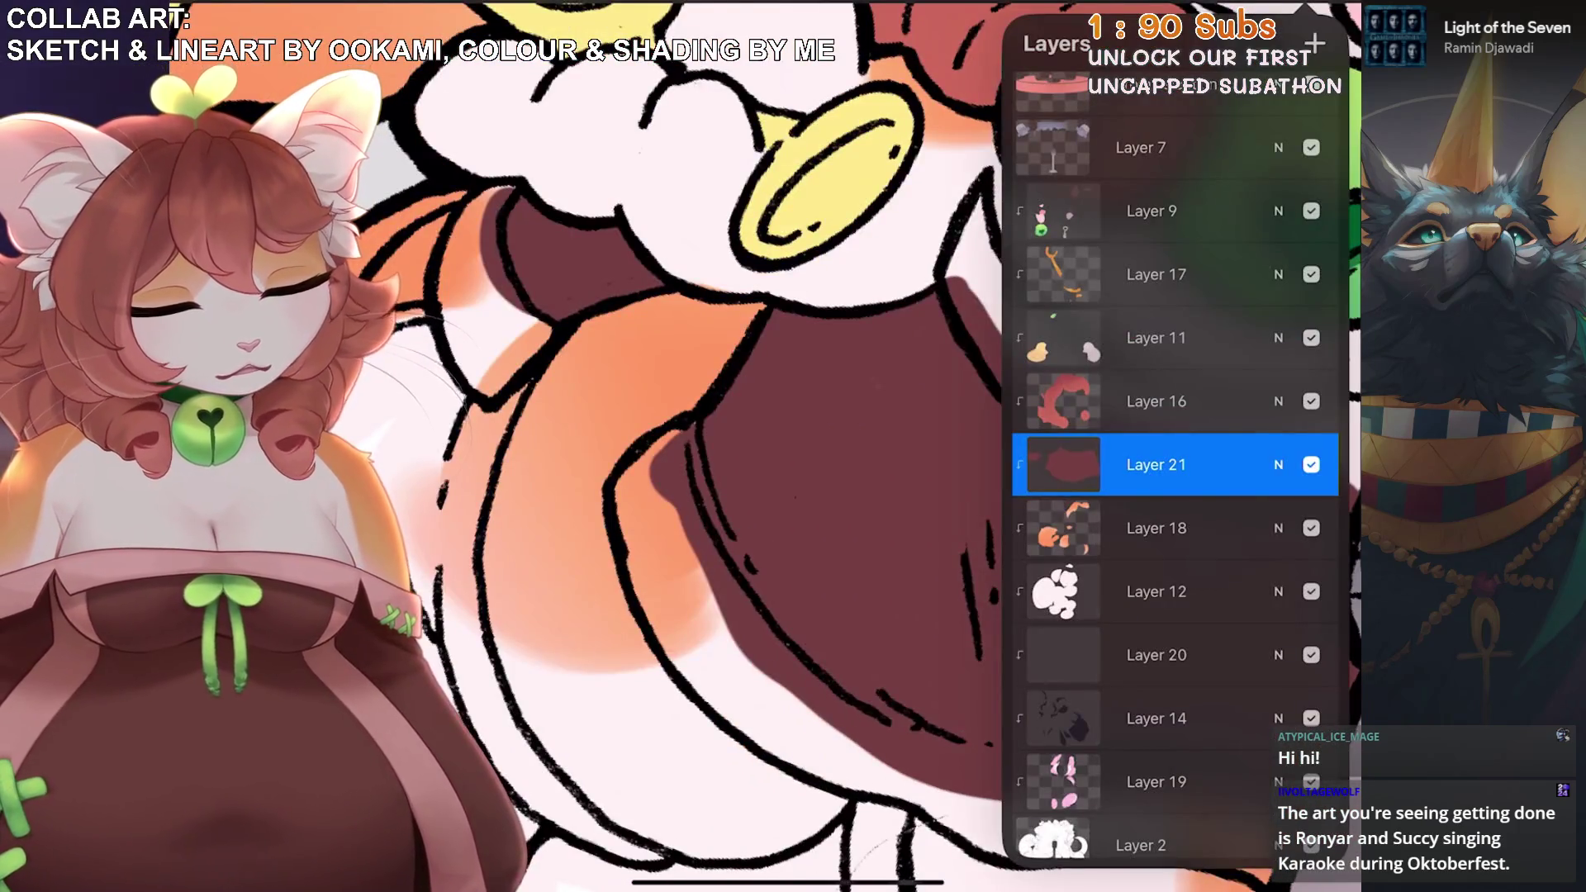
scroll(744, 446, "up", 2)
left_click(1157, 527)
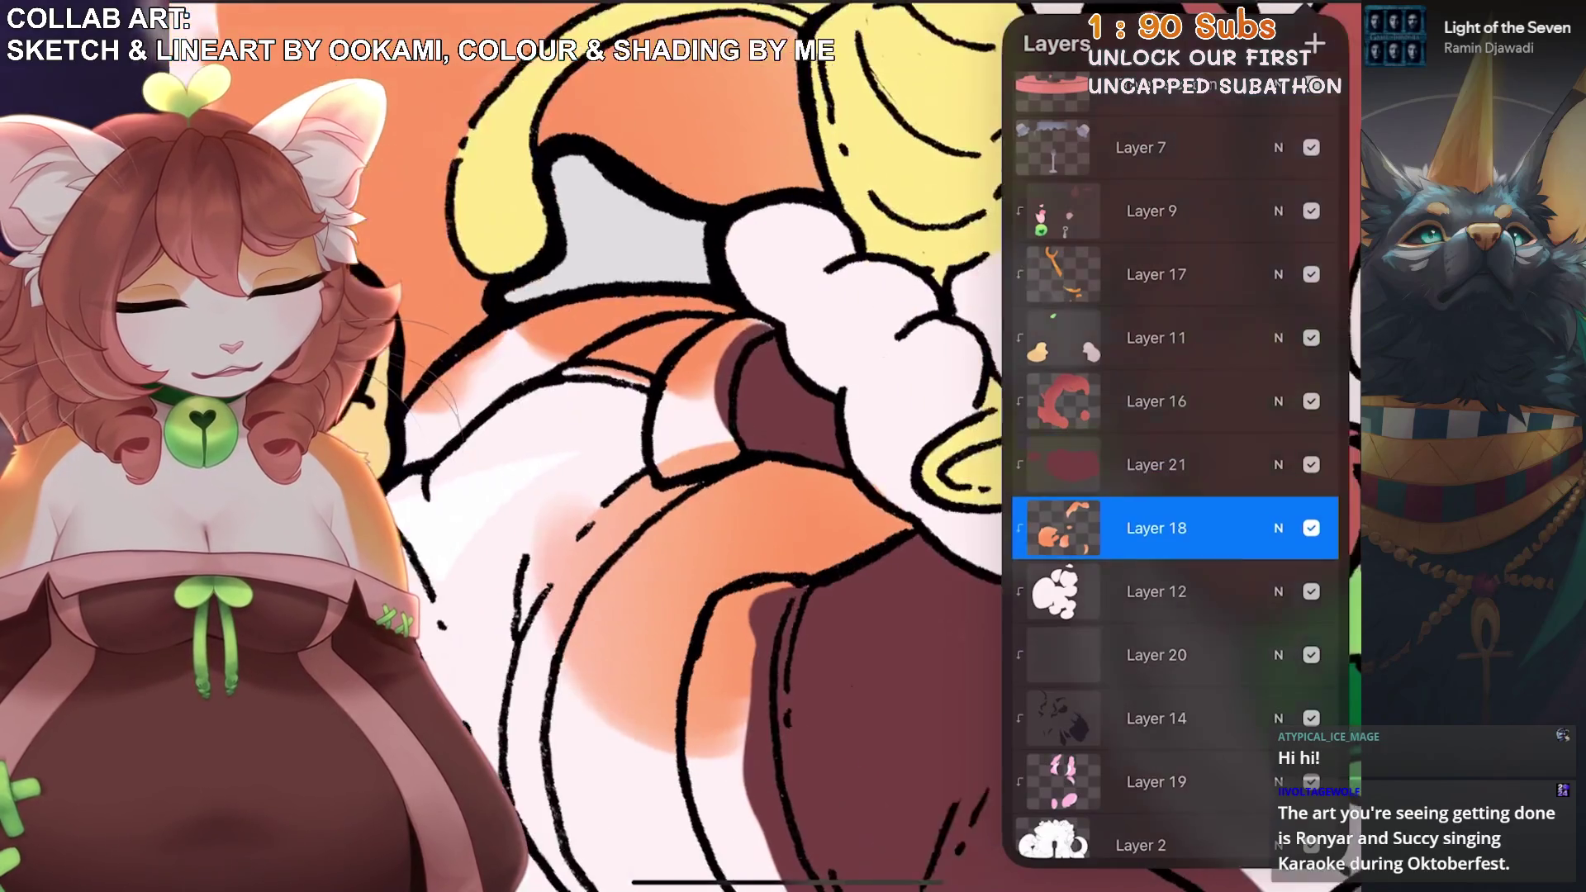
scroll(743, 446, "up", 3)
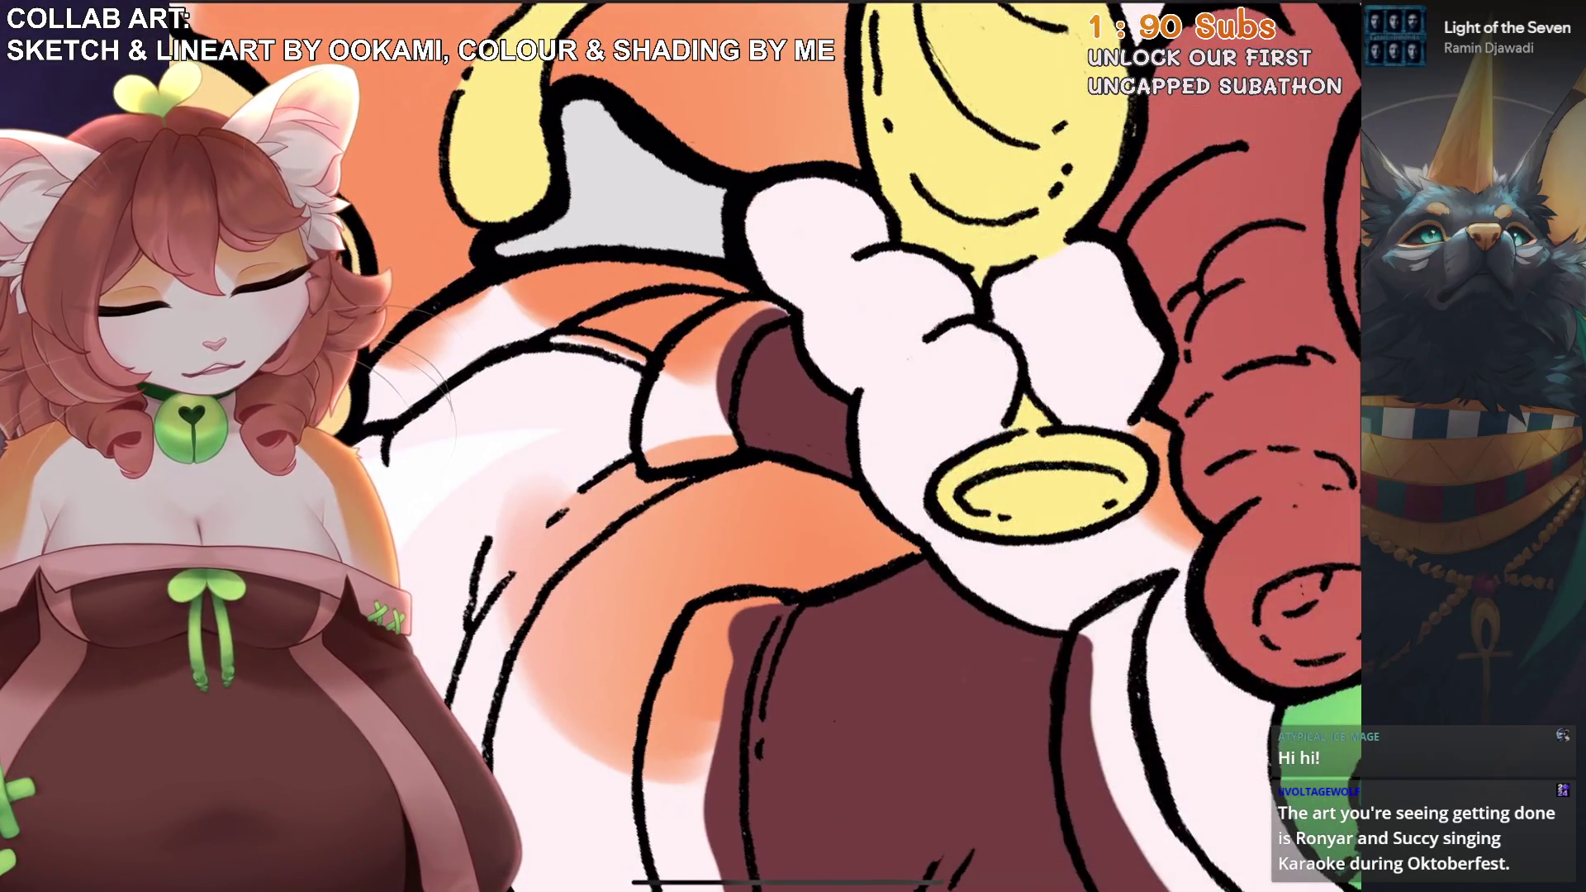
scroll(743, 446, "up", 3)
scroll(900, 446, "down", 3)
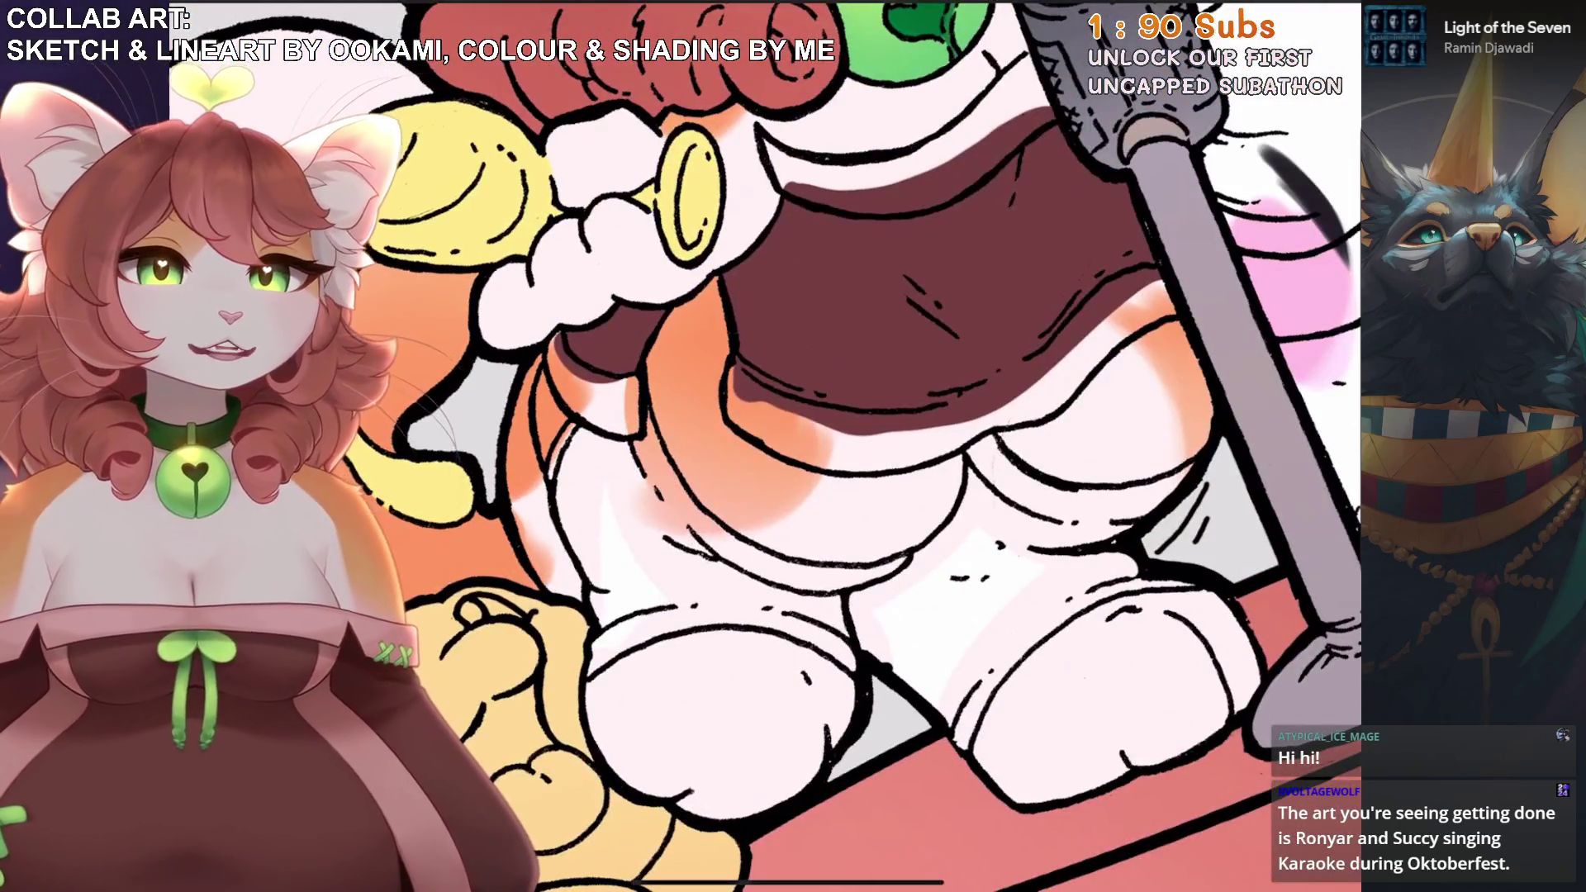
scroll(901, 446, "up", 2)
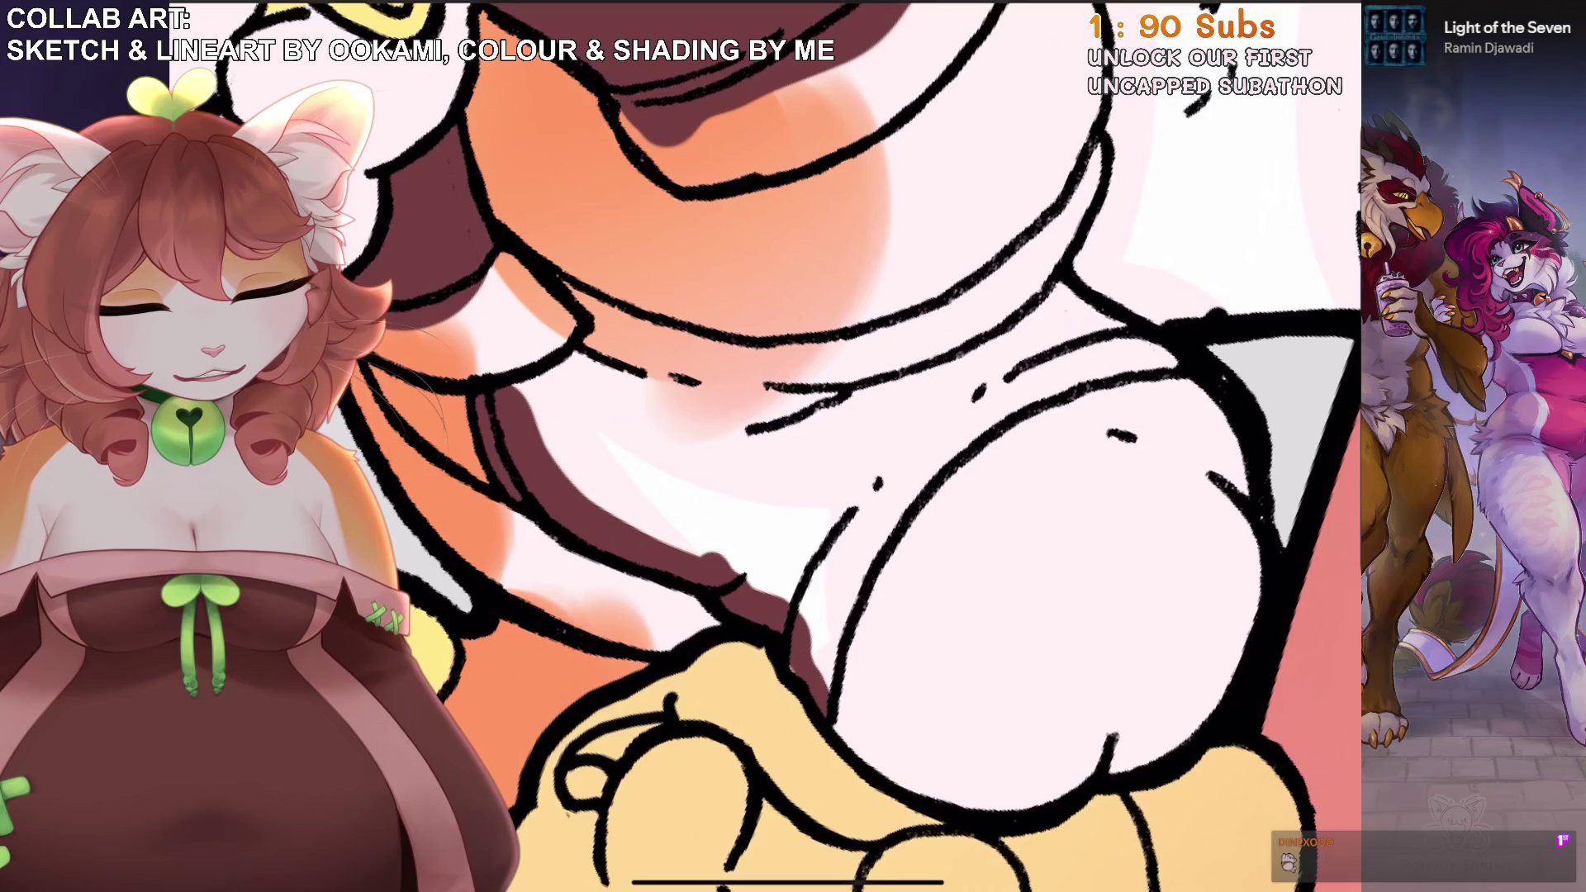
Shade the edges of the white leg shape maroon.
mouse_move(818, 669)
left_mouse_down()
mouse_move(854, 520)
mouse_move(950, 438)
left_mouse_up()
mouse_move(859, 529)
left_mouse_down()
mouse_move(1090, 364)
mouse_move(1176, 364)
left_mouse_up()
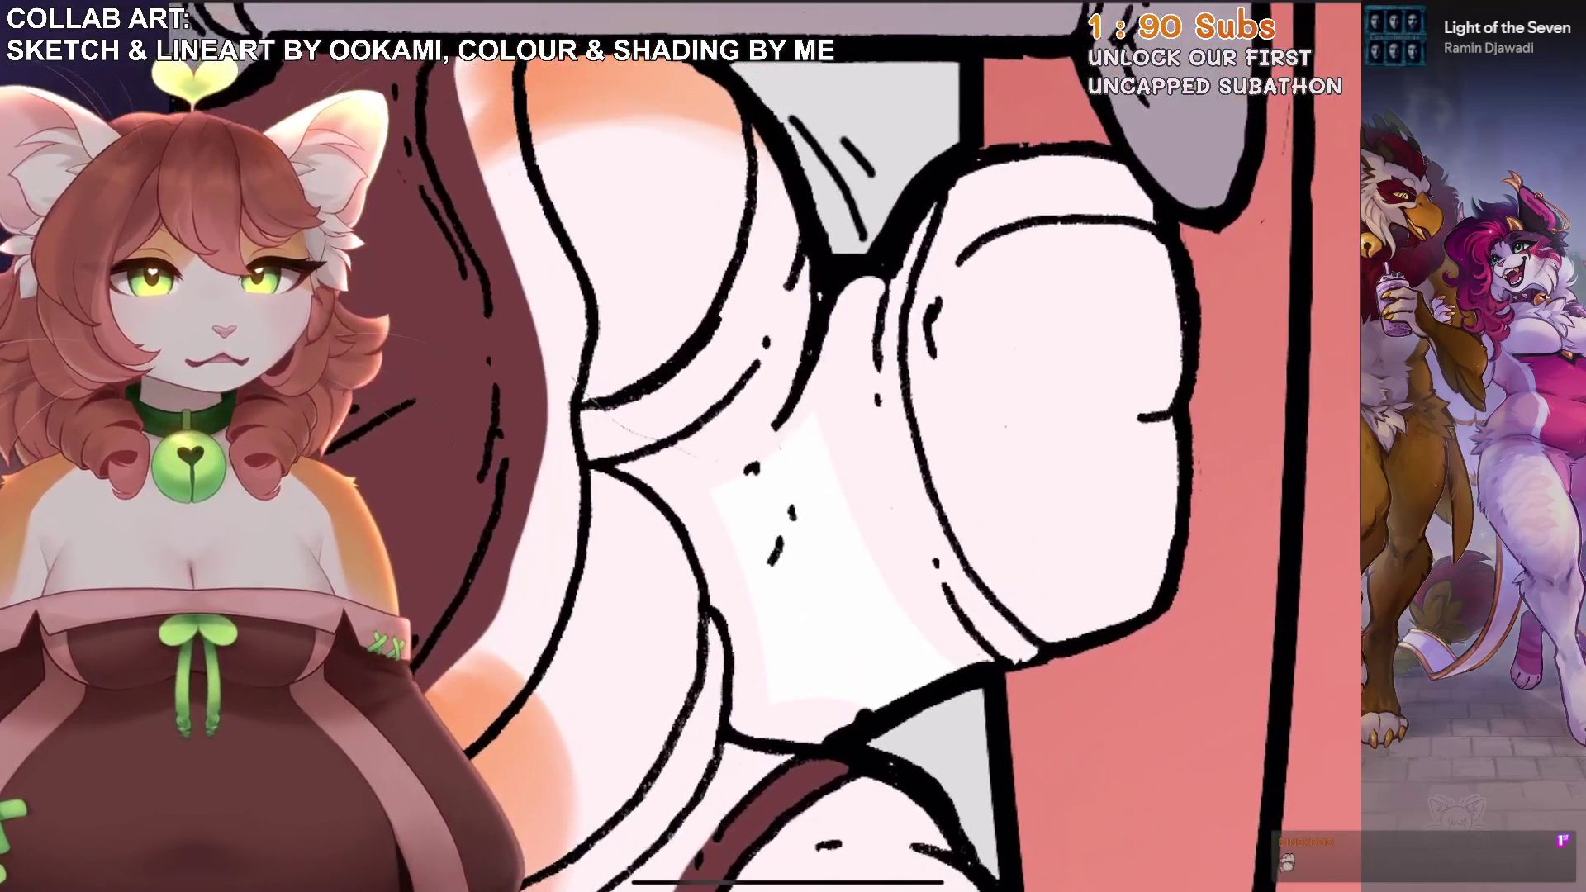
mouse_move(809, 739)
left_mouse_down()
mouse_move(1024, 640)
mouse_move(1004, 673)
left_mouse_up()
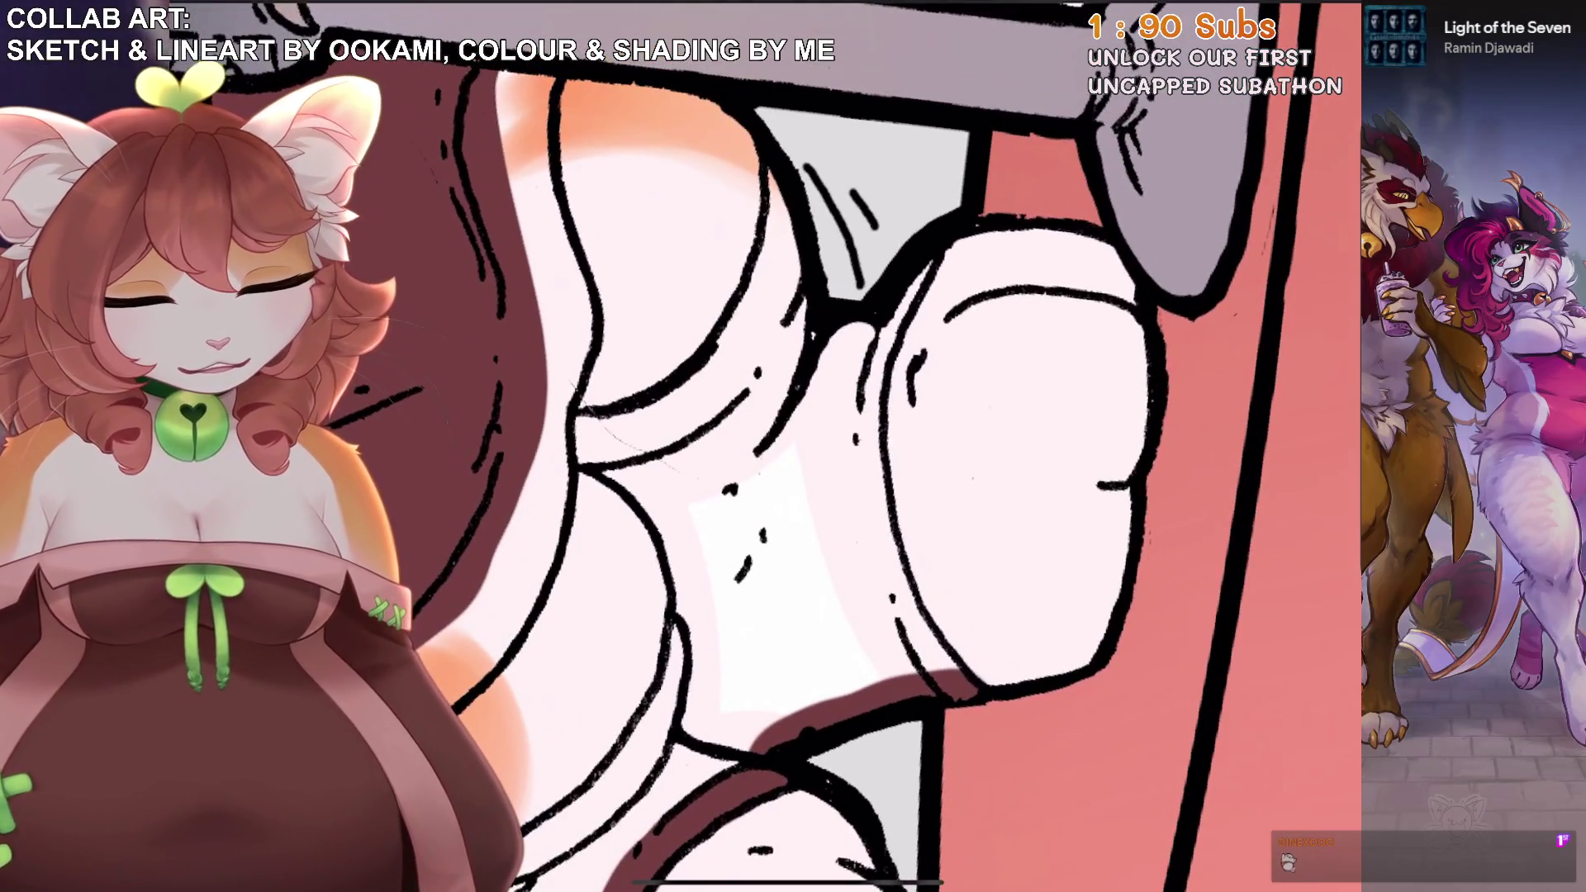
mouse_move(772, 153)
left_mouse_down()
mouse_move(780, 240)
mouse_move(702, 371)
mouse_move(578, 426)
mouse_move(755, 635)
left_mouse_up()
Paint dark brown along the outline to cover the light slivers.
left_click_drag(781, 587, 814, 289)
mouse_move(826, 421)
left_mouse_down()
mouse_move(838, 239)
mouse_move(792, 297)
mouse_move(764, 572)
mouse_move(660, 633)
mouse_move(702, 656)
mouse_move(747, 640)
mouse_move(686, 640)
mouse_move(783, 621)
mouse_move(821, 516)
mouse_move(908, 413)
mouse_move(826, 371)
mouse_move(780, 566)
left_mouse_up()
mouse_move(805, 496)
left_mouse_down()
mouse_move(737, 636)
mouse_move(656, 684)
mouse_move(723, 572)
left_mouse_up()
left_click_drag(783, 388, 733, 603)
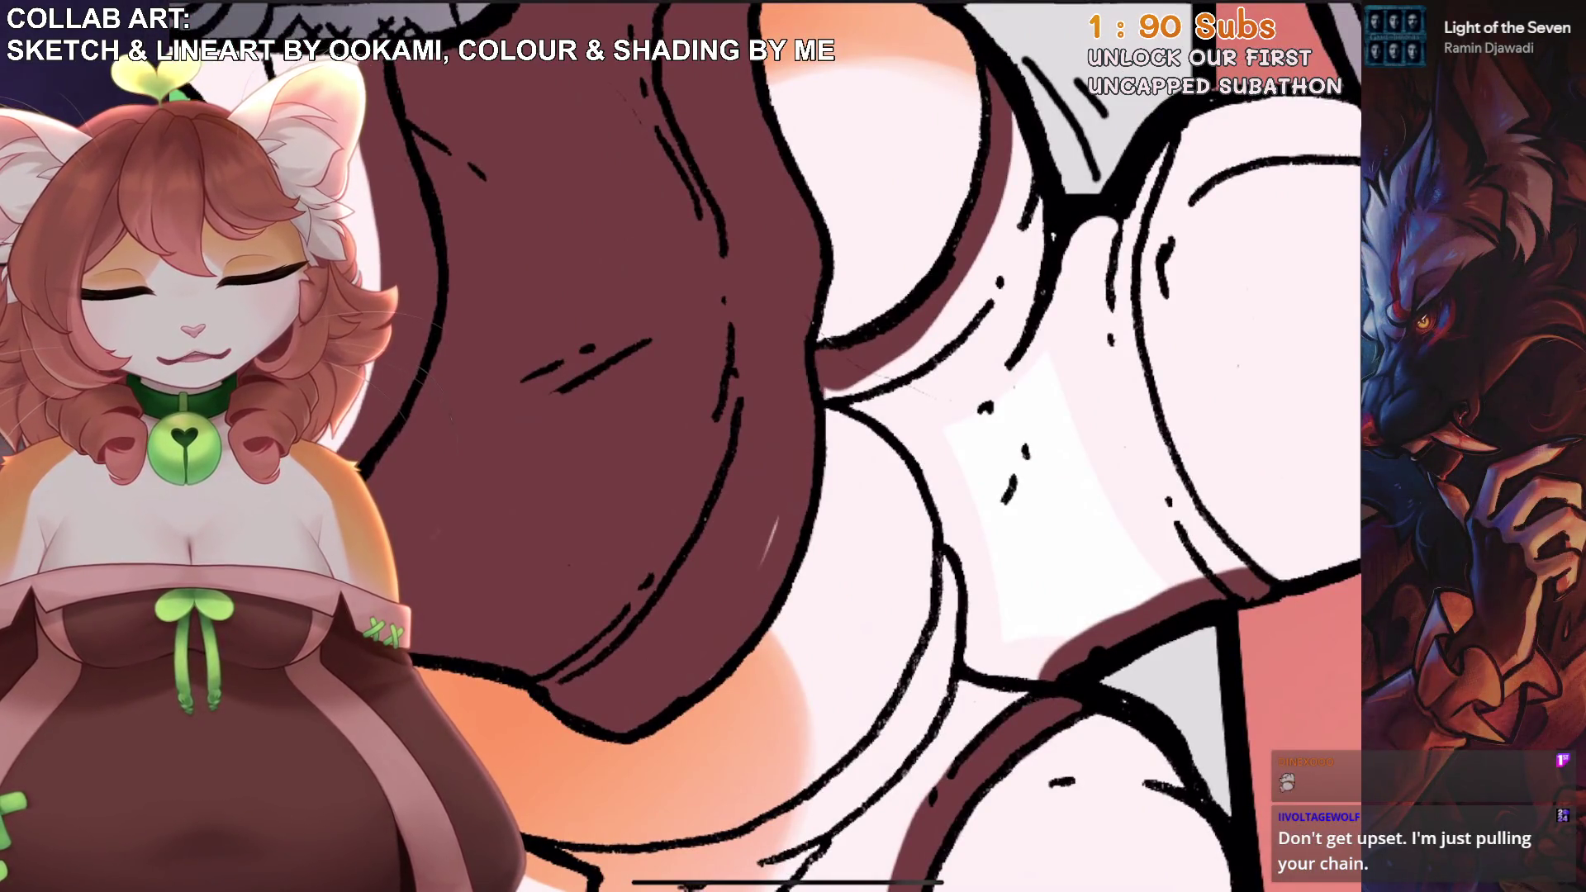
mouse_move(776, 519)
left_mouse_down()
mouse_move(762, 561)
mouse_move(830, 507)
left_mouse_up()
scroll(901, 446, "down", 3)
scroll(900, 446, "up", 5)
scroll(830, 507, "down", 2)
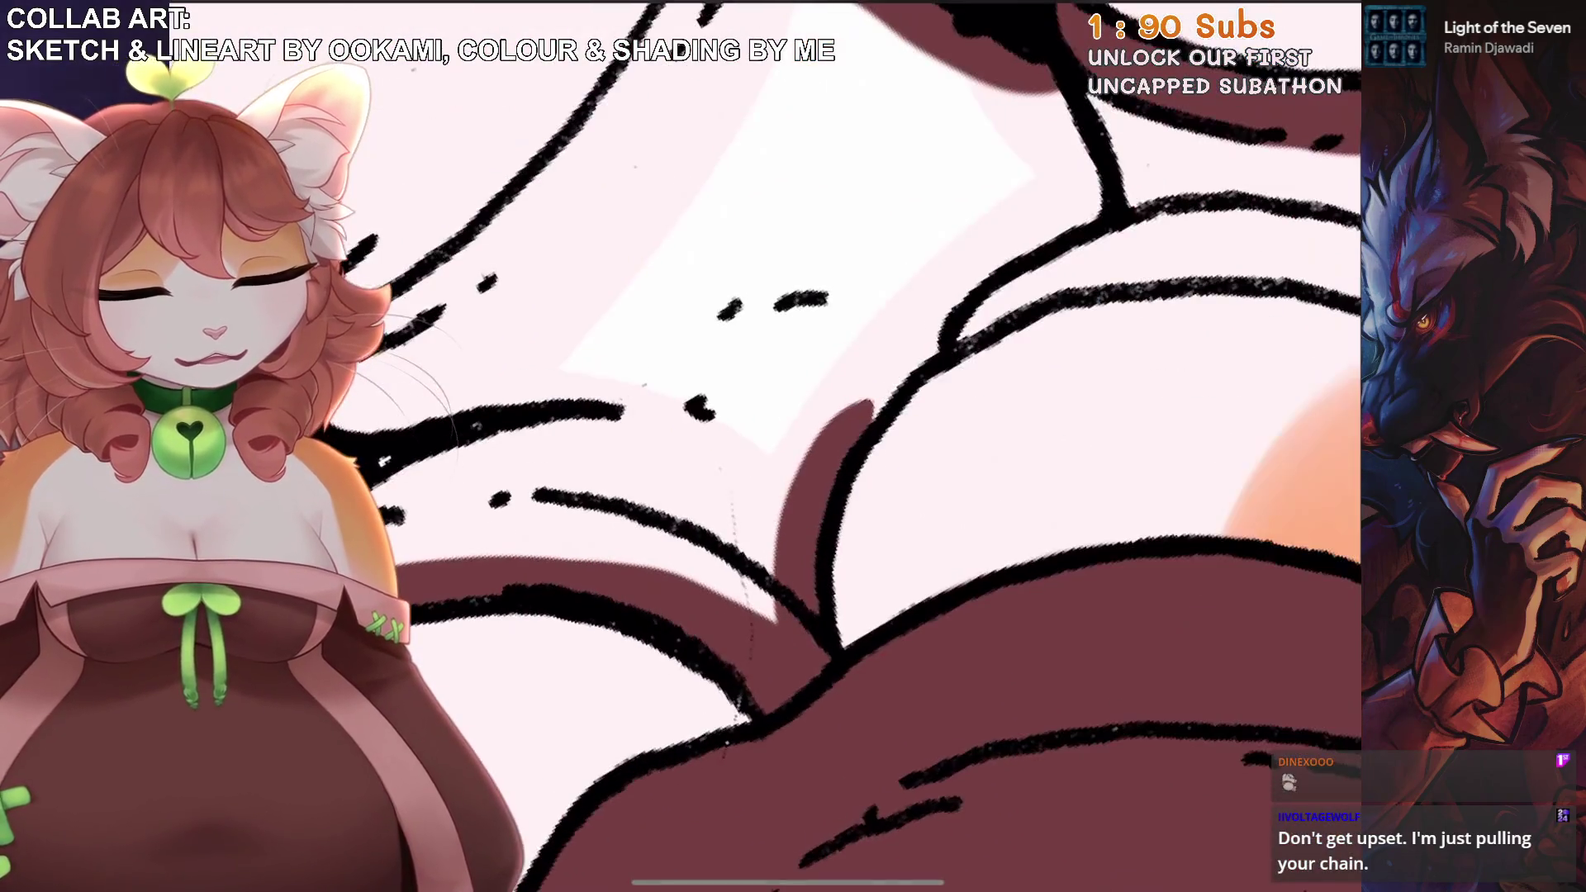
scroll(900, 446, "down", 3)
scroll(900, 446, "up", 3)
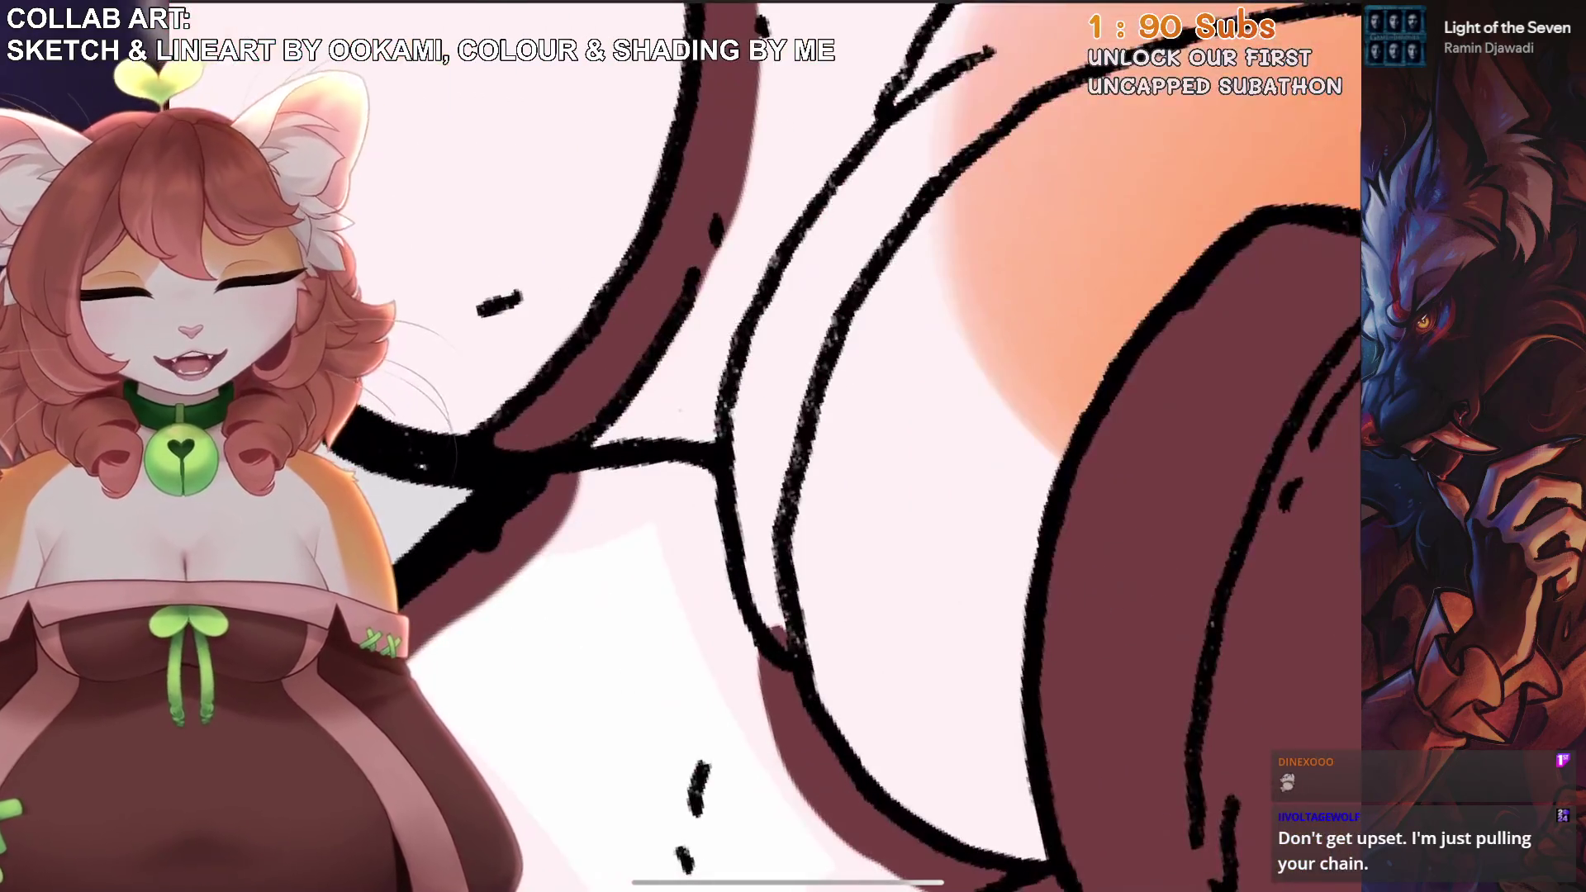
Fill the strips between the outlines and near the trumpet hand brown.
left_click_drag(925, 165, 768, 561)
left_click_drag(826, 264, 748, 628)
left_click_drag(744, 438, 744, 595)
scroll(900, 446, "down", 2)
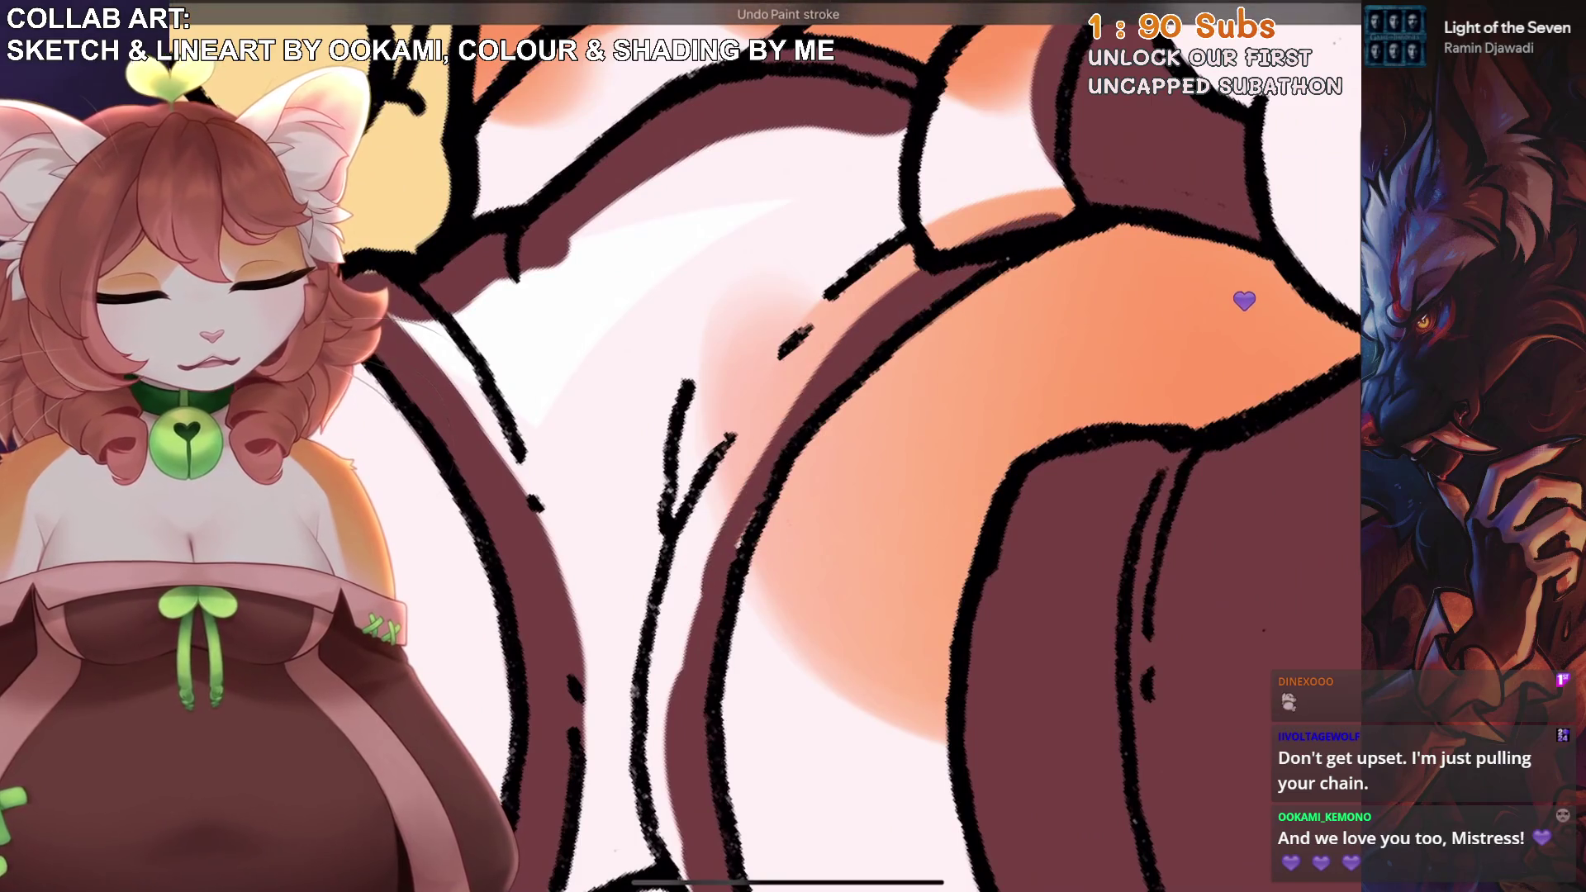
scroll(900, 446, "down", 2)
mouse_move(842, 496)
left_mouse_down()
mouse_move(859, 346)
mouse_move(925, 285)
left_mouse_up()
scroll(900, 446, "down", 2)
scroll(900, 446, "up", 2)
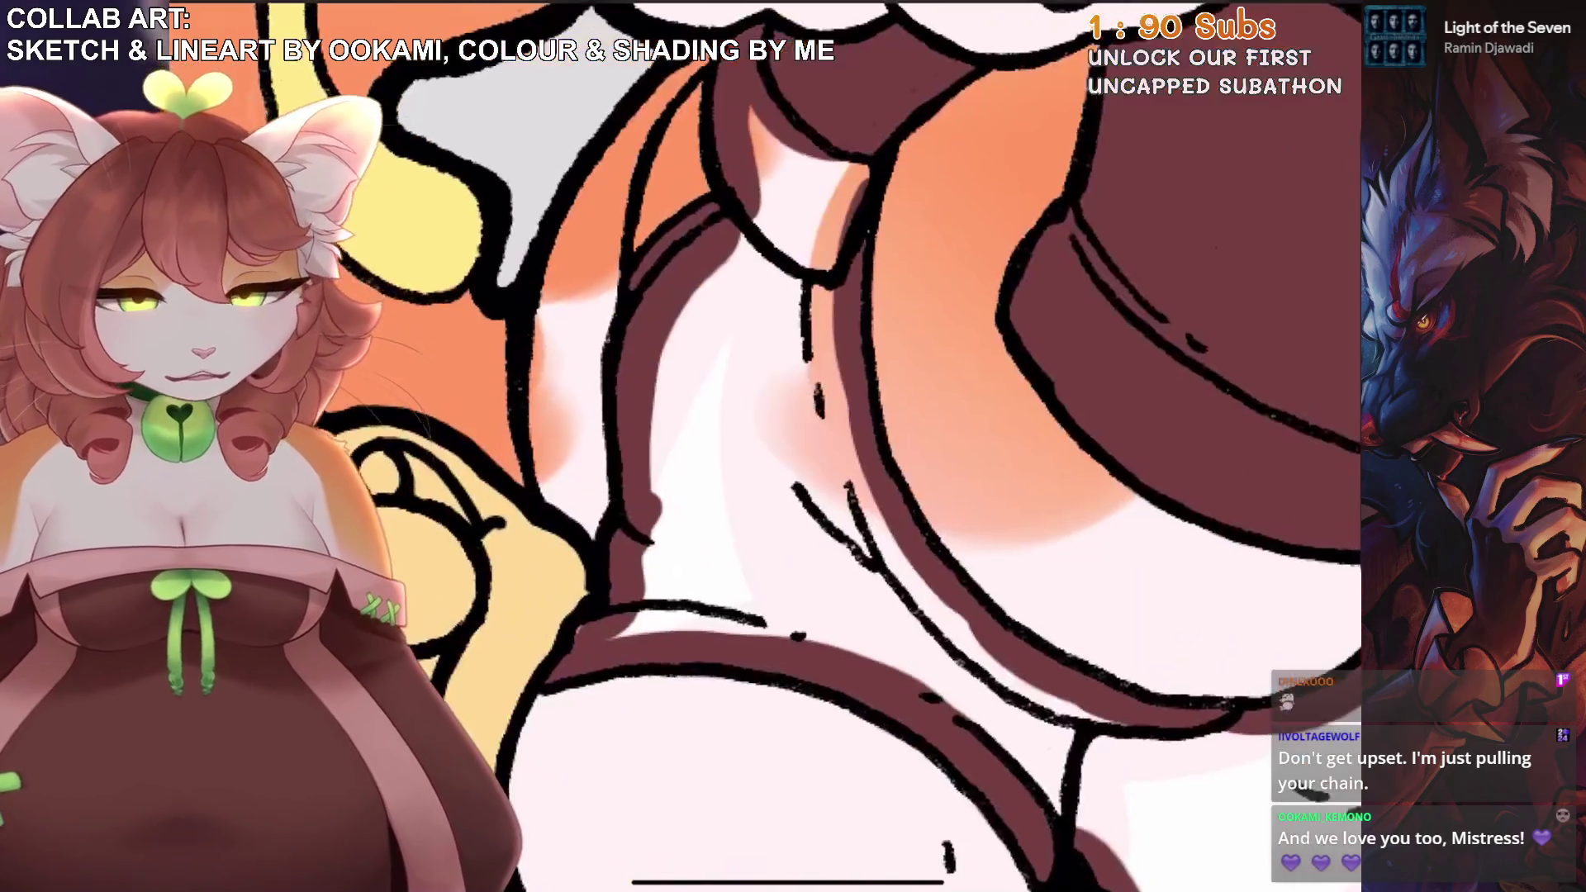
scroll(834, 446, "down", 2)
Flood-fill the dress brown, then outline and fill the shoe band.
left_click_drag(1354, 25, 826, 371)
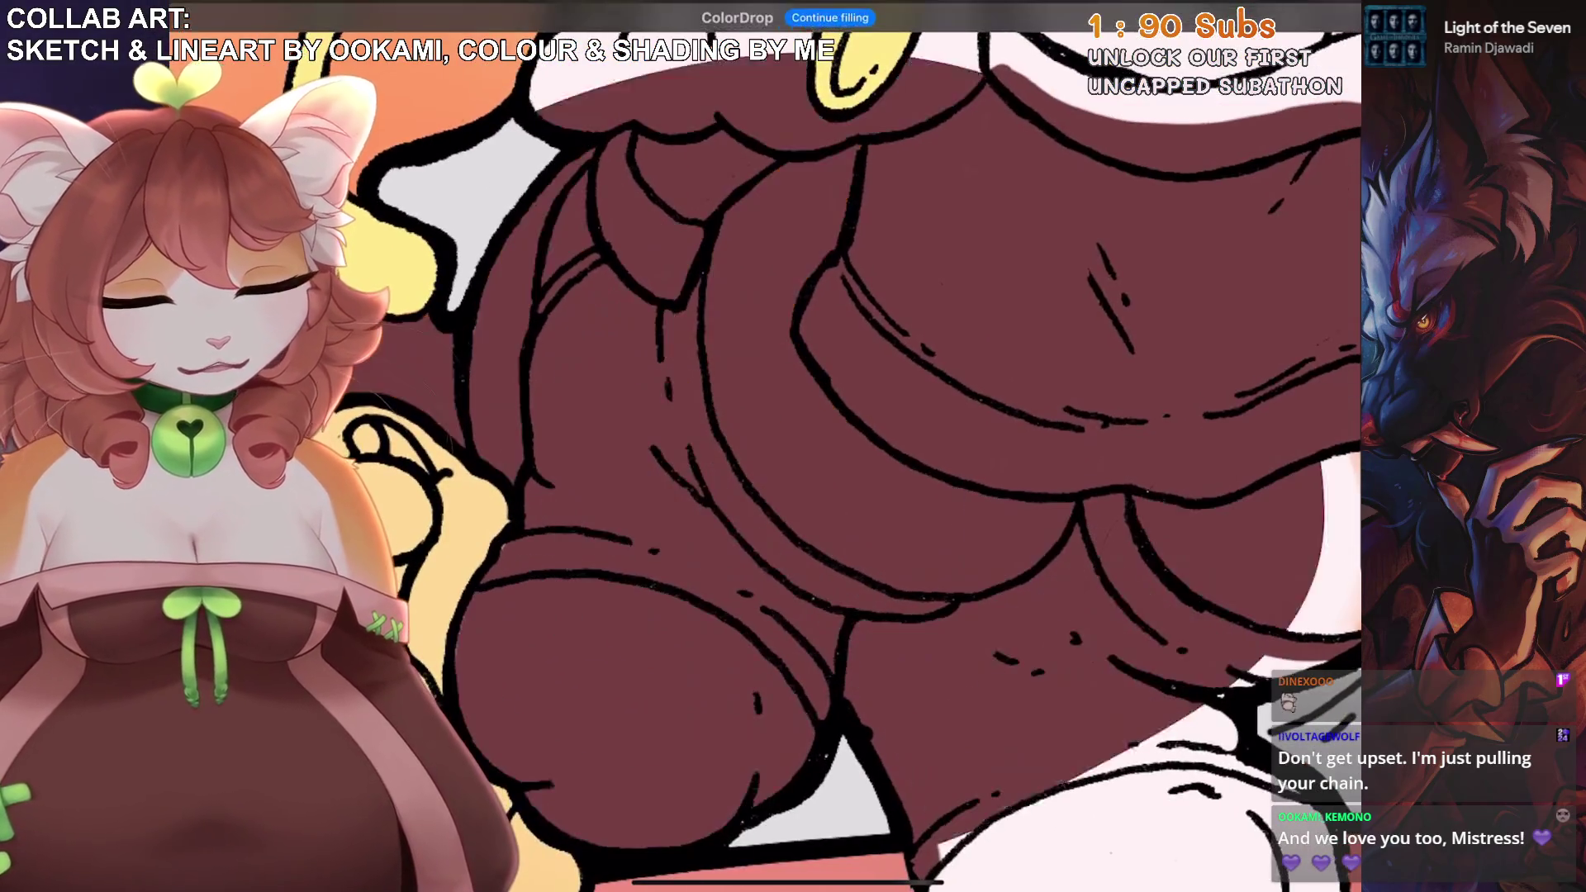
scroll(834, 446, "up", 2)
mouse_move(698, 644)
left_mouse_down()
mouse_move(768, 536)
mouse_move(867, 475)
mouse_move(1090, 429)
left_mouse_up()
mouse_move(962, 422)
left_mouse_down()
mouse_move(834, 475)
mouse_move(715, 582)
left_mouse_up()
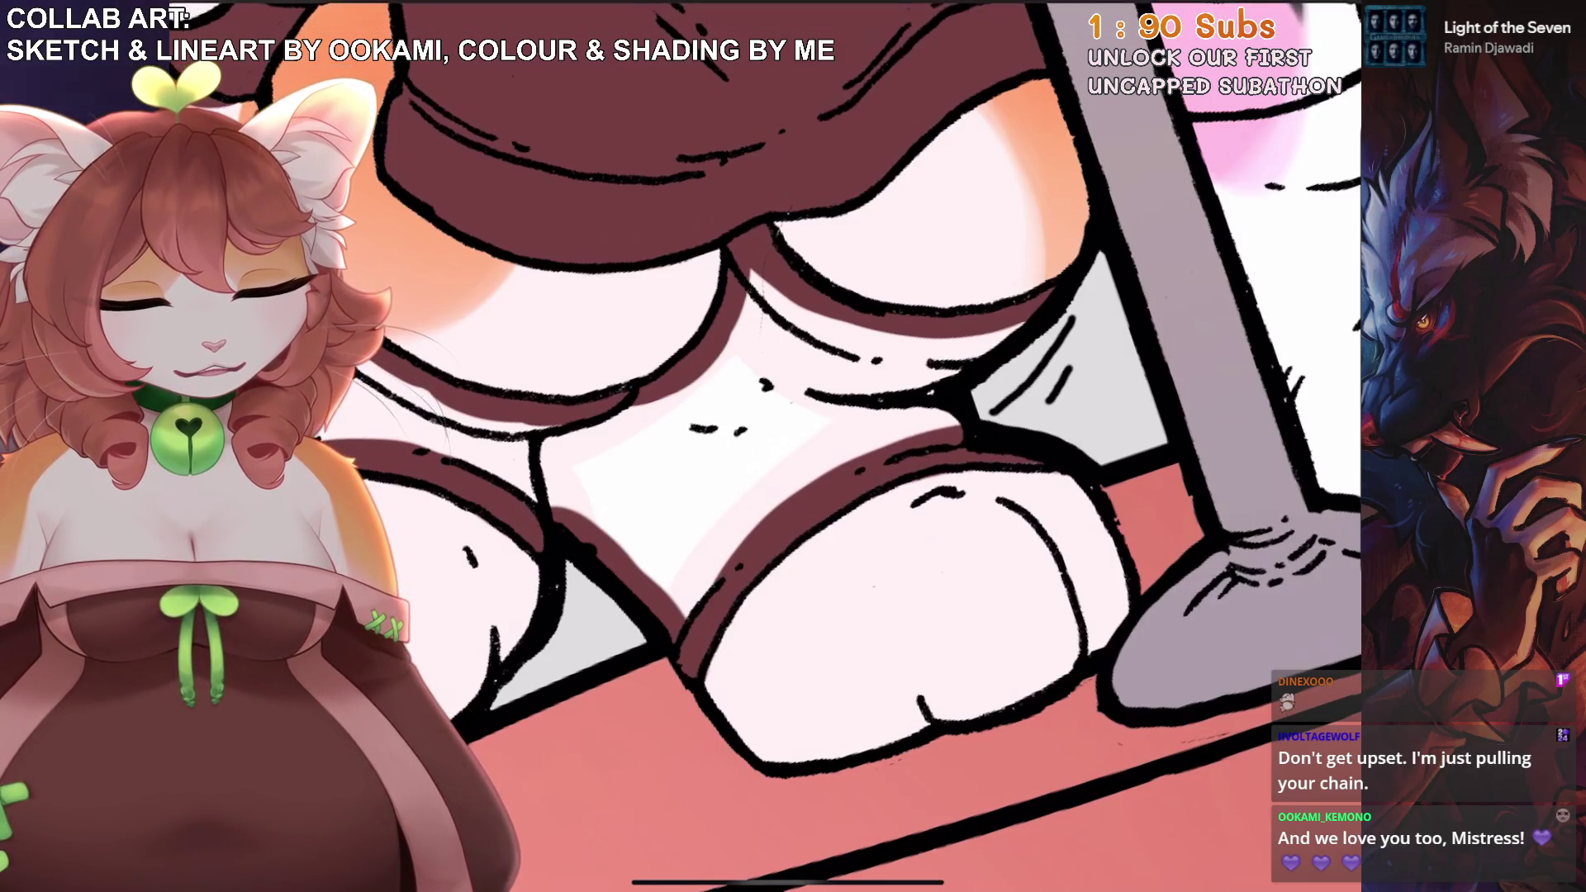
scroll(900, 446, "up", 2)
scroll(1042, 287, "down", 2)
mouse_move(1355, 24)
left_mouse_down()
mouse_move(743, 413)
mouse_move(991, 479)
mouse_move(834, 653)
left_mouse_up()
Fill the shoe area brown and undo the fill that flooded body and stand.
scroll(826, 413, "up", 2)
left_click(839, 657)
scroll(825, 446, "down", 2)
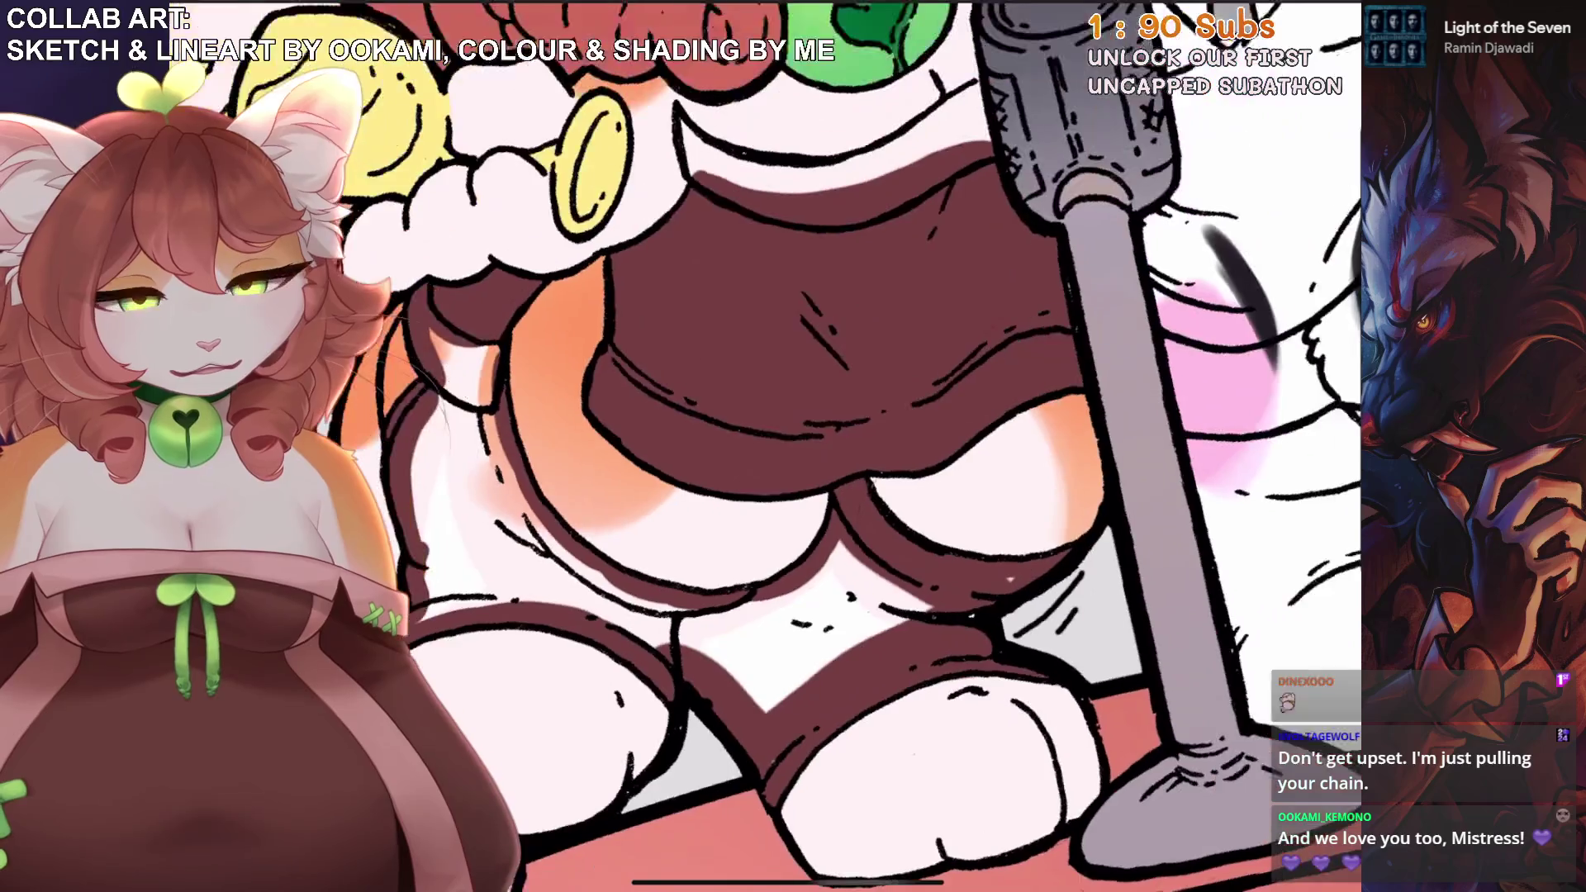
scroll(826, 446, "up", 1)
key("ctrl+z")
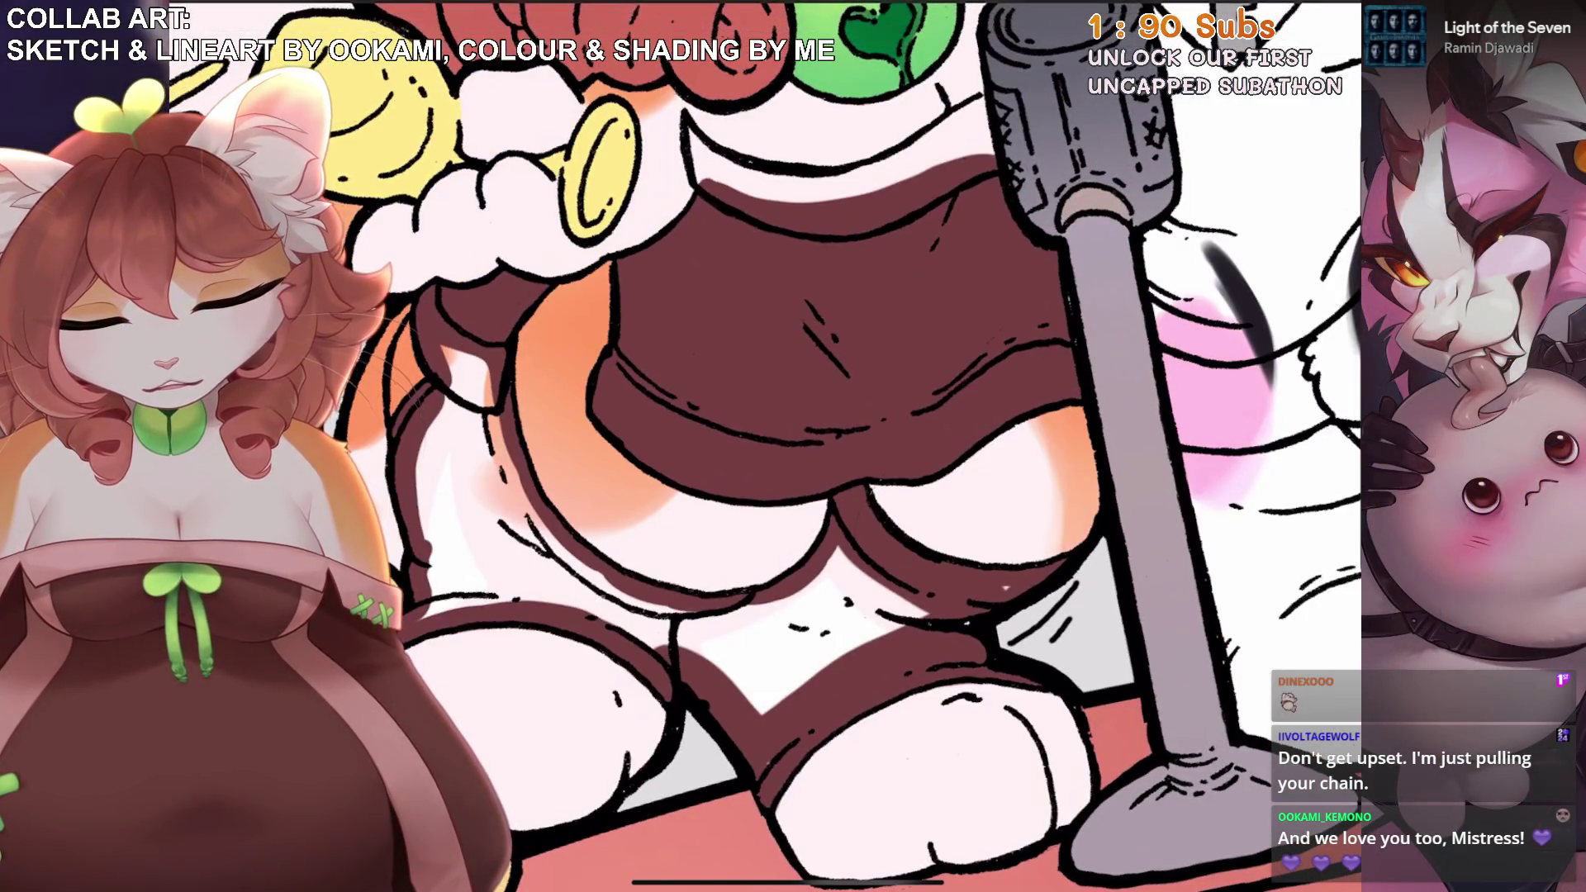
scroll(743, 495, "up", 2)
scroll(699, 561, "down", 3)
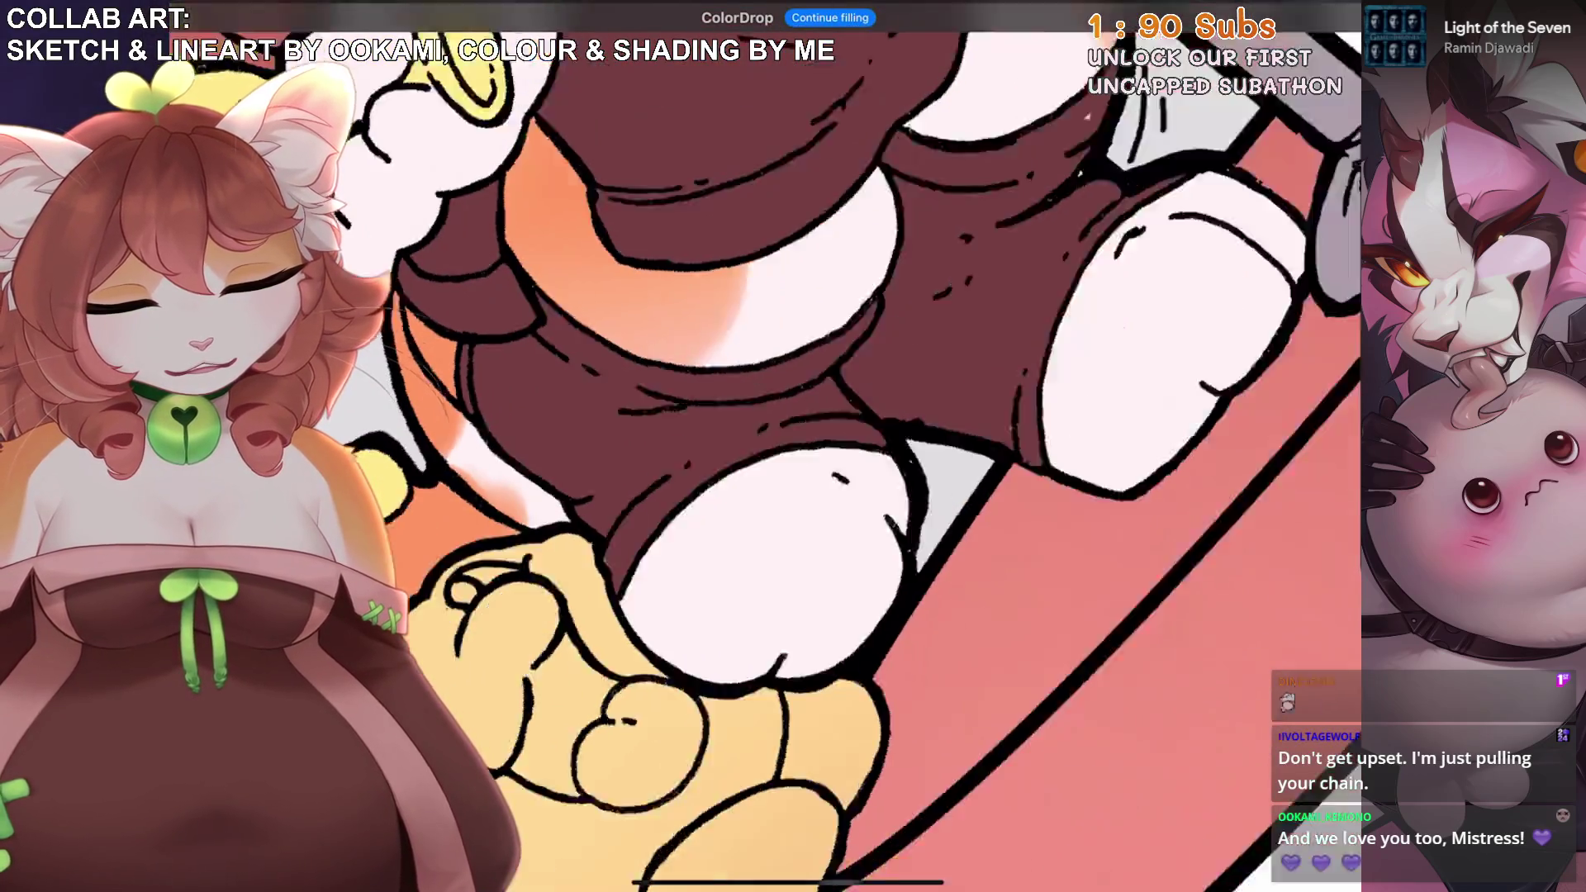
scroll(902, 395, "up", 3)
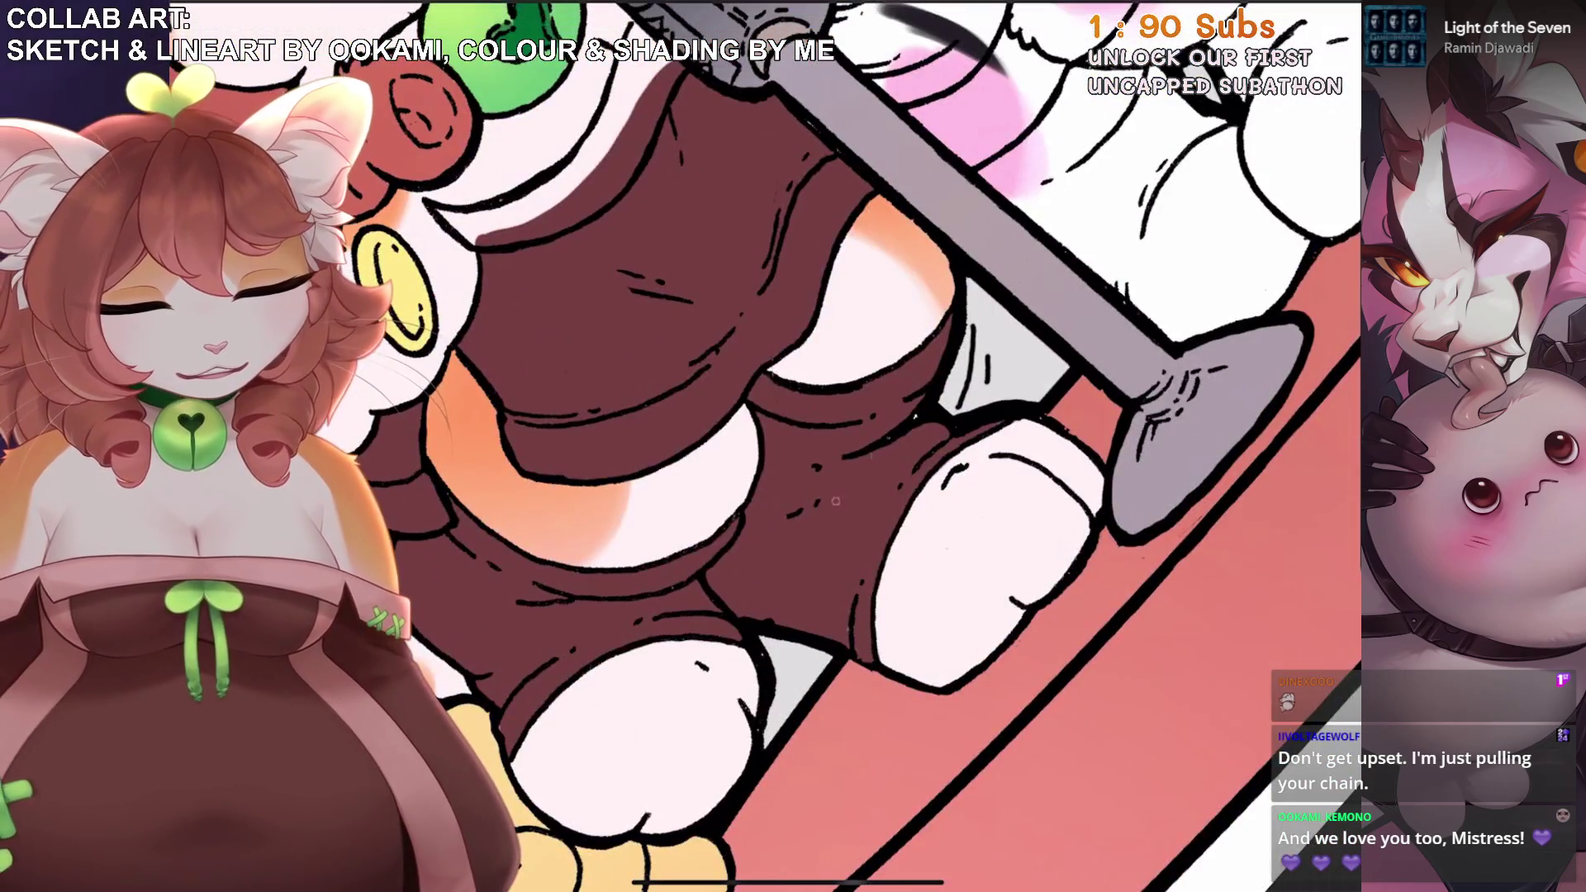
scroll(902, 395, "down", 5)
scroll(879, 446, "up", 1)
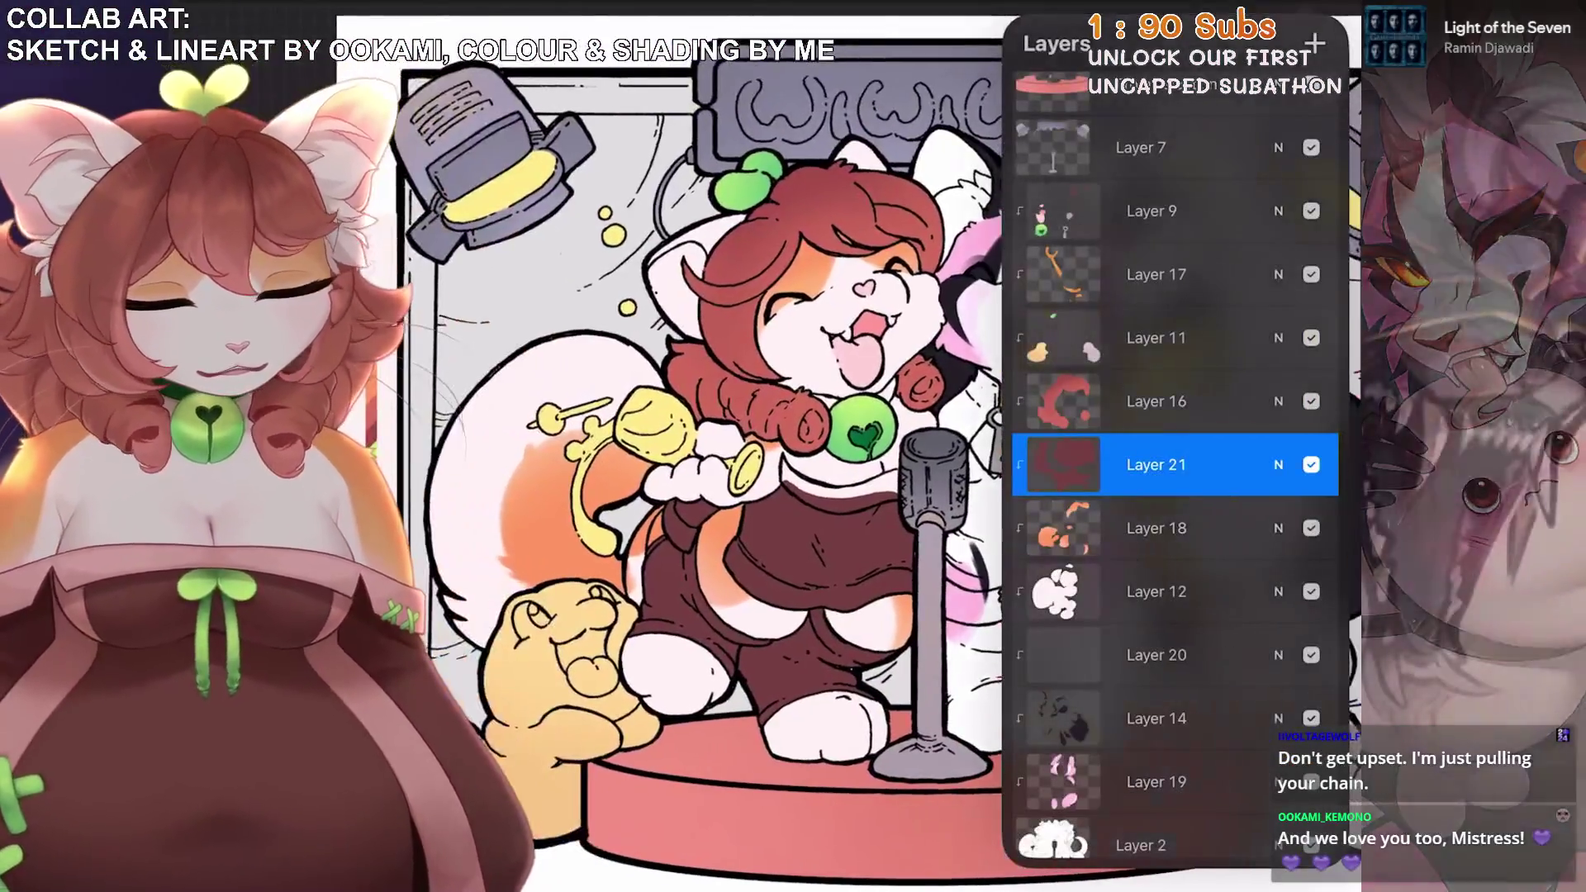
Switch to Layer 9 and show the seal mascot reference sheet.
left_click(1156, 211)
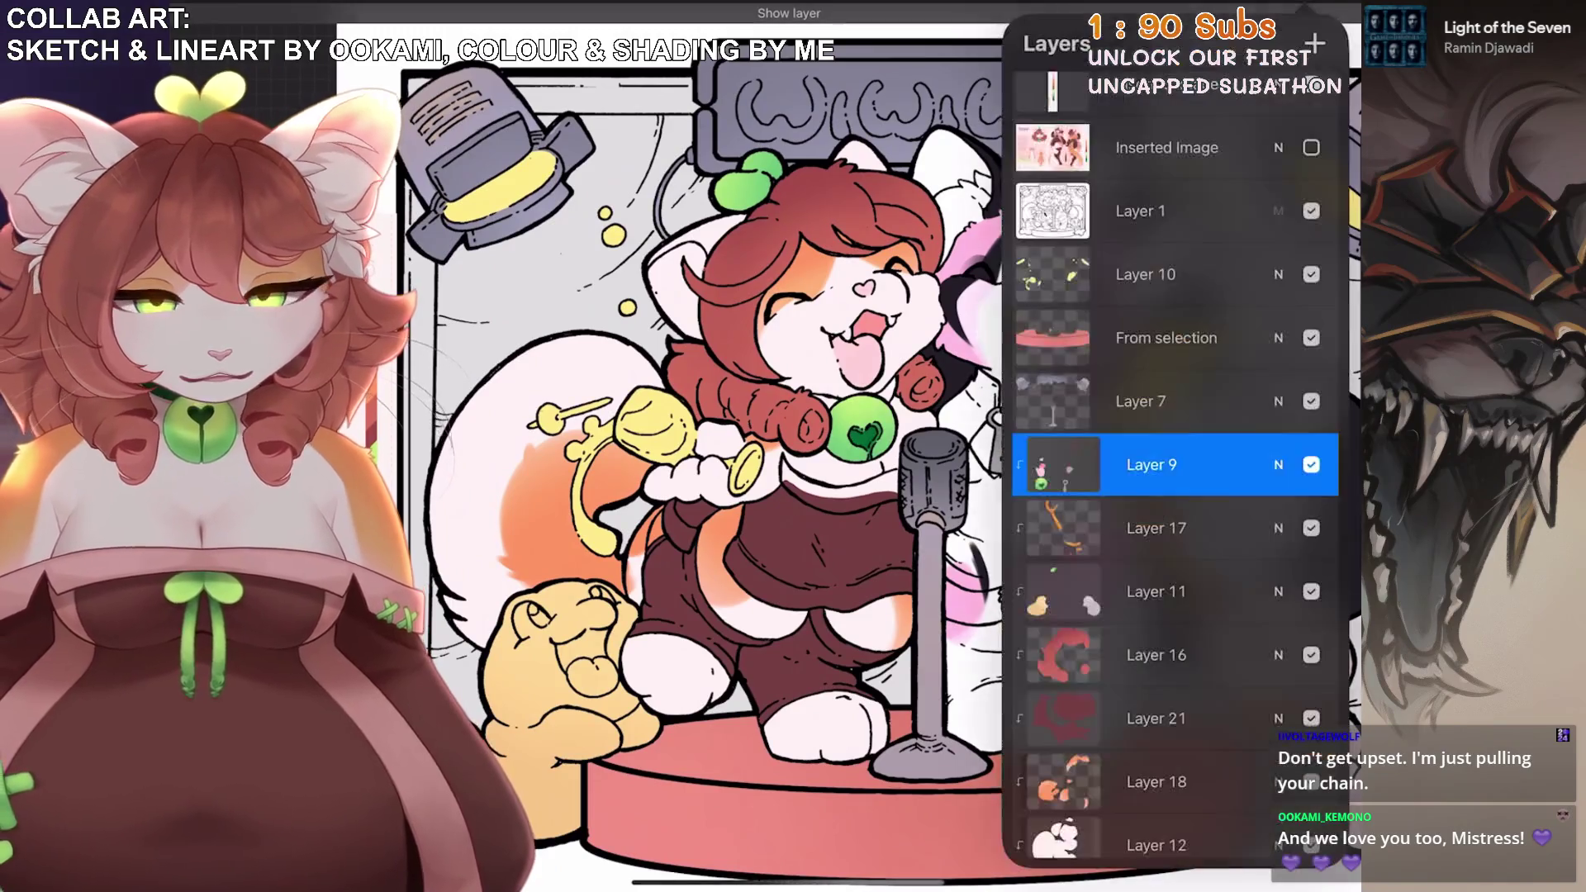
scroll(1175, 462, "up", 3)
left_click(1310, 103)
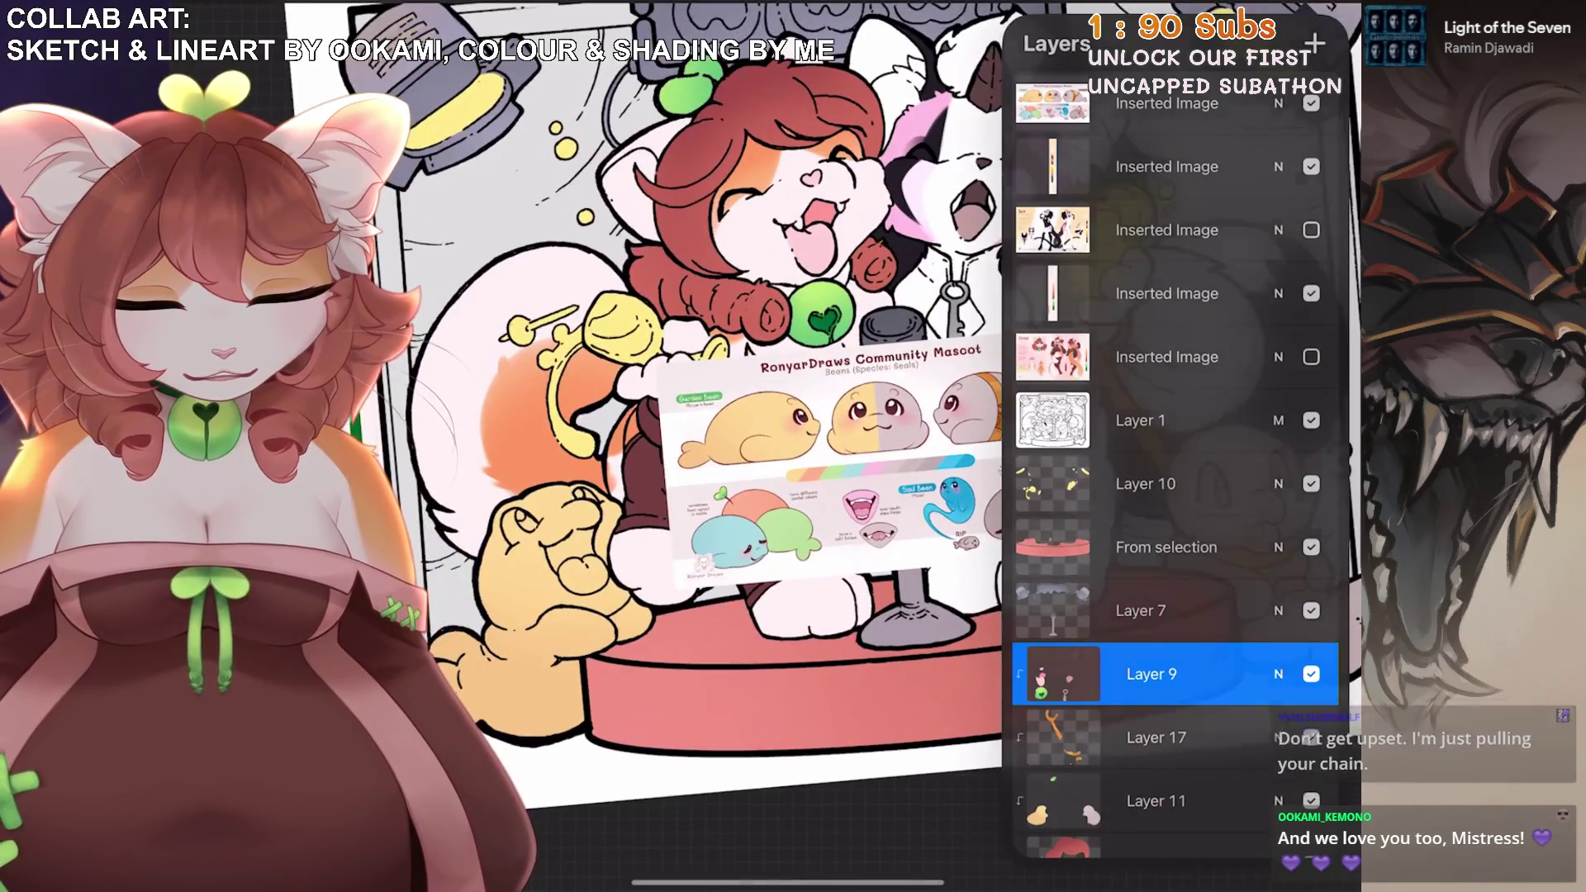
scroll(826, 462, "up", 5)
scroll(619, 578, "up", 5)
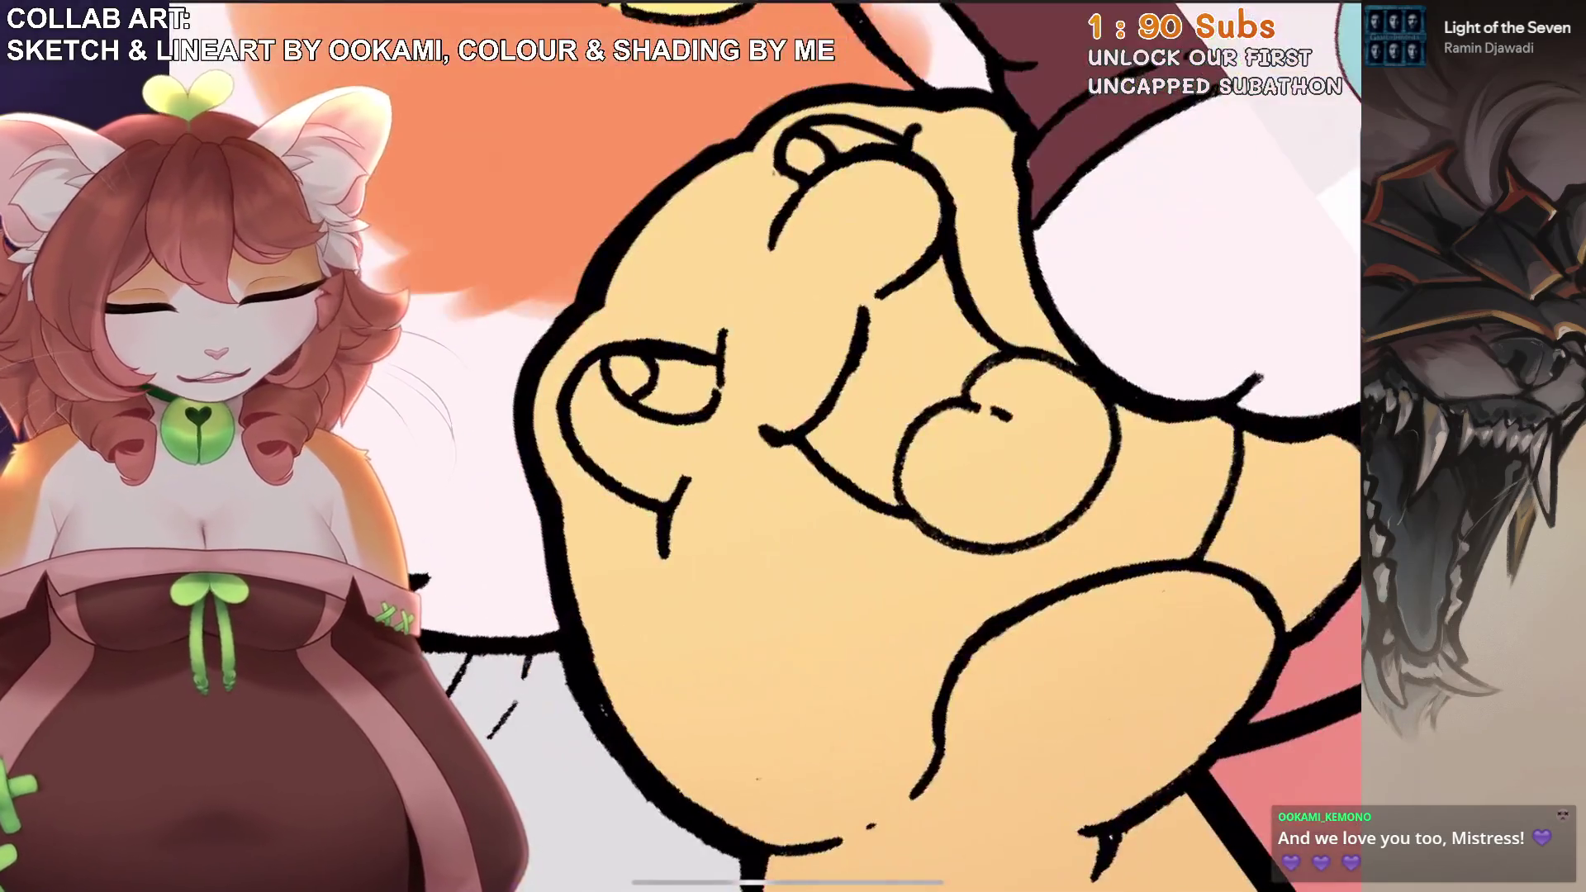
Outline and fill the yellow seal's mouth pink, then sample the tongue pink.
mouse_move(818, 446)
left_mouse_down()
mouse_move(875, 334)
mouse_move(941, 269)
mouse_move(991, 360)
mouse_move(890, 493)
mouse_move(826, 452)
mouse_move(913, 504)
left_mouse_up()
left_click_drag(1342, 21, 909, 363)
scroll(826, 446, "down", 5)
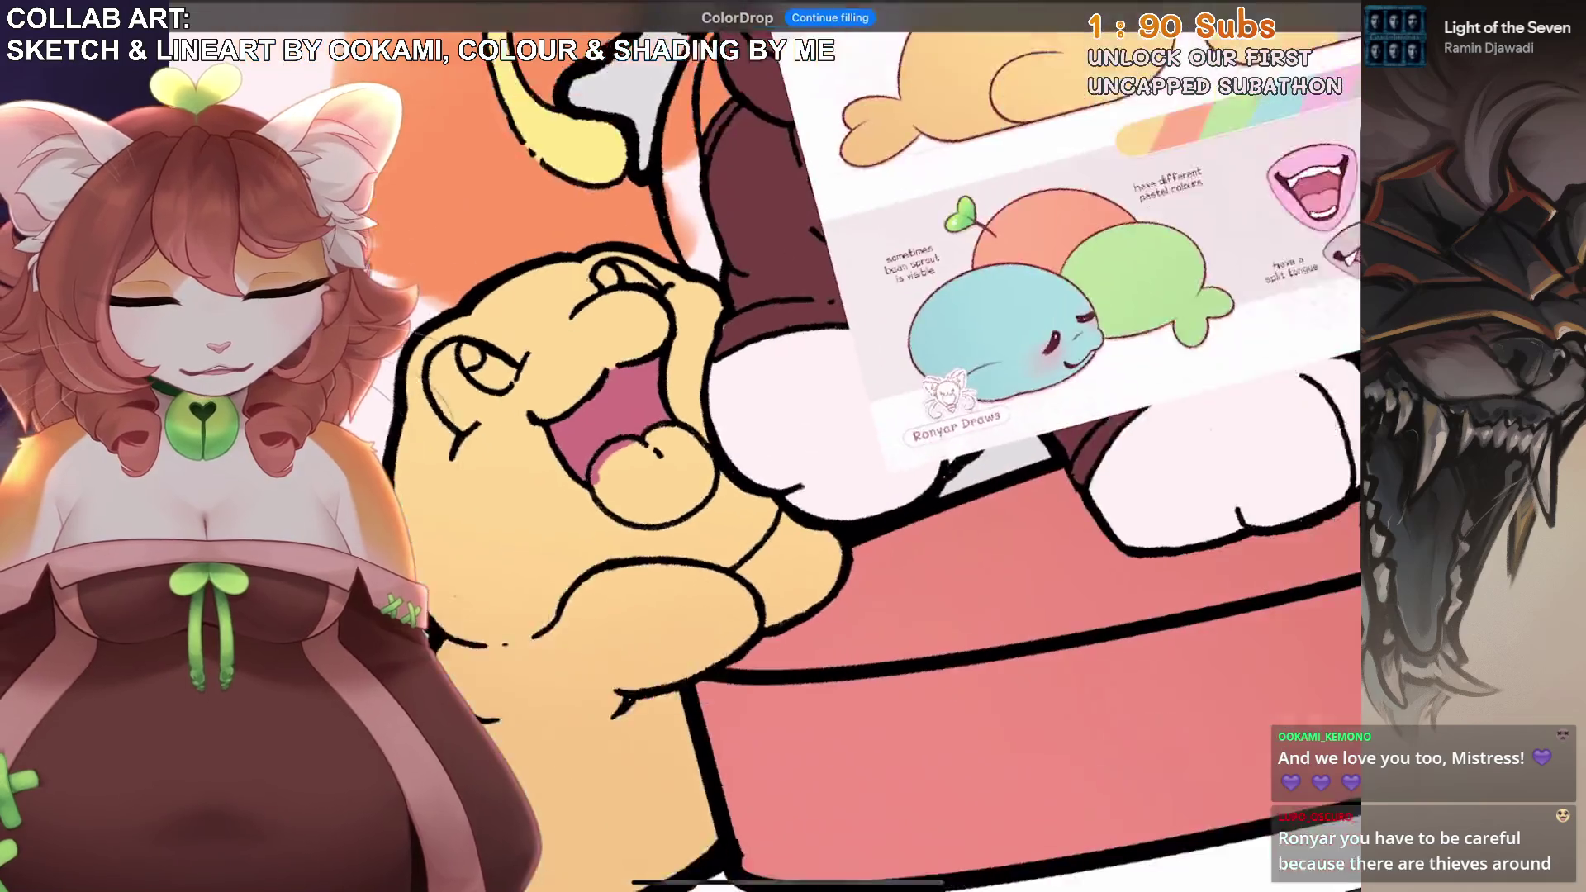
left_click_drag(916, 498, 1136, 273)
scroll(826, 446, "up", 5)
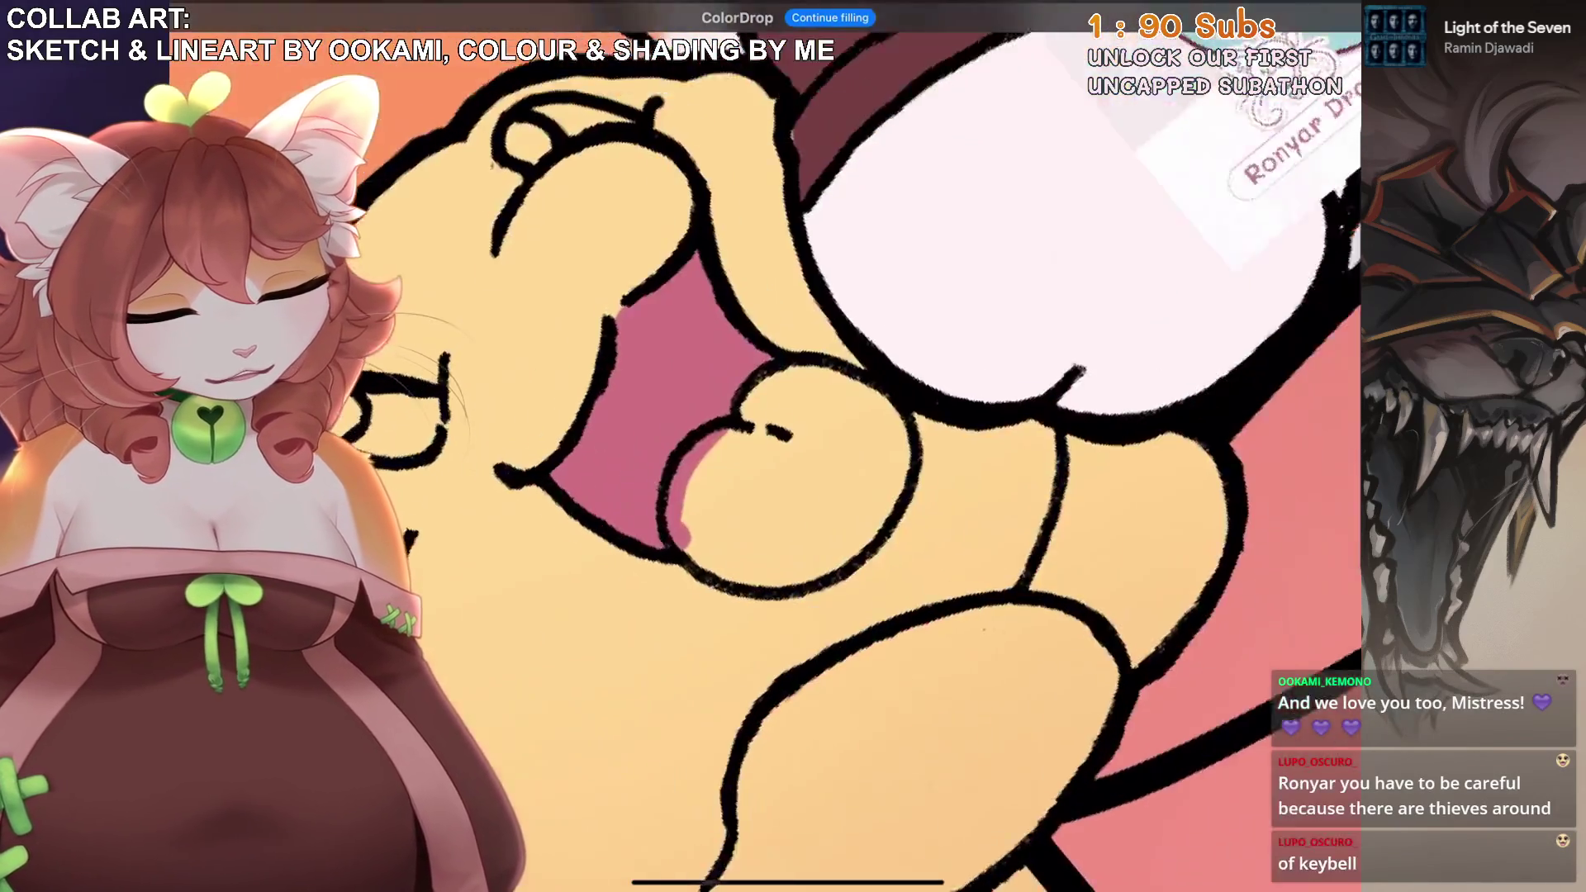
Outline the yellow seal's tongue in a closed ring and fill it pink.
mouse_move(731, 495)
left_mouse_down()
mouse_move(726, 528)
mouse_move(702, 483)
mouse_move(830, 356)
left_mouse_up()
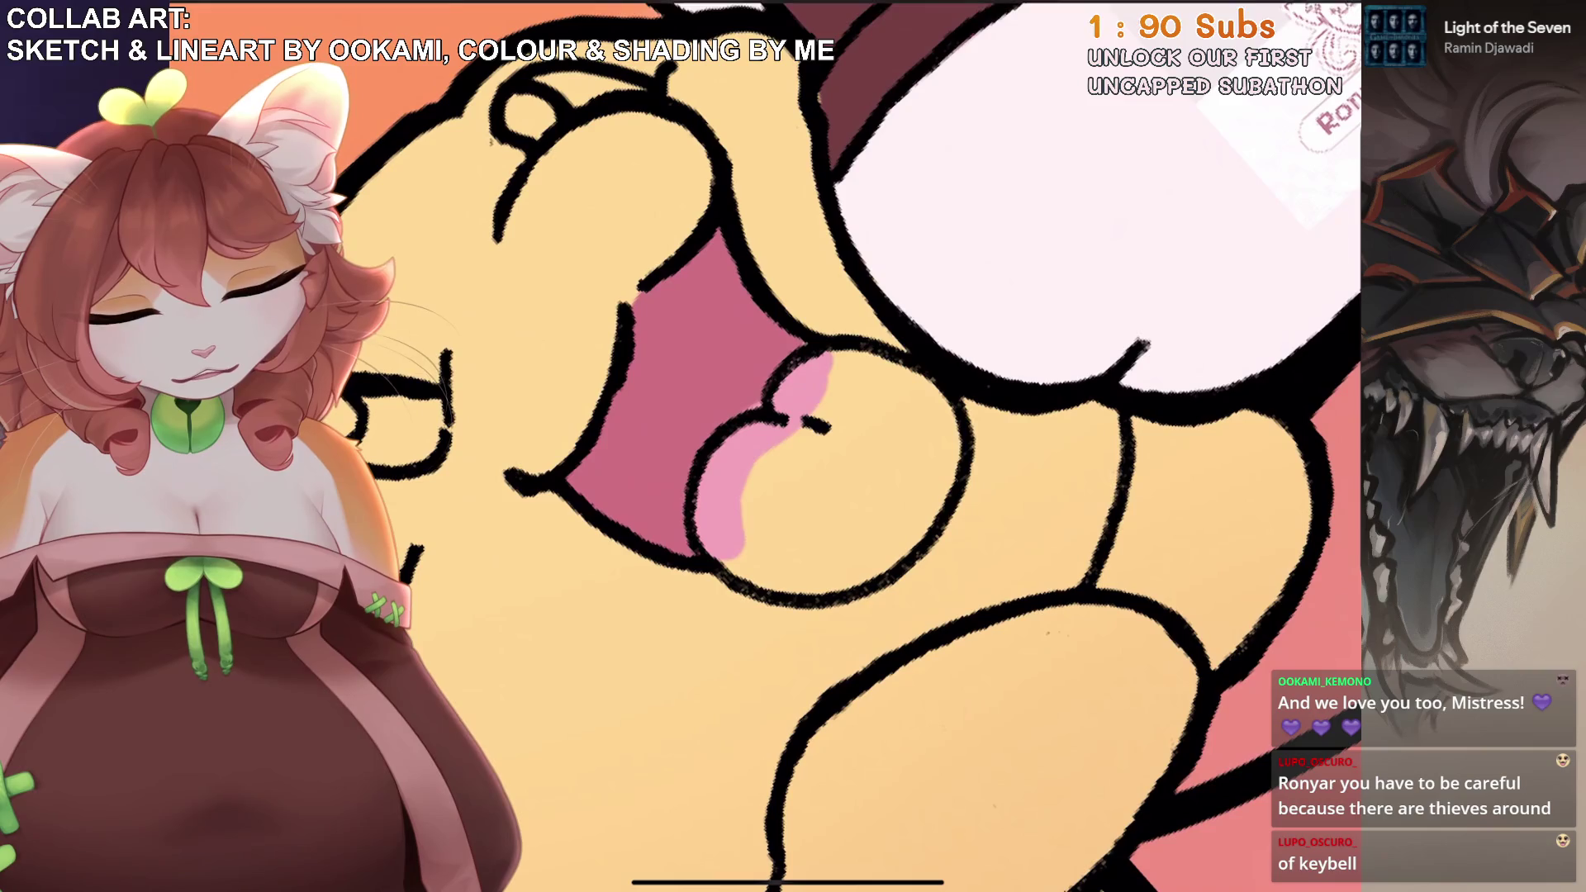
key("ctrl+z")
mouse_move(776, 413)
left_mouse_down()
mouse_move(835, 359)
mouse_move(751, 441)
mouse_move(826, 377)
mouse_move(900, 376)
mouse_move(942, 438)
mouse_move(925, 508)
mouse_move(875, 562)
left_mouse_up()
mouse_move(725, 547)
left_mouse_down()
mouse_move(797, 580)
mouse_move(887, 549)
left_mouse_up()
left_click(825, 470)
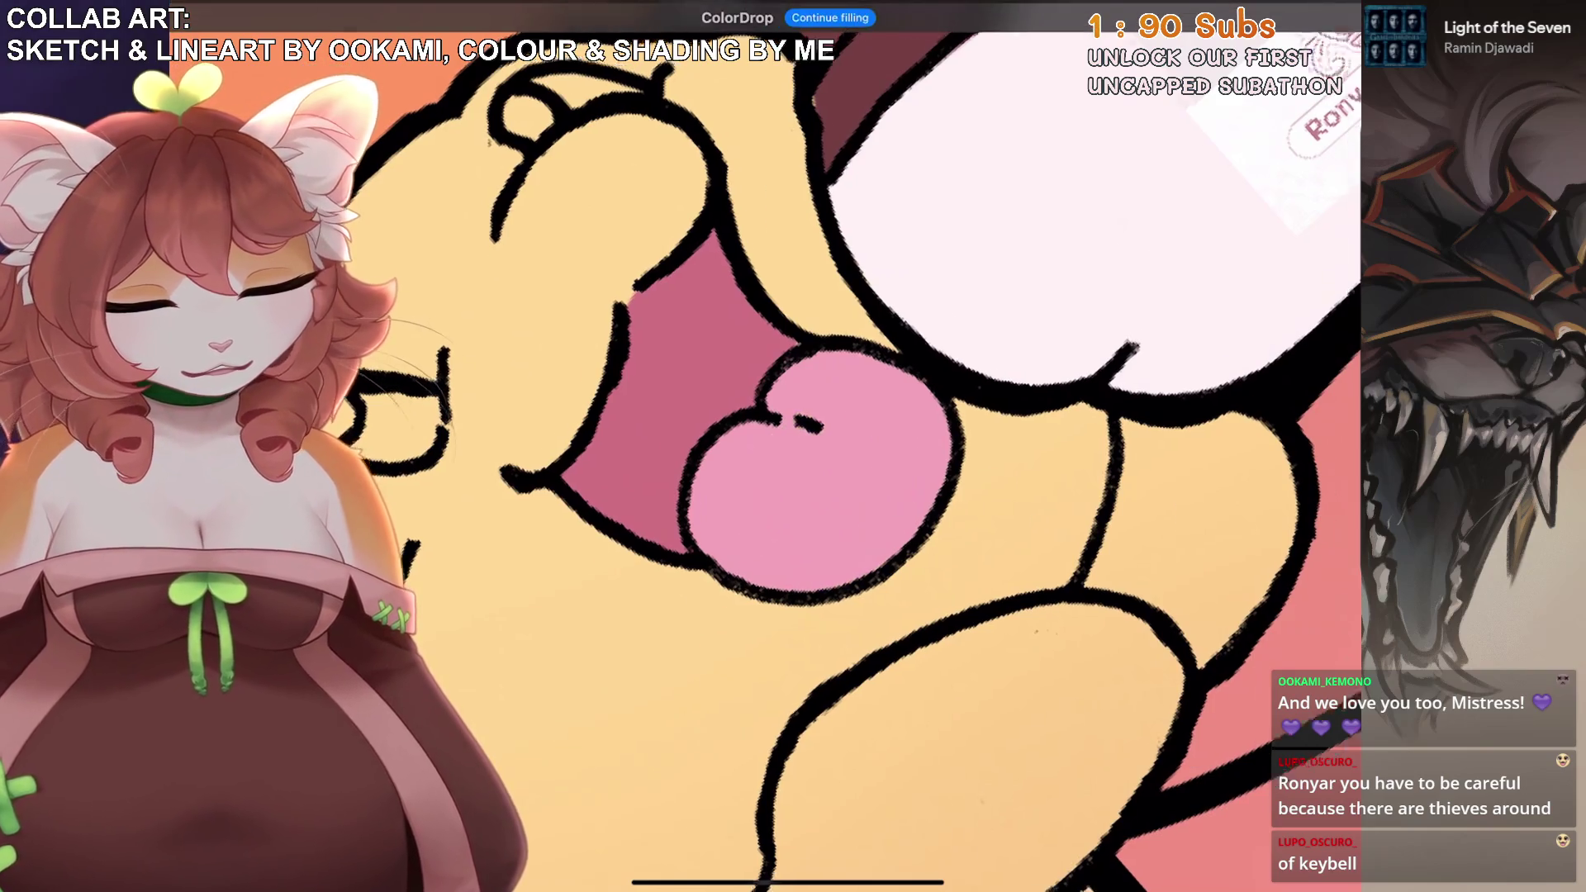
scroll(793, 446, "down", 5)
scroll(792, 371, "up", 3)
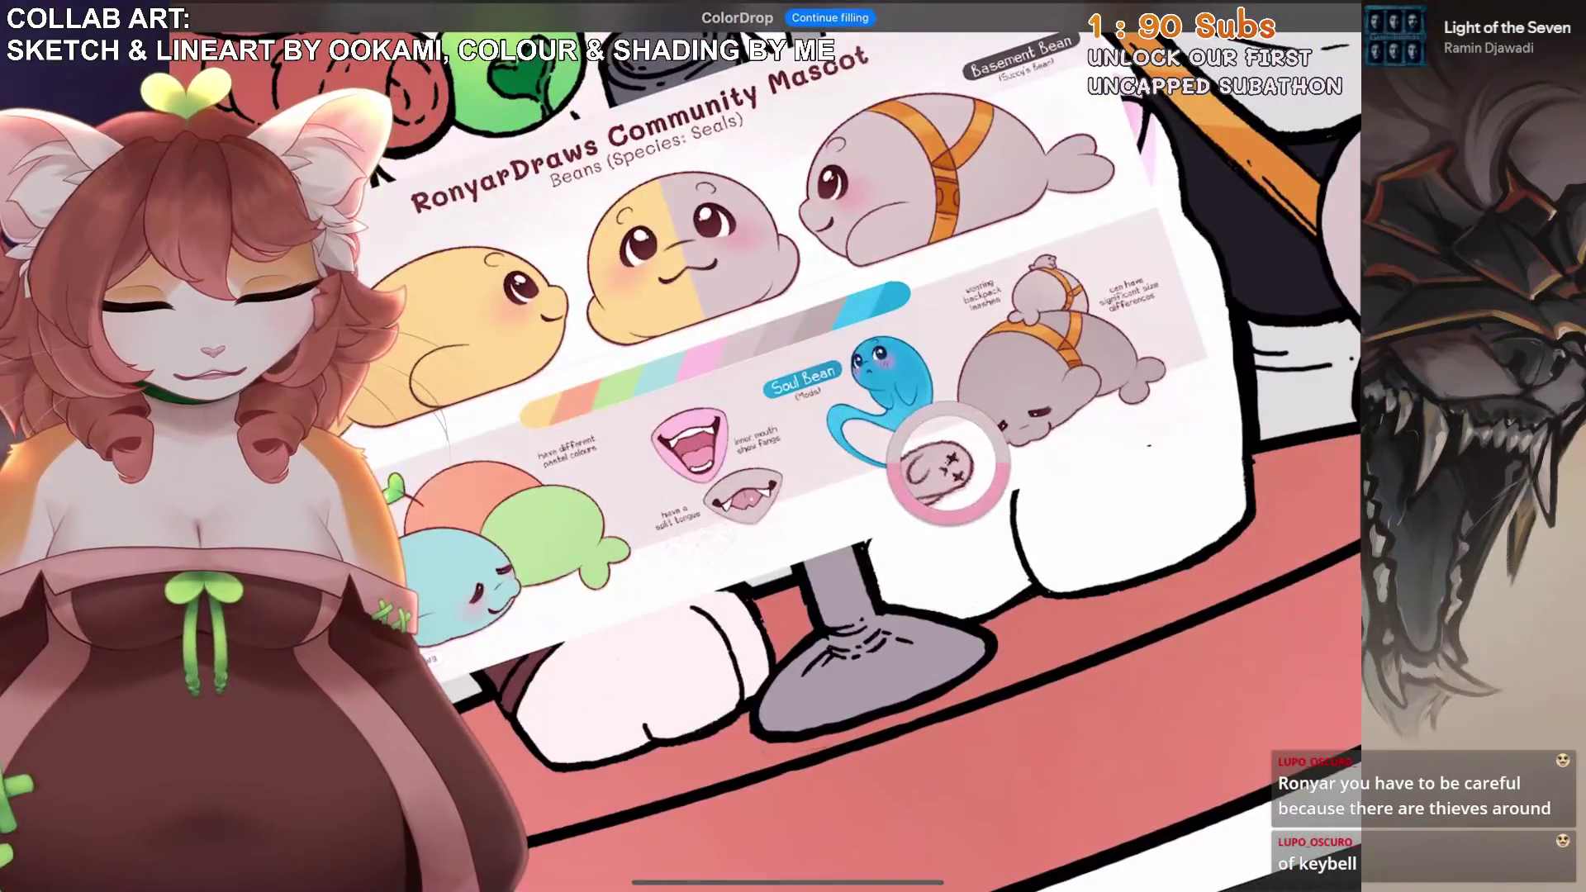
scroll(792, 446, "down", 5)
scroll(1131, 578, "up", 8)
scroll(825, 446, "up", 5)
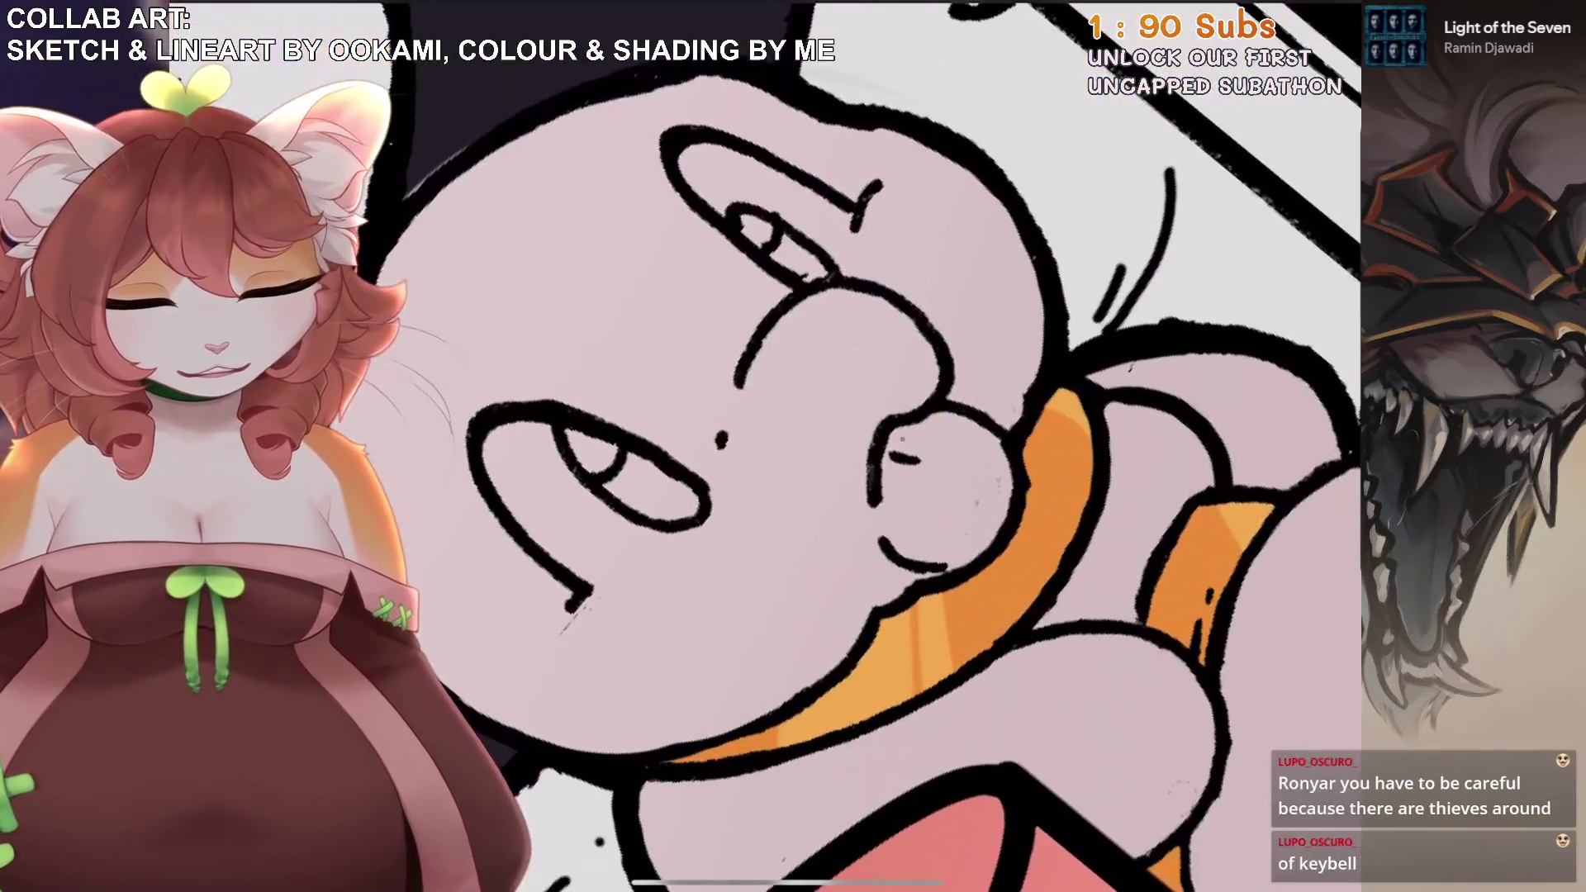
Paint the grey seal's tongue pink.
left_click_drag(896, 429, 883, 524)
mouse_move(880, 471)
left_mouse_down()
mouse_move(917, 558)
mouse_move(991, 486)
mouse_move(925, 463)
left_mouse_up()
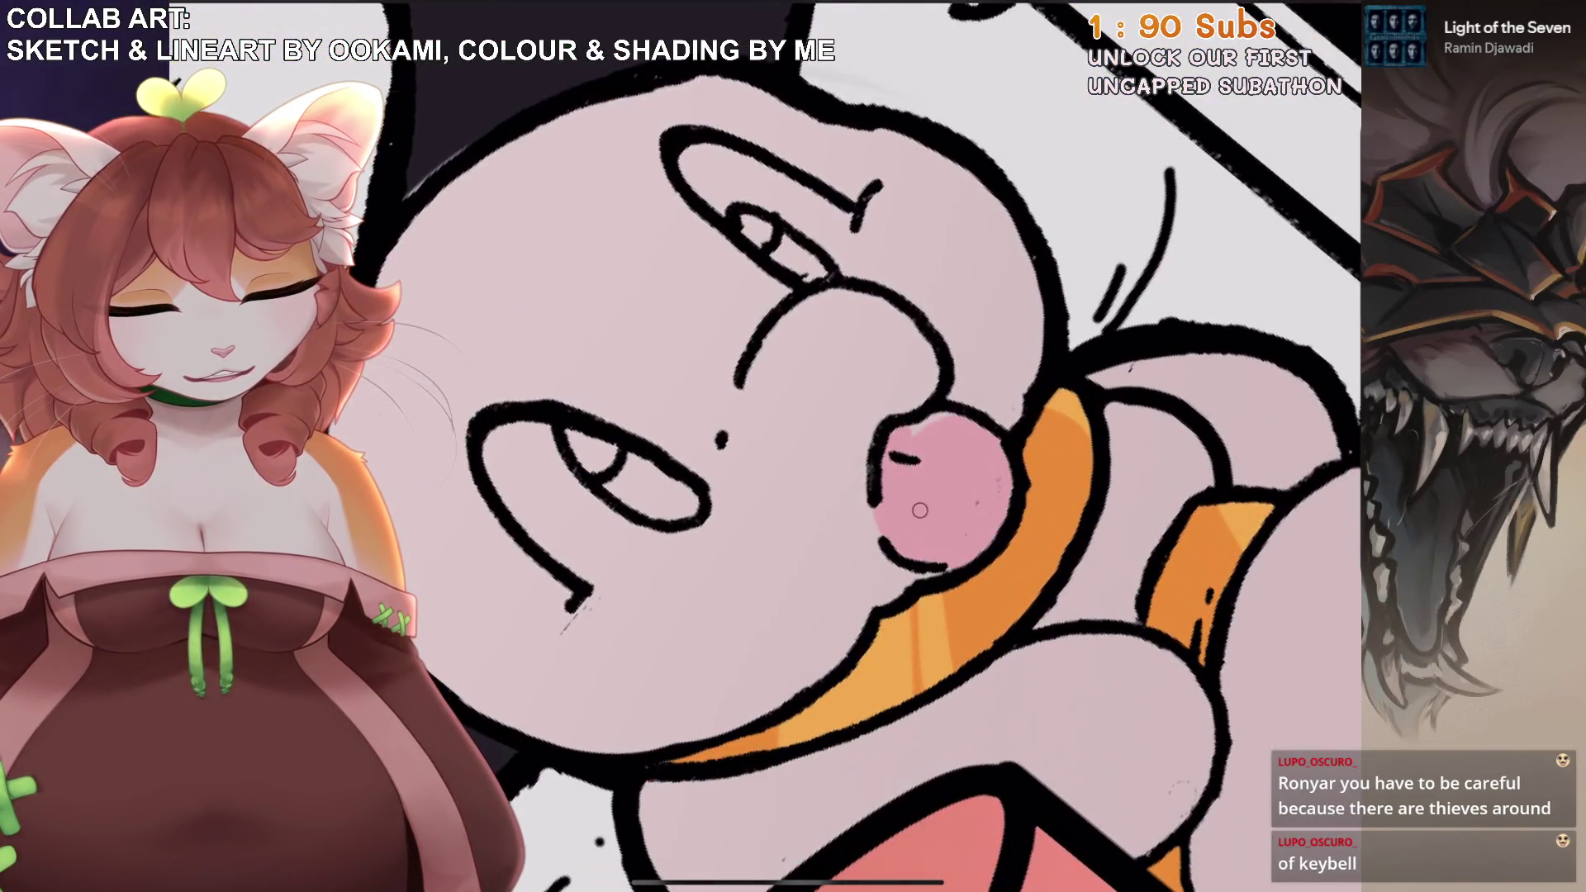
scroll(949, 496, "down", 5)
scroll(880, 446, "down", 5)
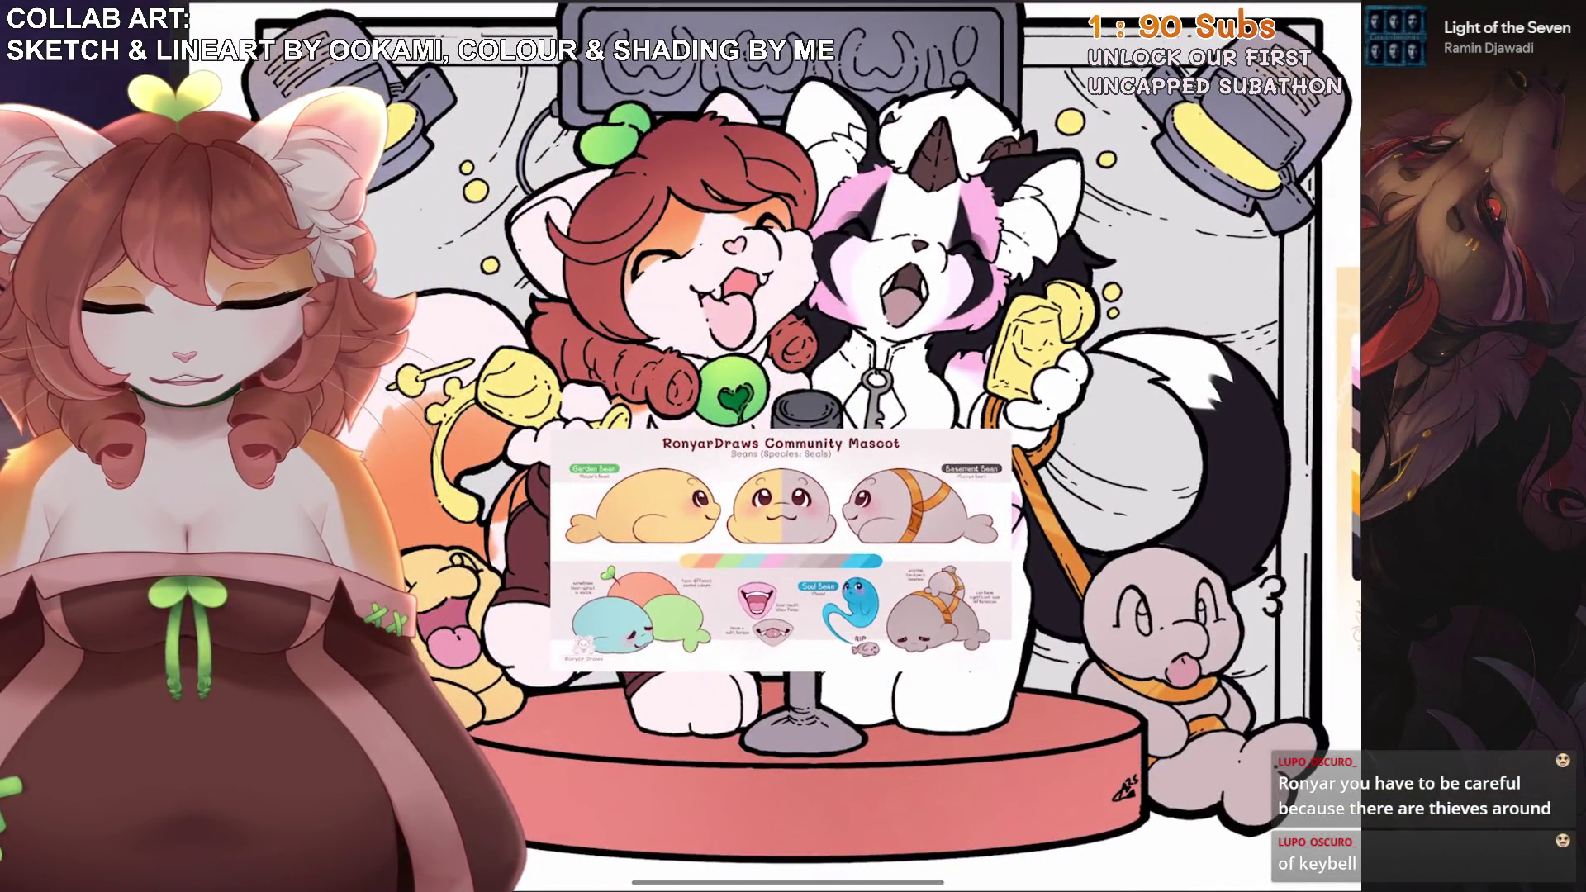
scroll(880, 446, "up", 2)
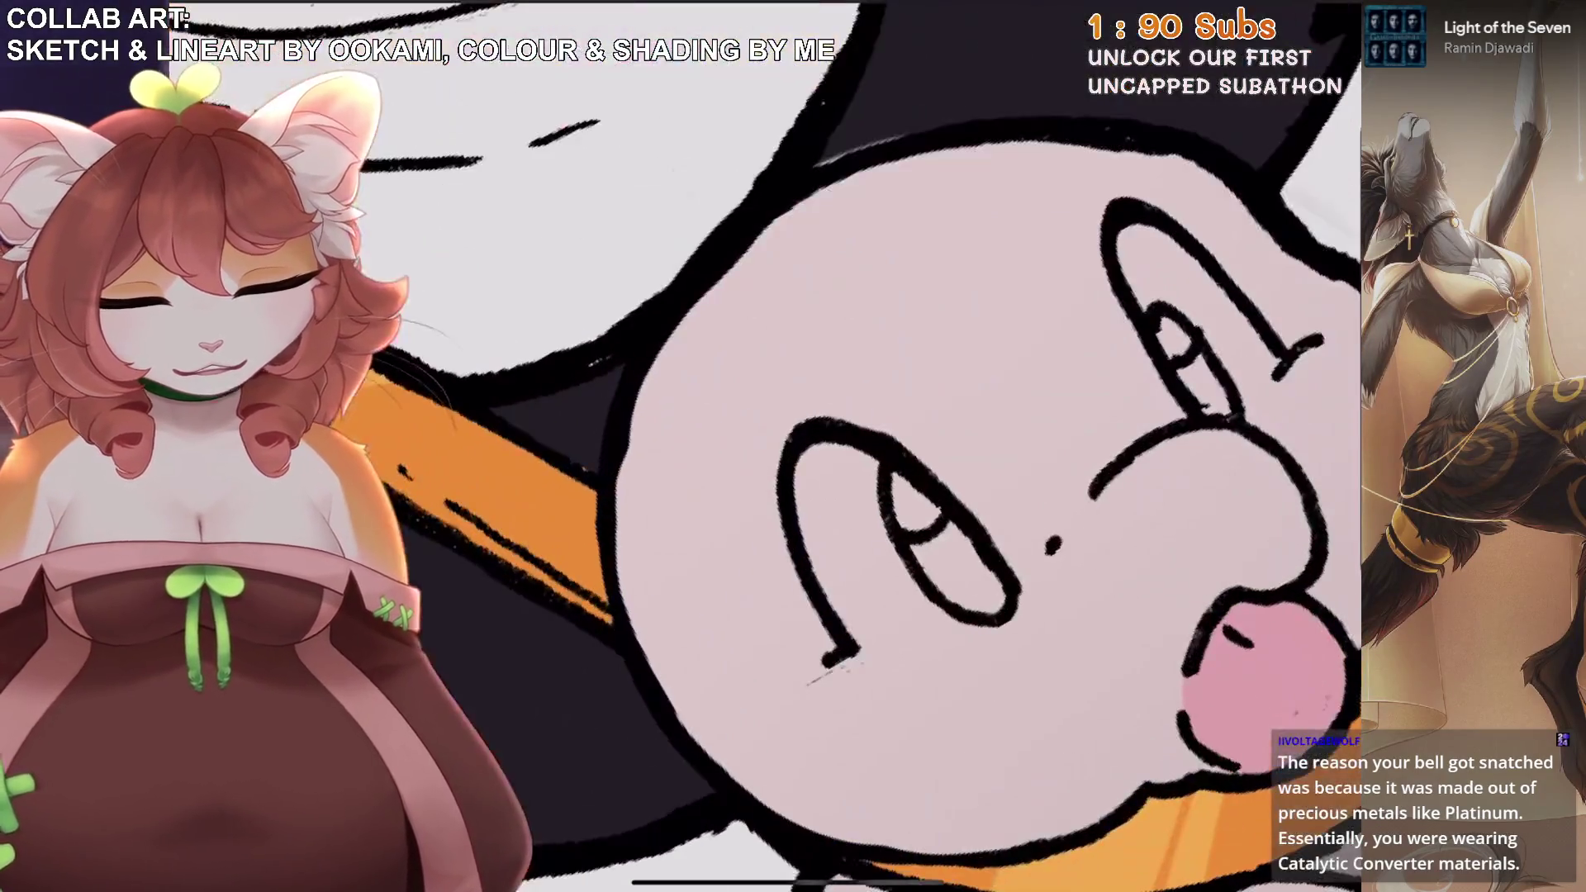
Paint white highlights into both seals' eyes, including along the bottom of the yellow seal's eye.
mouse_move(851, 453)
left_mouse_down()
mouse_move(821, 471)
mouse_move(867, 524)
mouse_move(927, 523)
mouse_move(838, 547)
left_mouse_up()
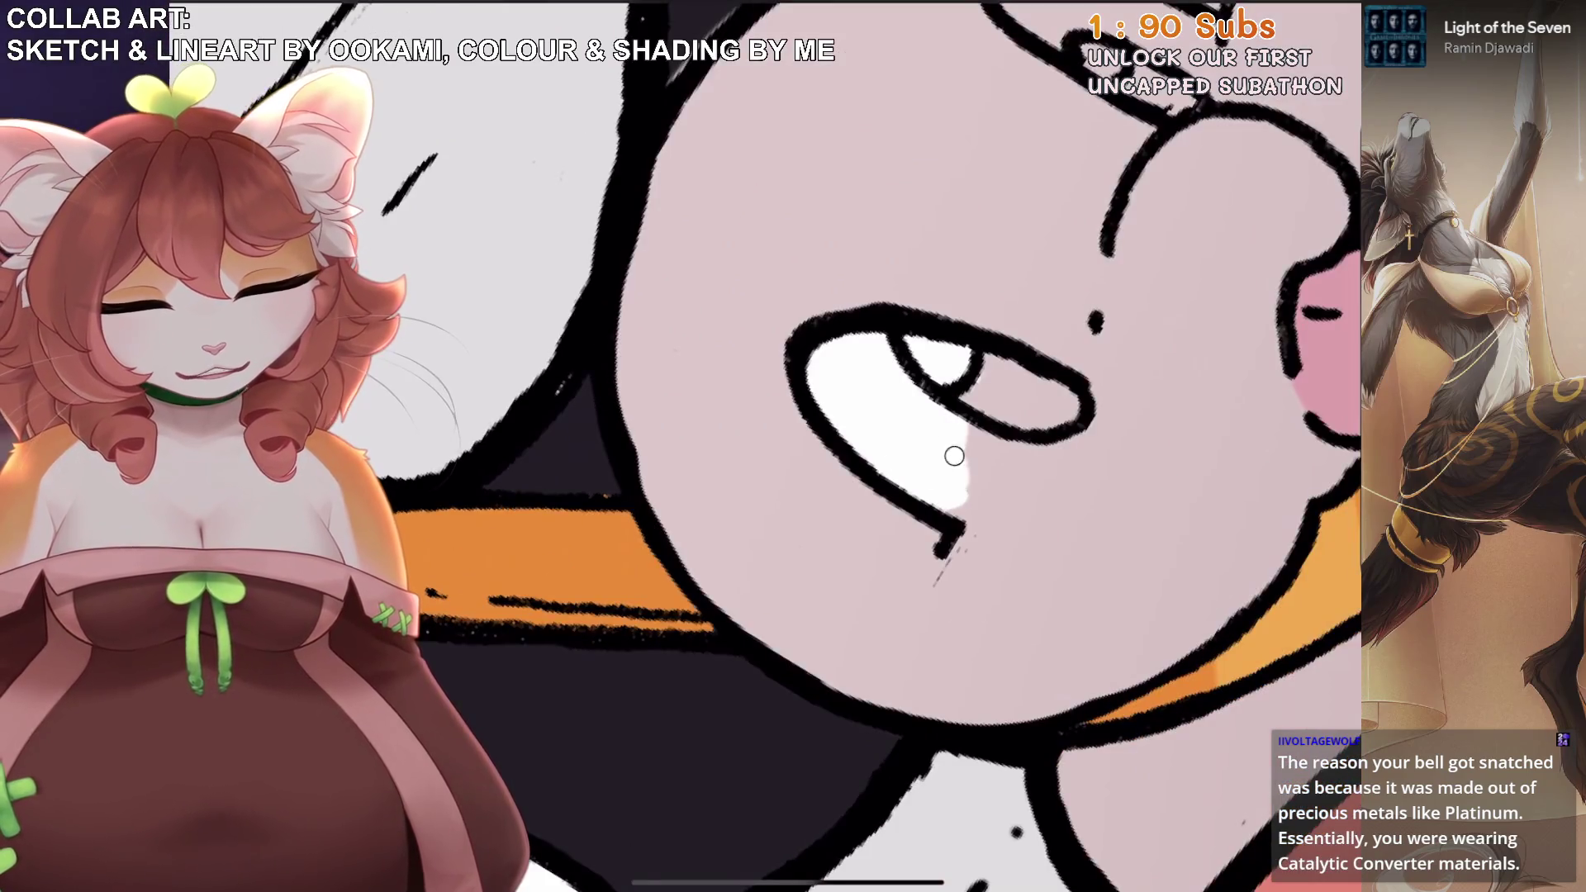
left_click_drag(955, 454, 1041, 416)
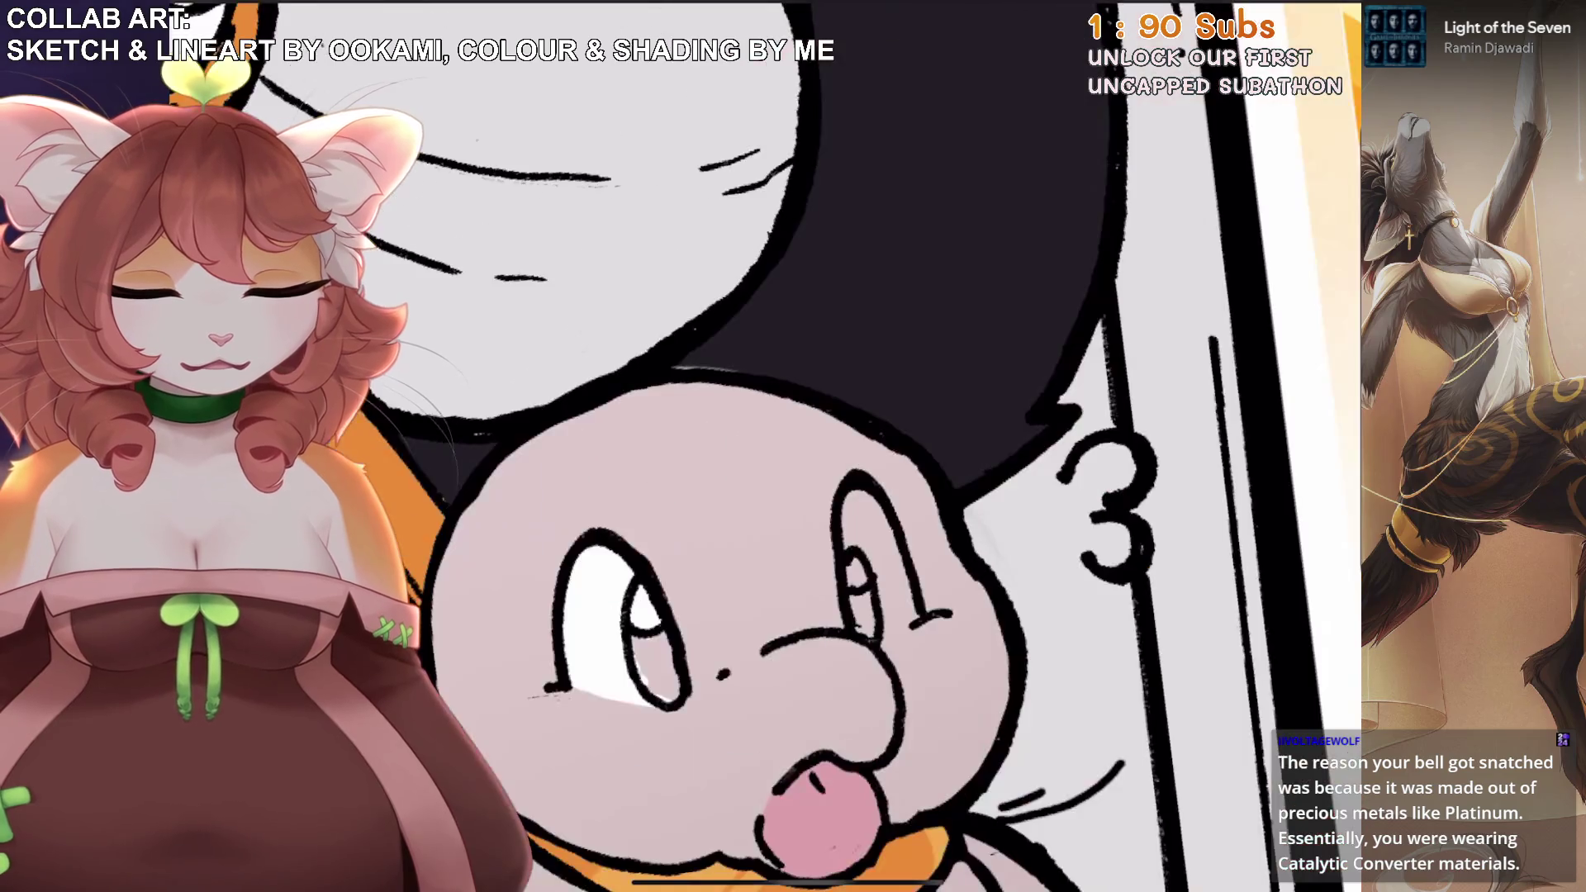
left_click_drag(859, 566, 871, 626)
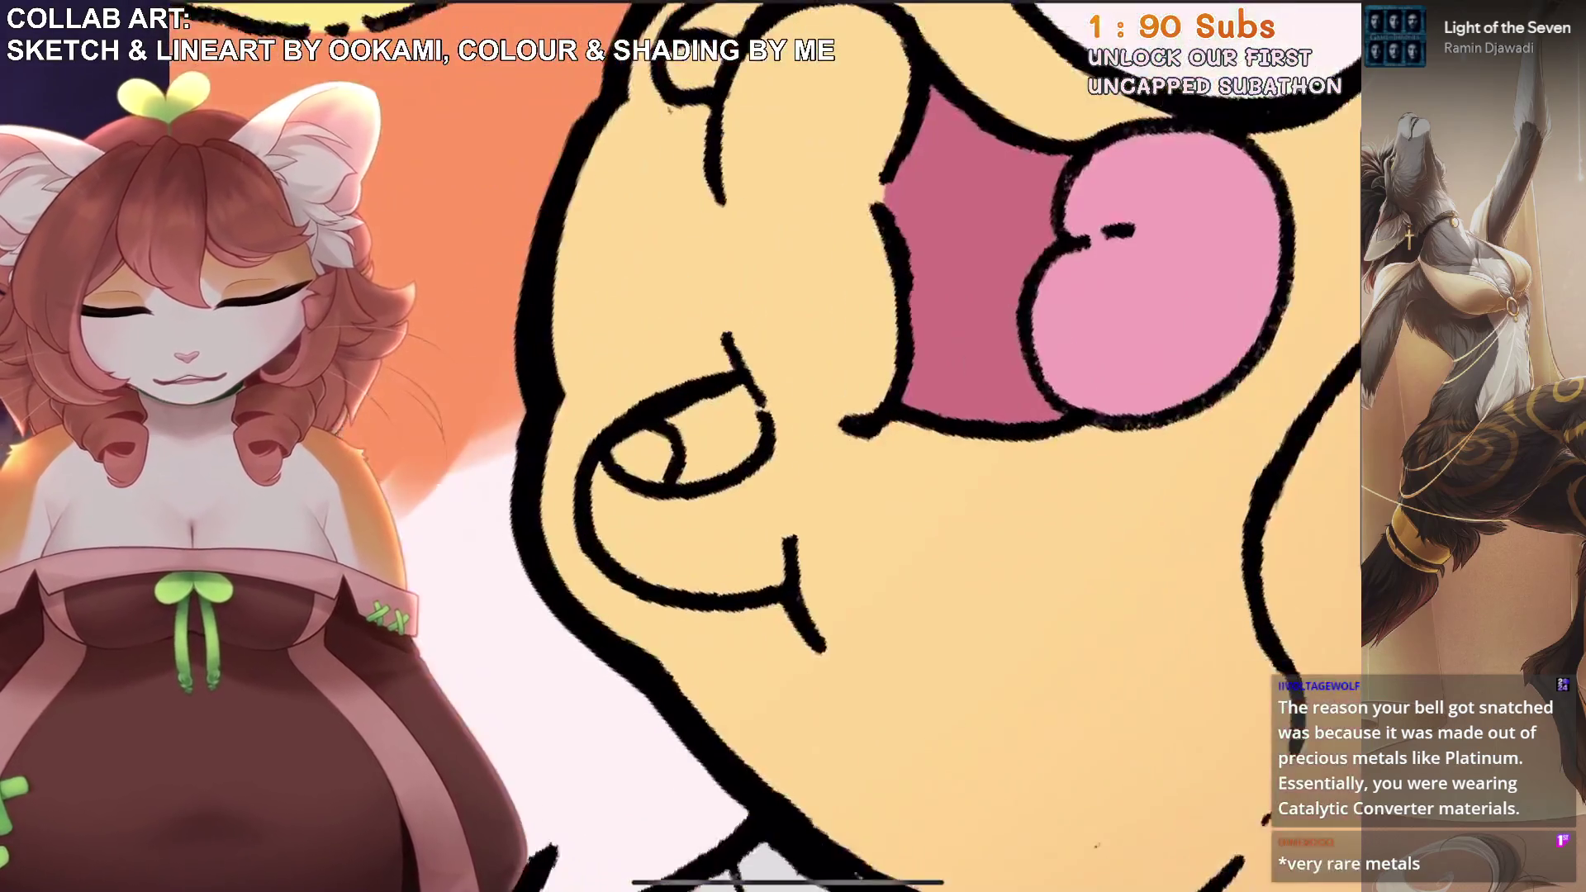
mouse_move(653, 454)
left_mouse_down()
mouse_move(627, 529)
mouse_move(665, 584)
mouse_move(720, 584)
mouse_move(757, 553)
mouse_move(772, 446)
mouse_move(797, 579)
mouse_move(781, 430)
left_mouse_up()
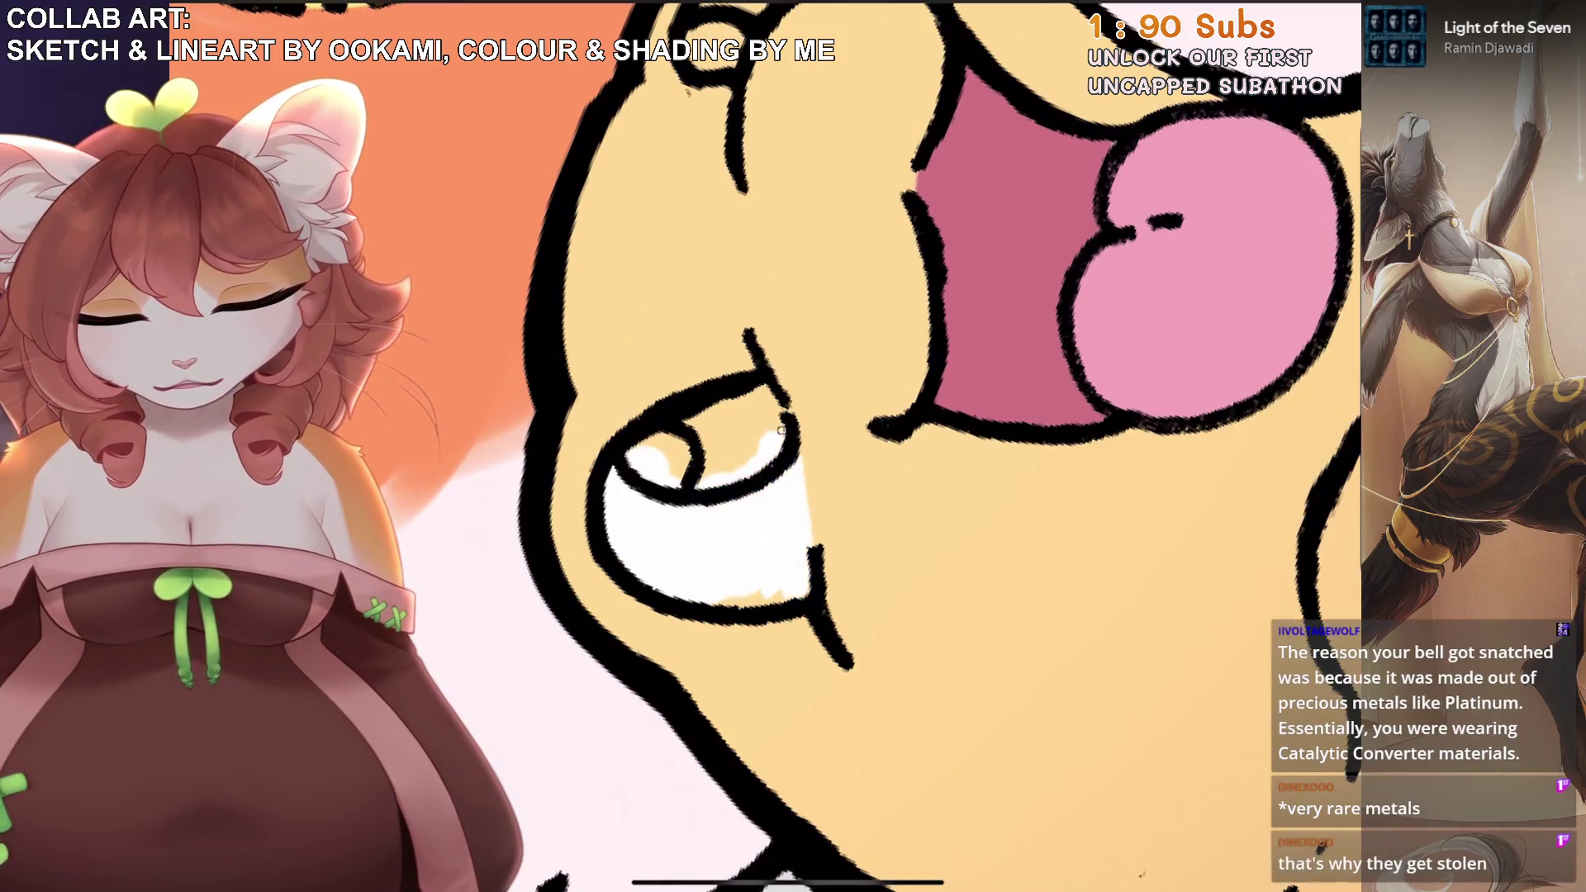
left_click_drag(761, 584, 790, 601)
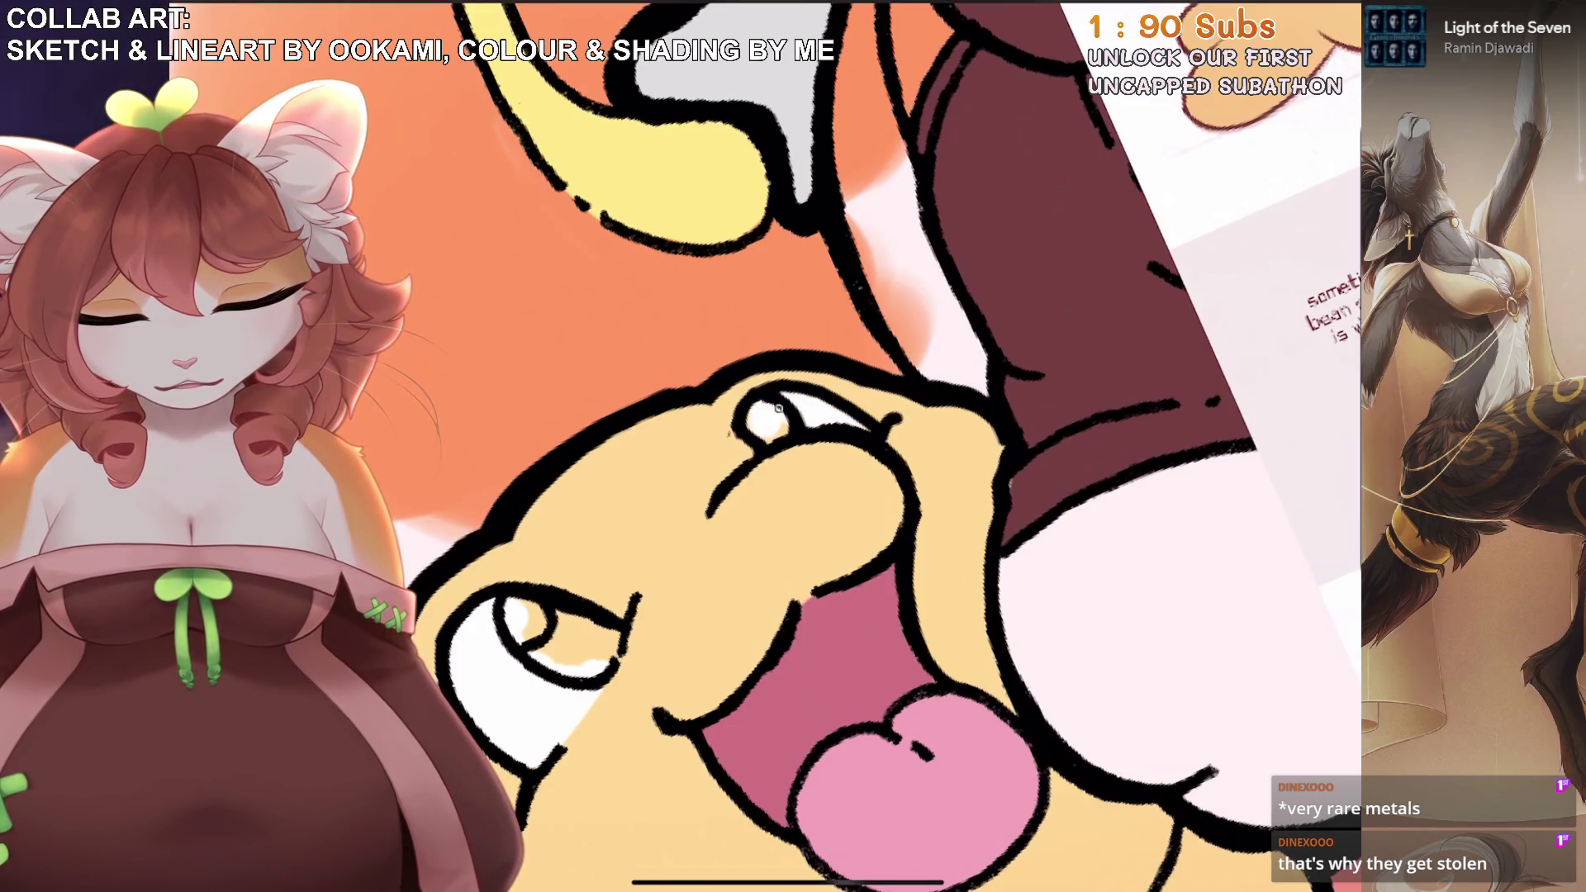
Bring the mascot reference sheet into view and paint dark red into the yellow seal's iris.
left_click_drag(533, 608, 289, 561)
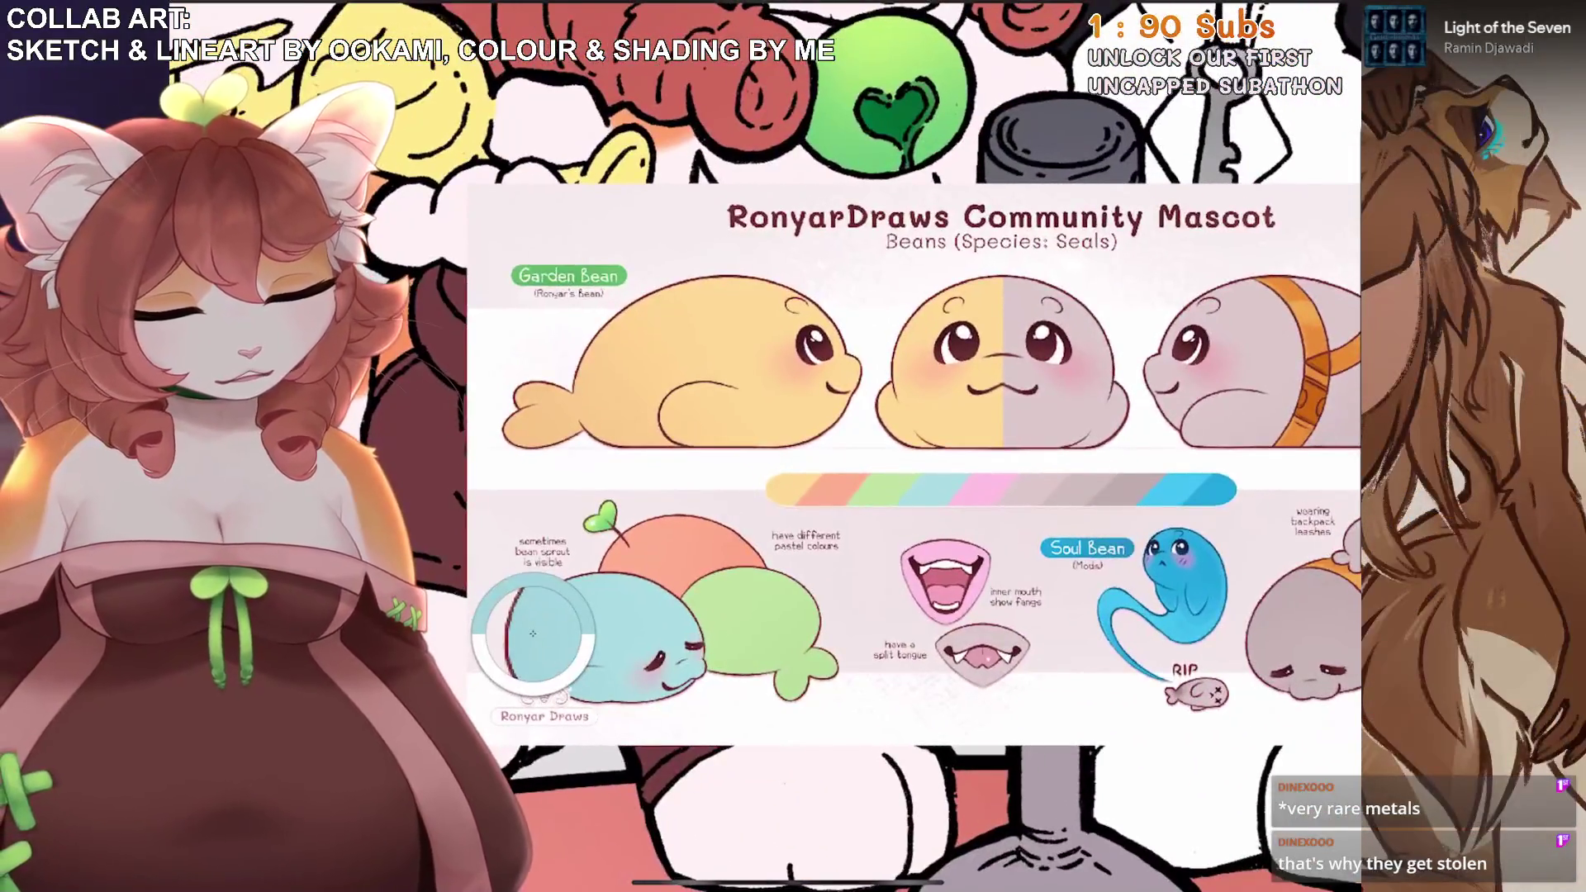
scroll(879, 446, "up", 5)
scroll(628, 462, "up", 5)
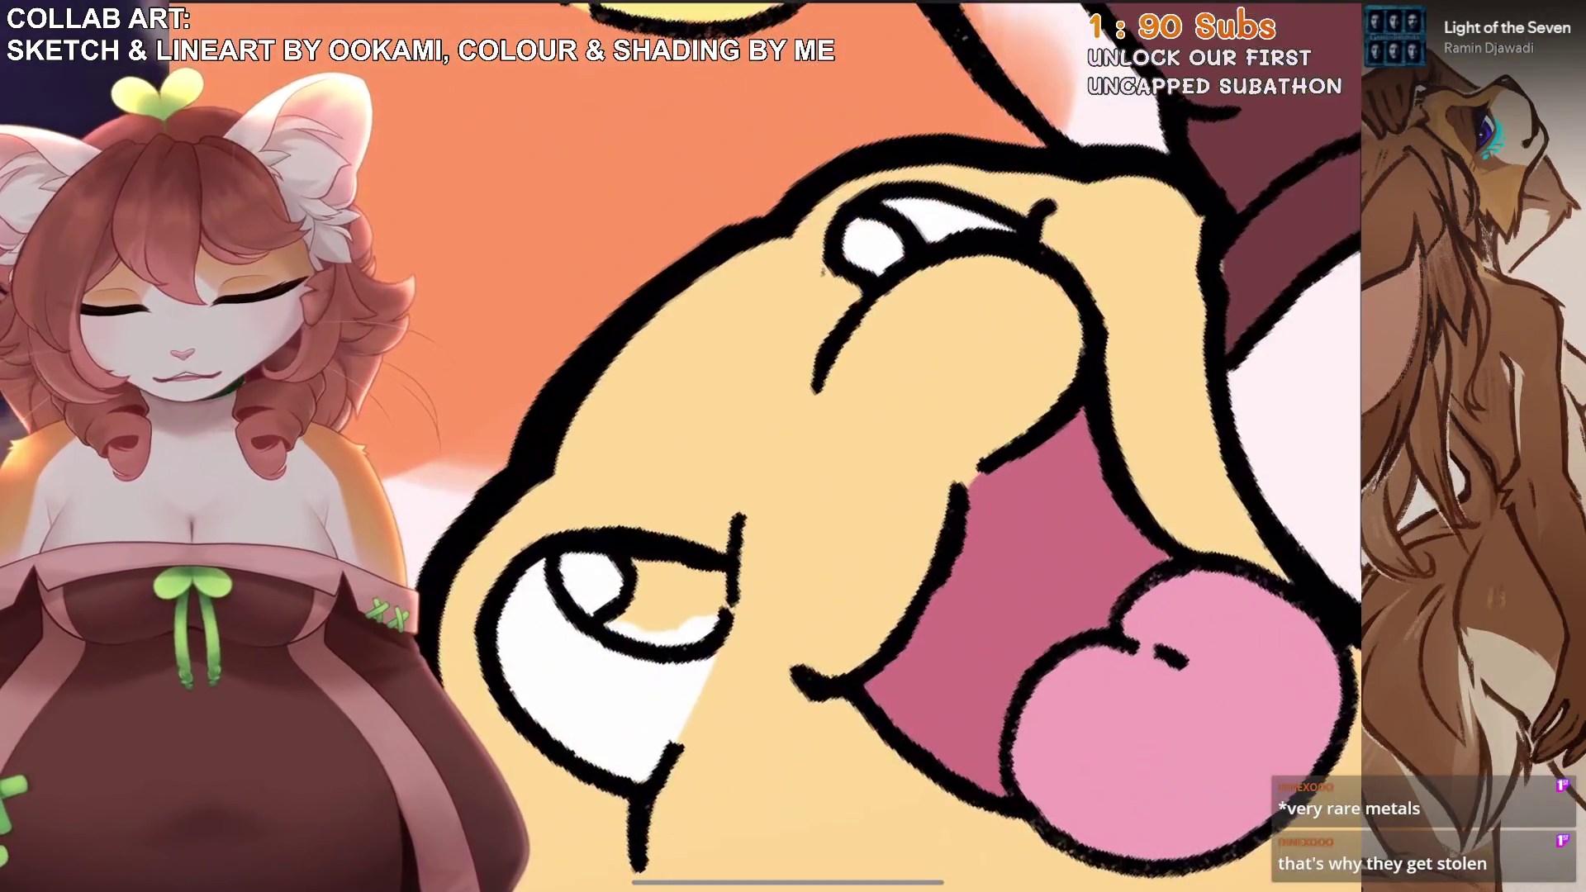
mouse_move(611, 628)
left_mouse_down()
mouse_move(653, 578)
mouse_move(661, 620)
mouse_move(697, 579)
mouse_move(705, 626)
left_mouse_up()
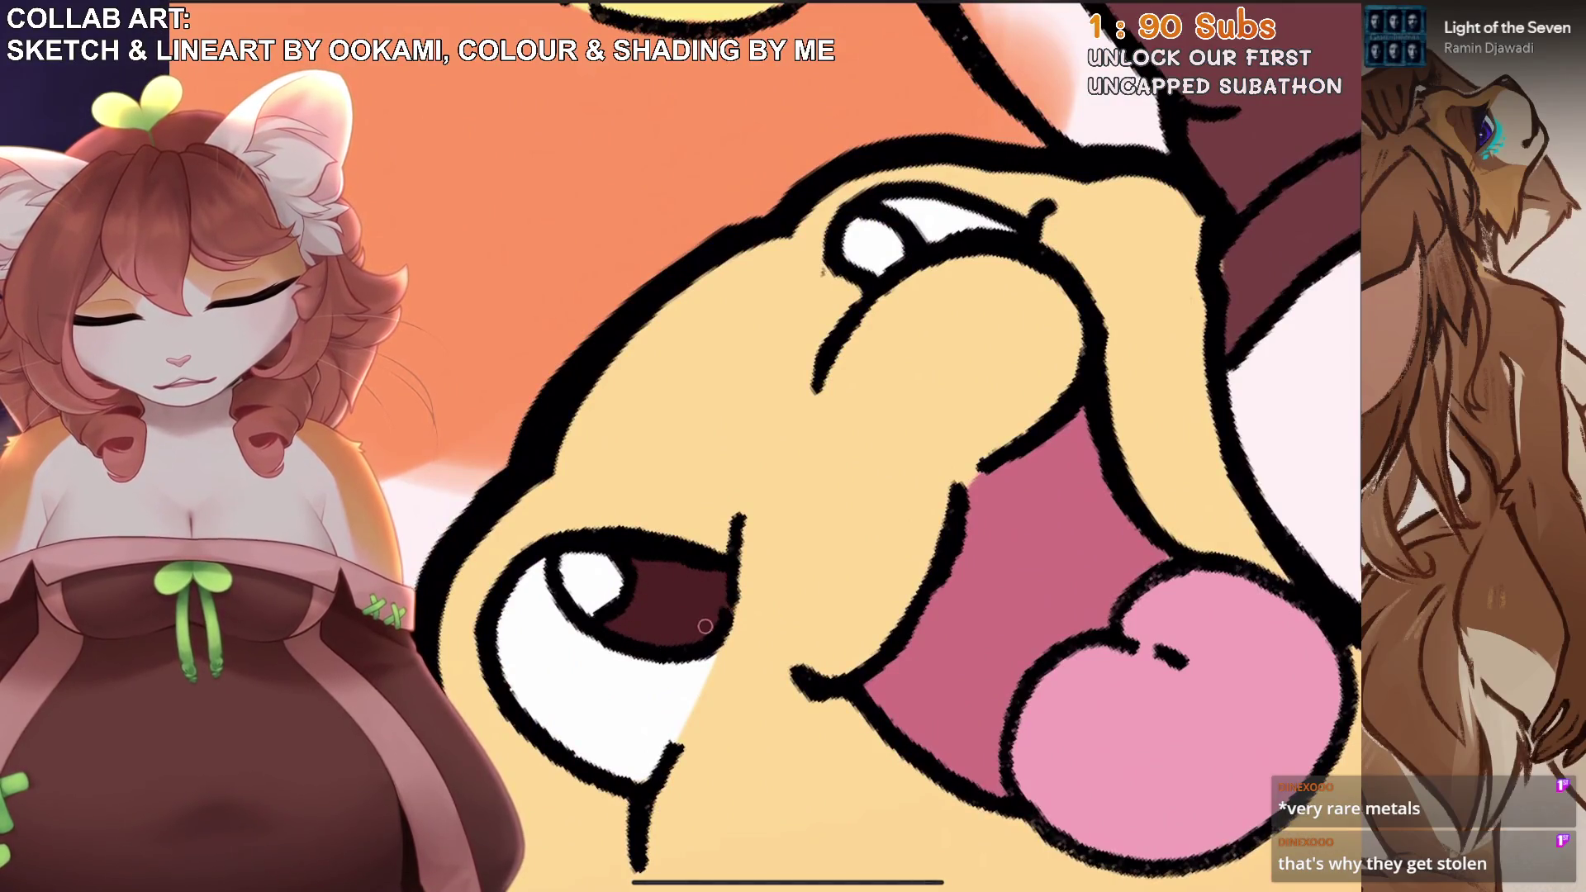
Browse the brush library, switching to the Little Collection brush set.
scroll(879, 446, "down", 5)
scroll(825, 446, "up", 5)
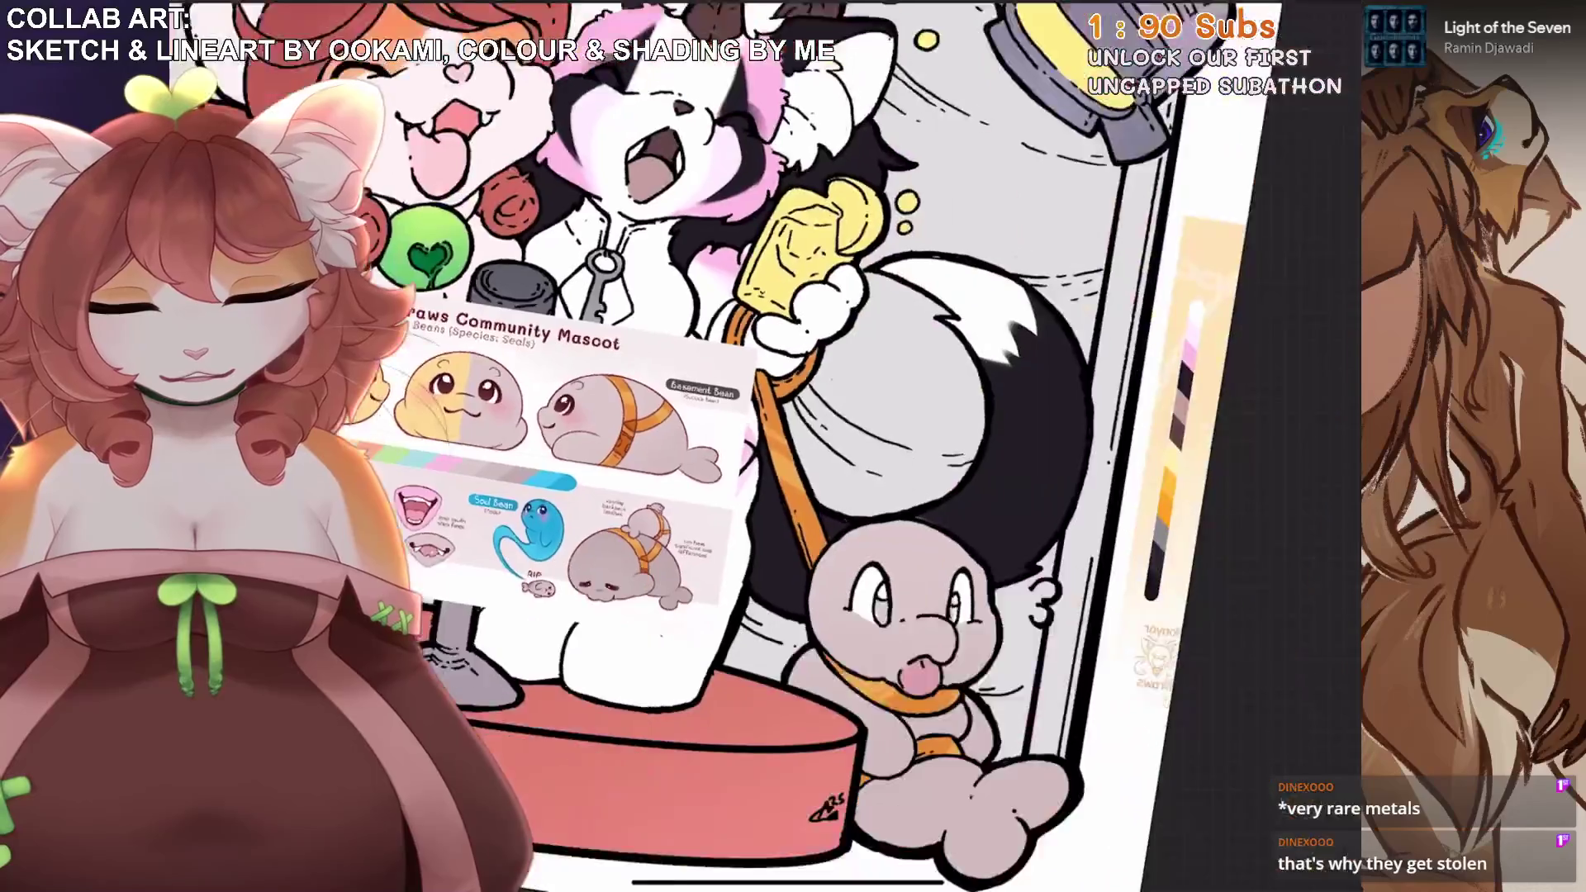
scroll(768, 578, "up", 5)
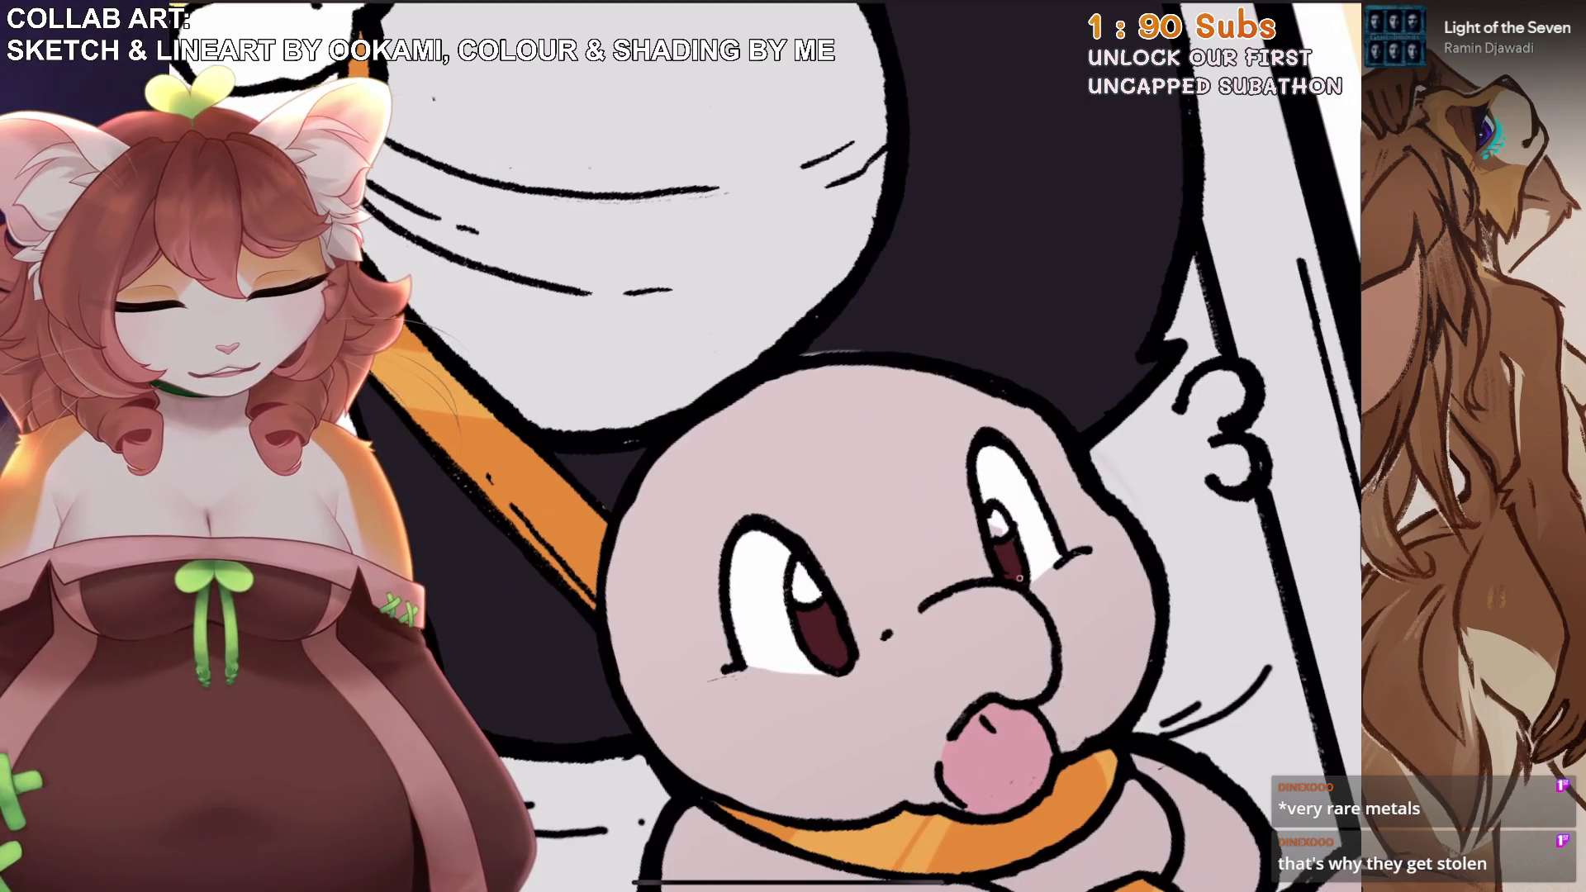
scroll(880, 446, "down", 5)
scroll(743, 413, "up", 5)
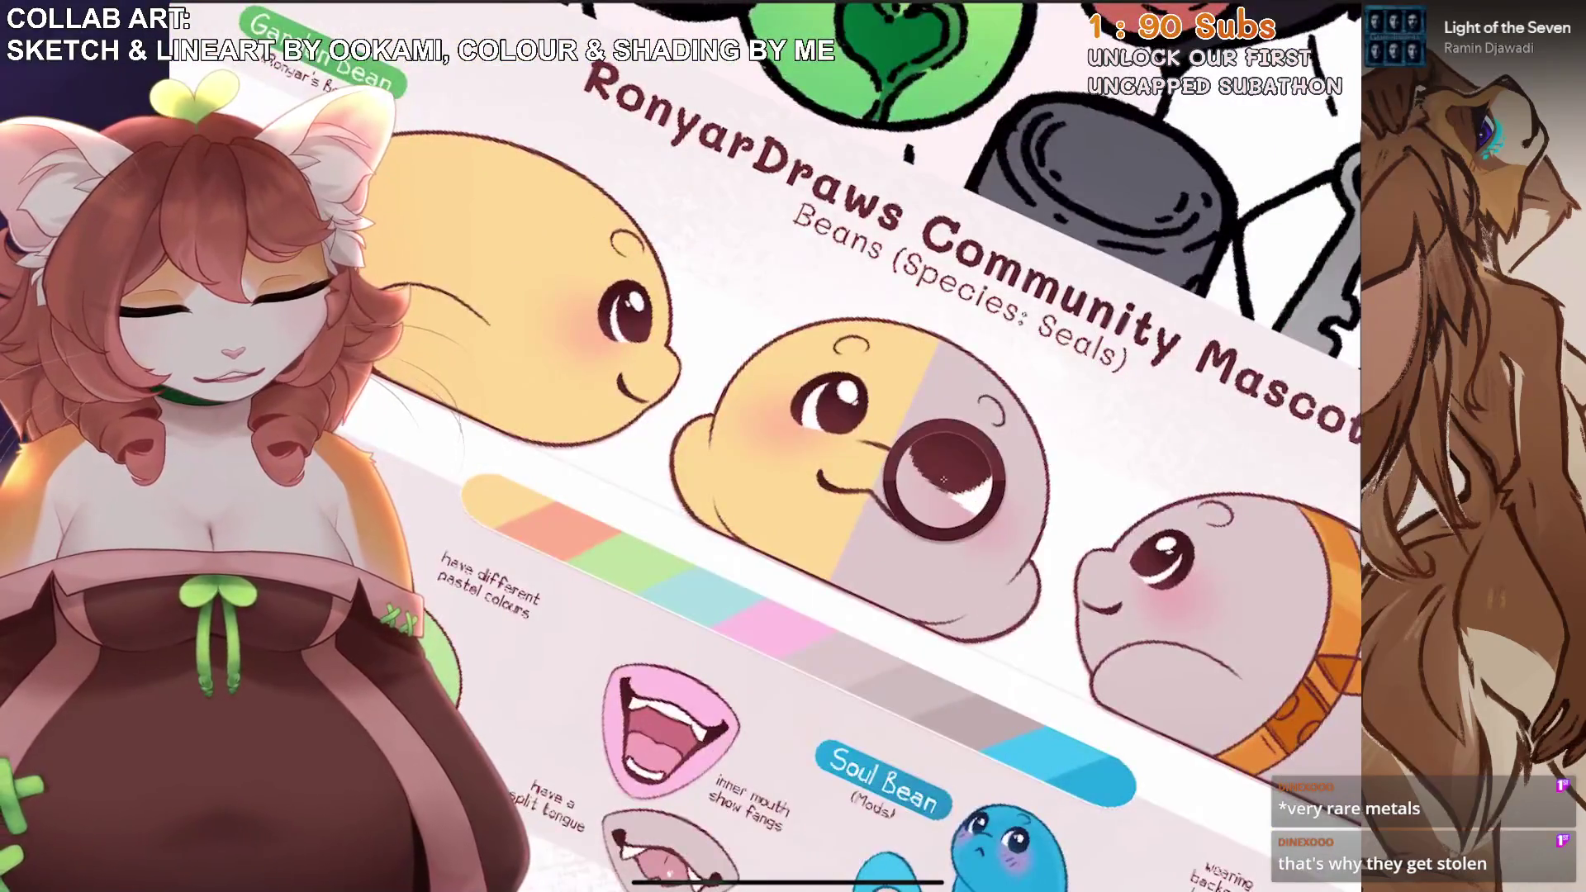
scroll(743, 413, "down", 3)
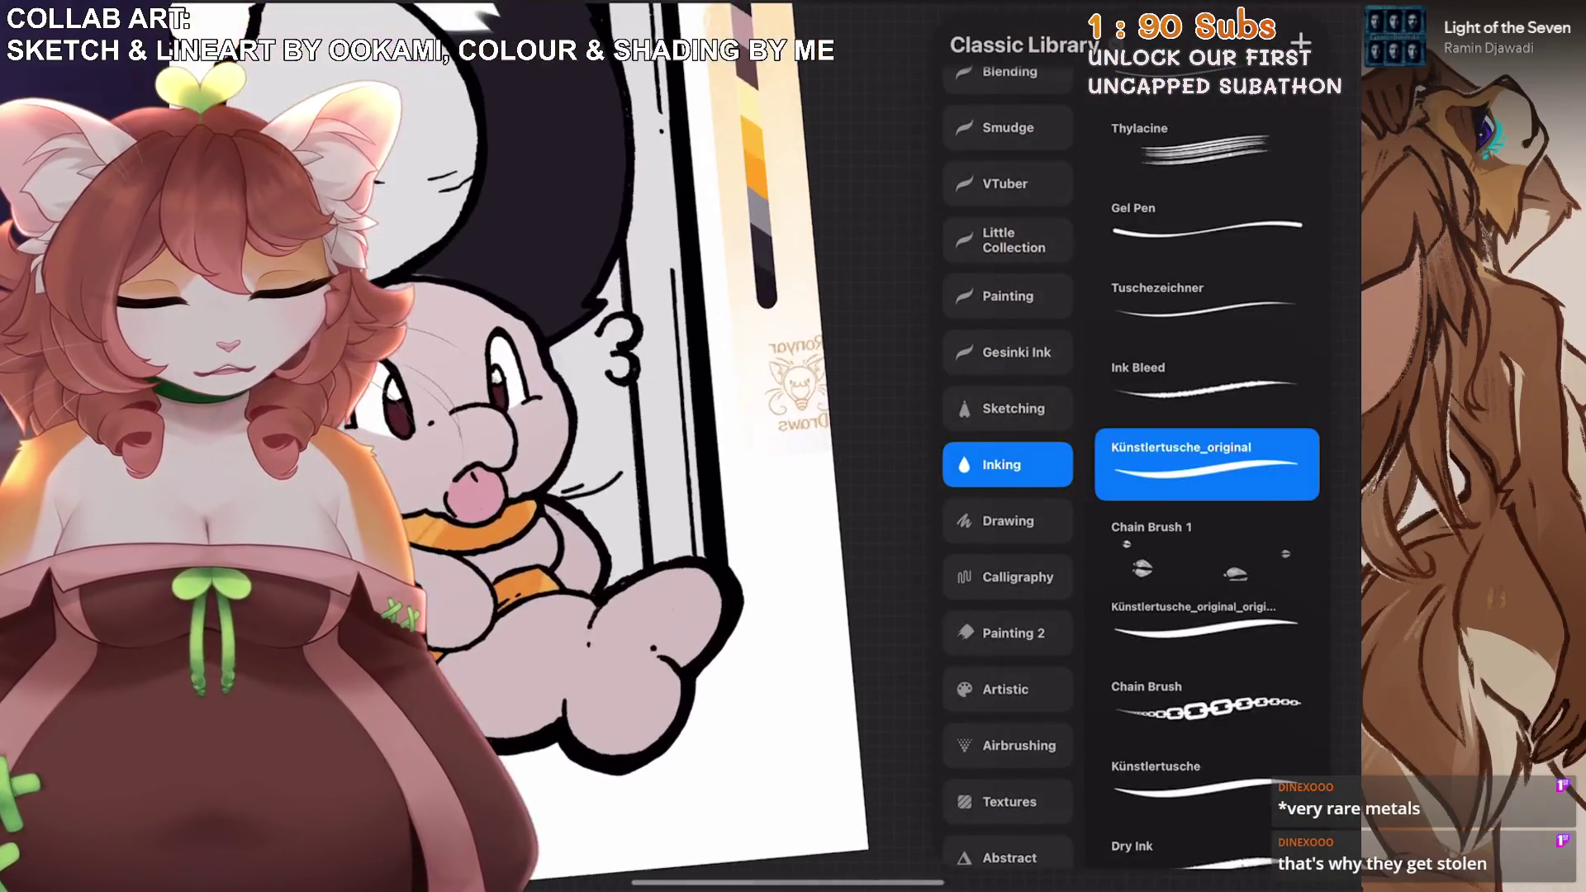
left_click(1006, 240)
scroll(743, 455, "up", 5)
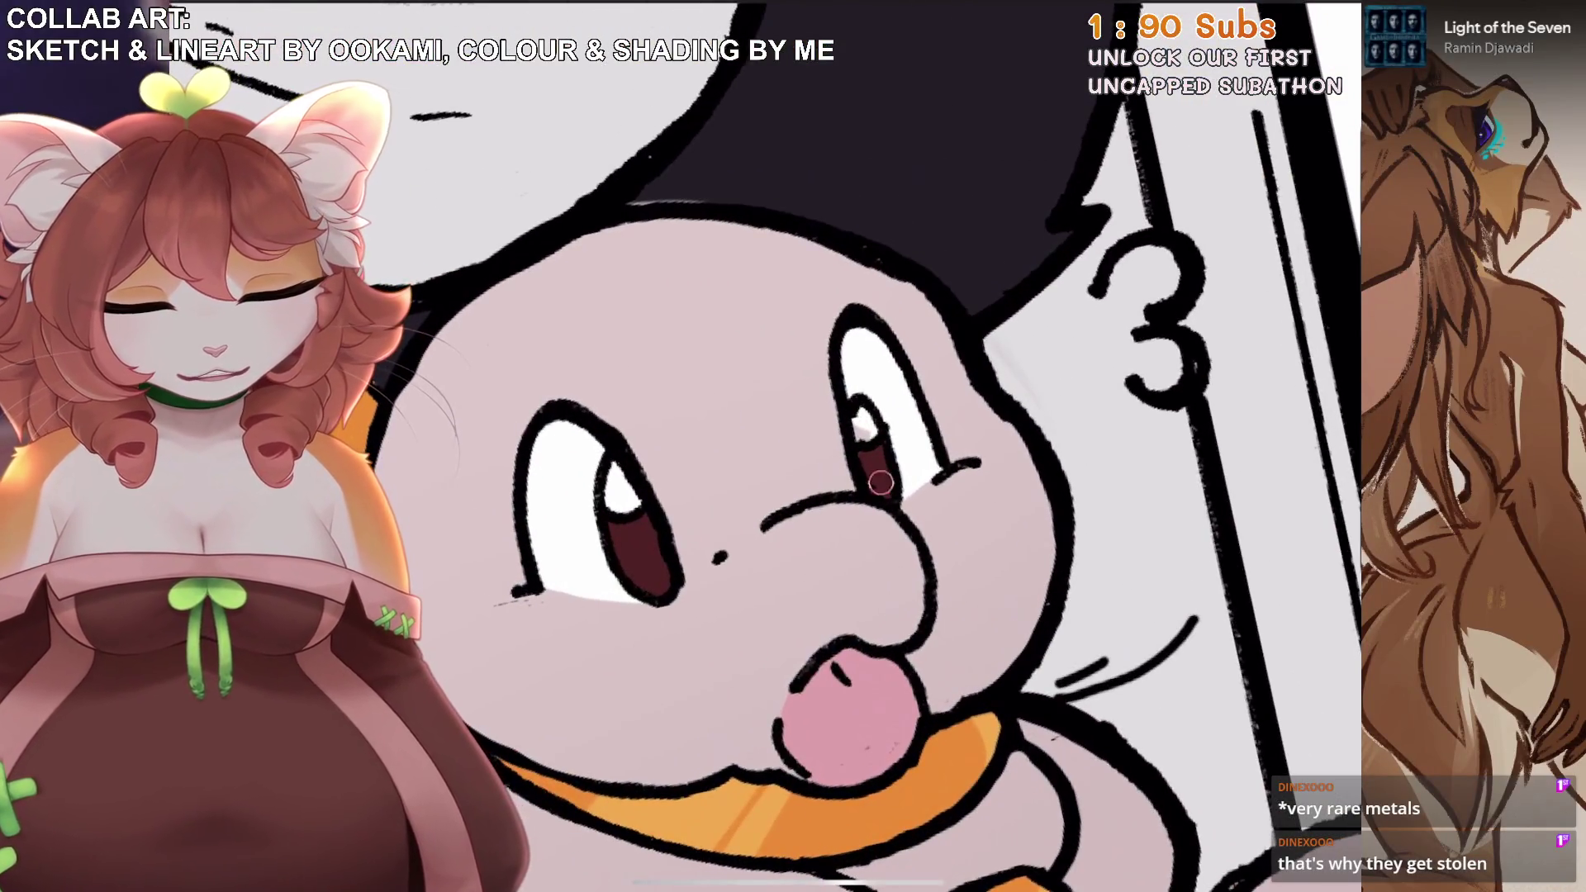
scroll(743, 446, "down", 5)
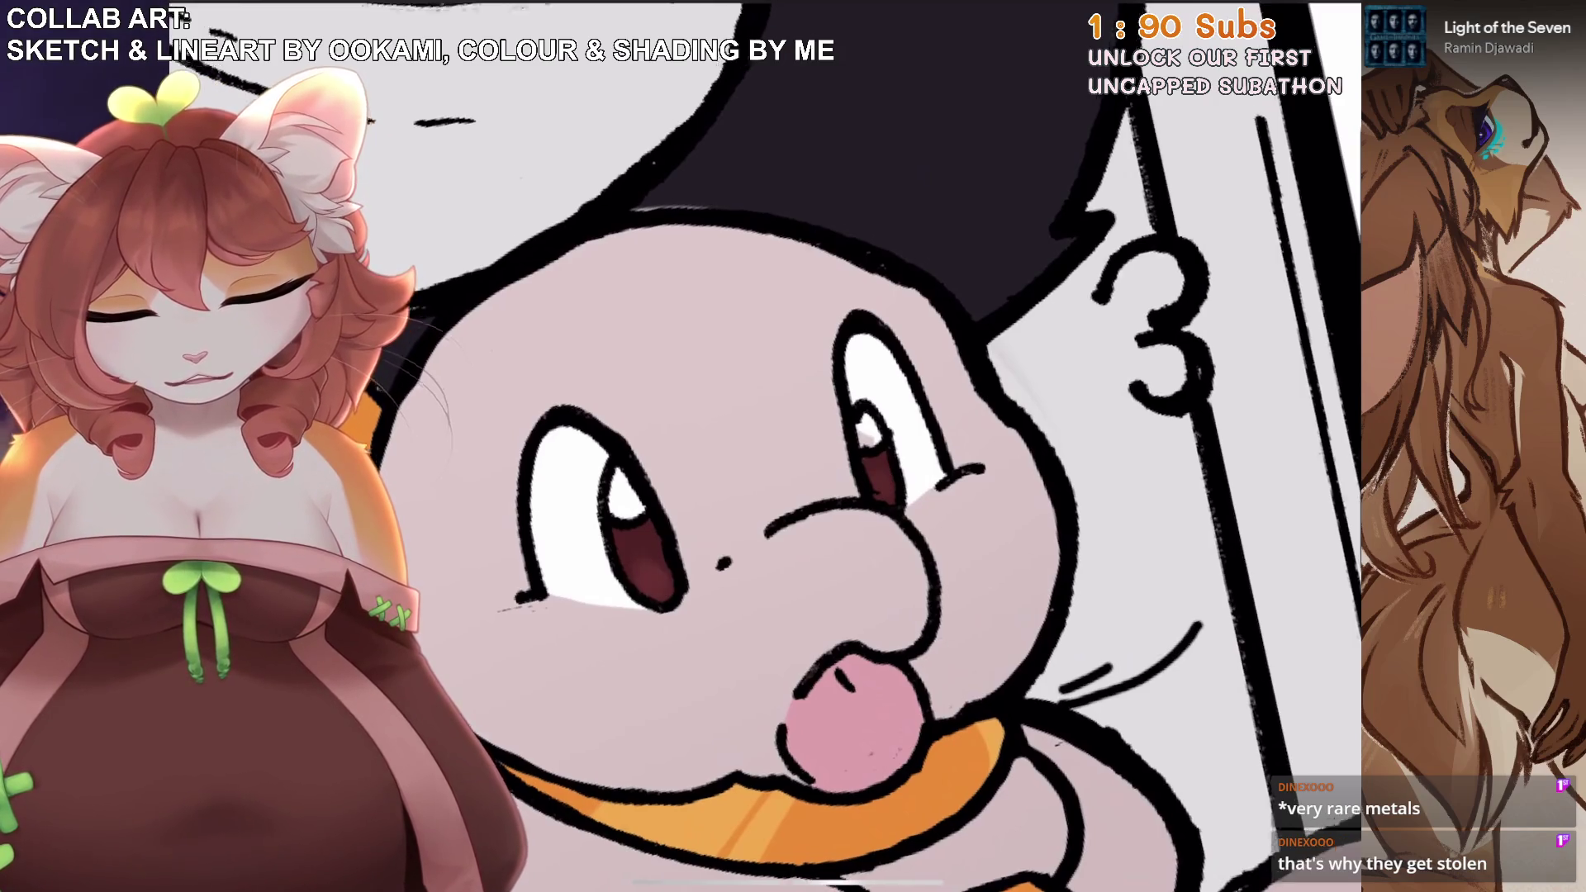
scroll(991, 578, "up", 5)
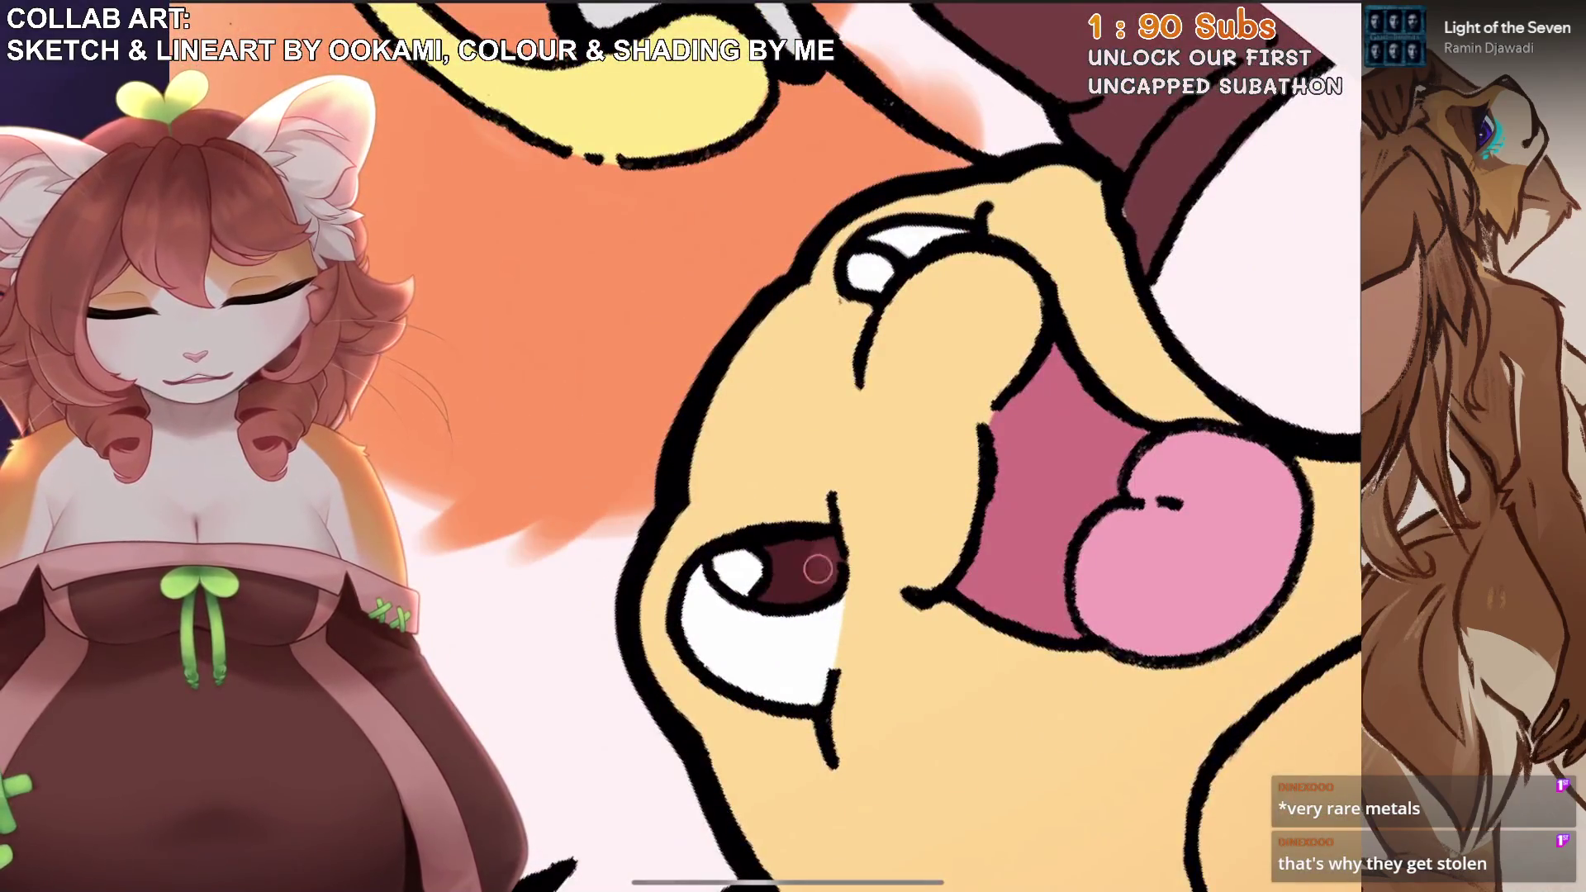
scroll(899, 446, "down", 5)
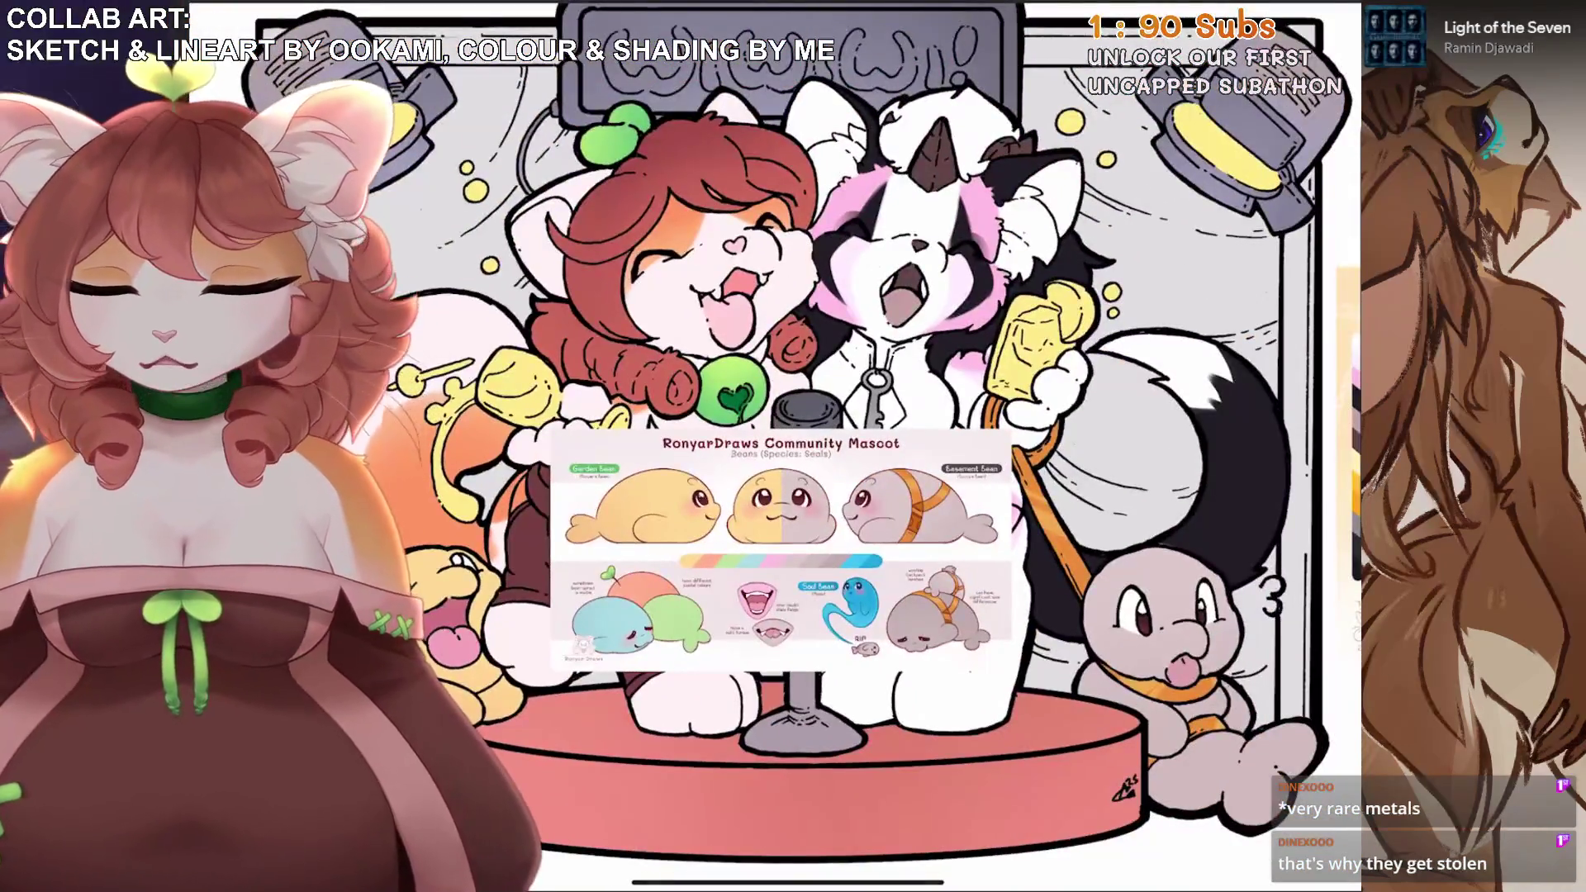
scroll(899, 446, "down", 2)
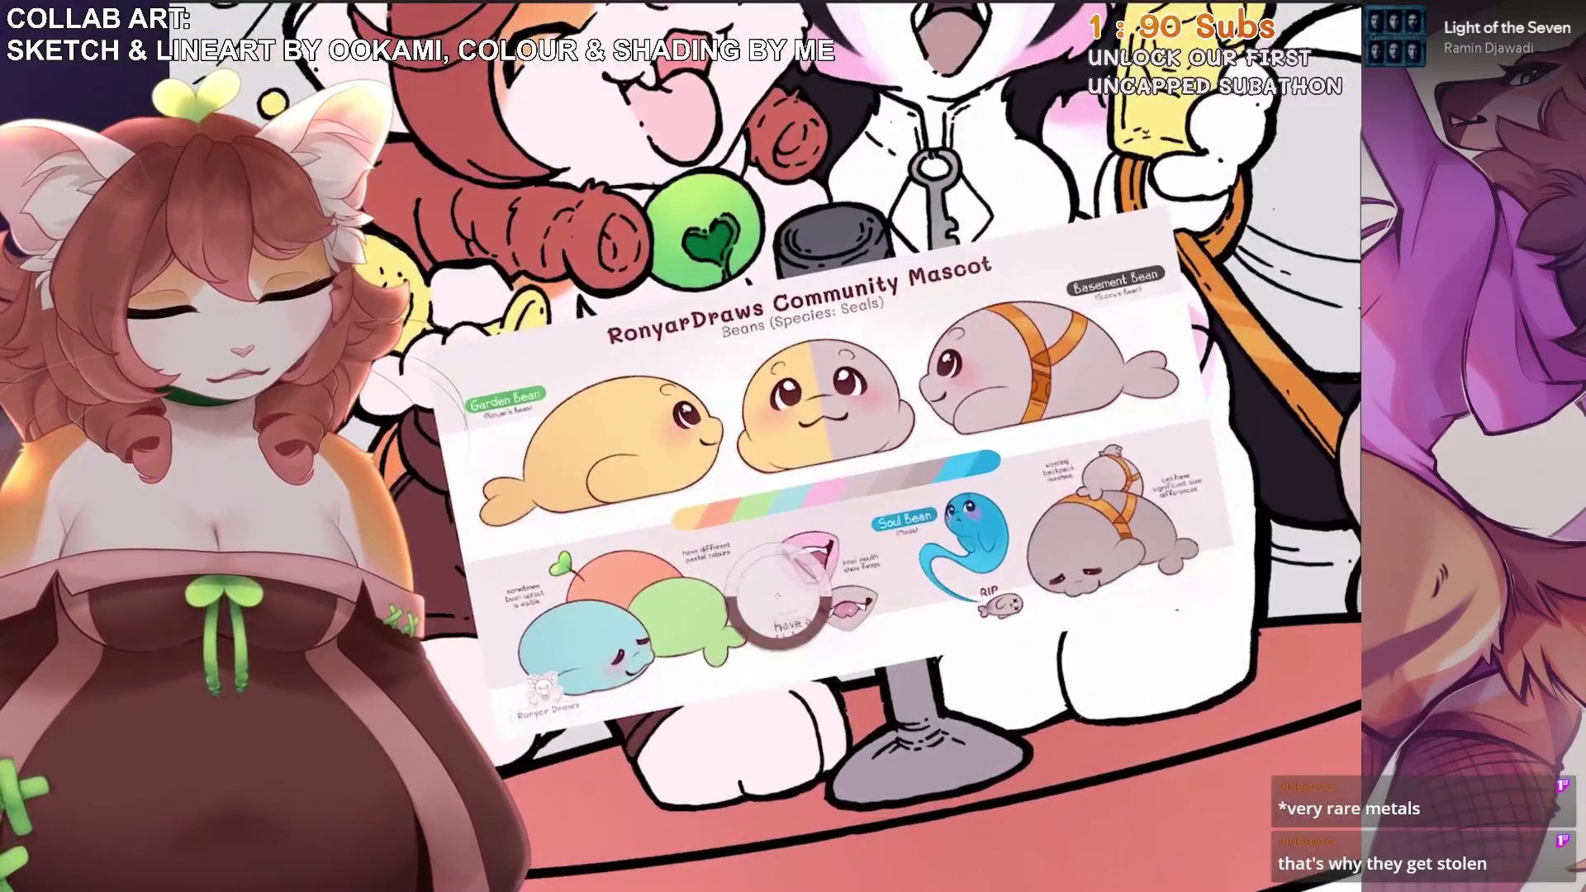
On Layer 11, sample the reference seal's eye colour and paint a soft pink blush on the dog's cheek.
left_click_drag(778, 597, 958, 376)
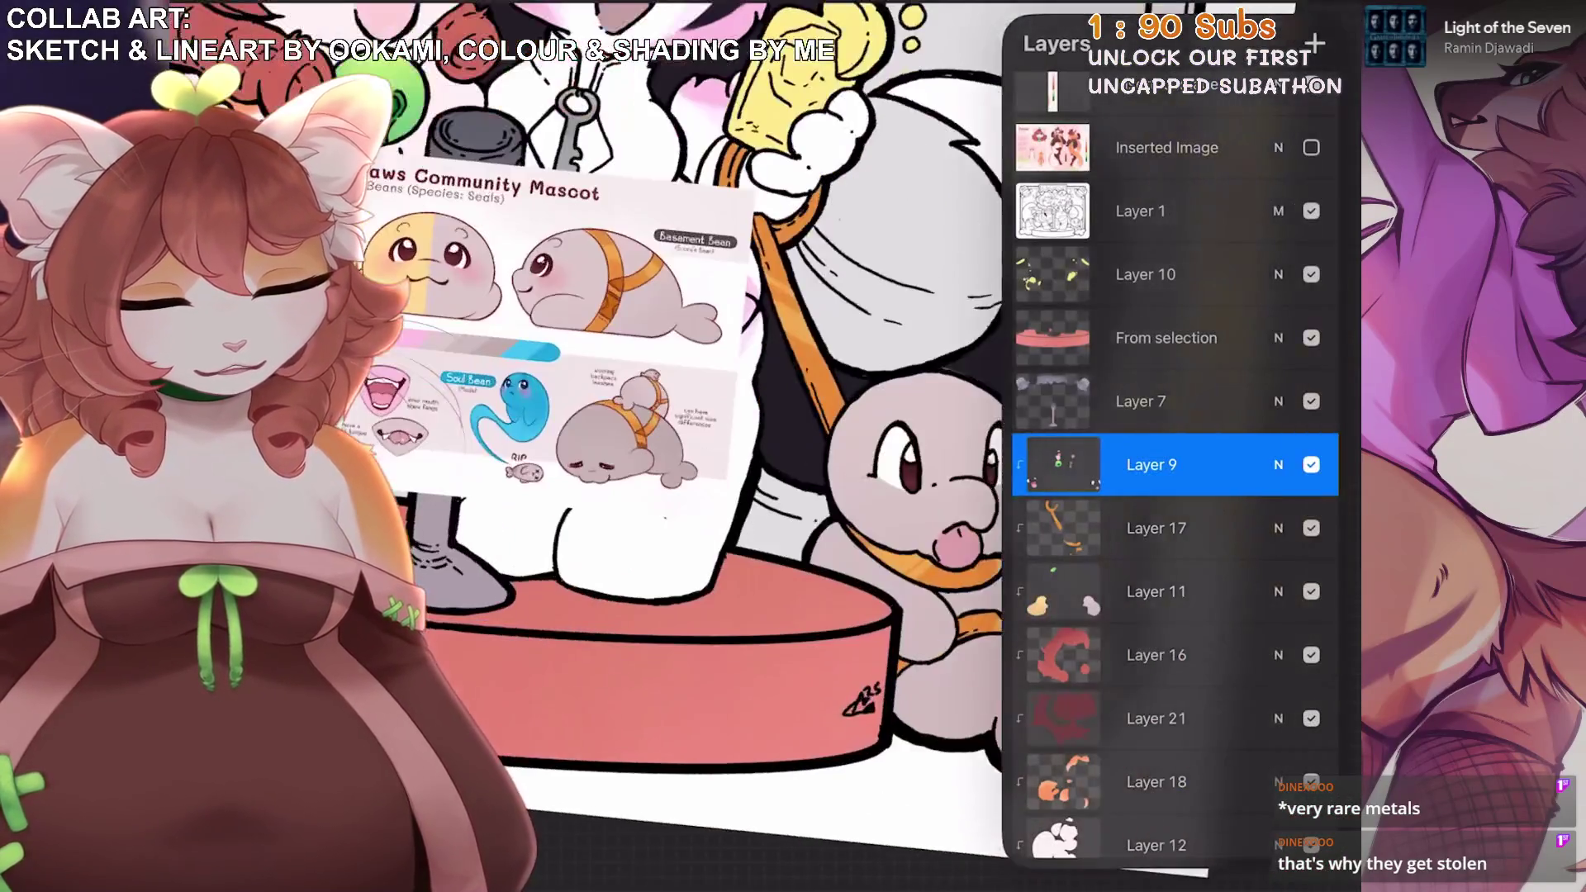
scroll(1172, 455, "down", 3)
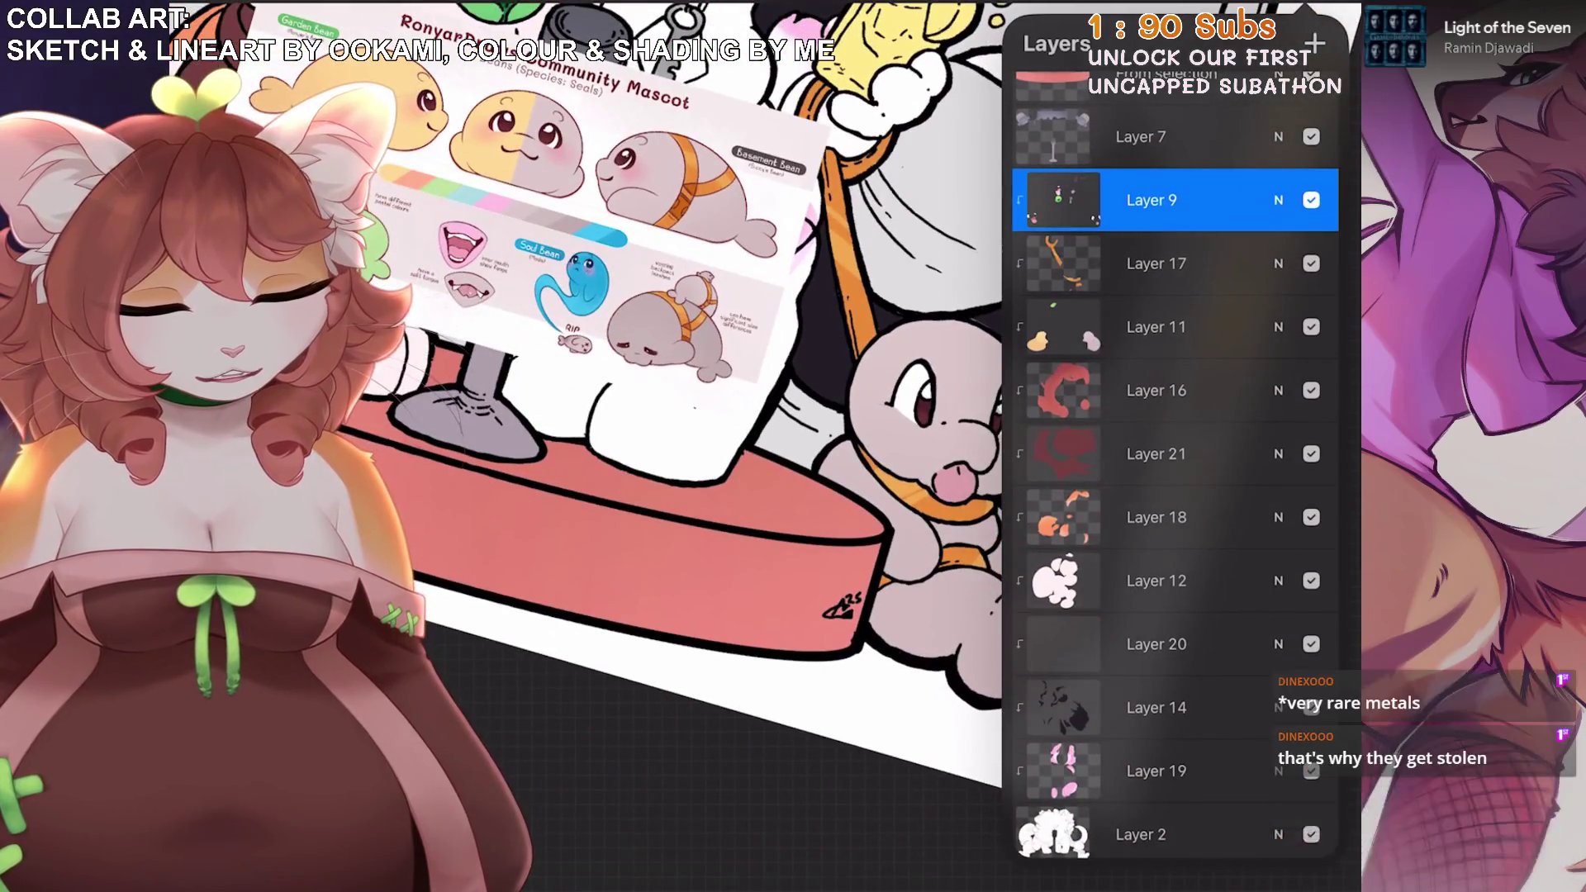
left_click(1156, 581)
left_click(1156, 327)
scroll(825, 446, "up", 5)
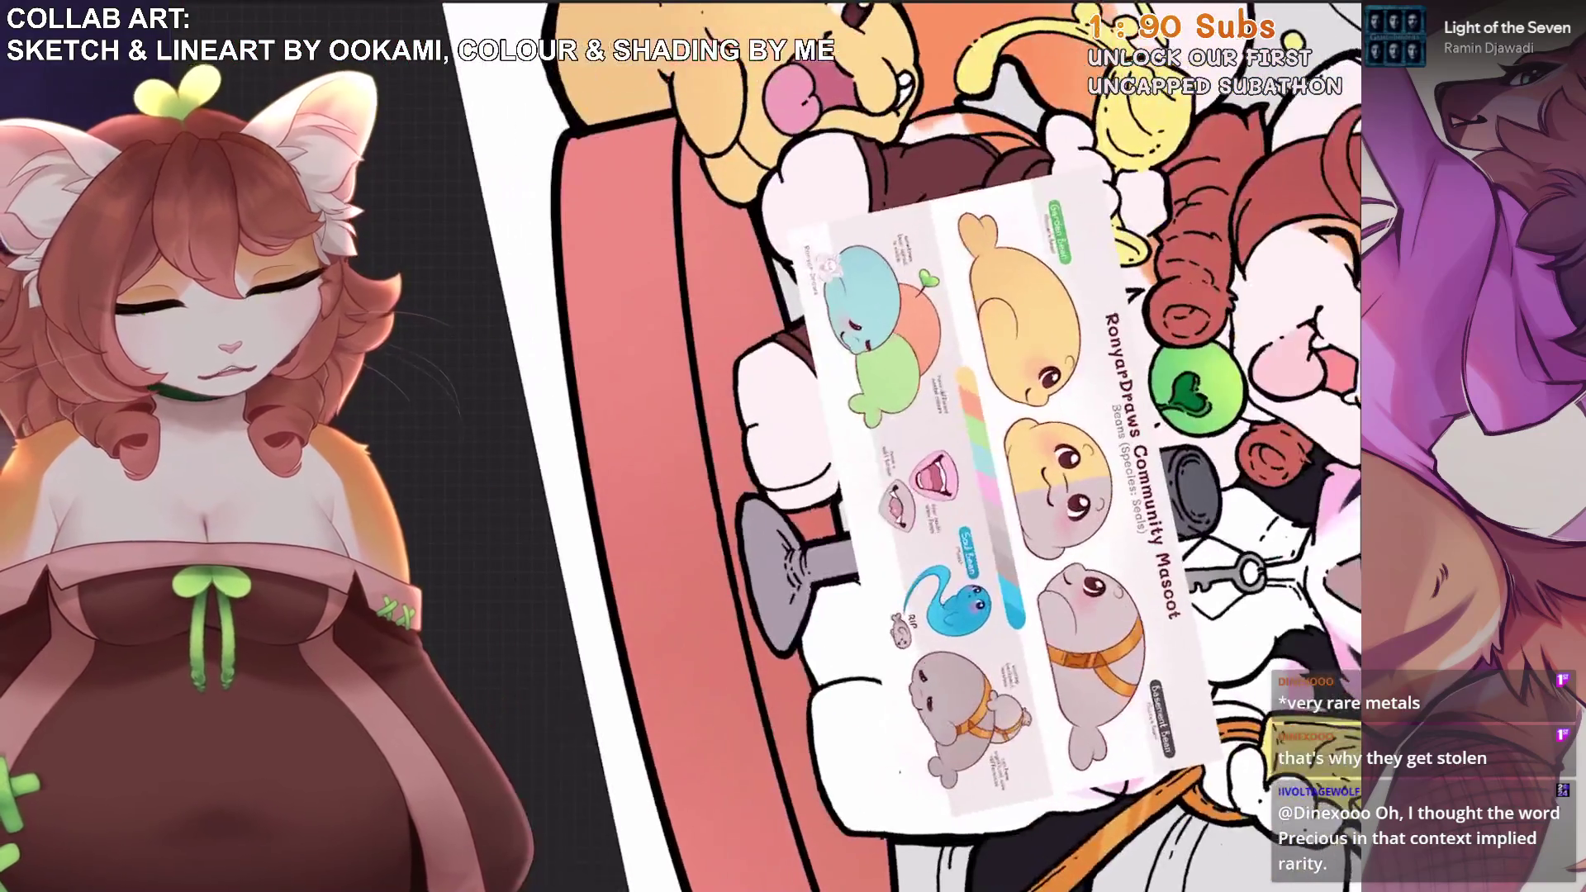
left_click_drag(1034, 379, 1047, 450)
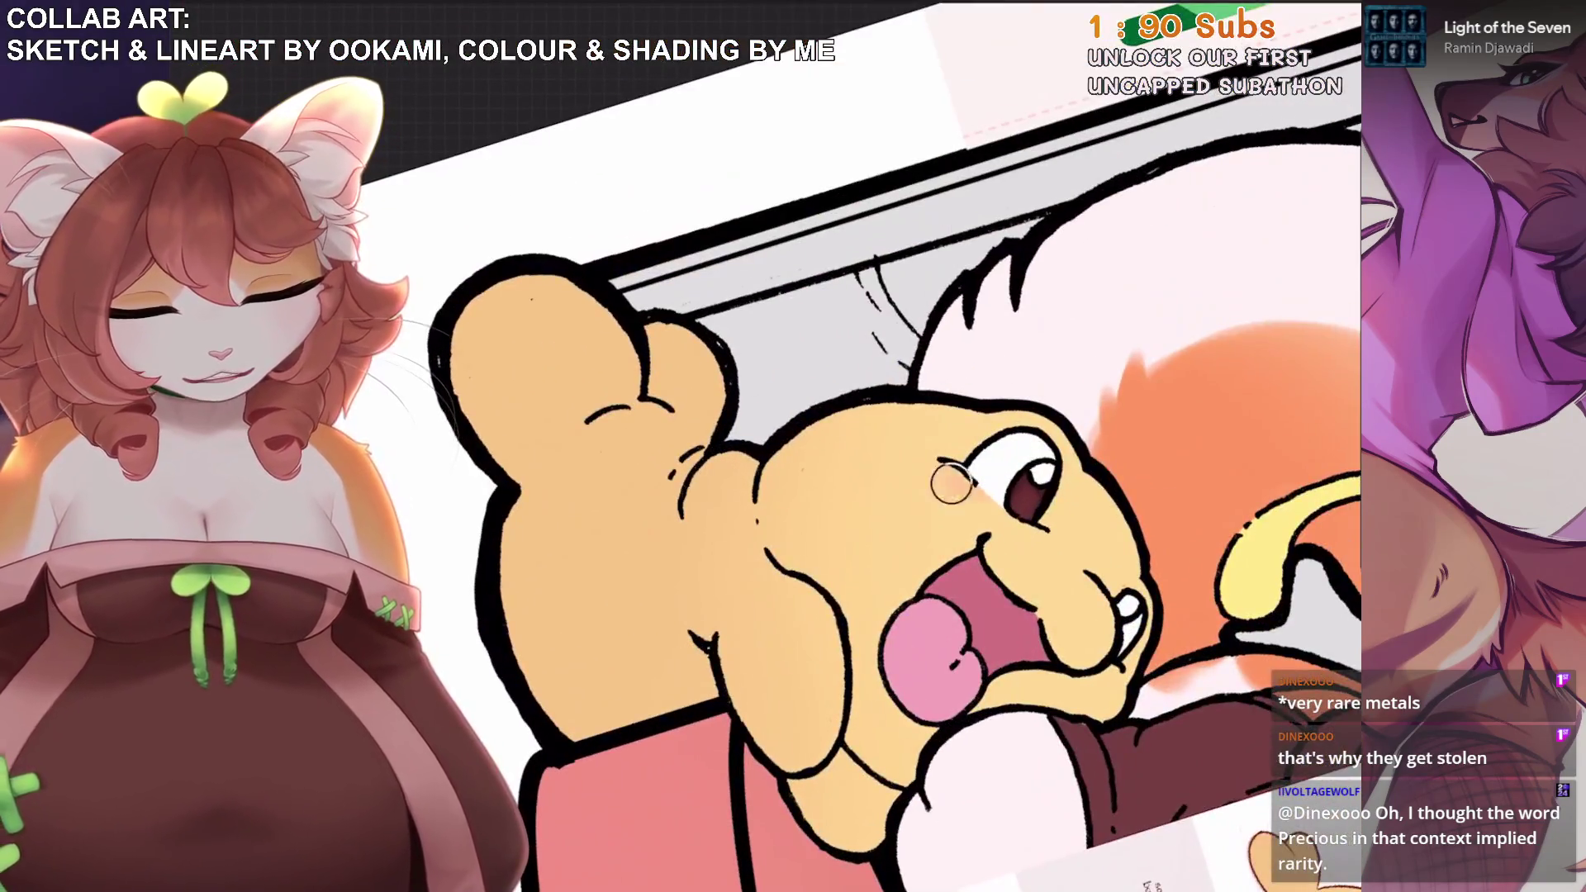
left_click_drag(951, 483, 979, 500)
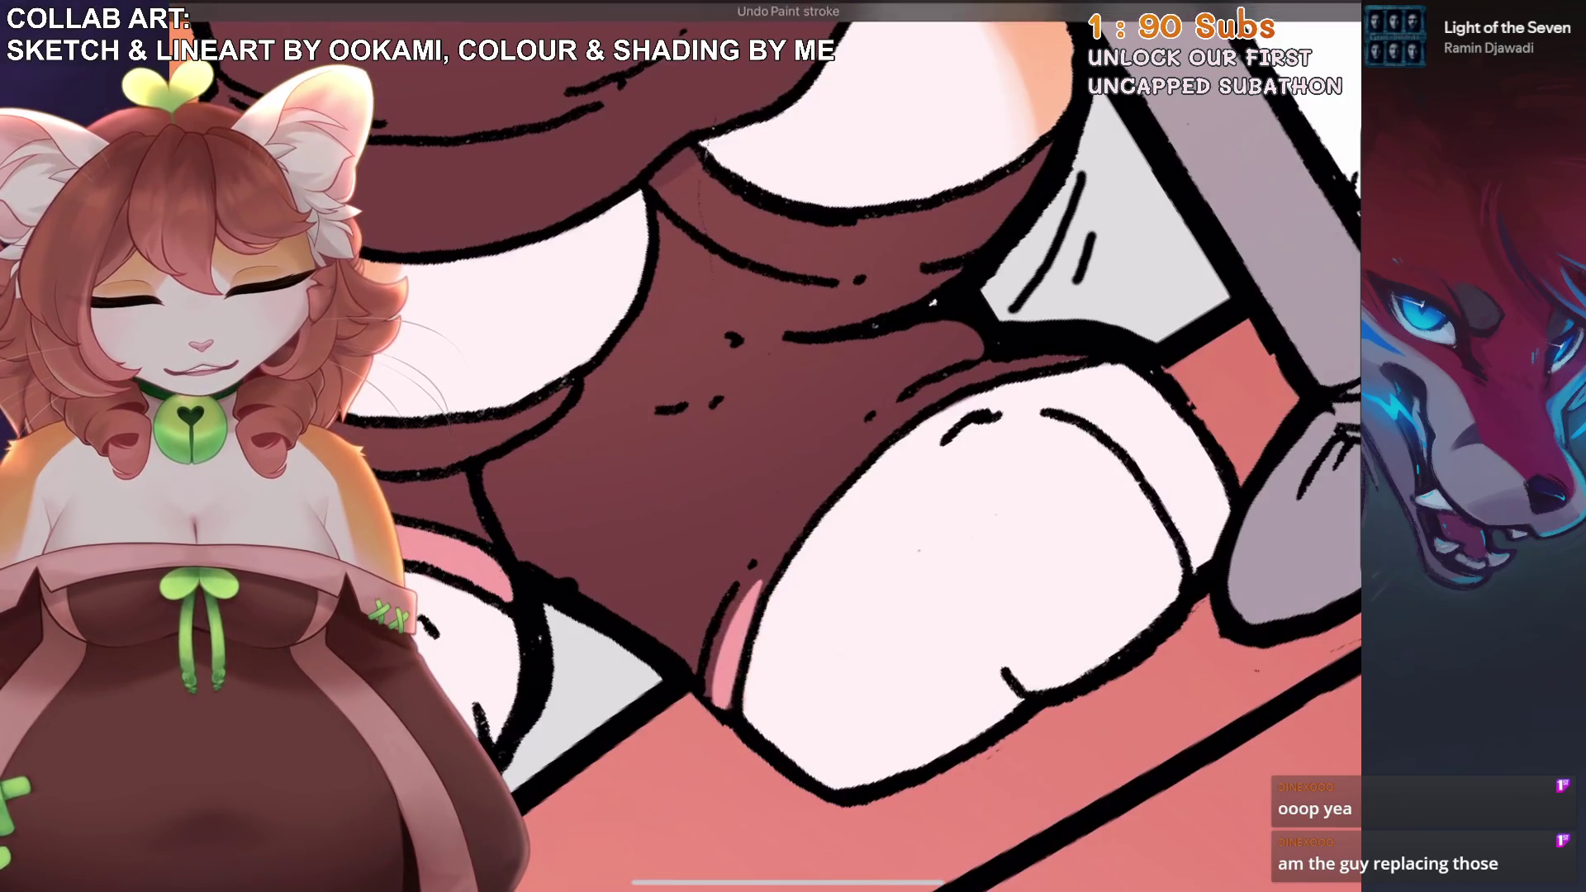
Paint pink bands along the outfit's inner outline, softening the upper band with lighter pink.
mouse_move(780, 537)
left_mouse_down()
mouse_move(826, 483)
mouse_move(1067, 353)
mouse_move(1116, 351)
left_mouse_up()
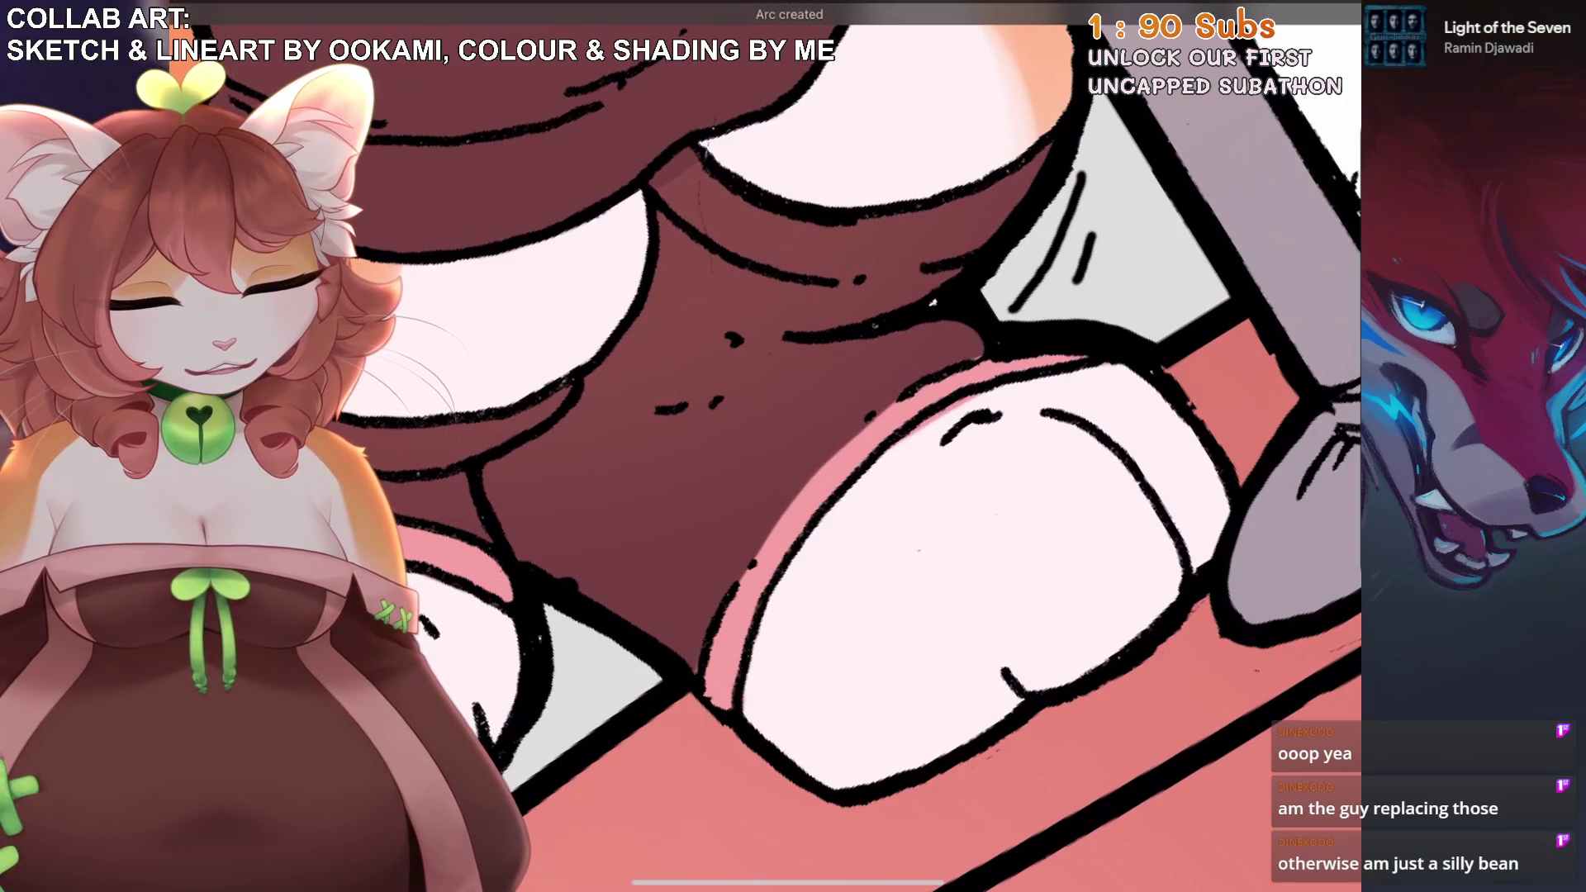
scroll(900, 446, "up", 2)
scroll(924, 137, "down", 1)
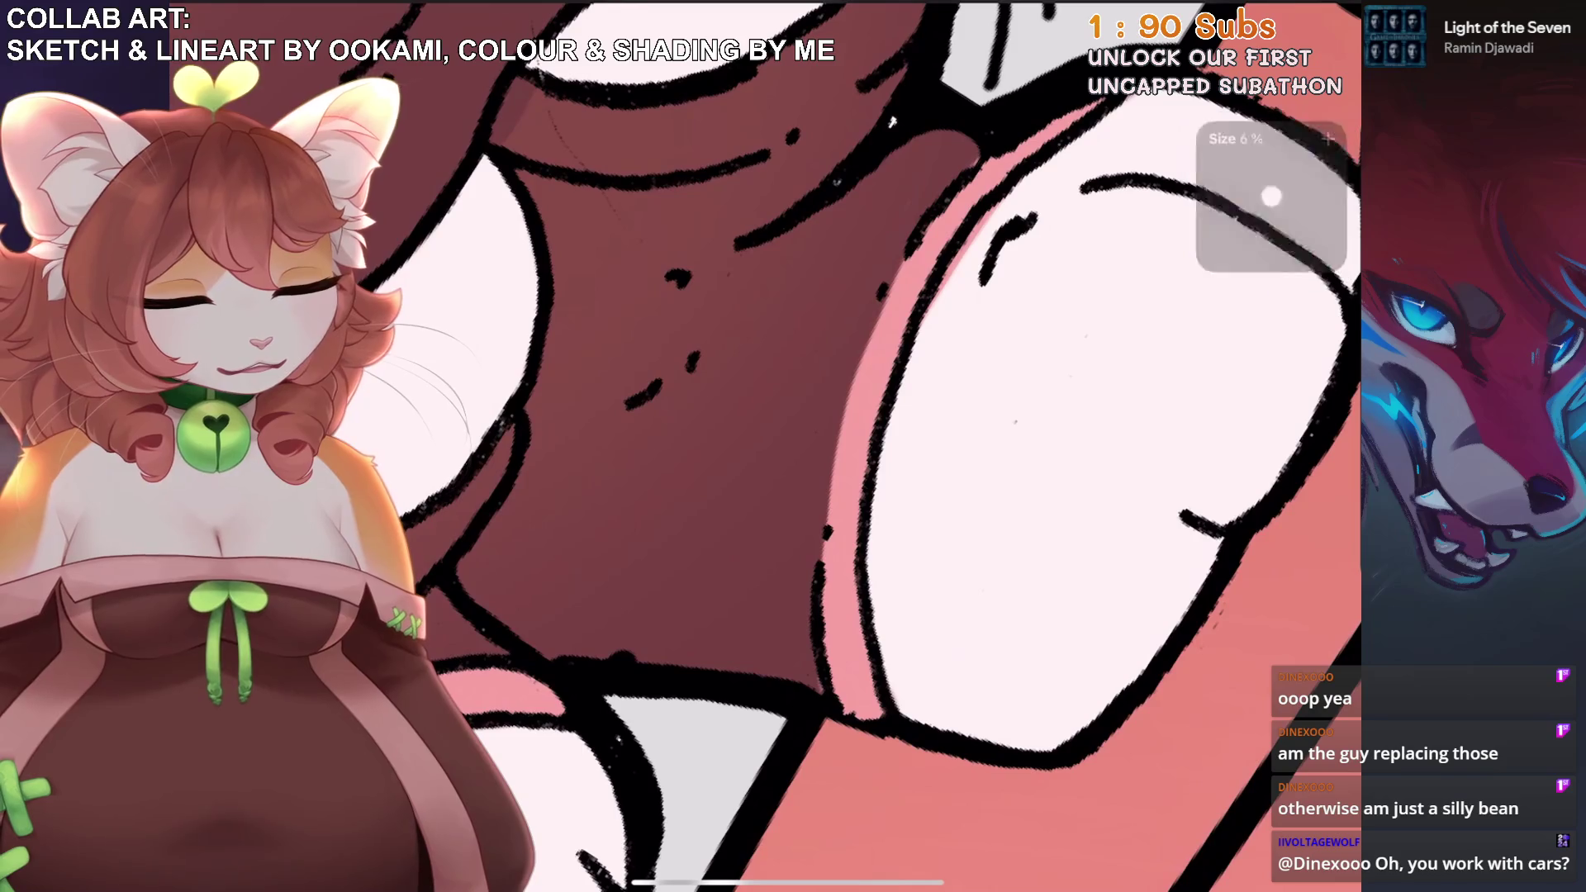
scroll(900, 446, "down", 3)
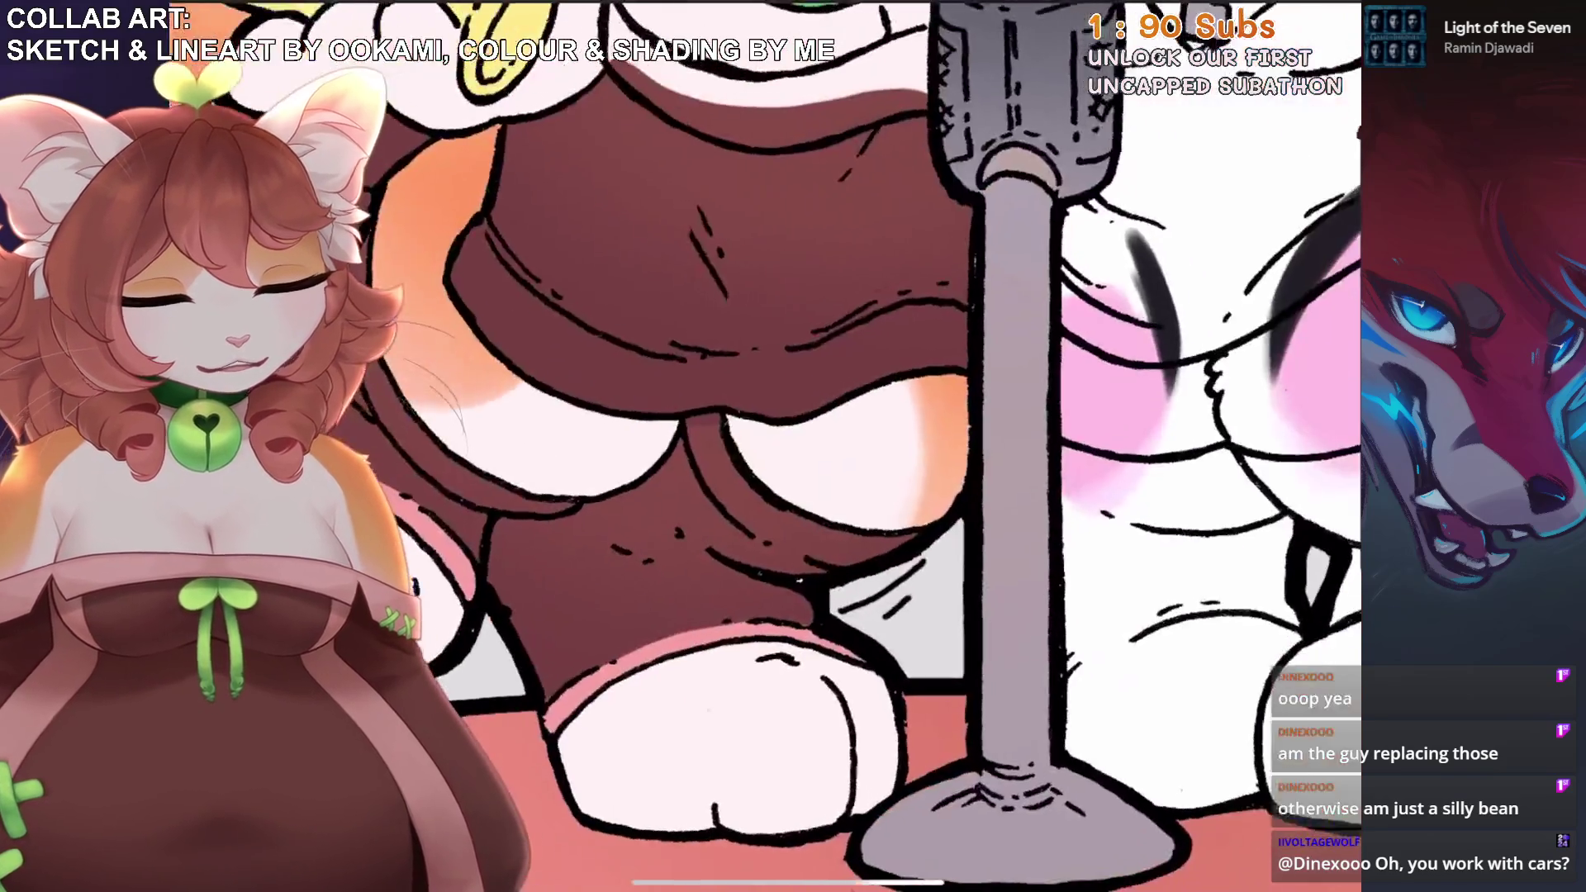
scroll(900, 446, "up", 3)
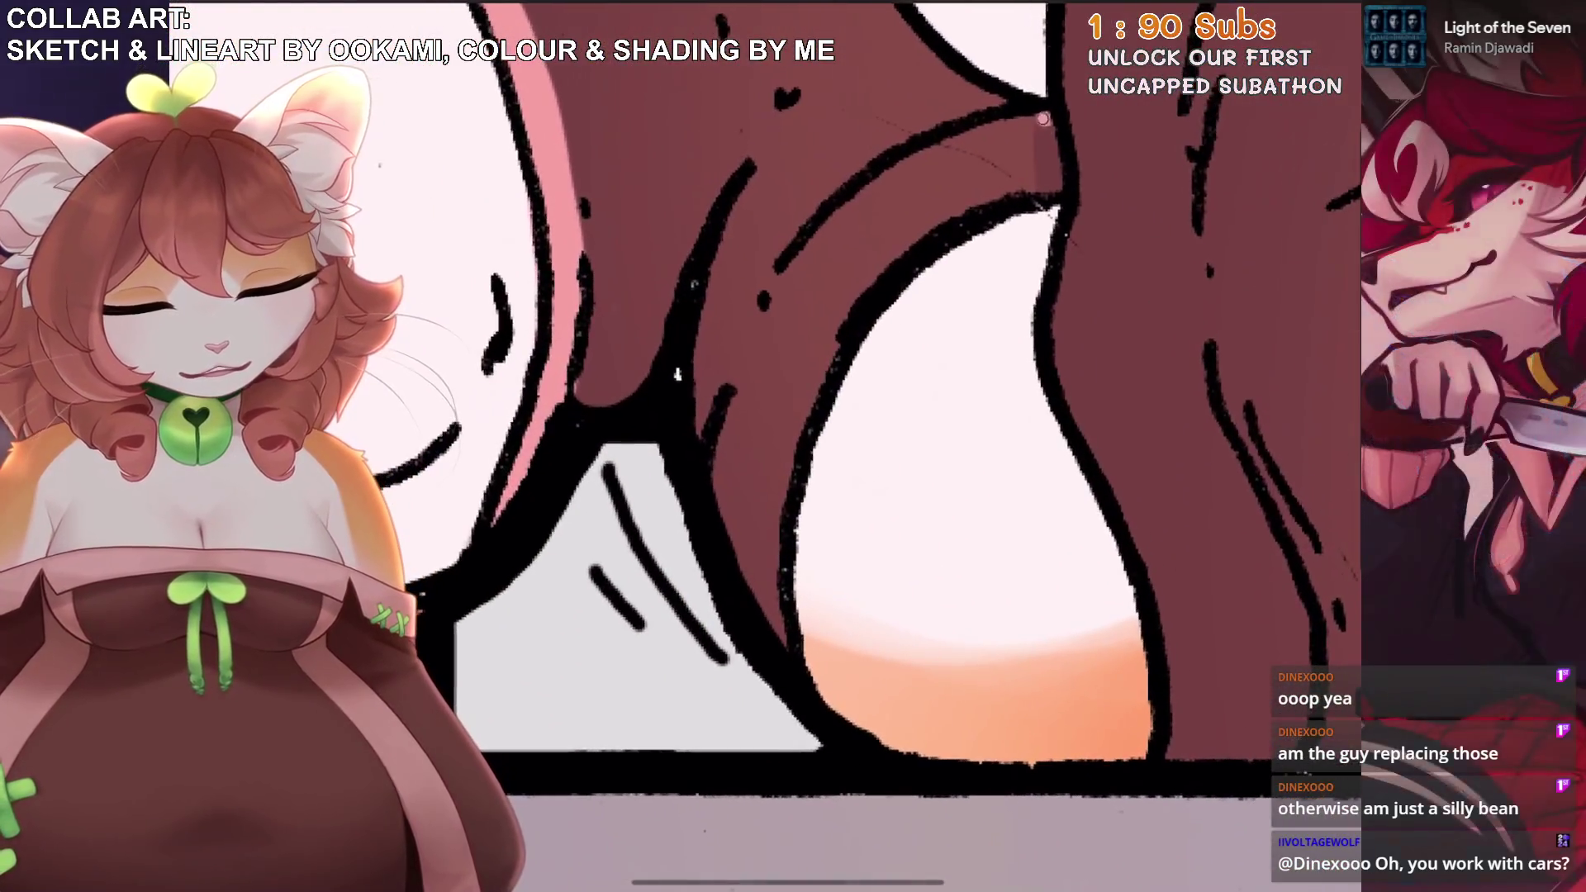
mouse_move(1052, 116)
left_mouse_down()
mouse_move(764, 314)
mouse_move(754, 630)
left_mouse_up()
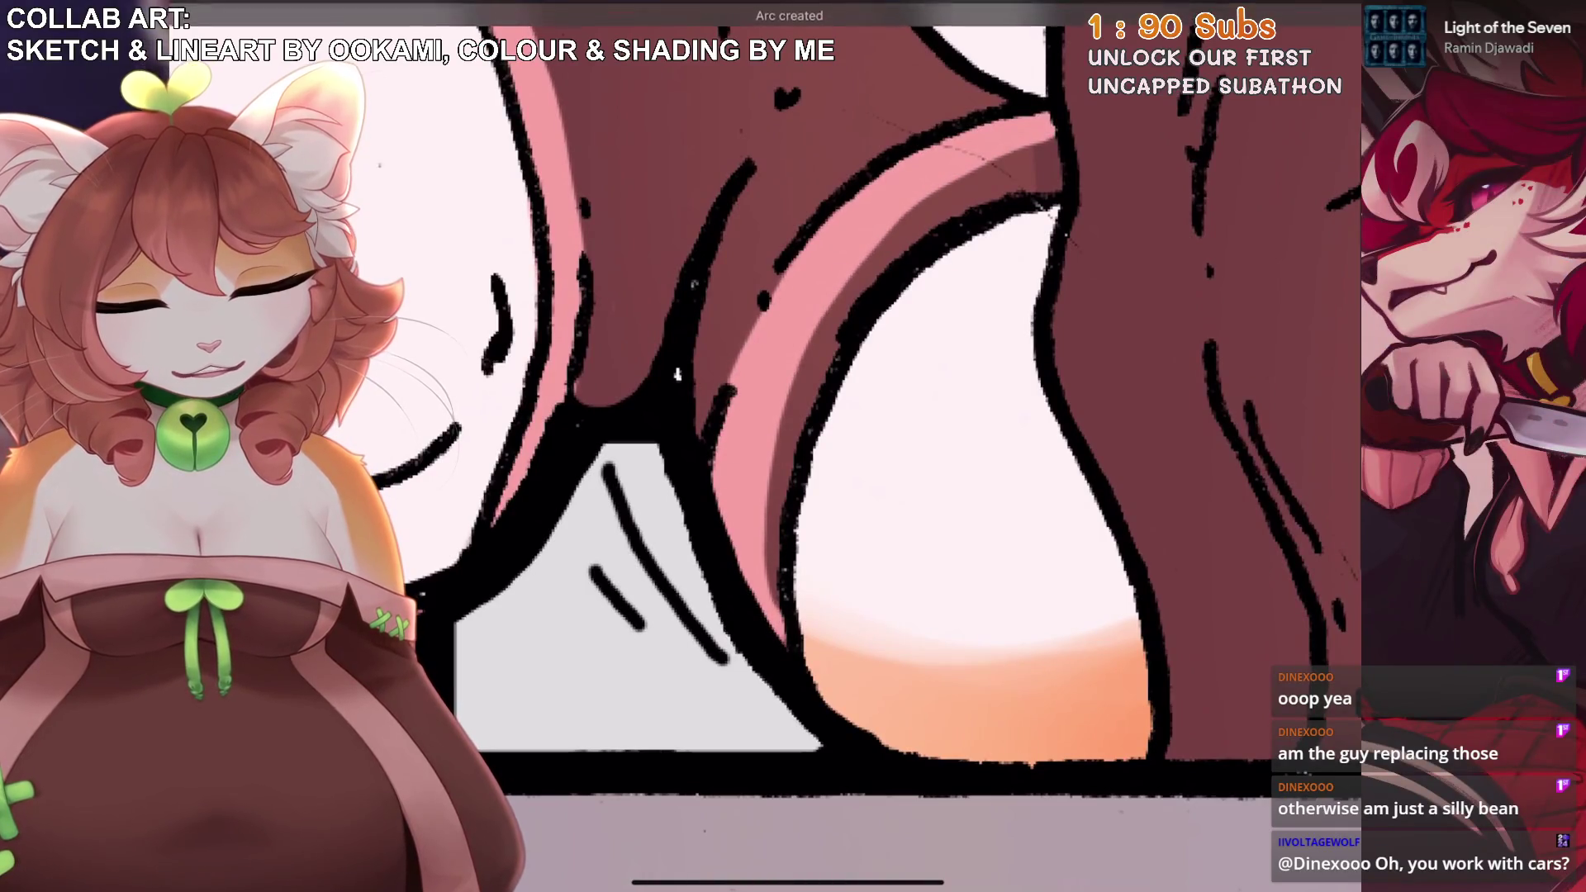
left_click_drag(1030, 148, 884, 242)
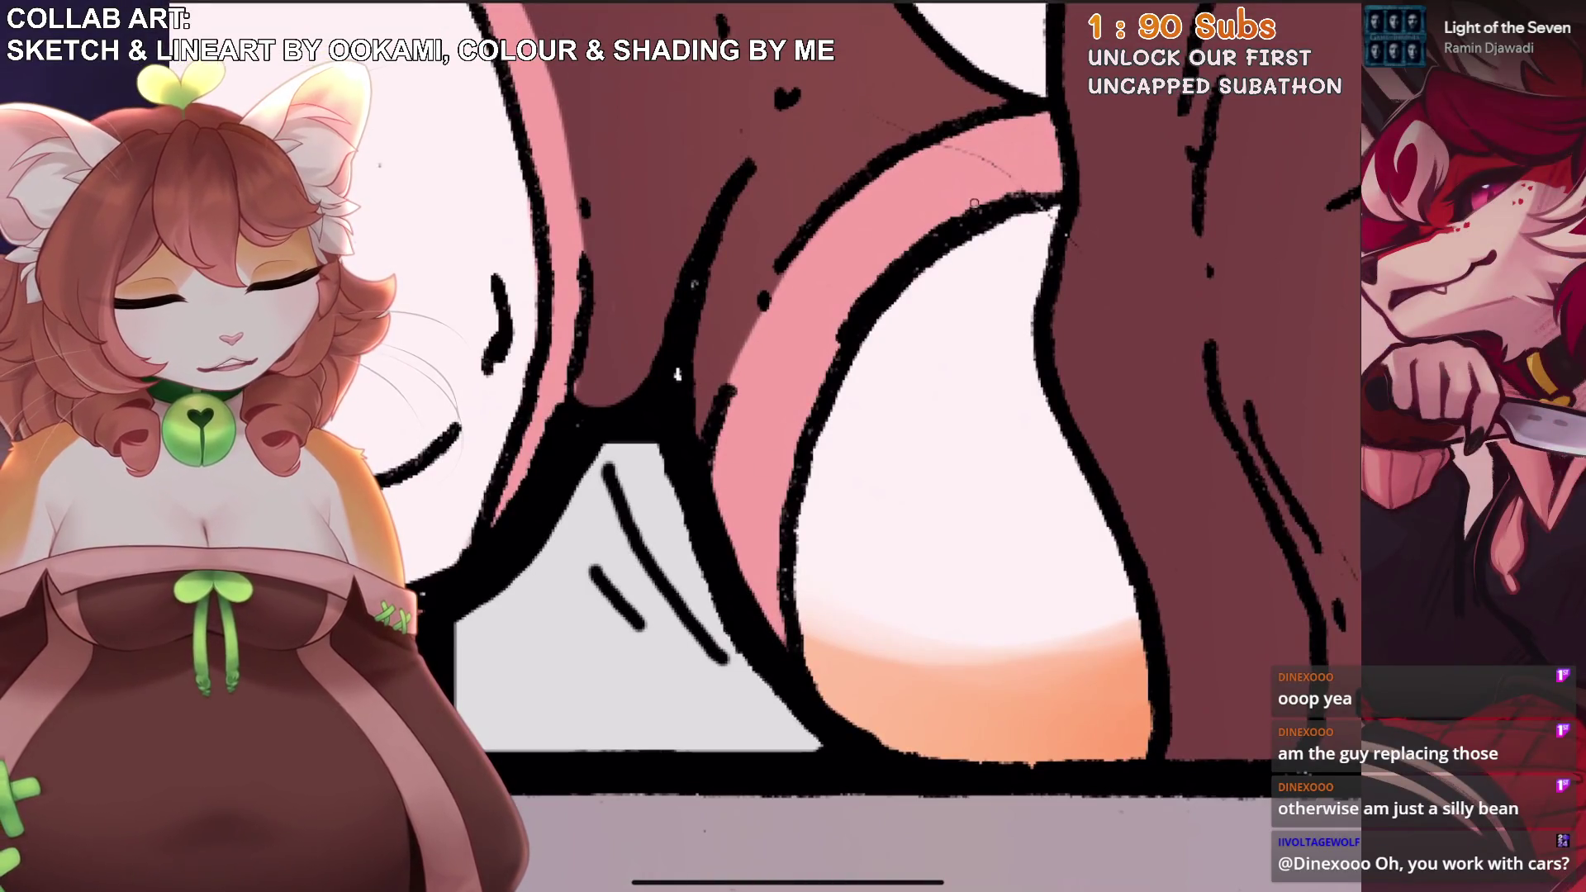
scroll(900, 446, "down", 3)
scroll(900, 446, "up", 3)
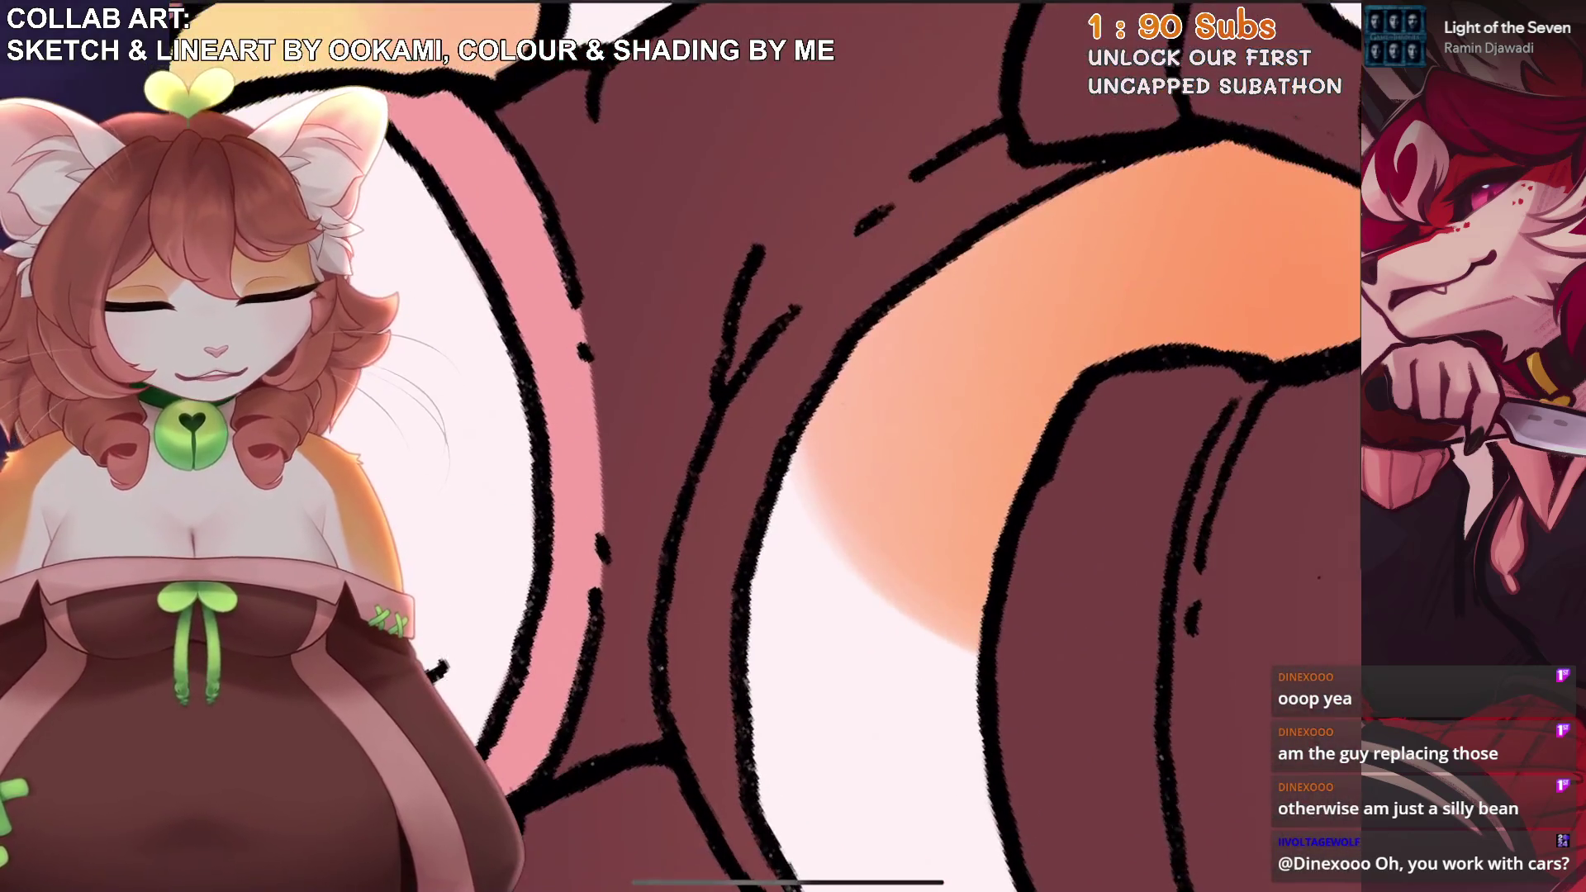
mouse_move(1131, 111)
left_mouse_down()
mouse_move(712, 471)
mouse_move(708, 783)
left_mouse_up()
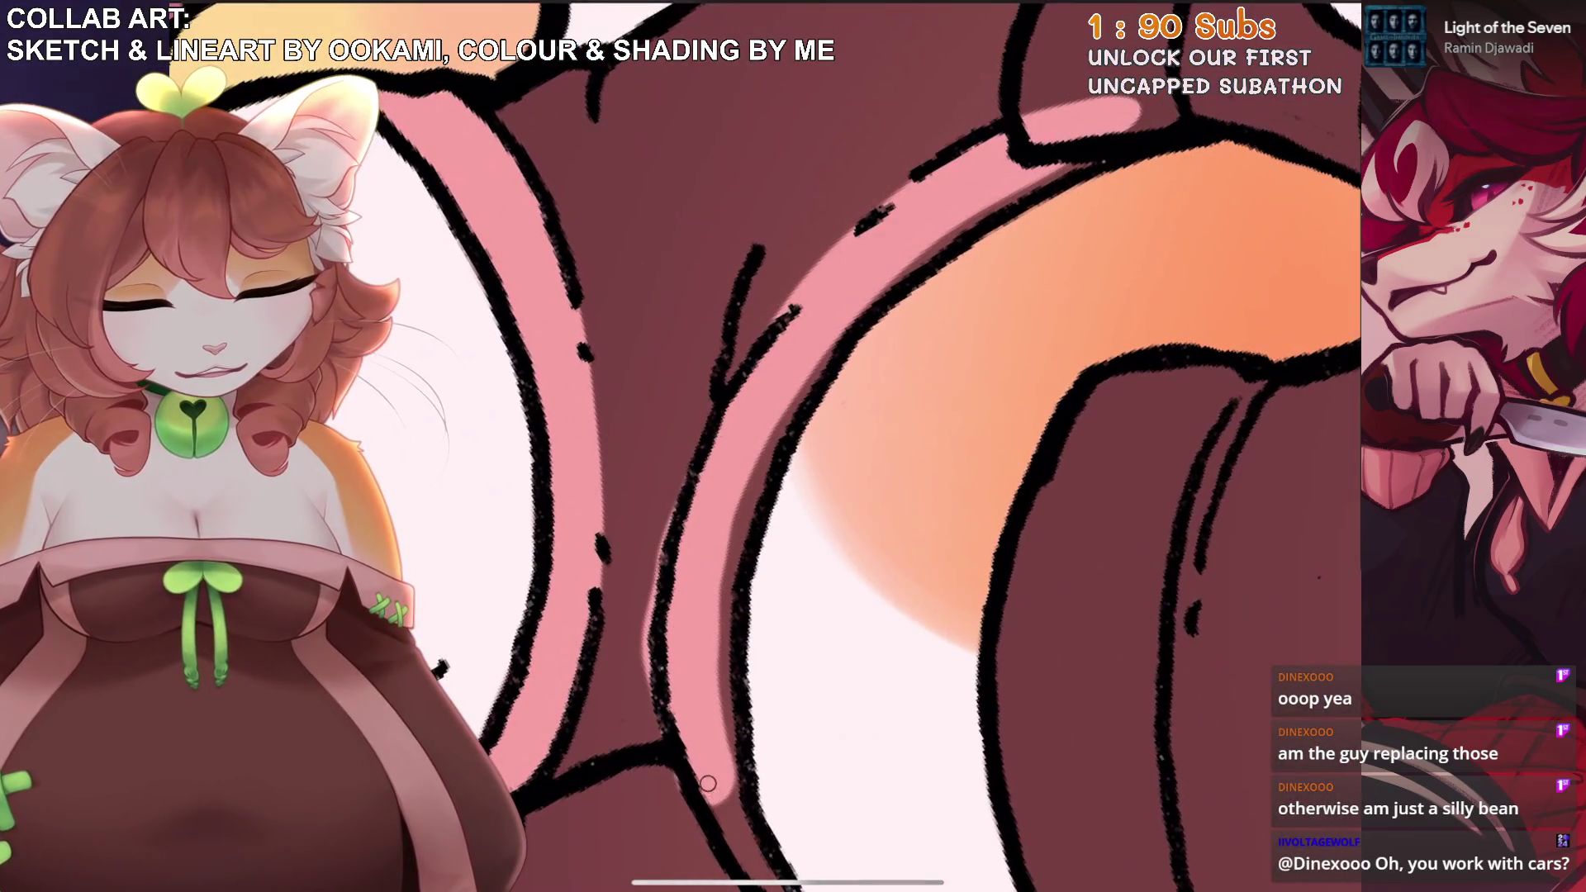
scroll(900, 446, "up", 2)
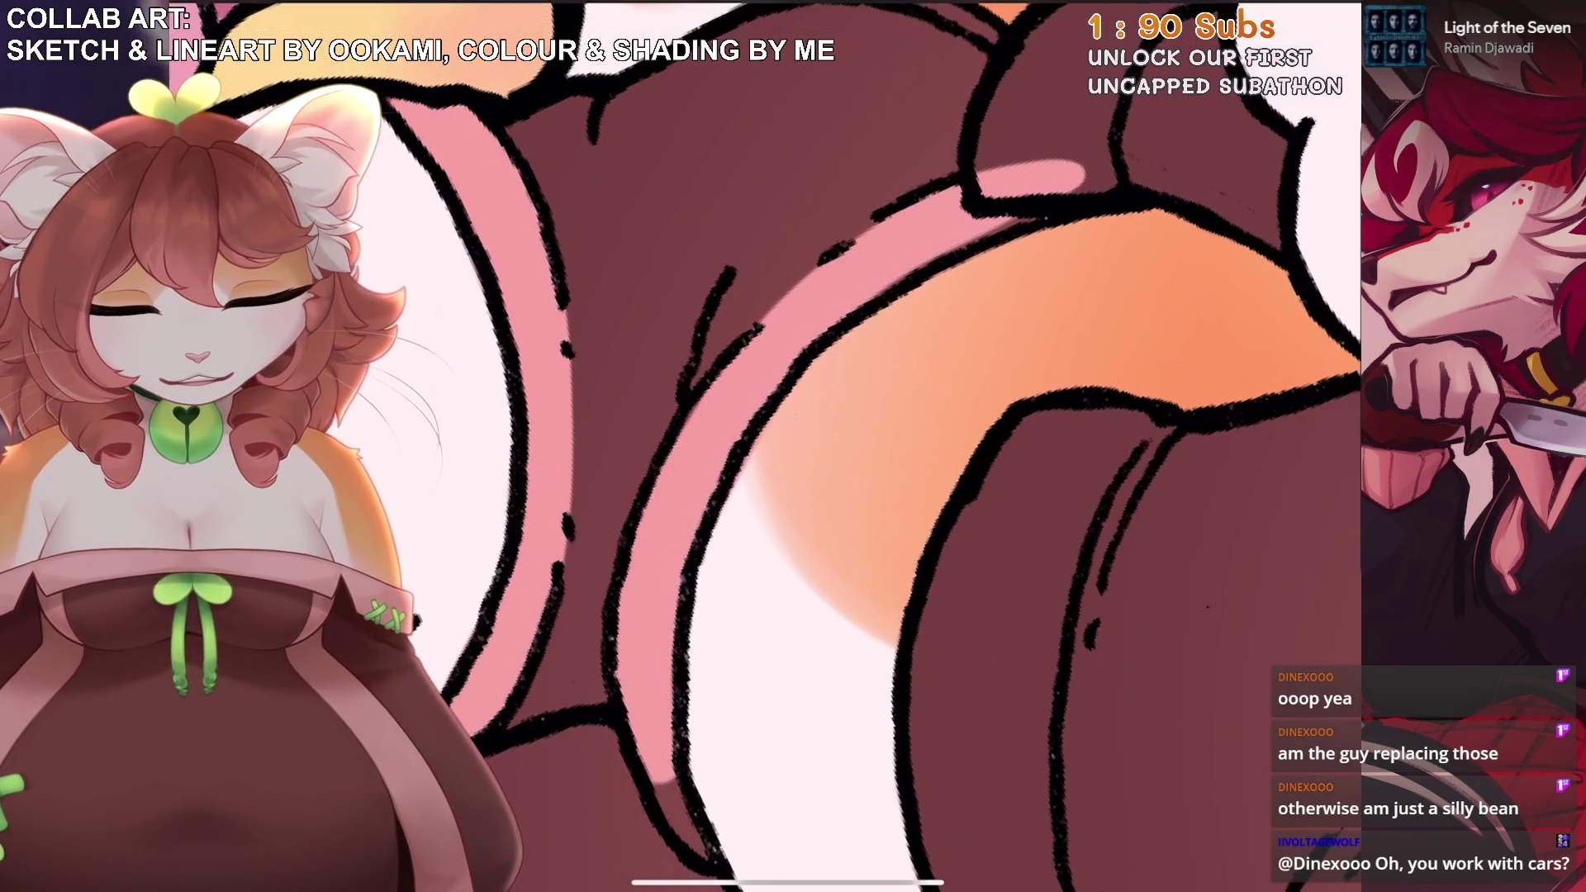
scroll(901, 446, "down", 2)
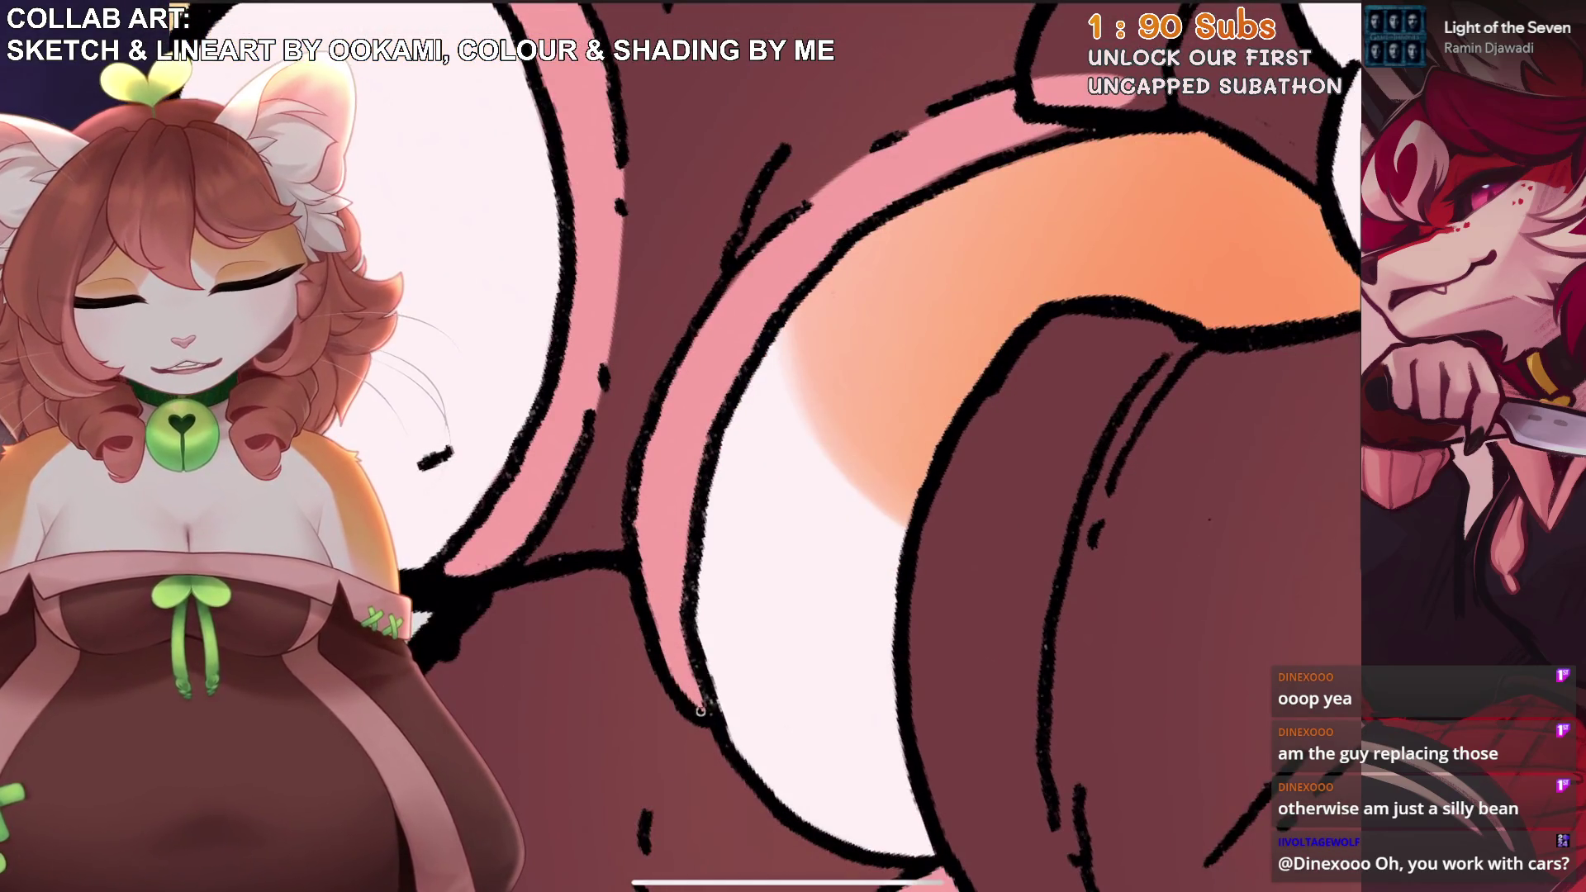
scroll(700, 711, "up", 5)
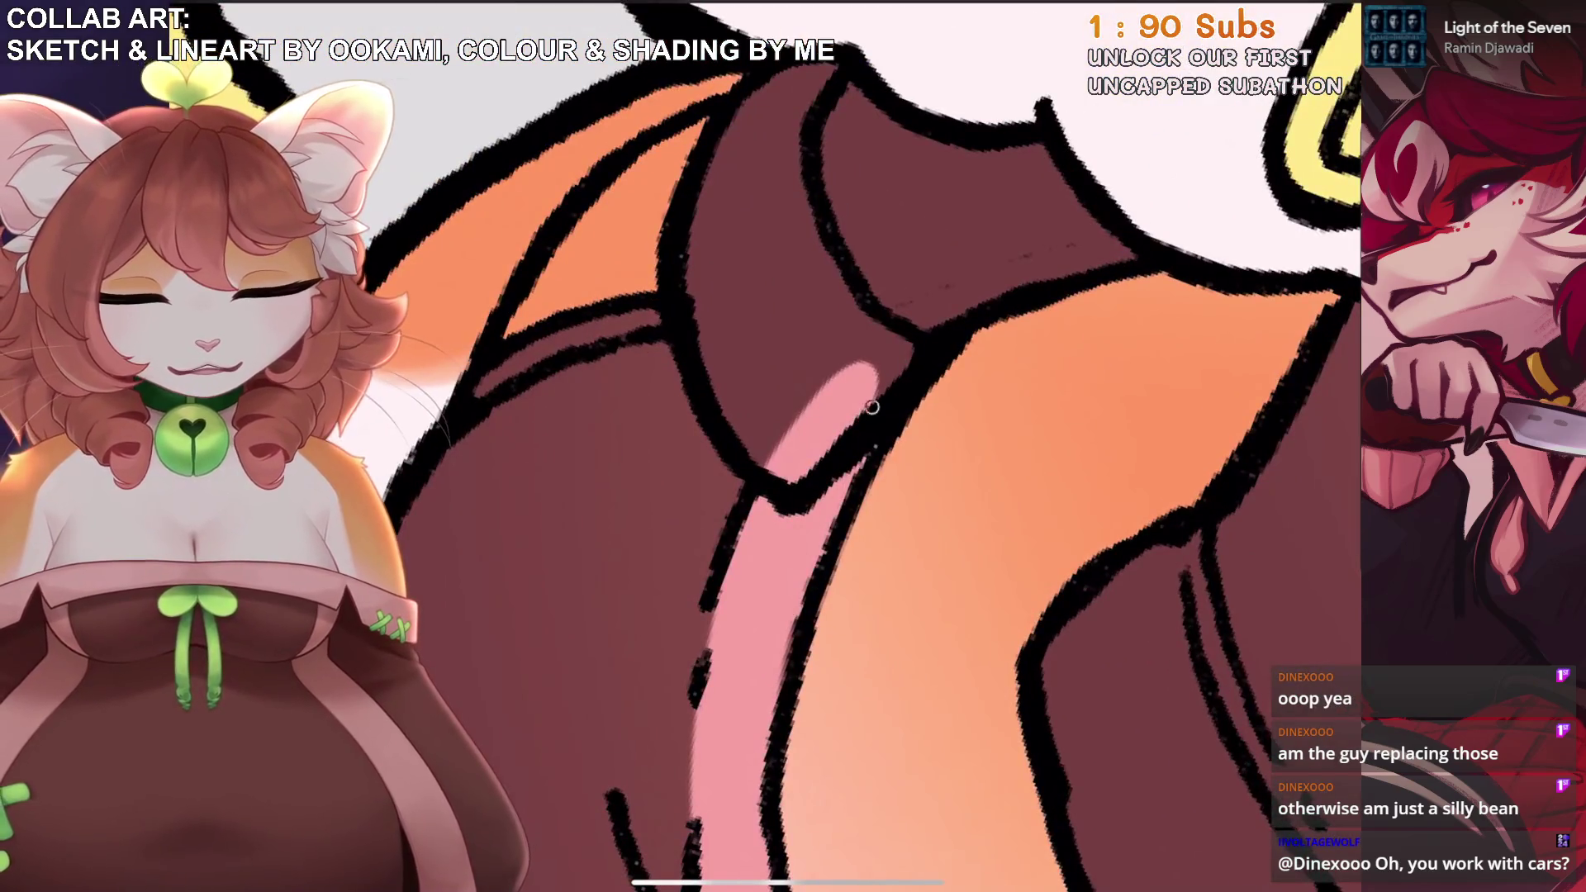
scroll(871, 407, "up", 3)
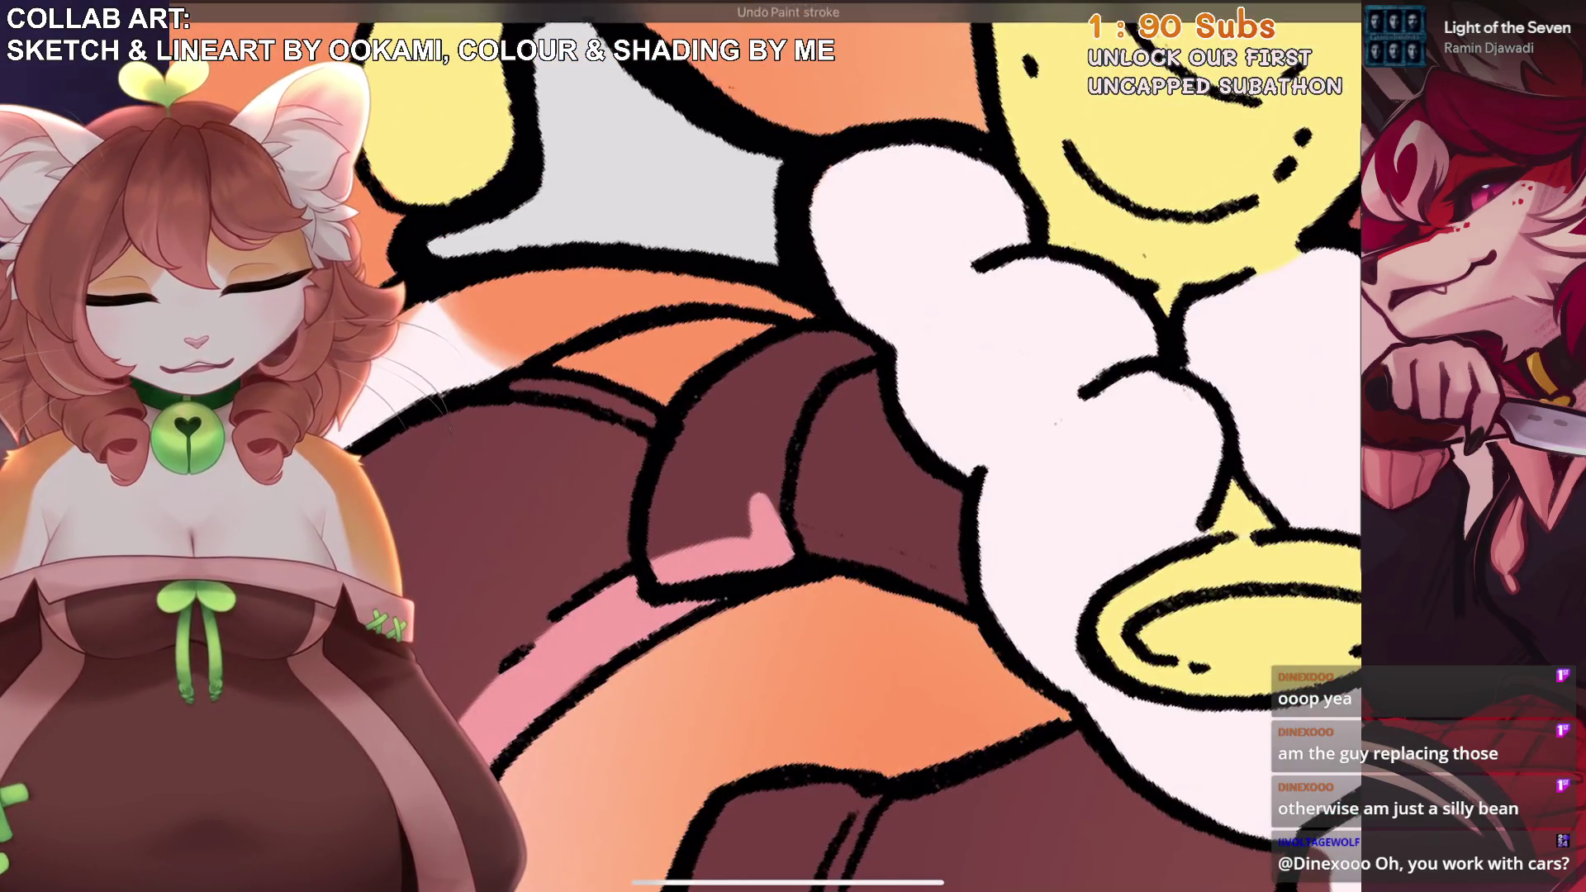
Paint pink up the brown shape's left edge and extend the highlight, undoing stray strokes.
mouse_move(779, 548)
left_mouse_down()
mouse_move(859, 342)
mouse_move(718, 462)
mouse_move(677, 529)
mouse_move(686, 413)
mouse_move(734, 447)
left_mouse_up()
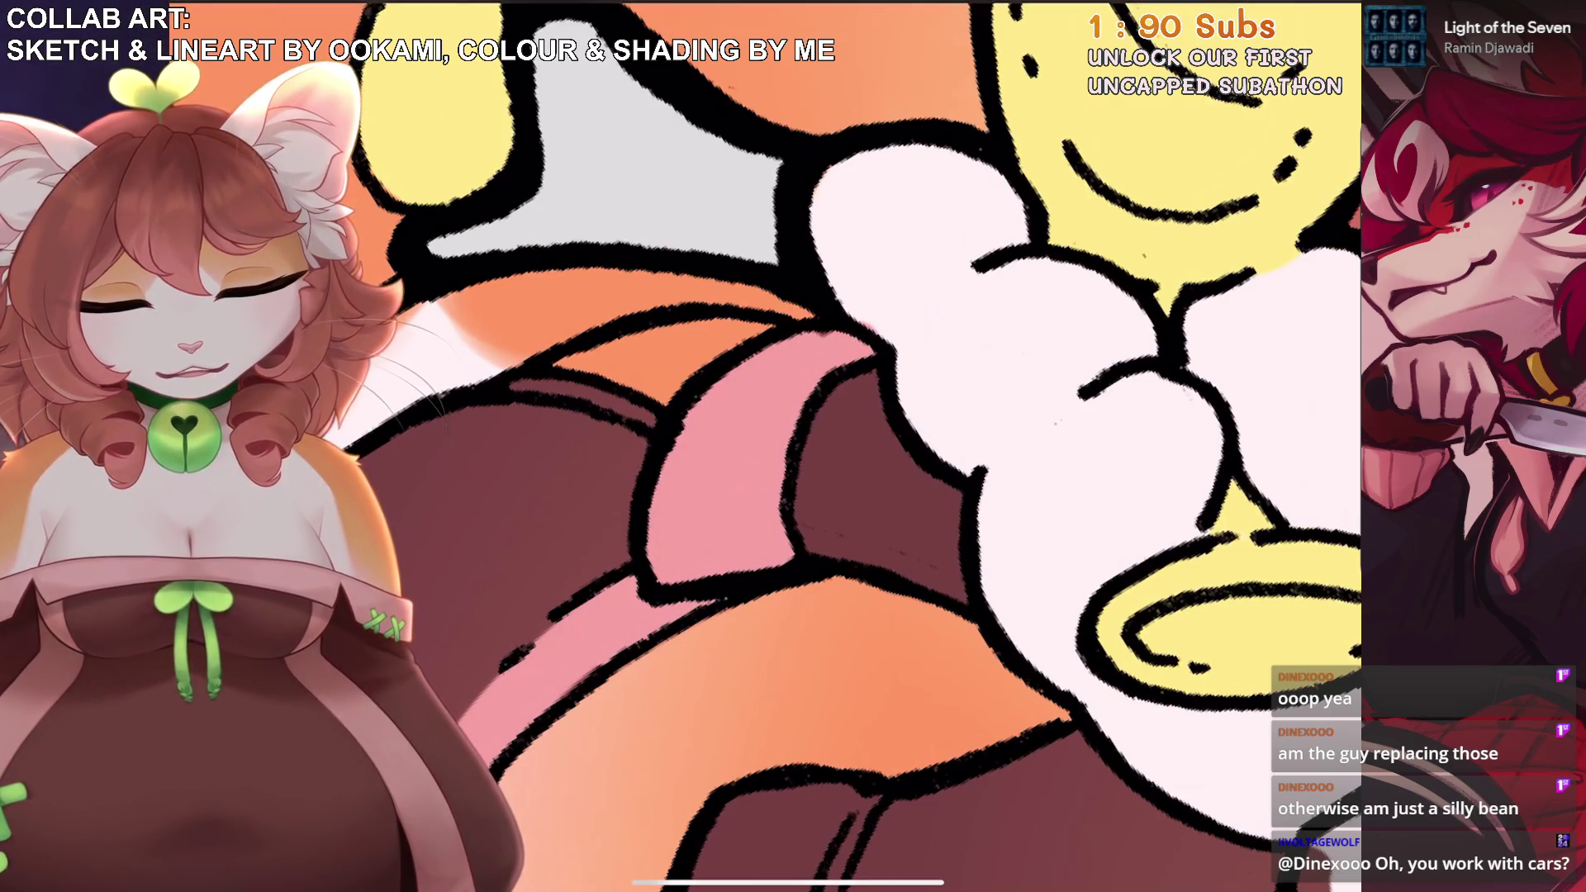
scroll(871, 446, "up", 3)
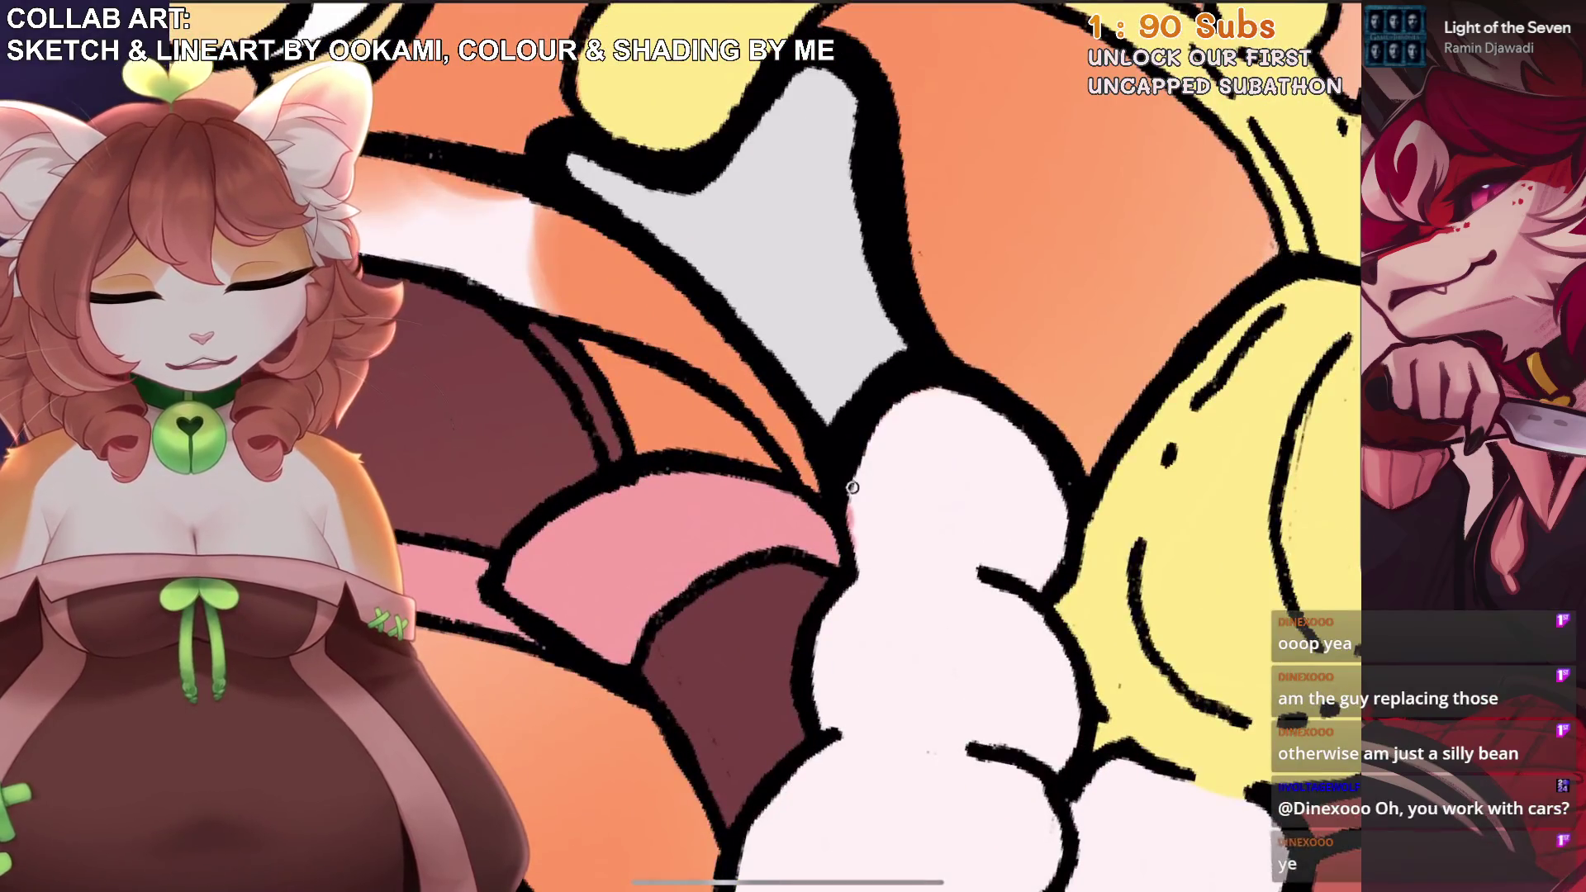
scroll(899, 446, "up", 2)
scroll(899, 446, "down", 3)
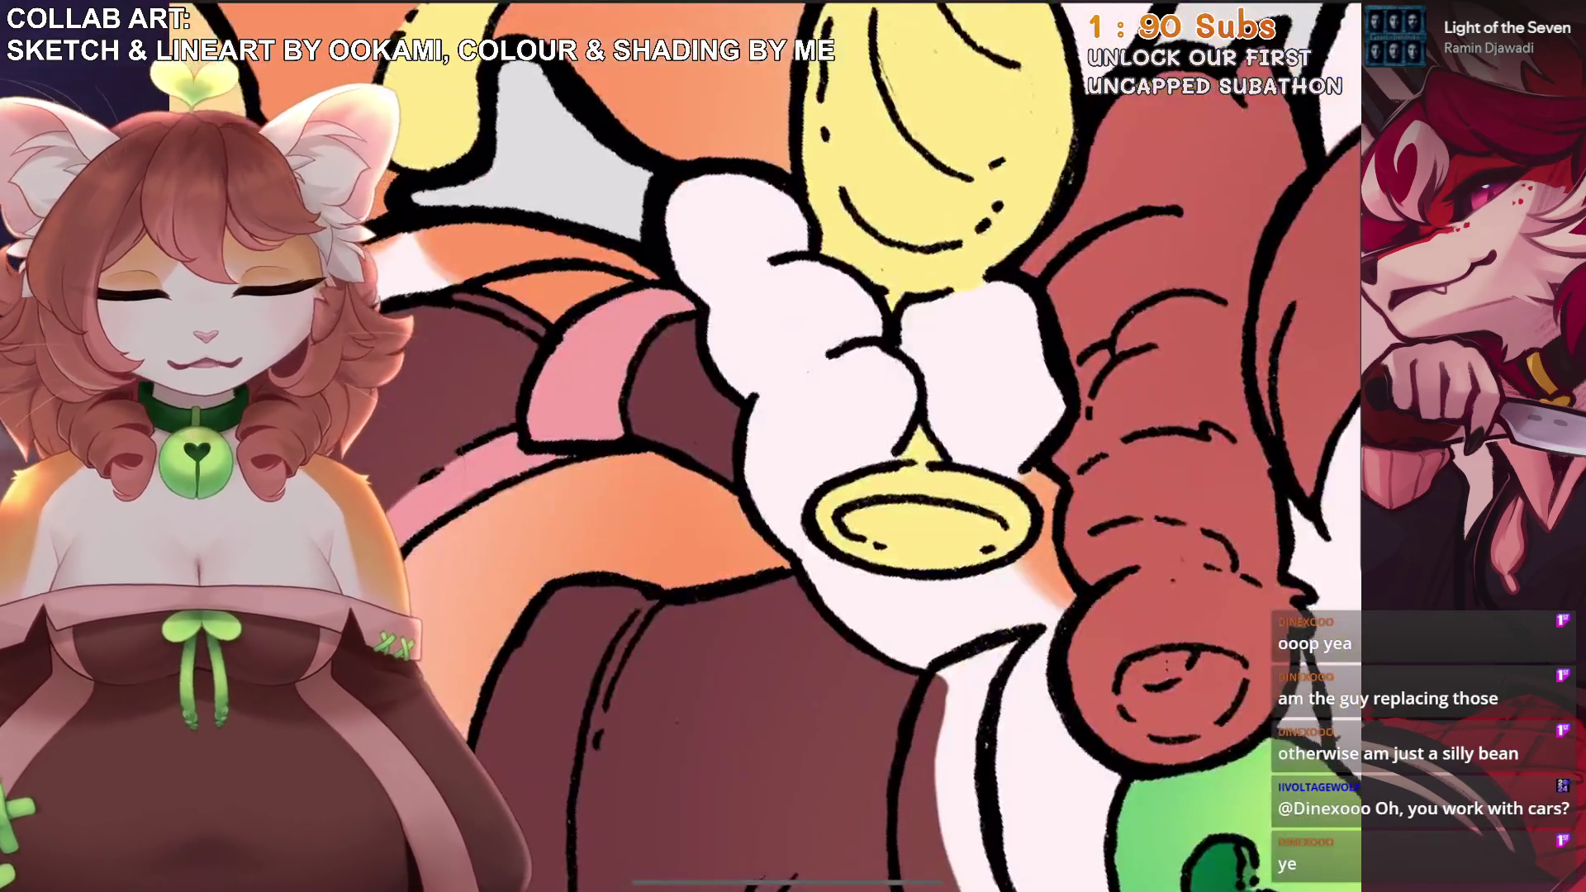
scroll(899, 446, "up", 3)
left_click_drag(768, 487, 710, 760)
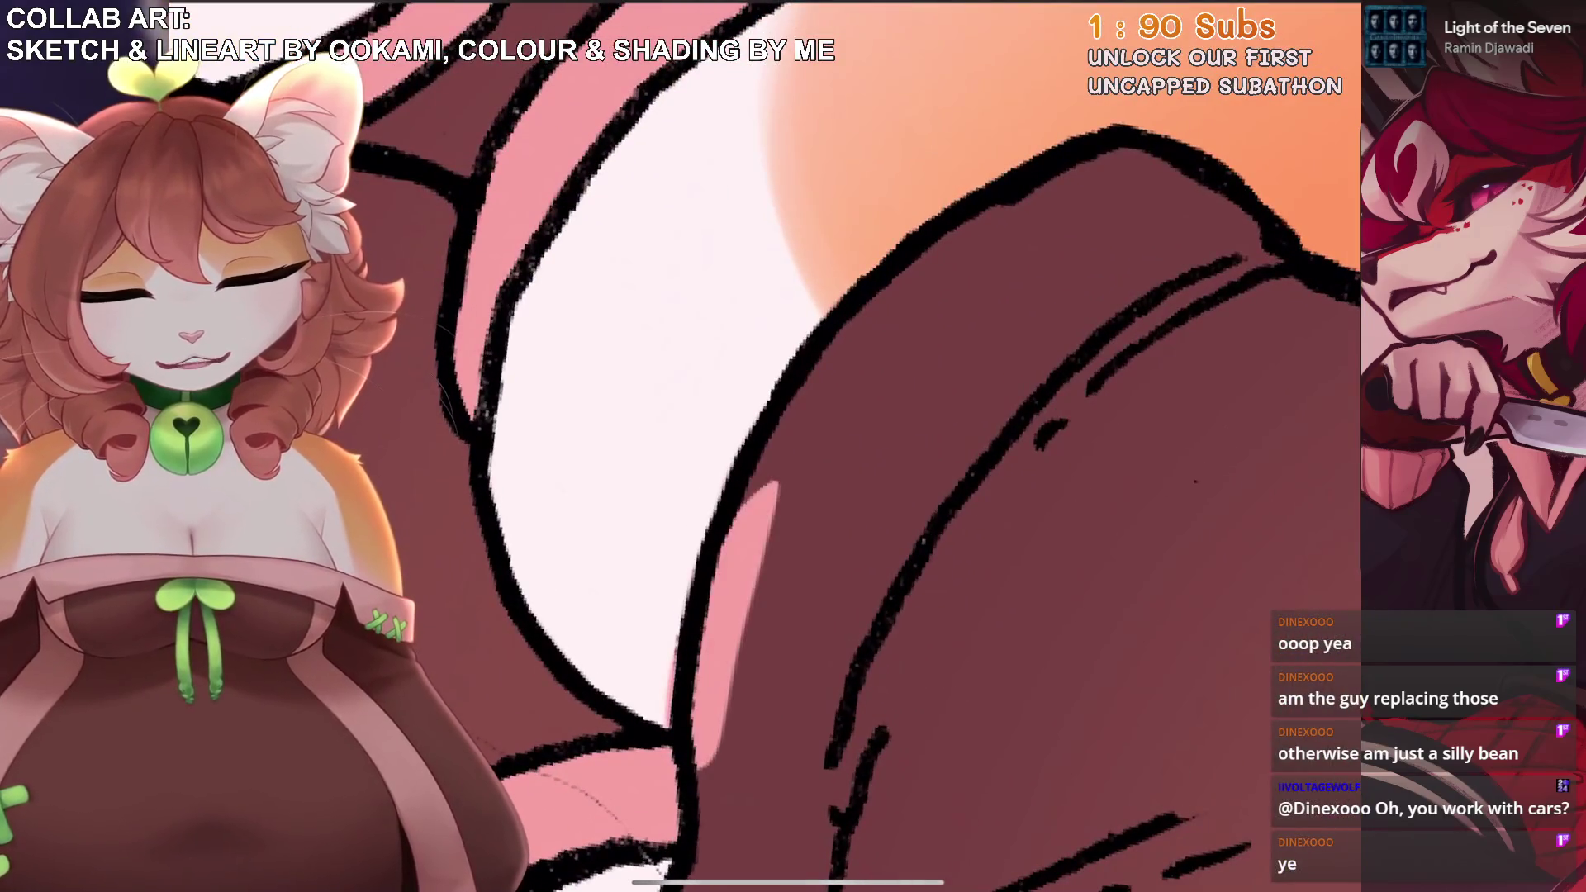
key("ctrl+z")
left_click_drag(801, 421, 710, 793)
left_click_drag(1012, 217, 776, 595)
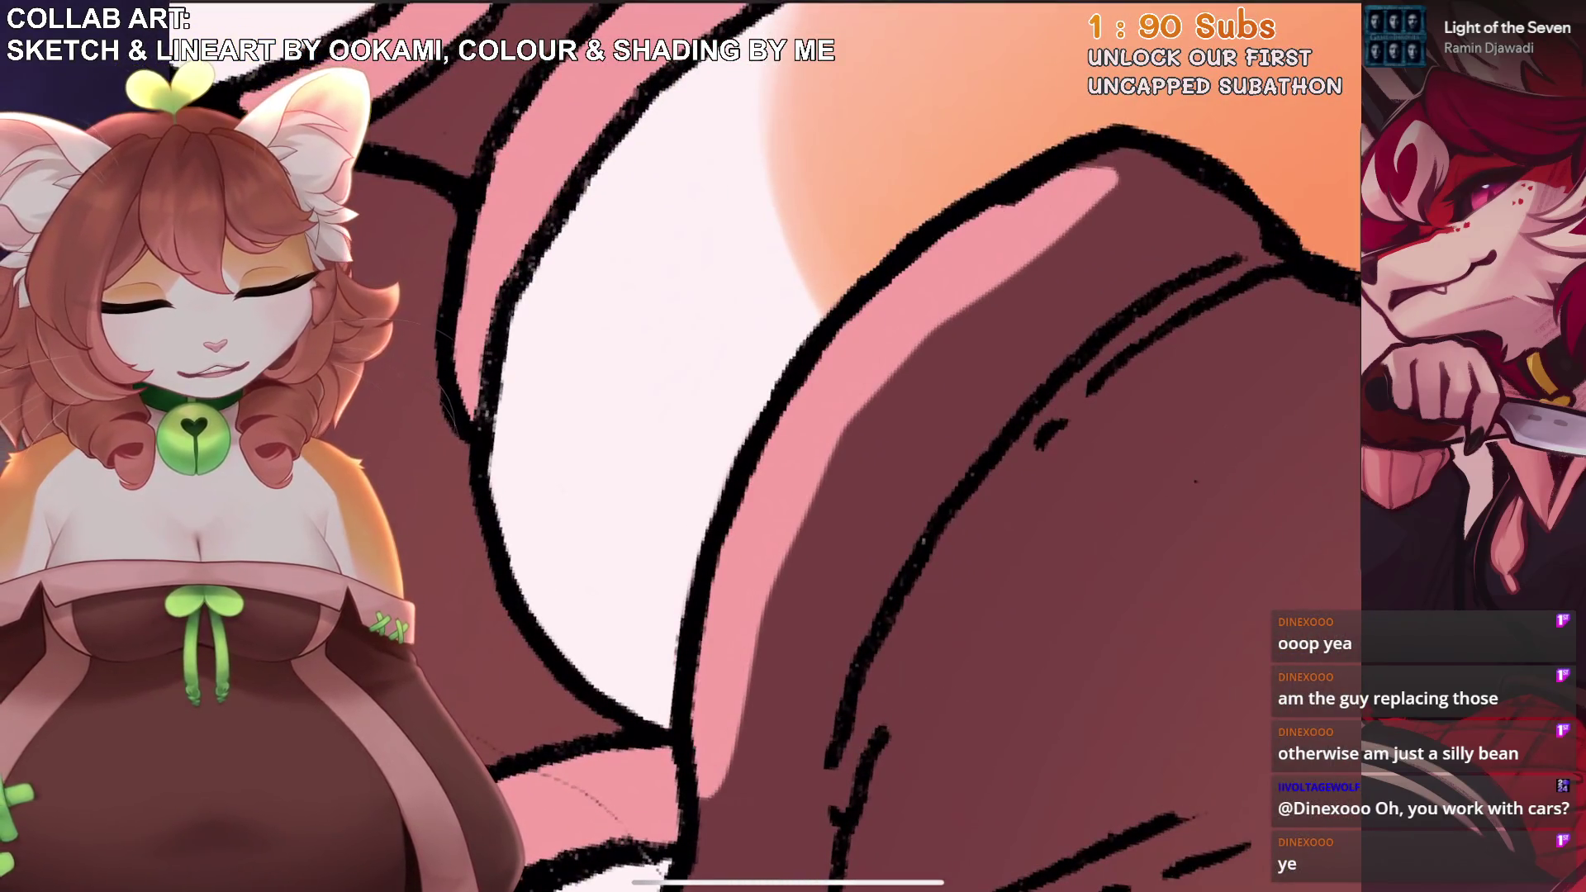
scroll(899, 446, "down", 2)
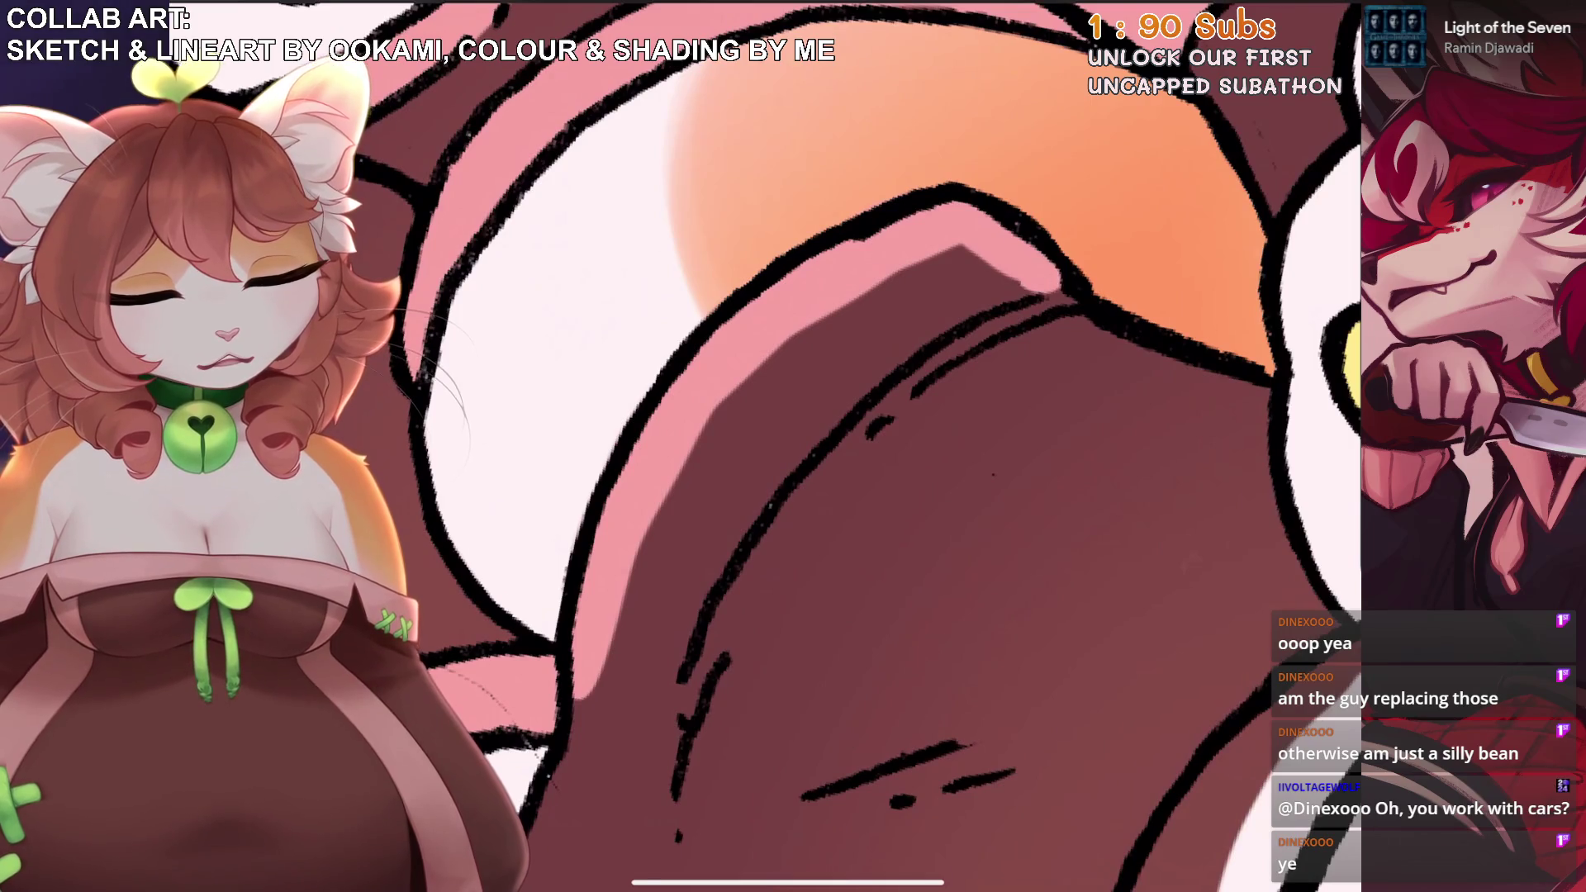
scroll(900, 446, "down", 1)
left_click_drag(958, 322, 694, 578)
left_click_drag(1041, 285, 909, 363)
key("ctrl+z")
key("ctrl+z")
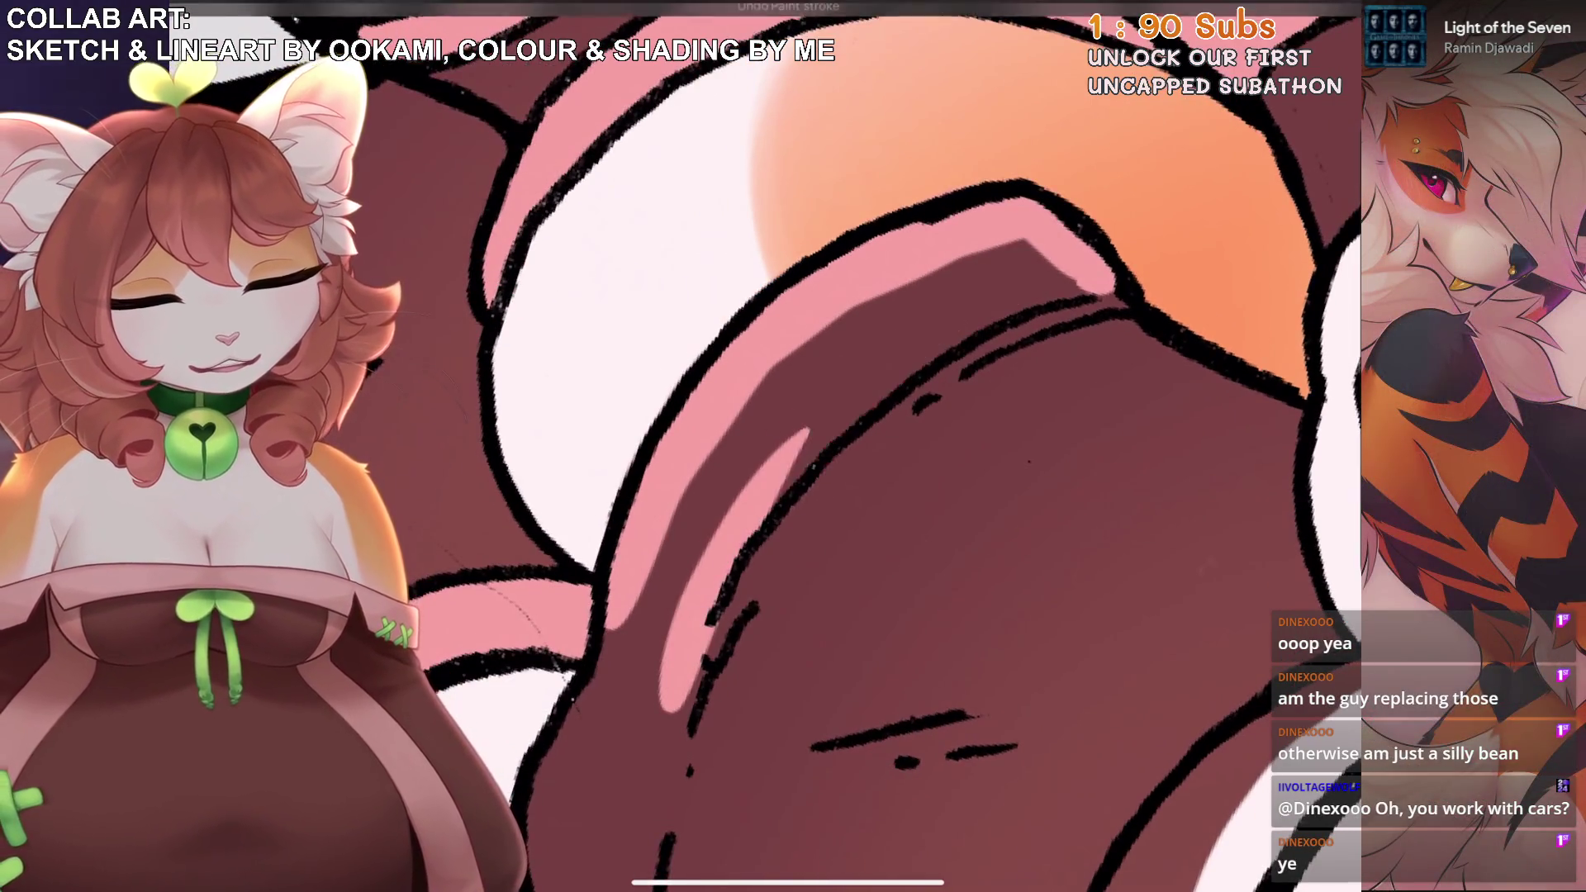
Paint a new pink highlight band along the brown edge, extending it down and up the inner edge.
left_click_drag(966, 310, 702, 555)
left_click_drag(860, 359, 728, 500)
left_click_drag(765, 444, 1082, 281)
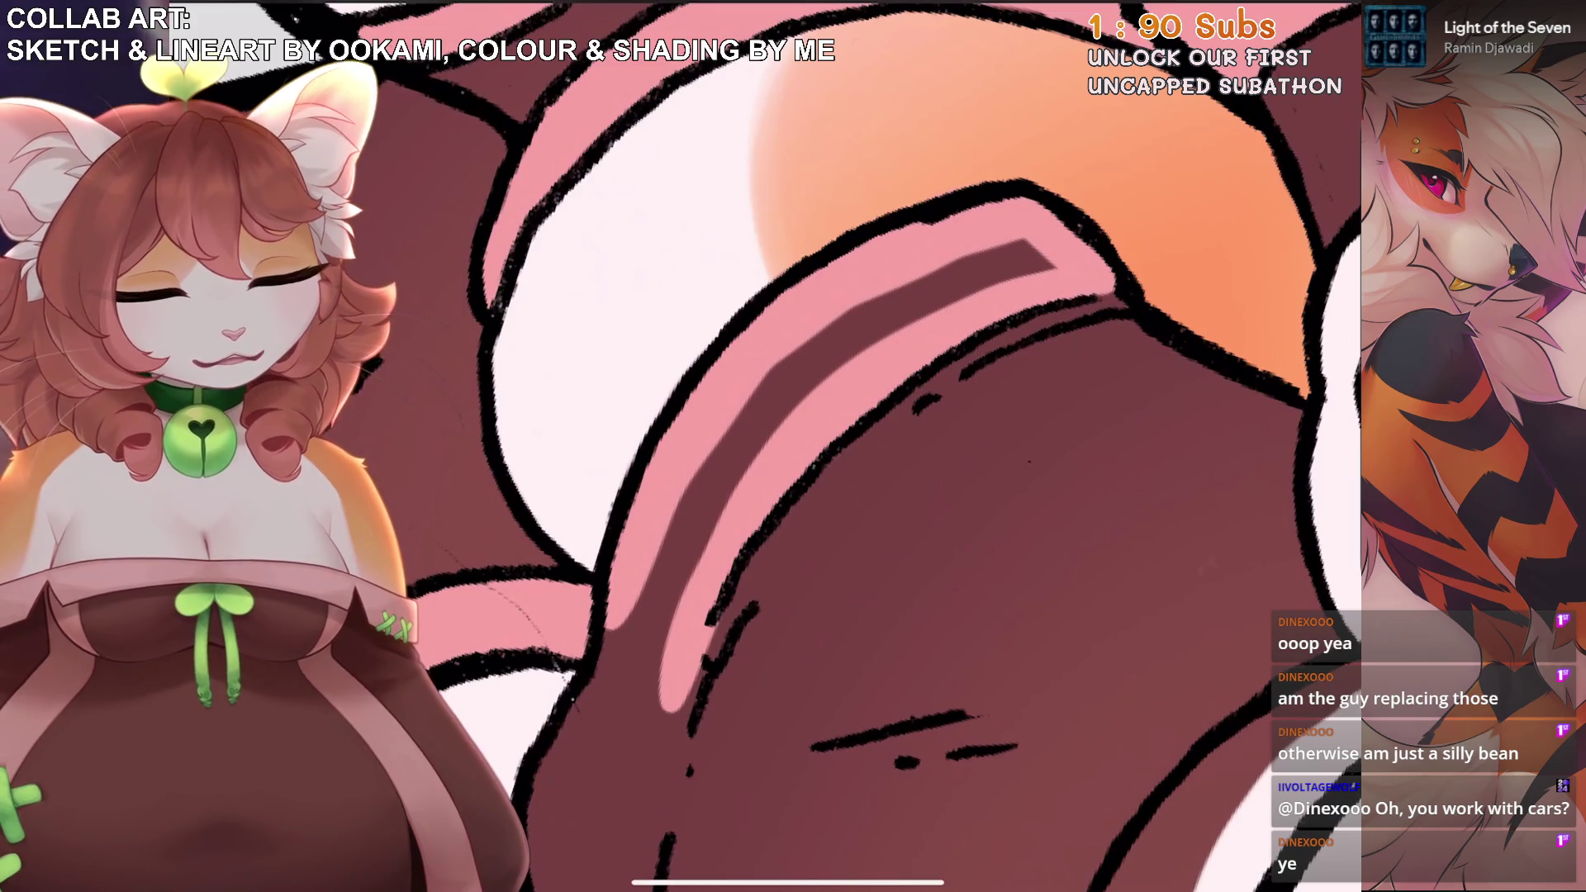
scroll(899, 446, "down", 2)
mouse_move(689, 525)
left_mouse_down()
mouse_move(726, 425)
mouse_move(838, 339)
left_mouse_up()
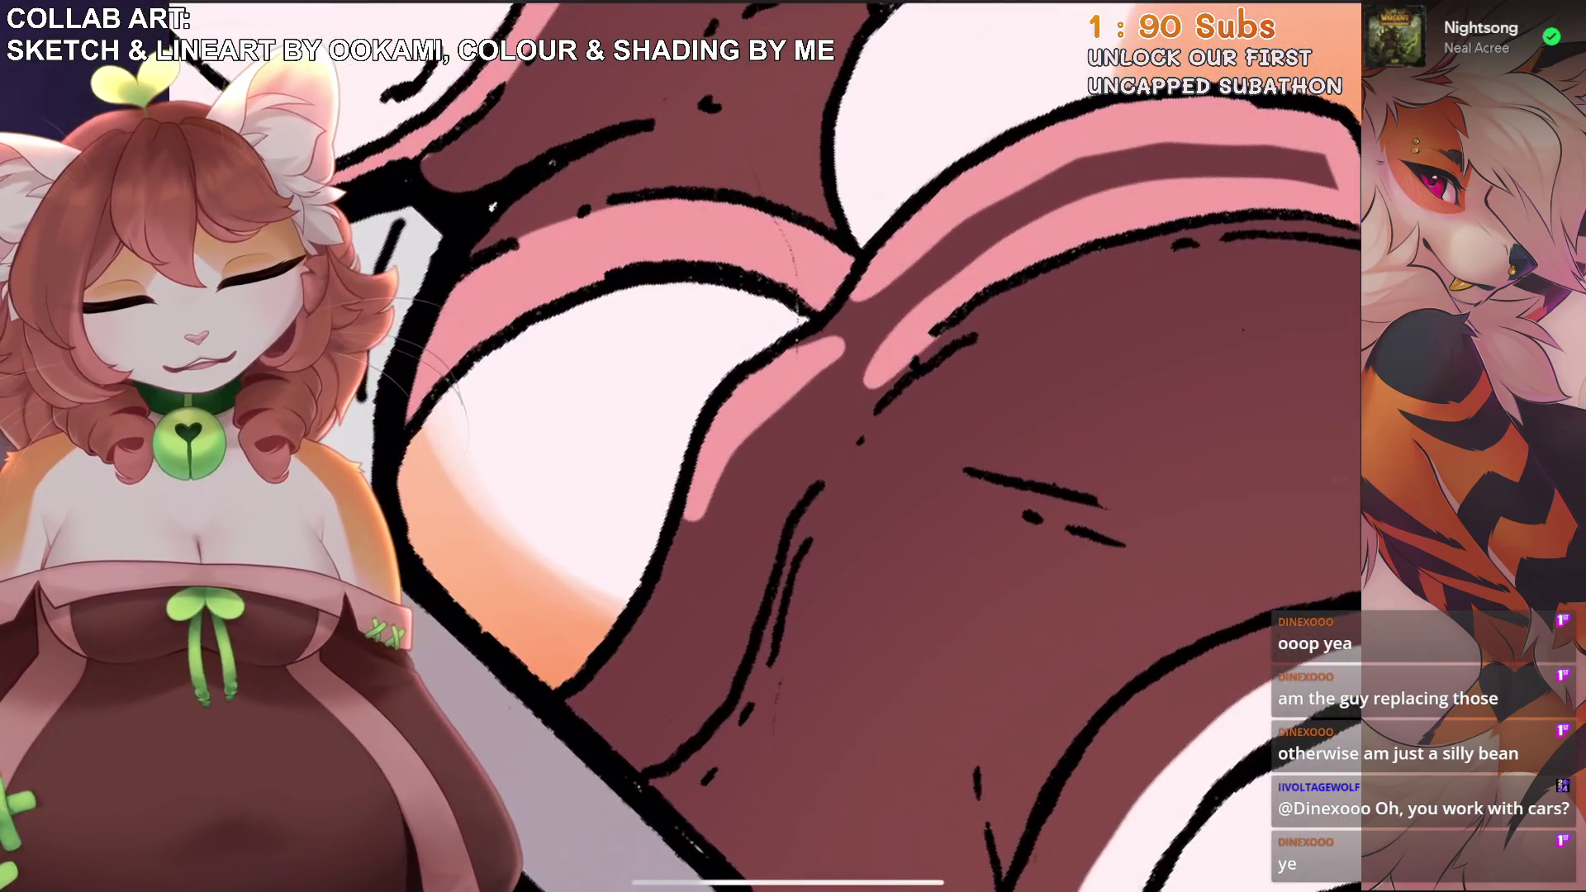
scroll(900, 446, "down", 1)
left_click_drag(760, 450, 657, 653)
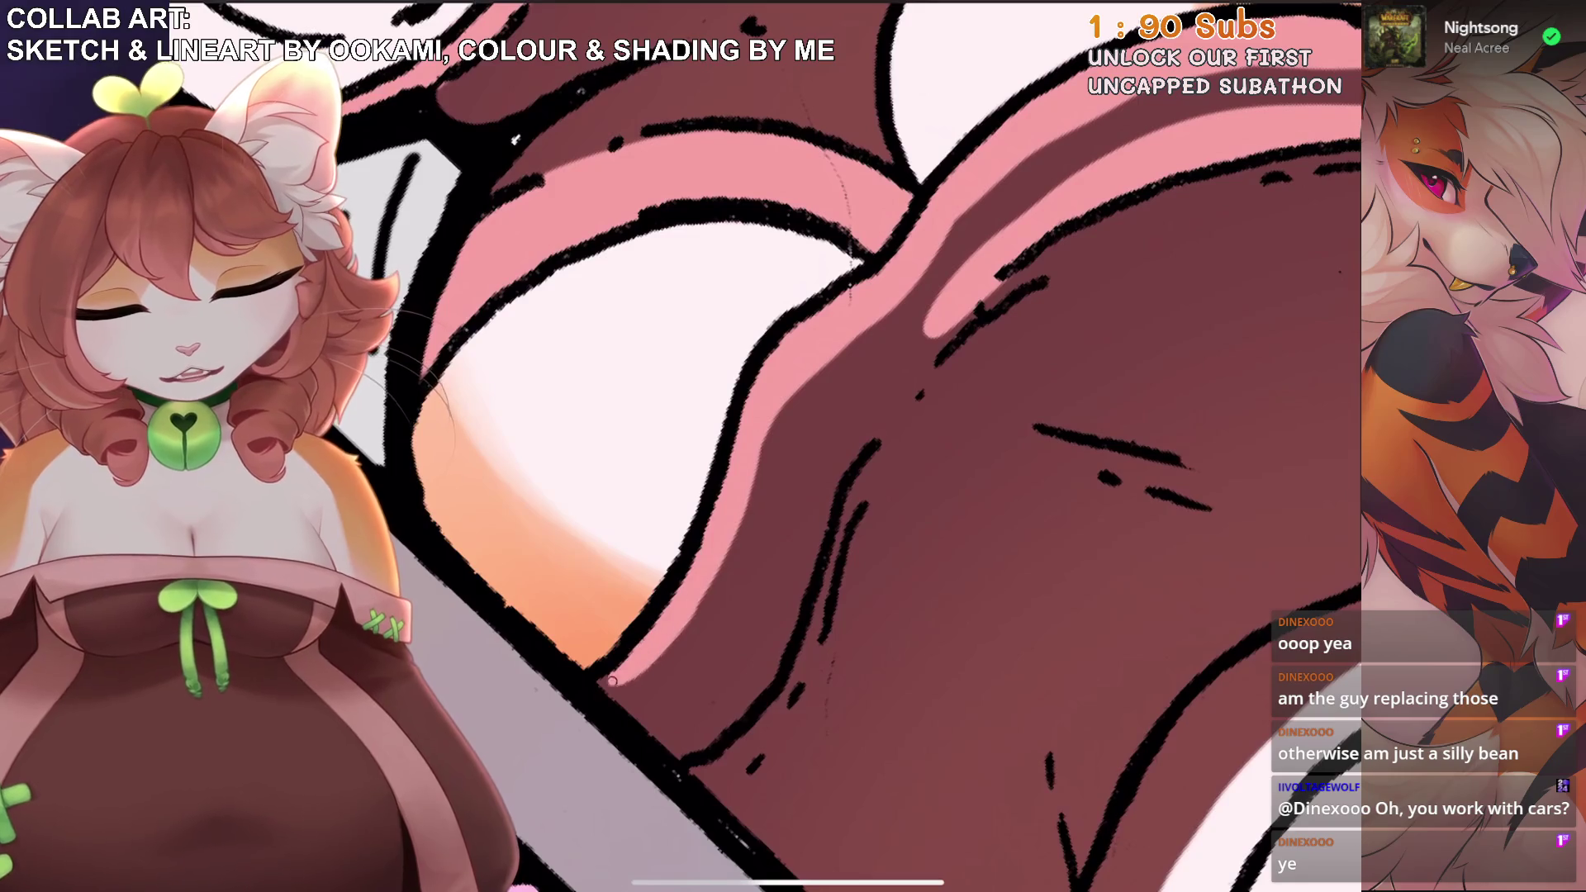
left_click_drag(726, 702, 818, 528)
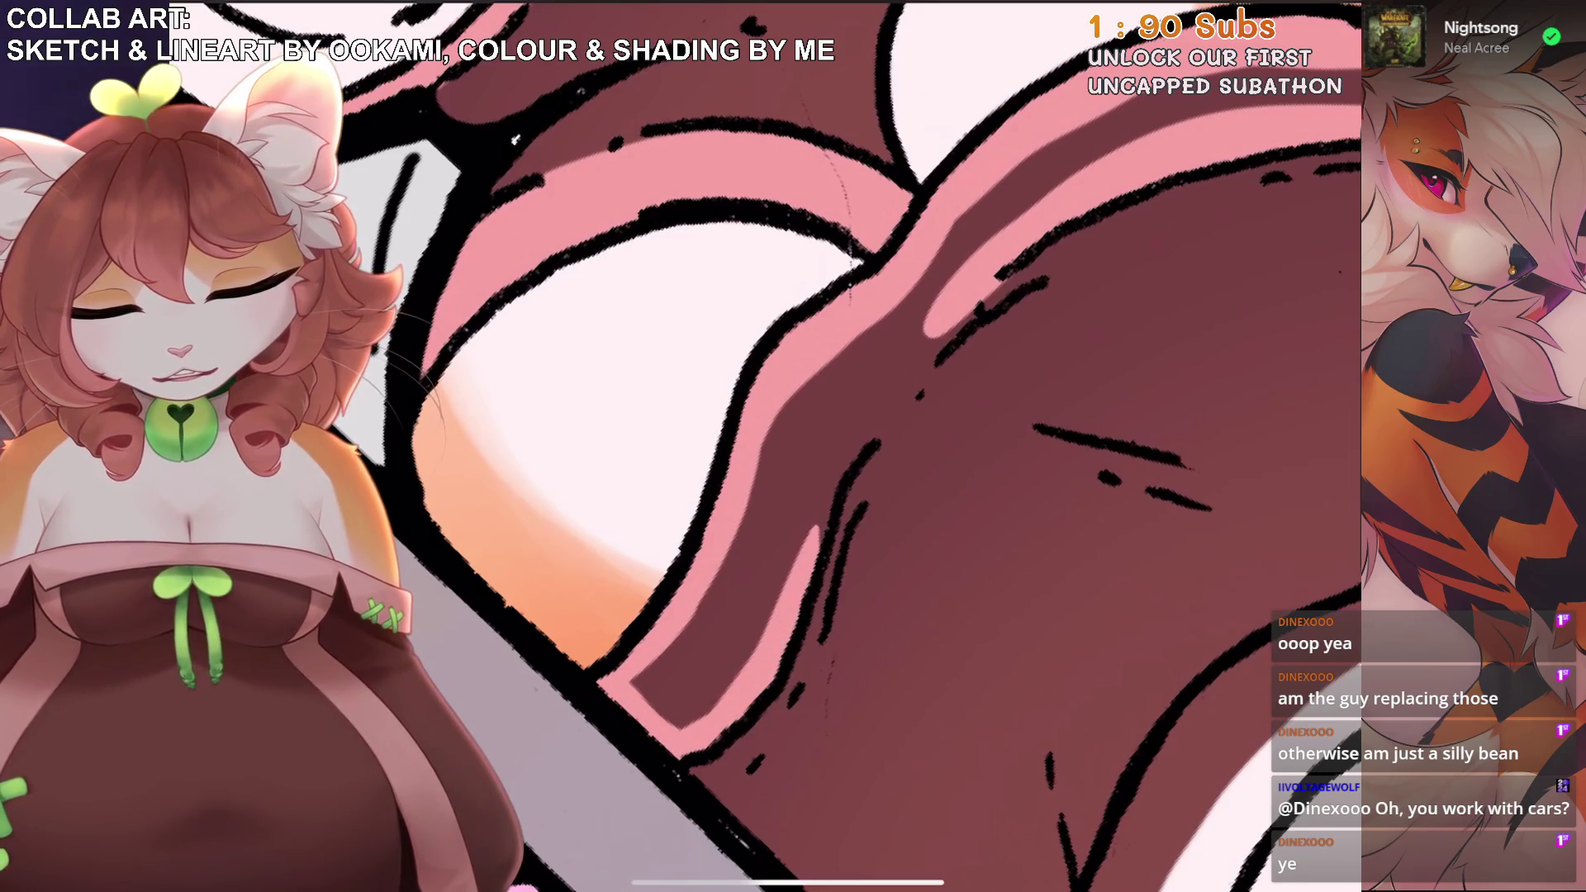
Refine the edge highlight with trial pink strokes, undoing and restoring them as needed.
key("ctrl+z")
key("ctrl+shift+z")
left_click_drag(859, 463, 908, 351)
key("ctrl+z")
key("ctrl+z")
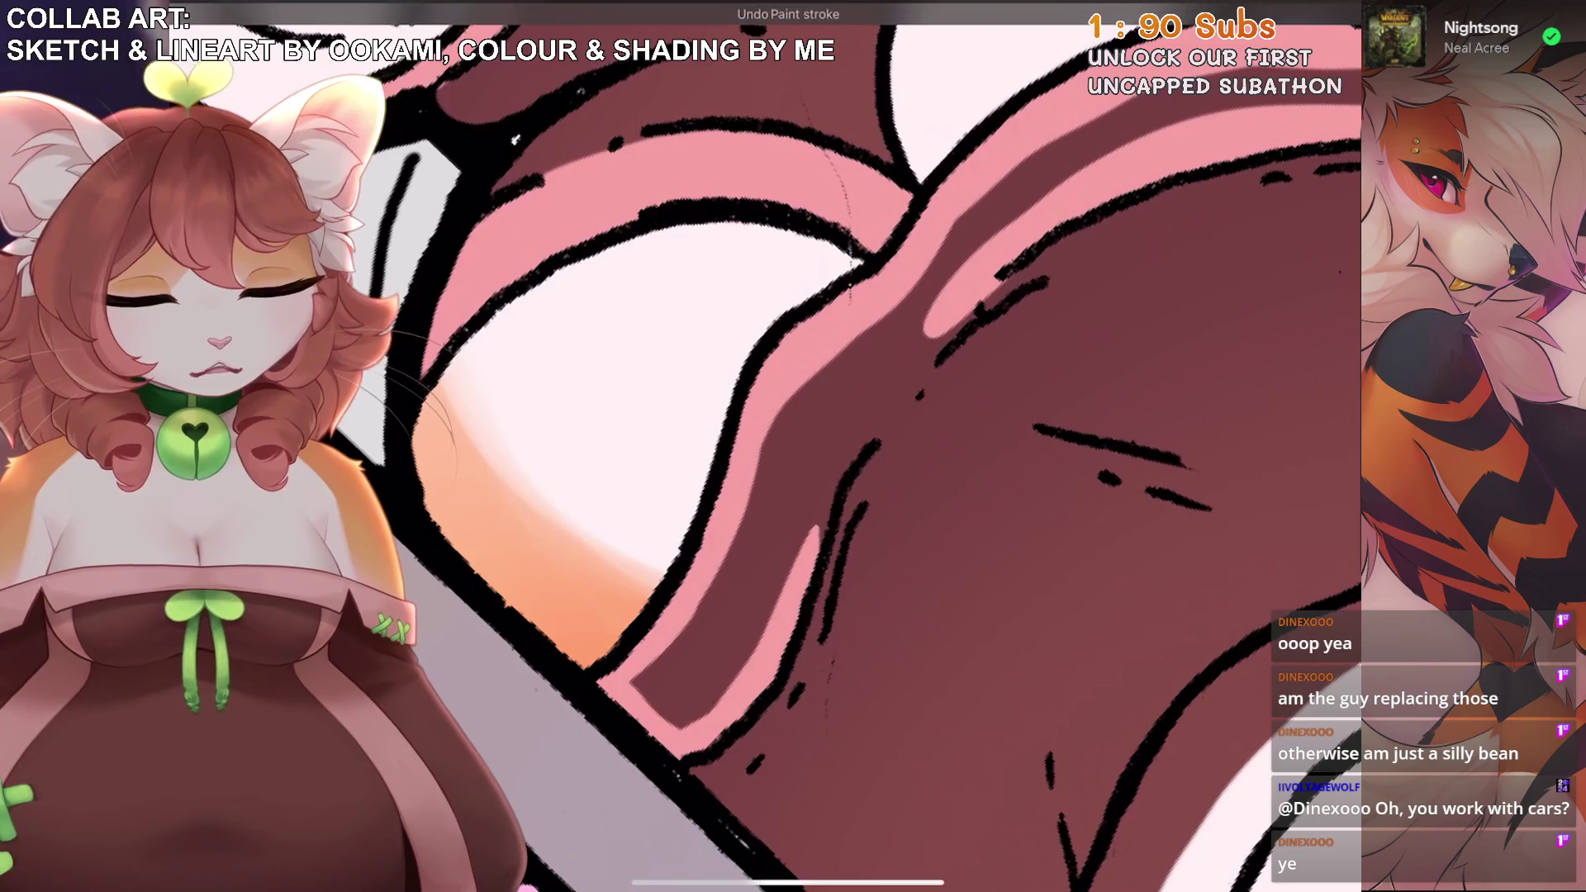
left_click_drag(817, 554, 892, 364)
key("ctrl+z")
left_click_drag(793, 595, 892, 363)
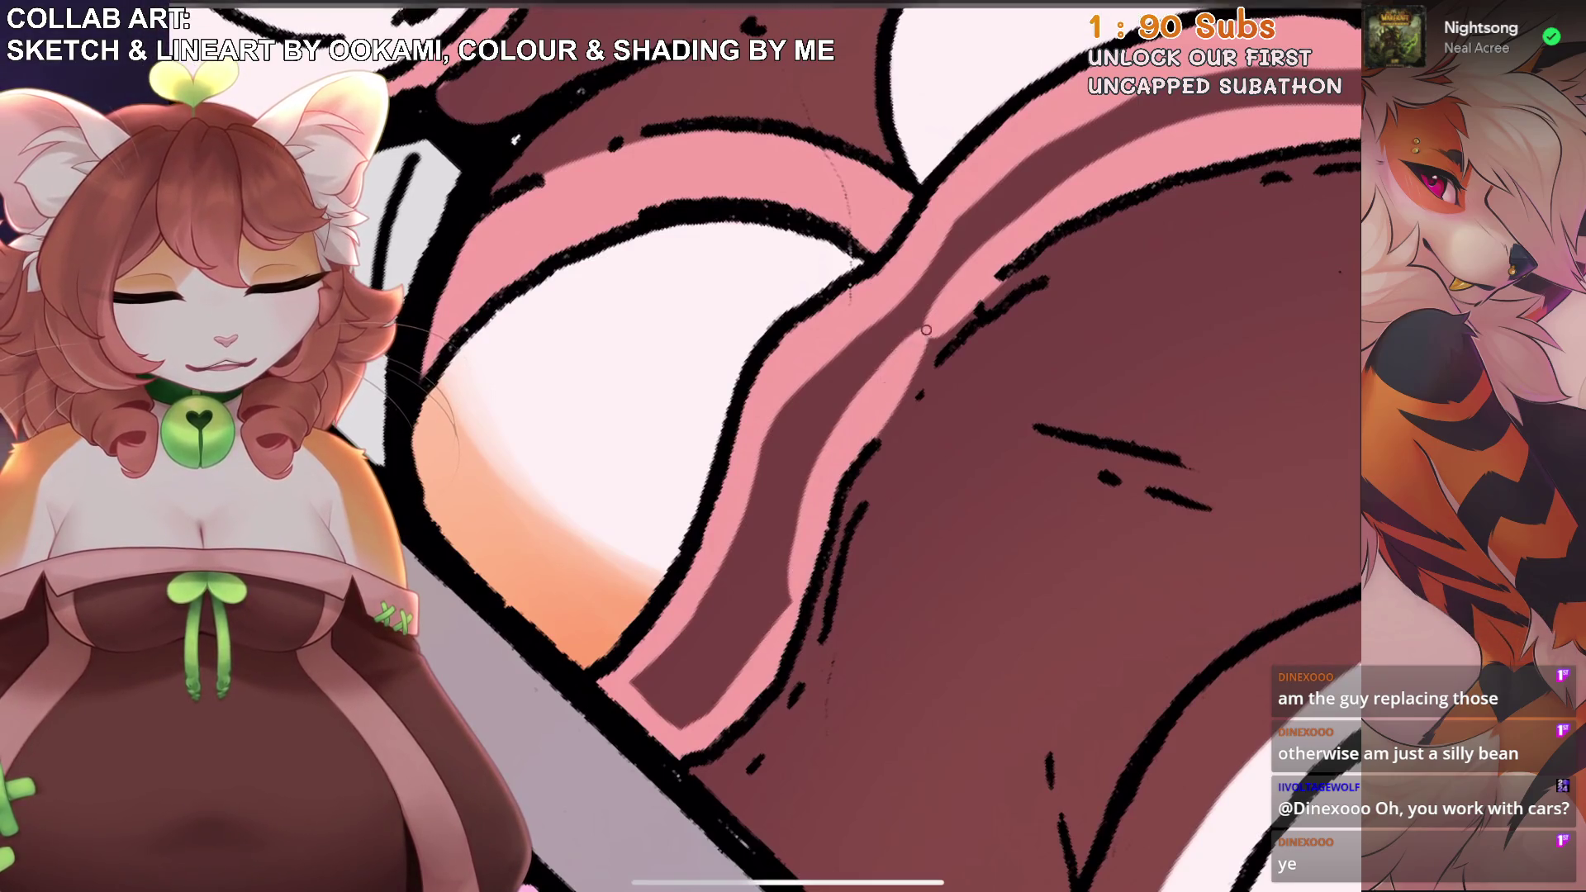
left_click_drag(880, 438, 942, 327)
key("ctrl+z")
key("ctrl+shift+z")
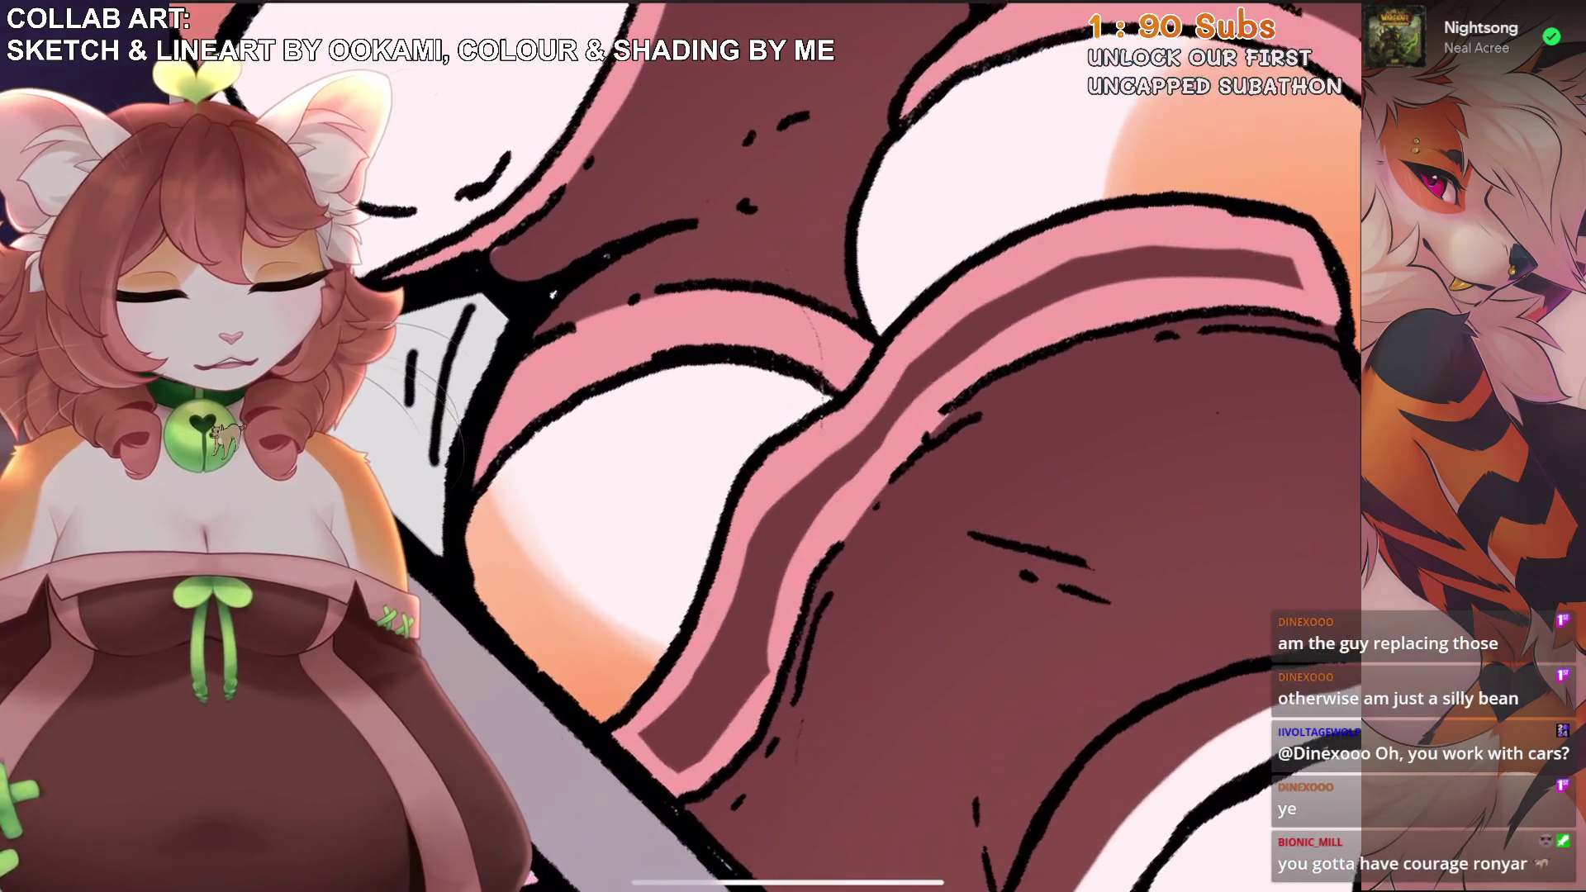
Add a dark shading stroke to the brown shape.
mouse_move(772, 537)
left_mouse_down()
mouse_move(816, 486)
mouse_move(687, 729)
left_mouse_up()
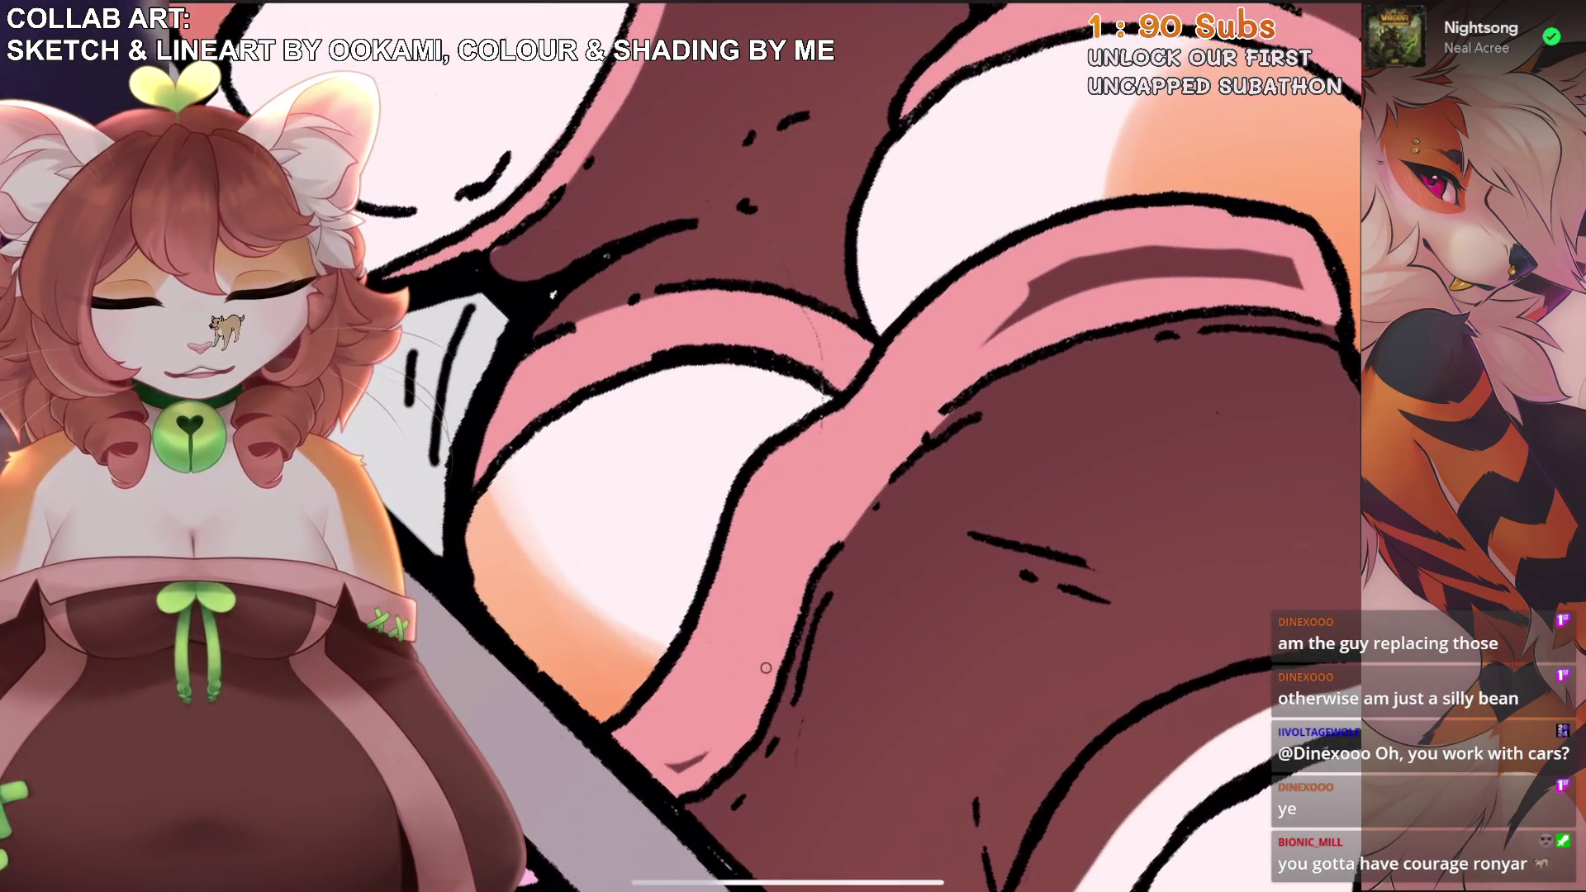
scroll(901, 446, "down", 5)
scroll(901, 446, "up", 5)
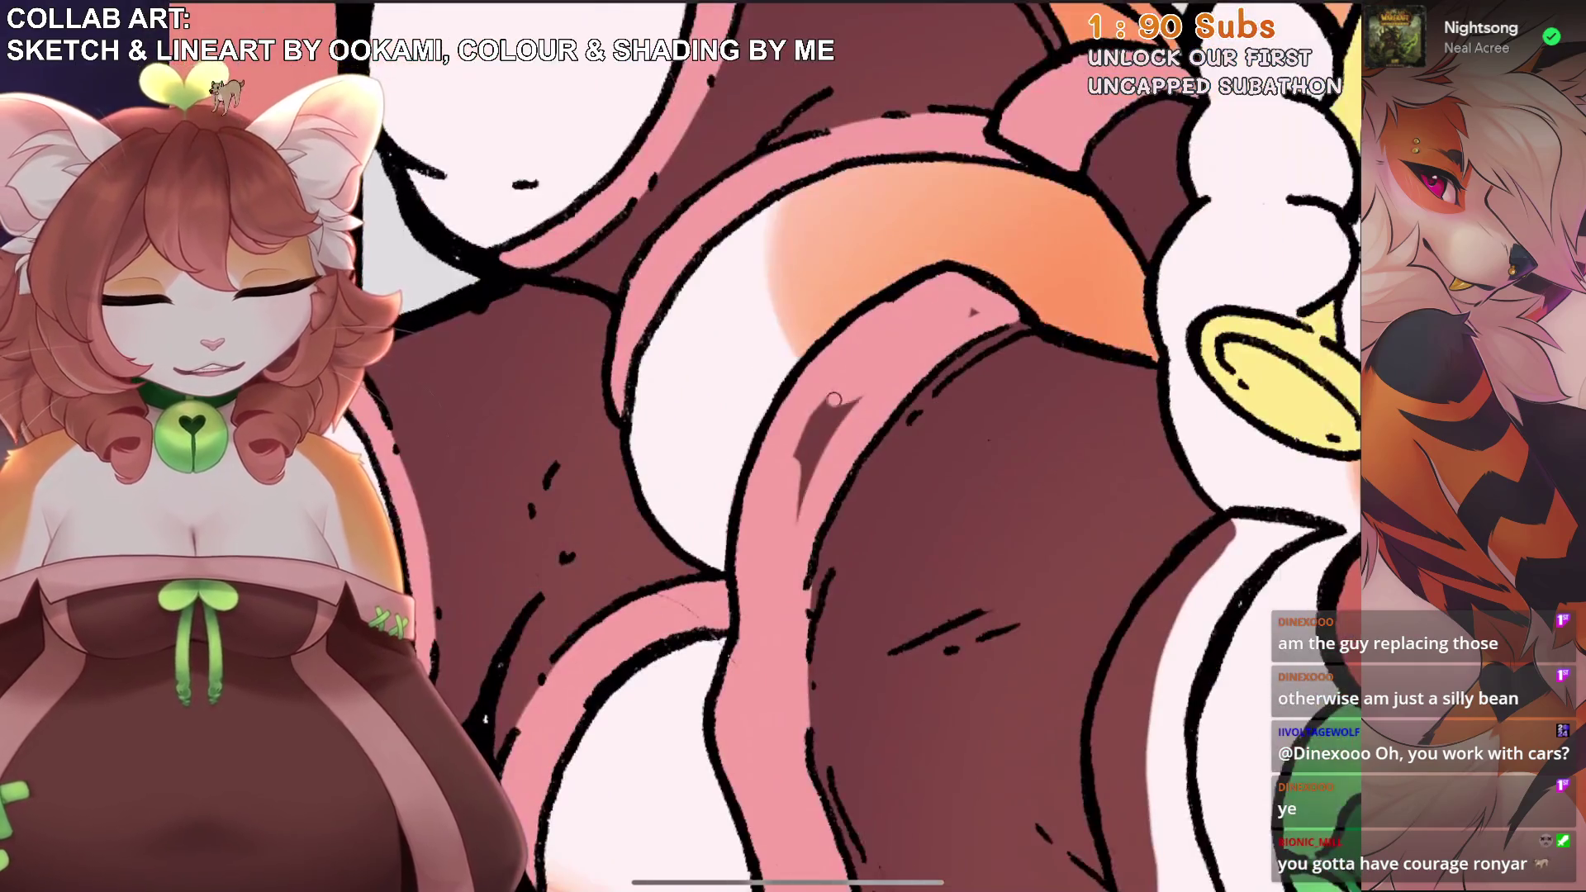
scroll(901, 446, "down", 5)
Paint long pink strokes up and down the white band beside the green bell, filling its lower left.
scroll(900, 446, "up", 5)
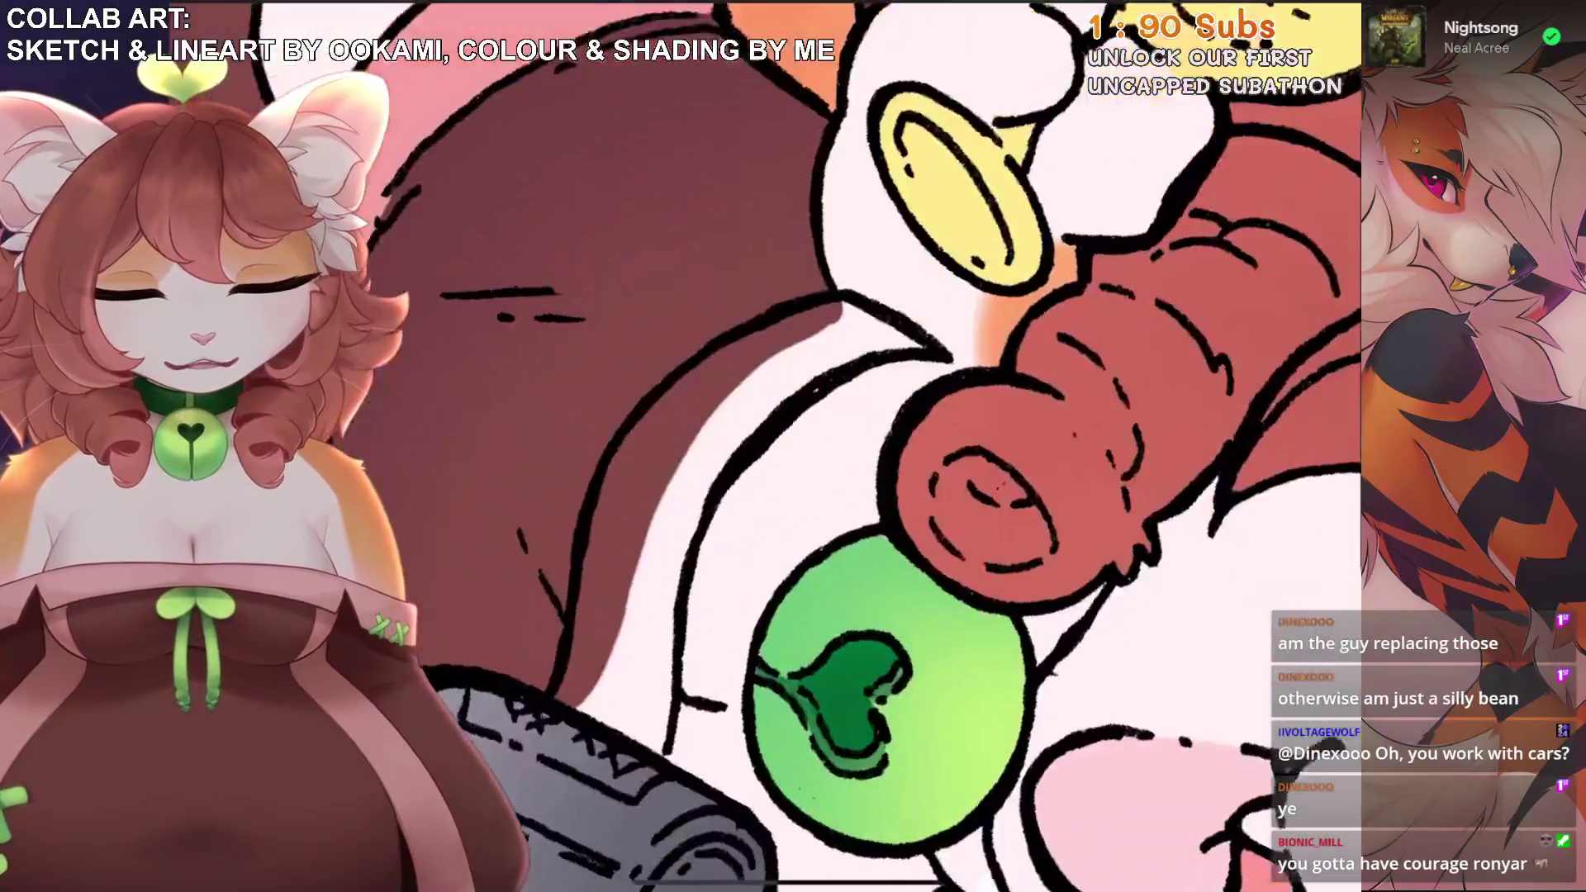
mouse_move(722, 731)
left_mouse_down()
mouse_move(717, 339)
mouse_move(817, 214)
mouse_move(970, 82)
left_mouse_up()
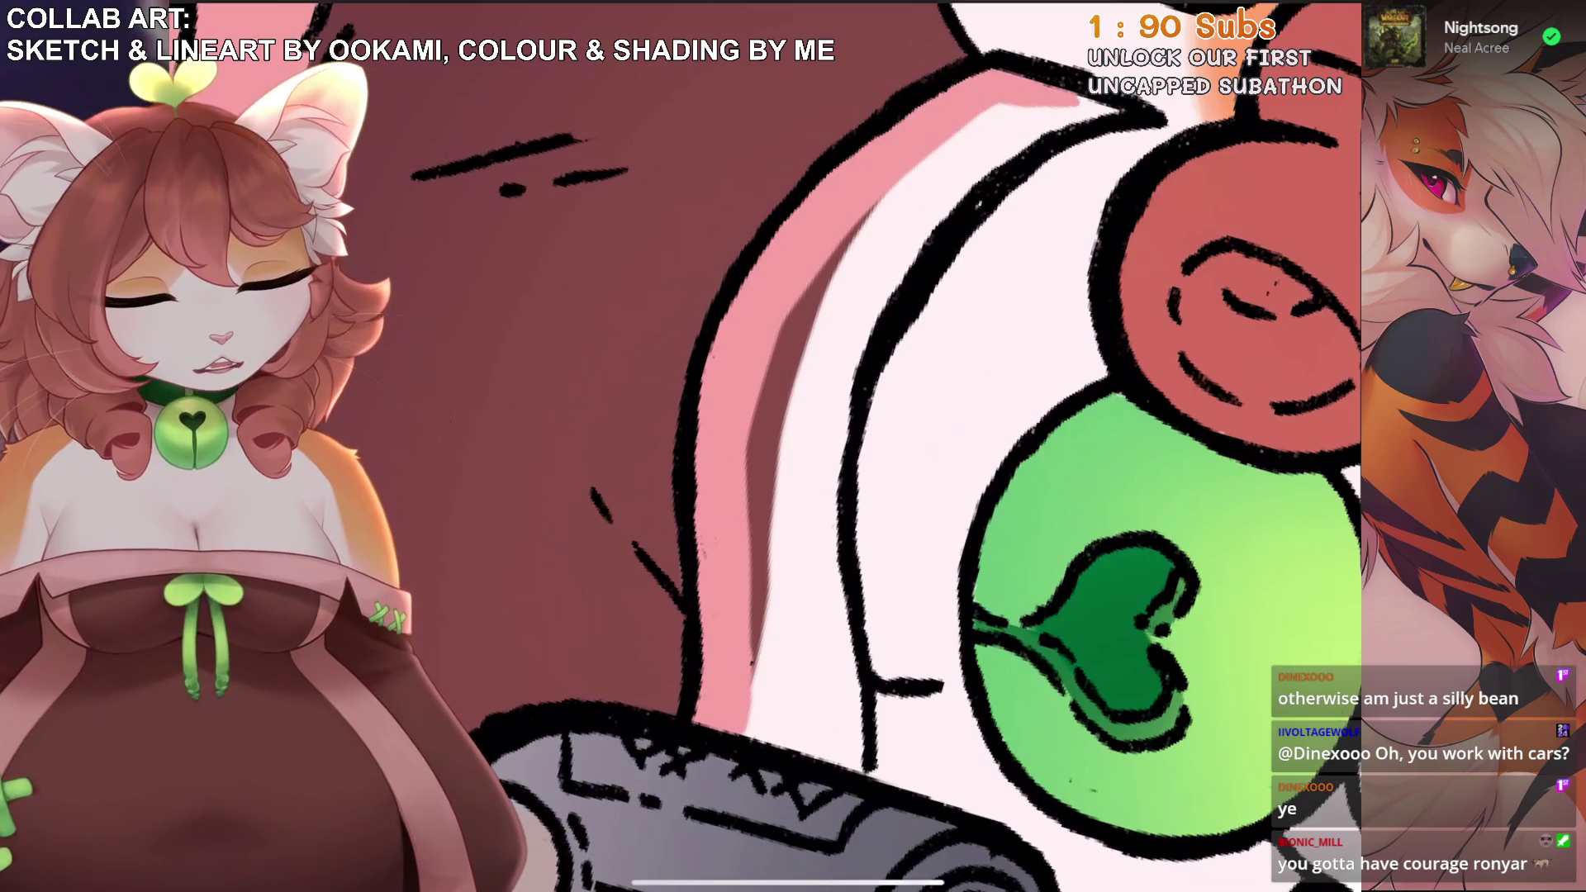
mouse_move(1058, 110)
left_mouse_down()
mouse_move(896, 215)
mouse_move(824, 311)
mouse_move(756, 561)
left_mouse_up()
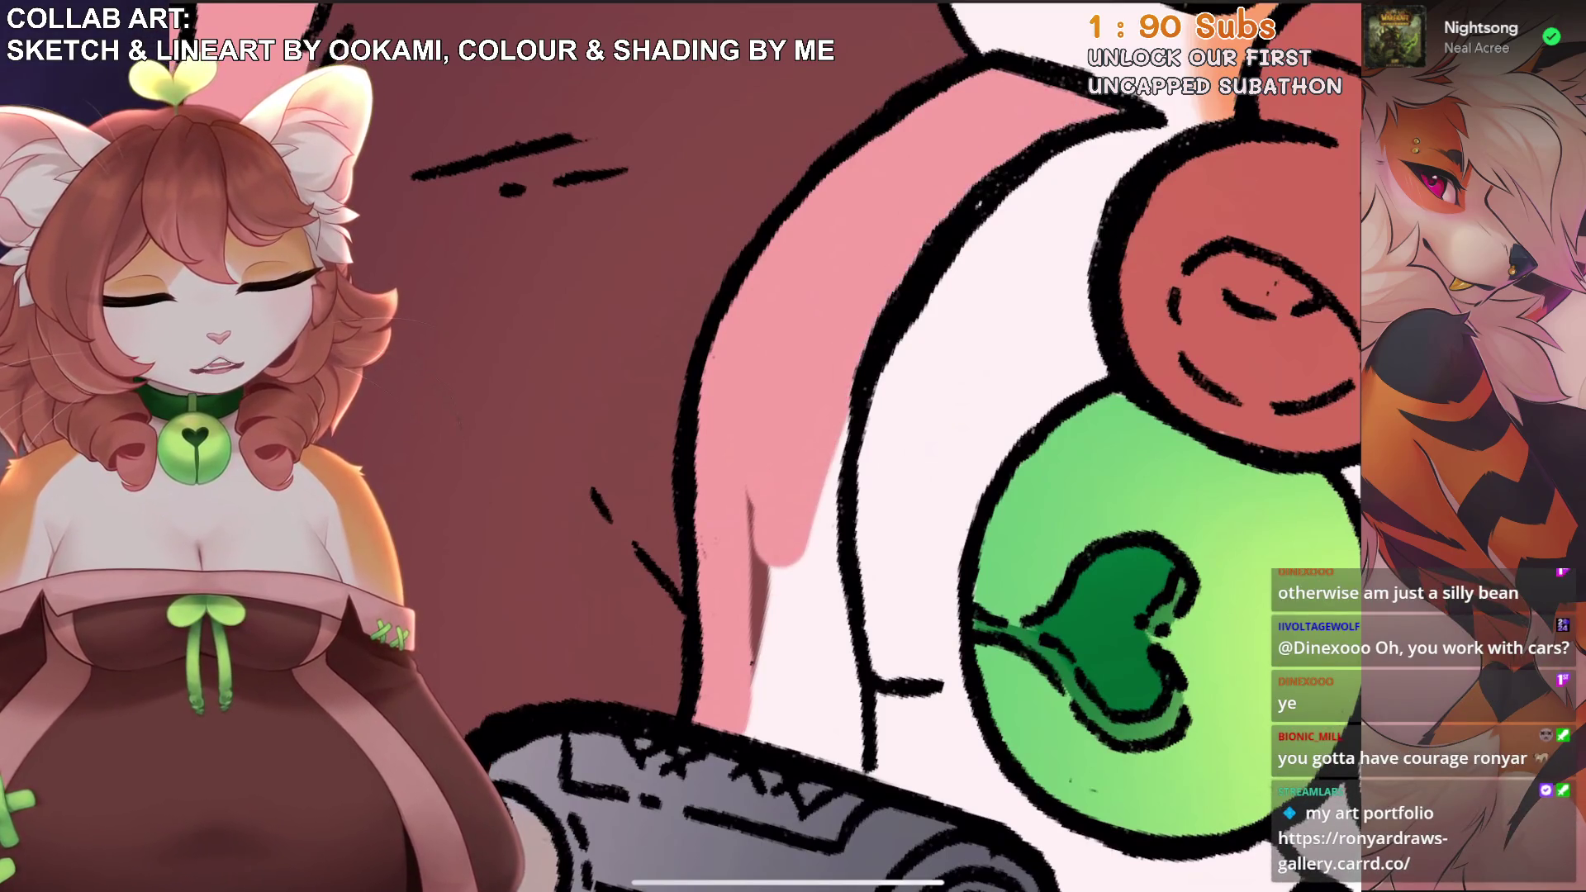
scroll(704, 391, "down", 2)
mouse_move(702, 446)
left_mouse_down()
mouse_move(685, 645)
mouse_move(710, 669)
mouse_move(747, 578)
mouse_move(743, 426)
left_mouse_up()
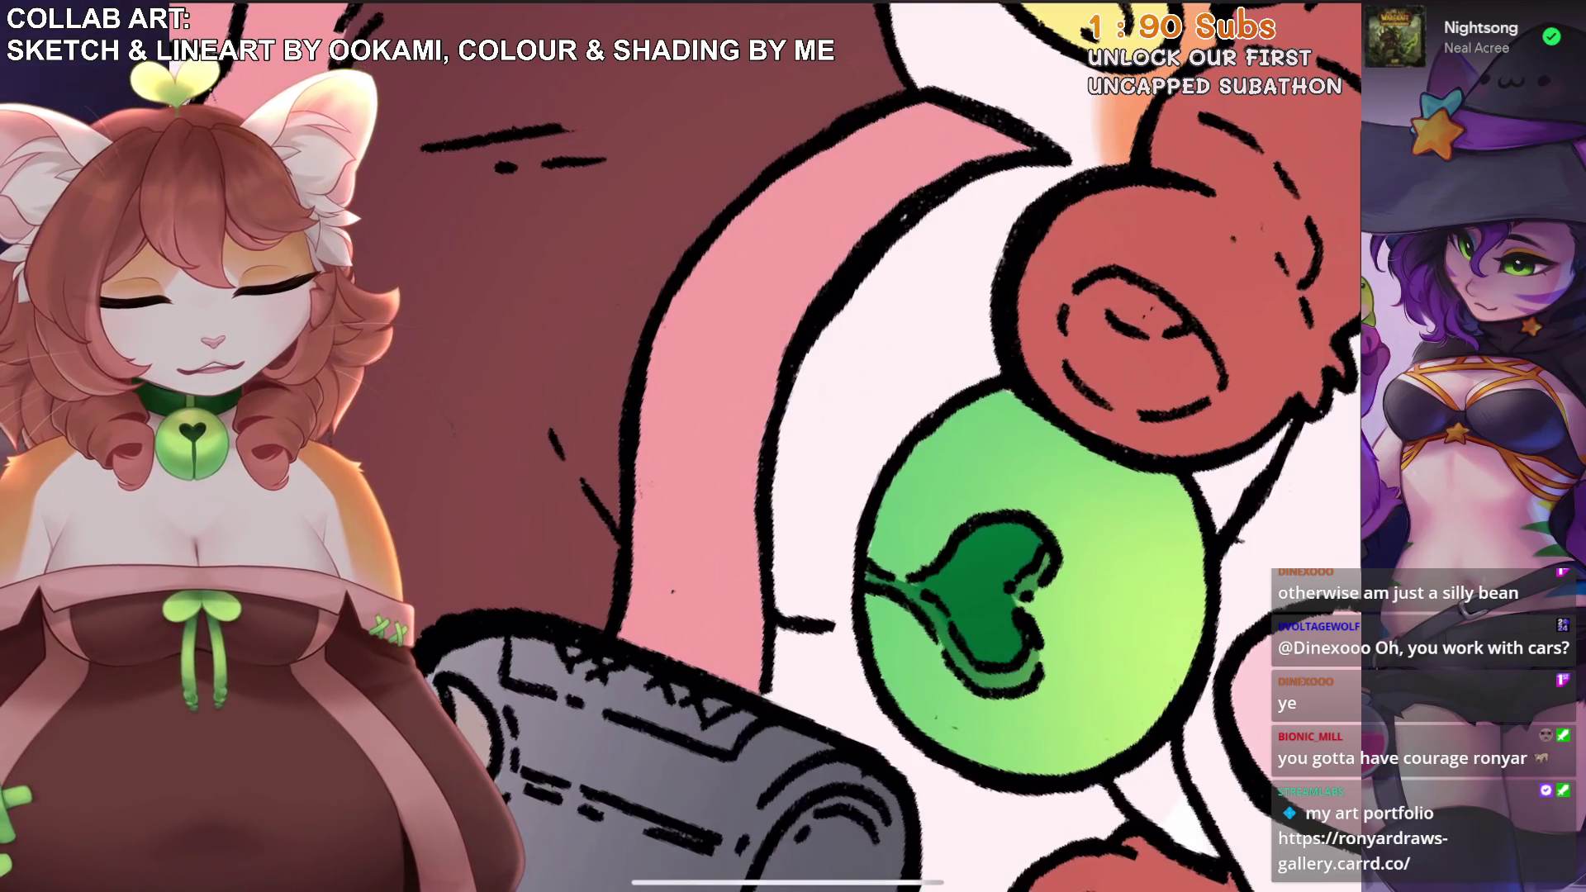
scroll(900, 446, "down", 5)
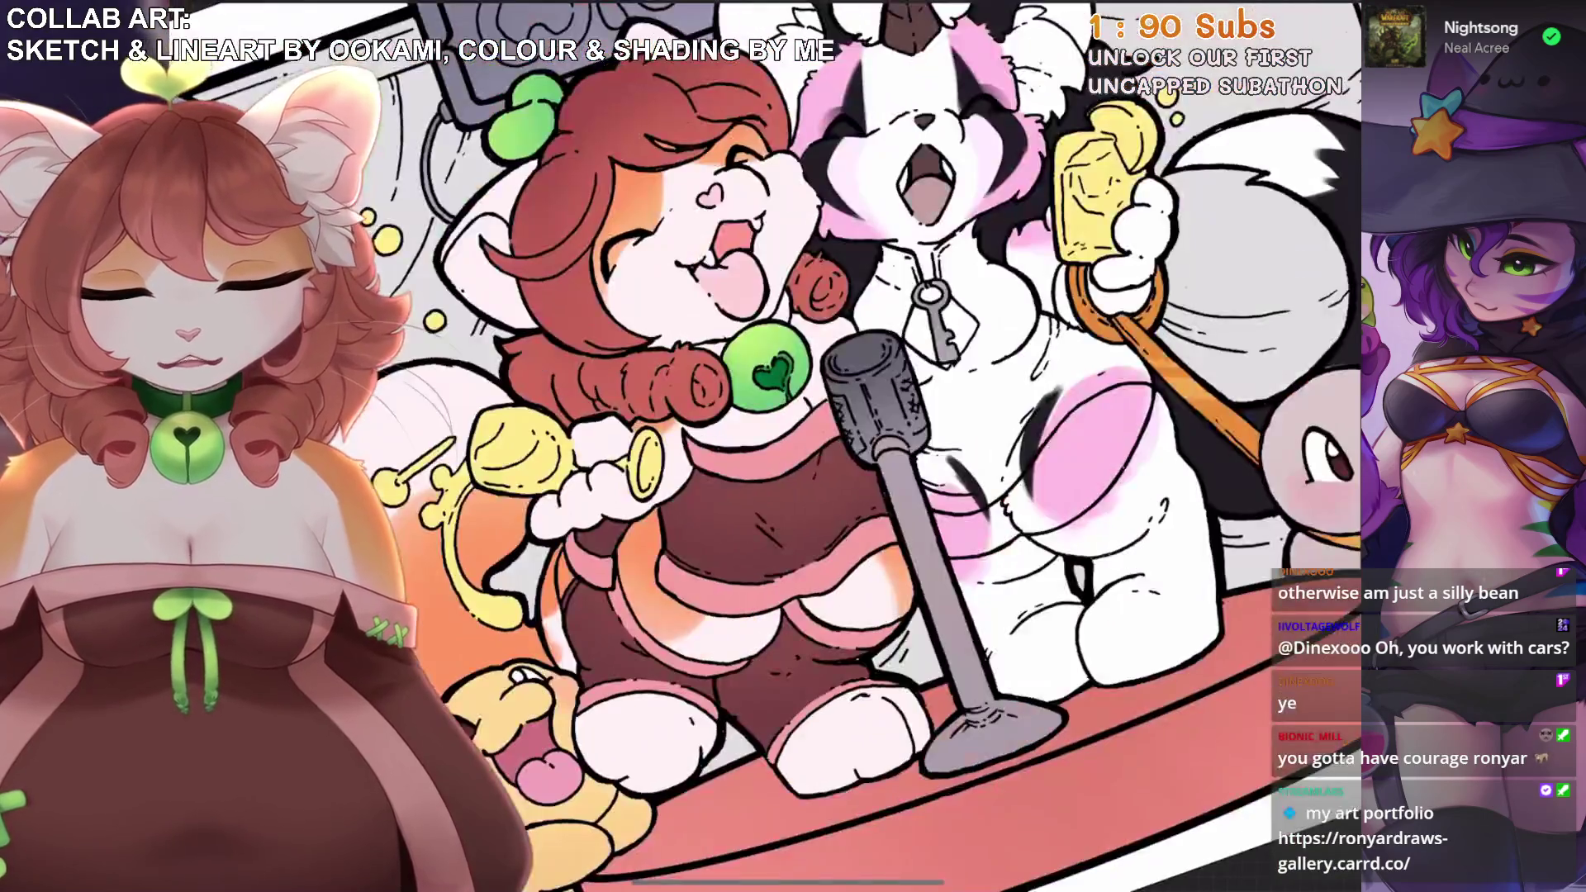
scroll(900, 446, "down", 3)
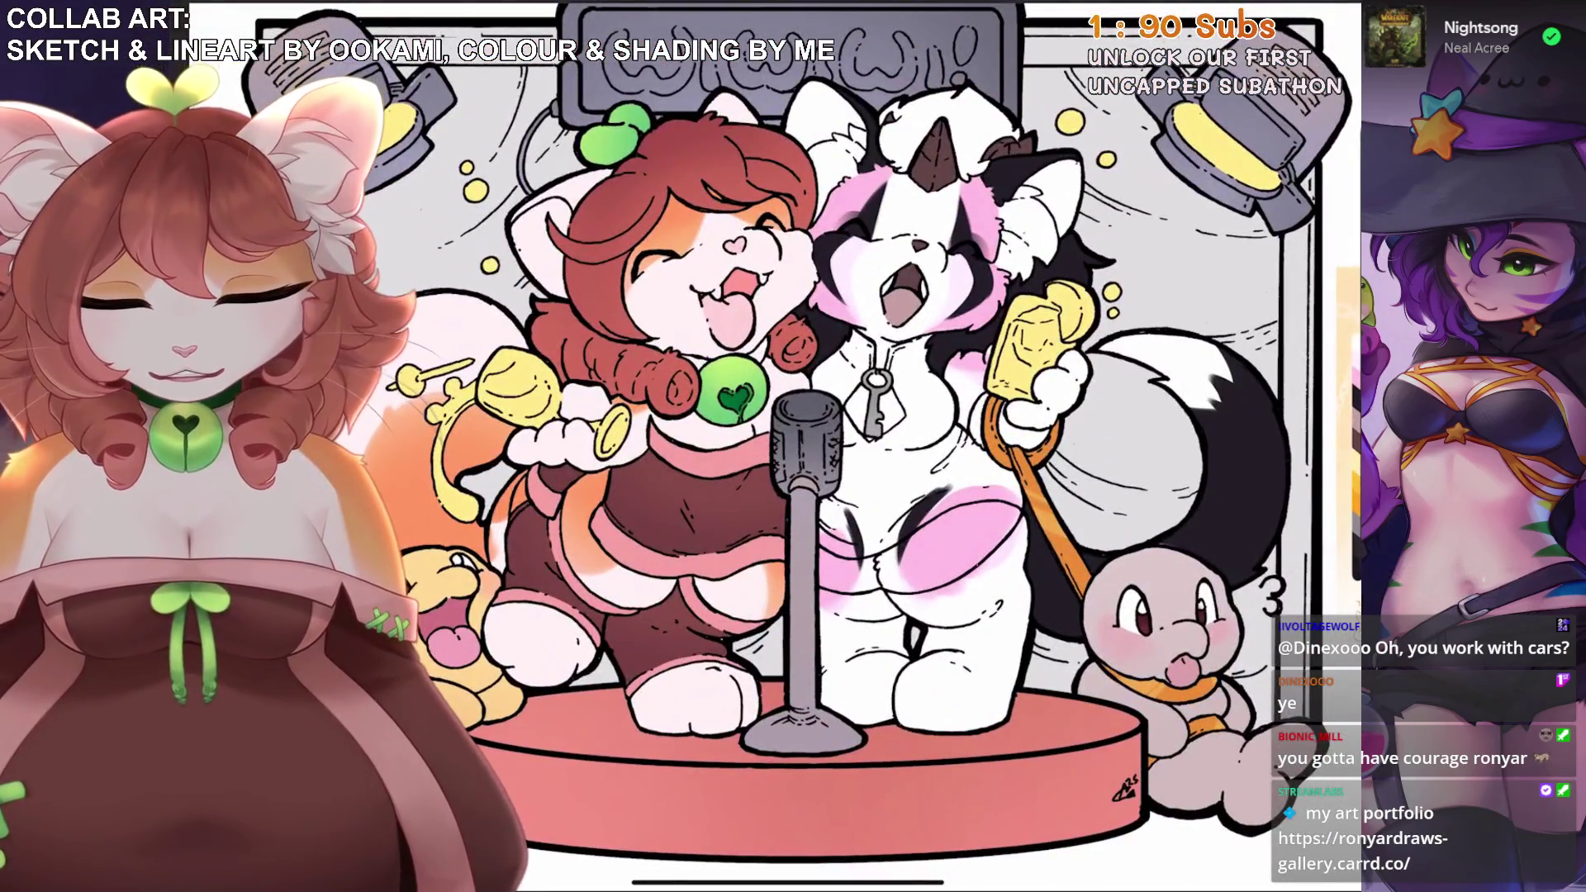
scroll(660, 397, "up", 5)
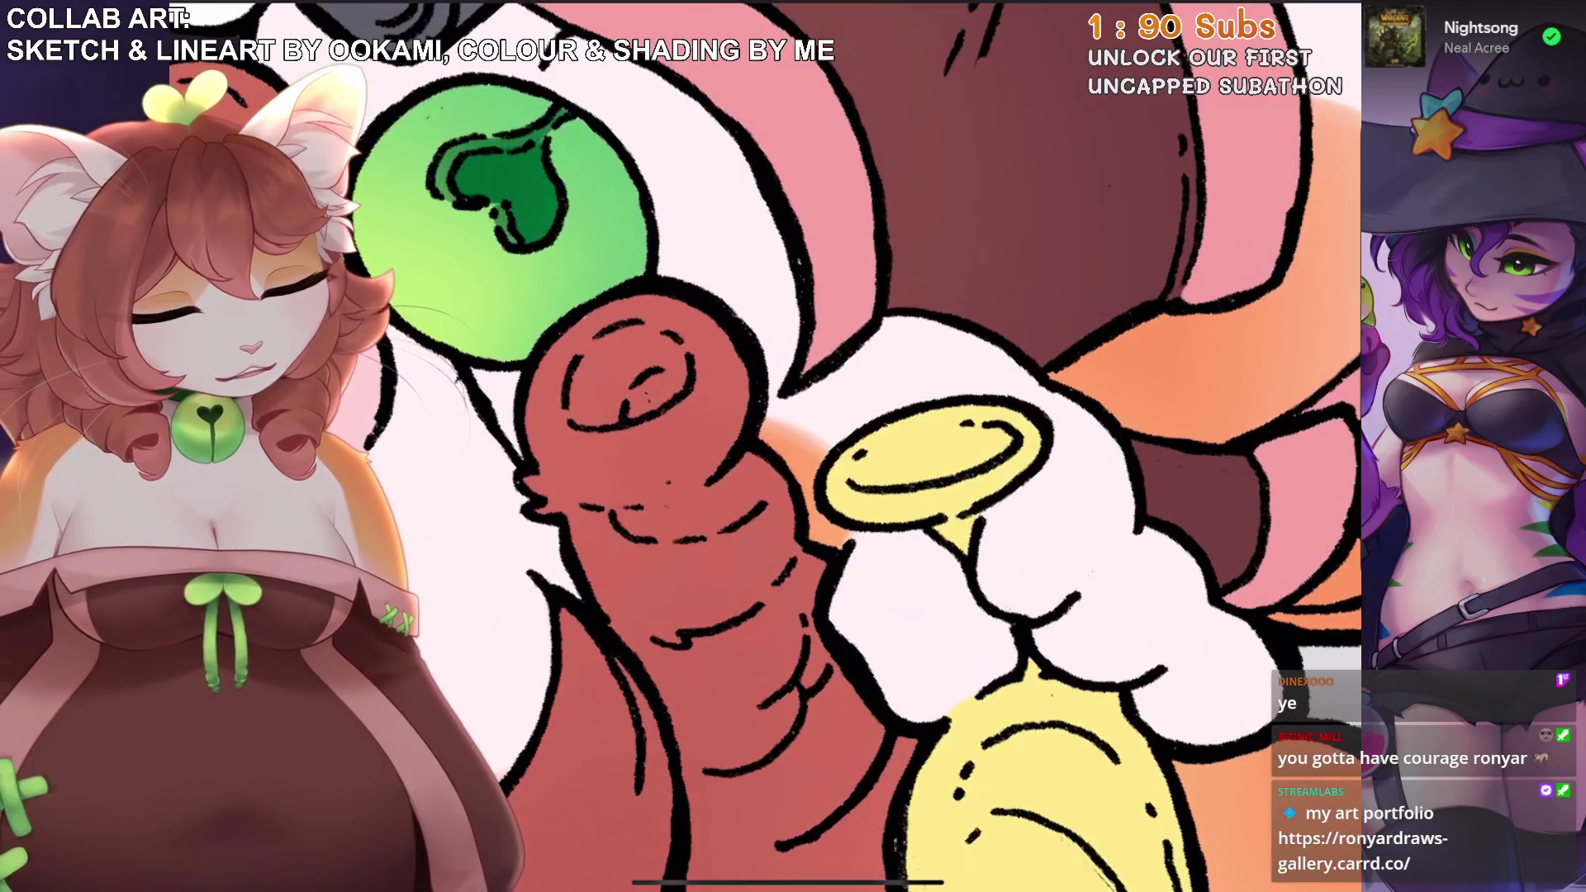
Sample a canvas colour and paint dark maroon shading above the yellow shape.
left_click(881, 377)
left_click_drag(900, 392, 797, 479)
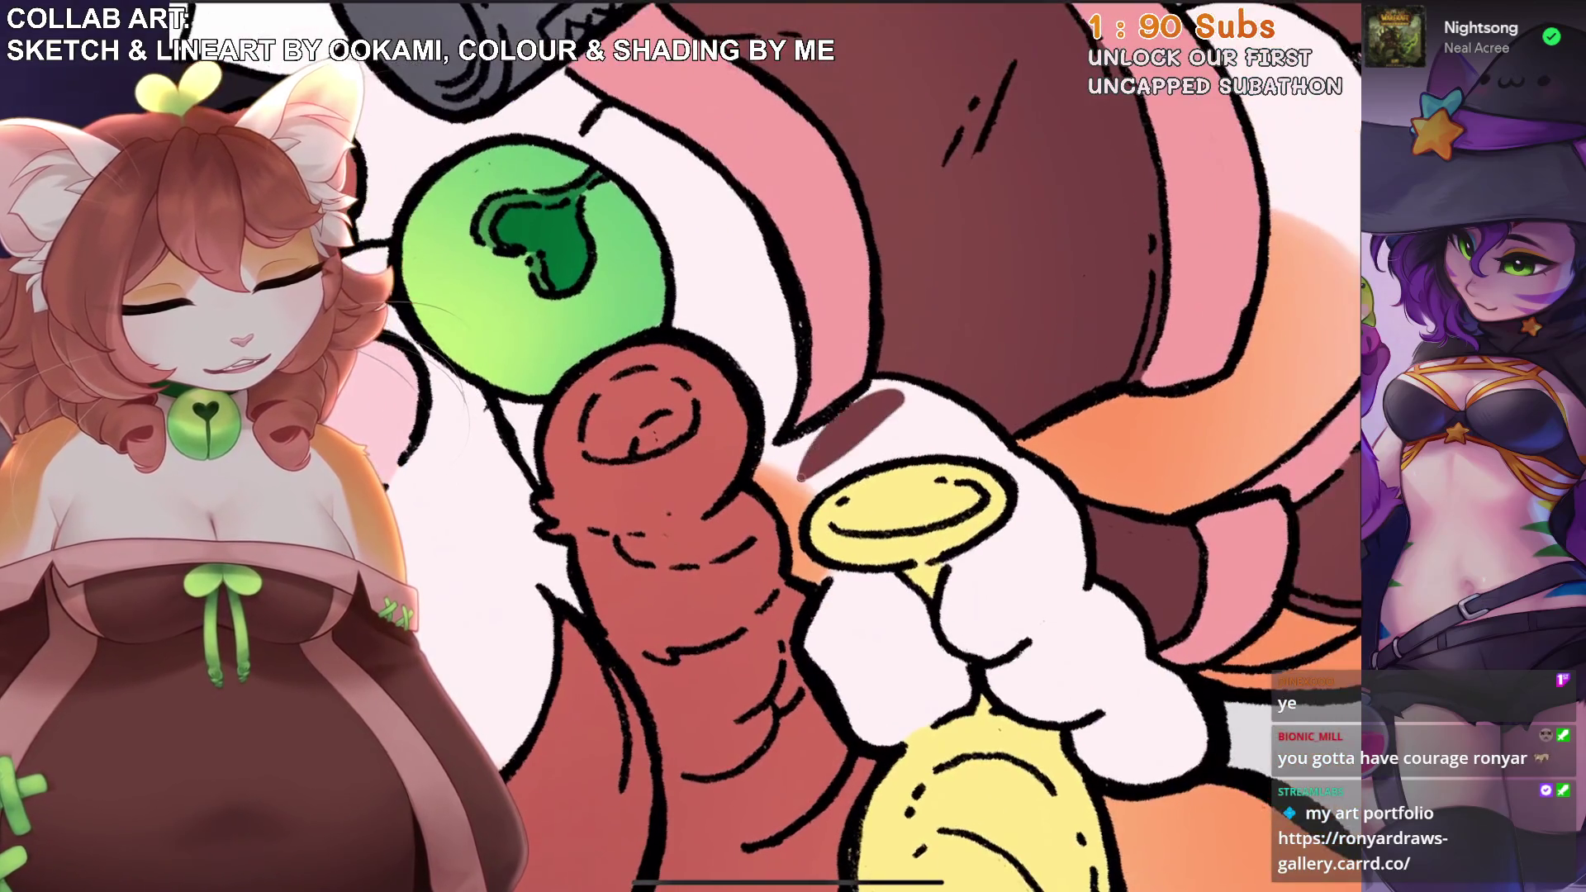
left_click_drag(826, 426, 772, 507)
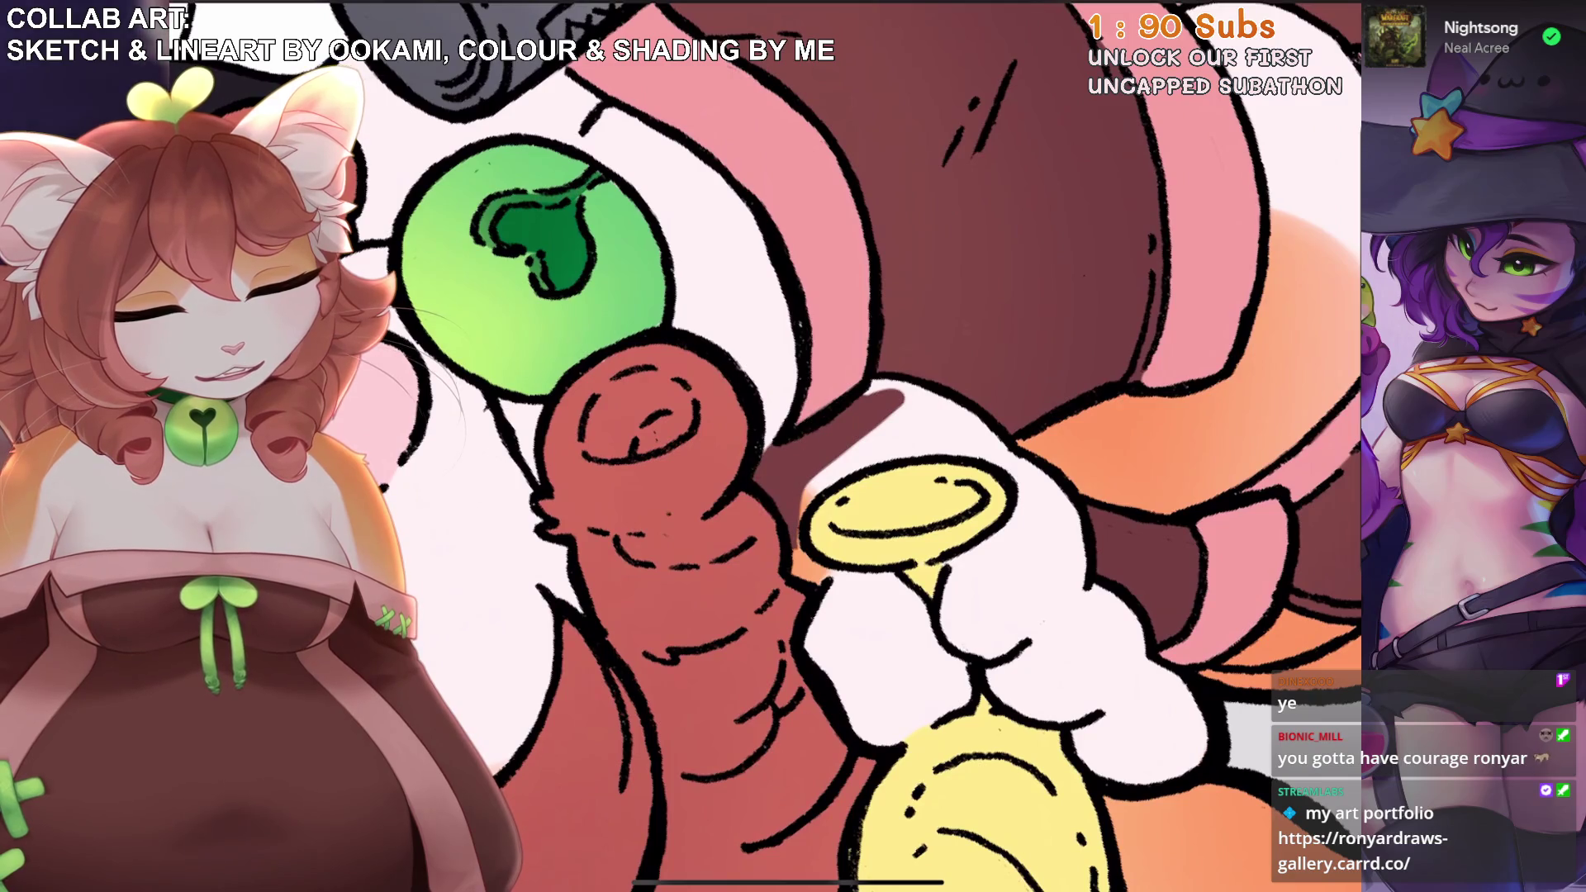
mouse_move(826, 479)
left_mouse_down()
mouse_move(887, 391)
mouse_move(958, 426)
left_mouse_up()
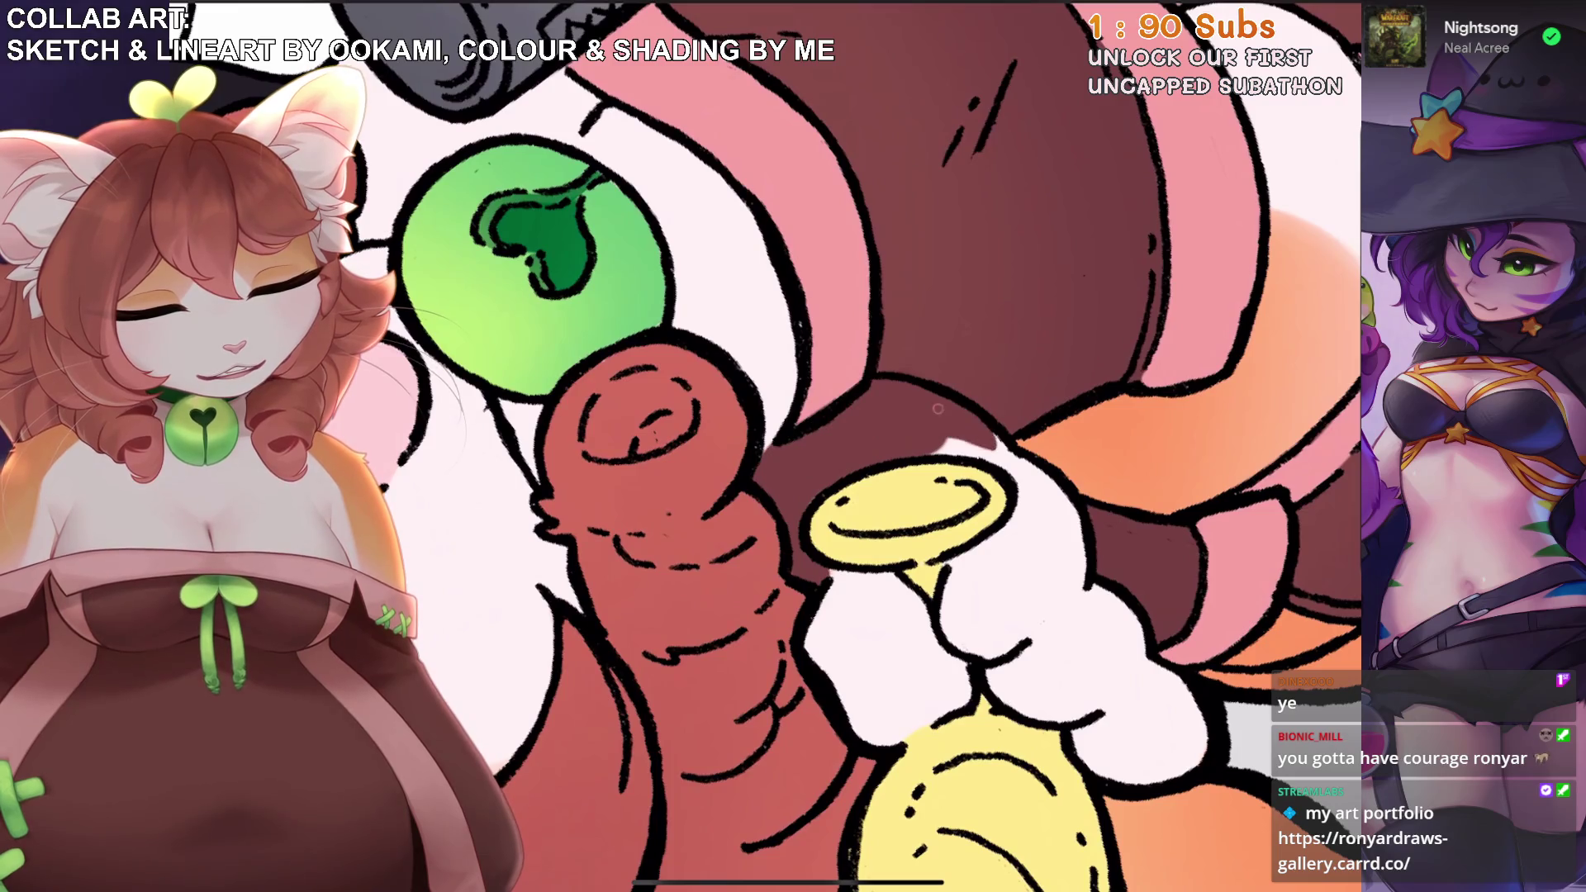
scroll(900, 445, "down", 5)
scroll(826, 372, "up", 5)
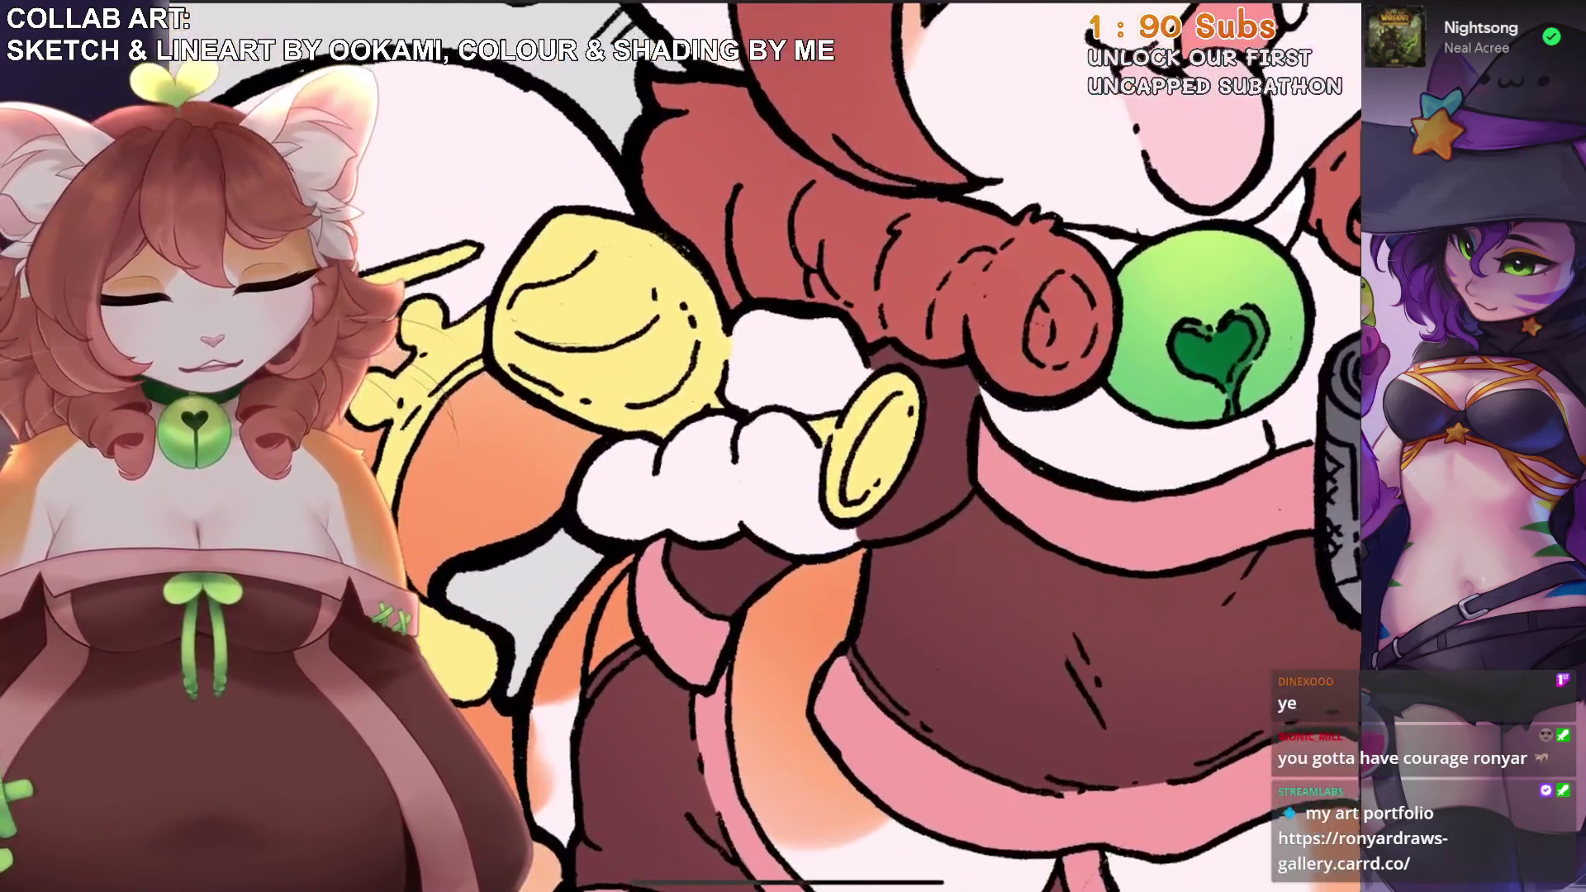
Sample the pink band's edge colour, then undo the last two strokes near the bell.
left_click(1007, 453)
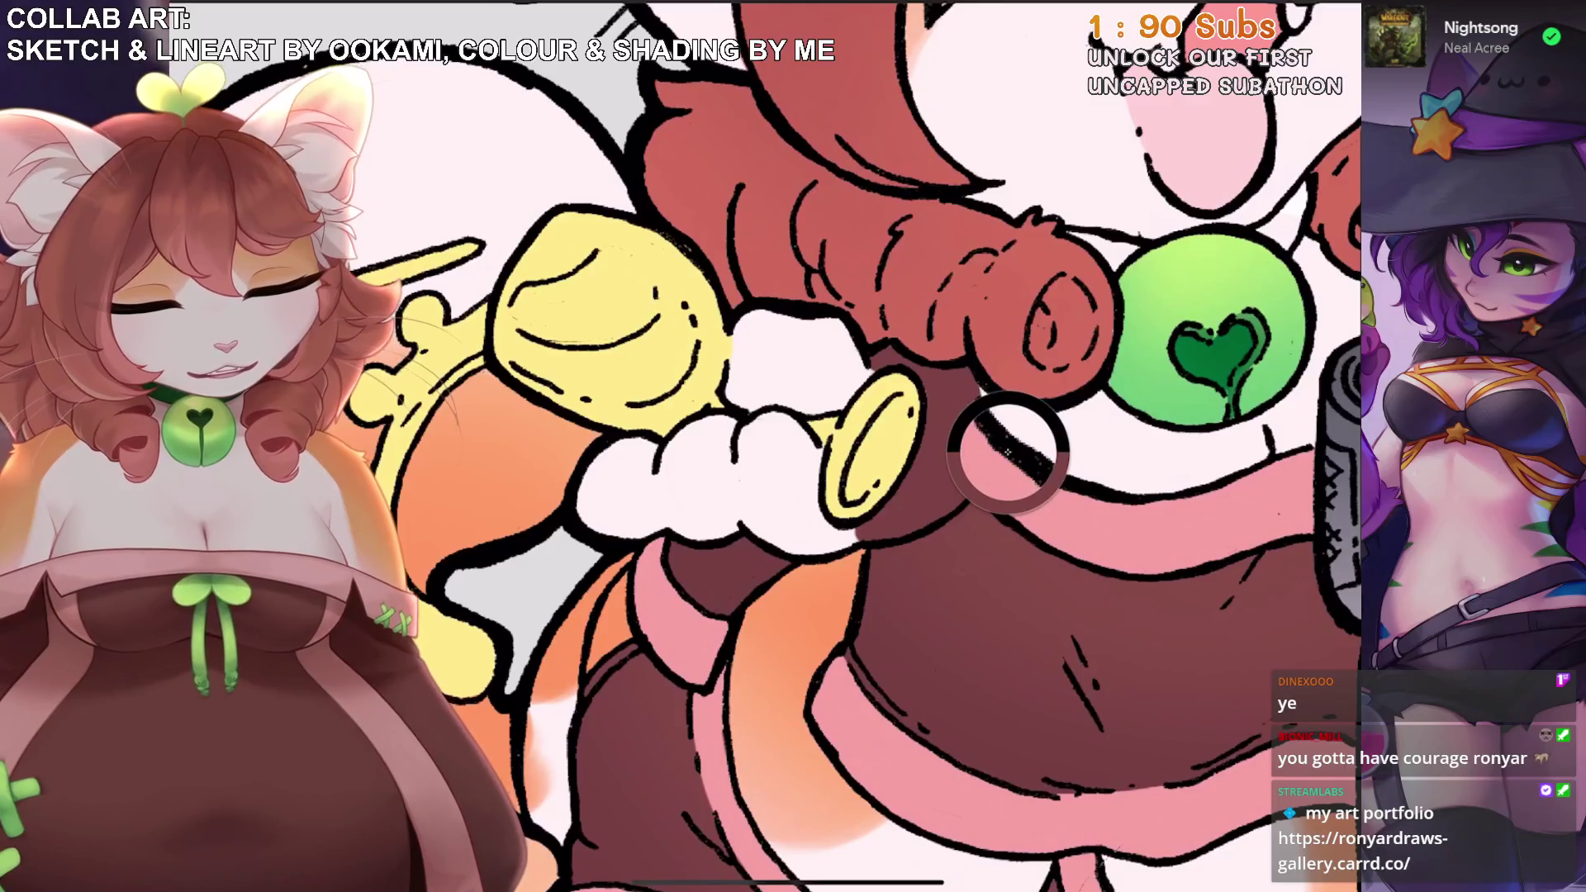
scroll(909, 446, "up", 1)
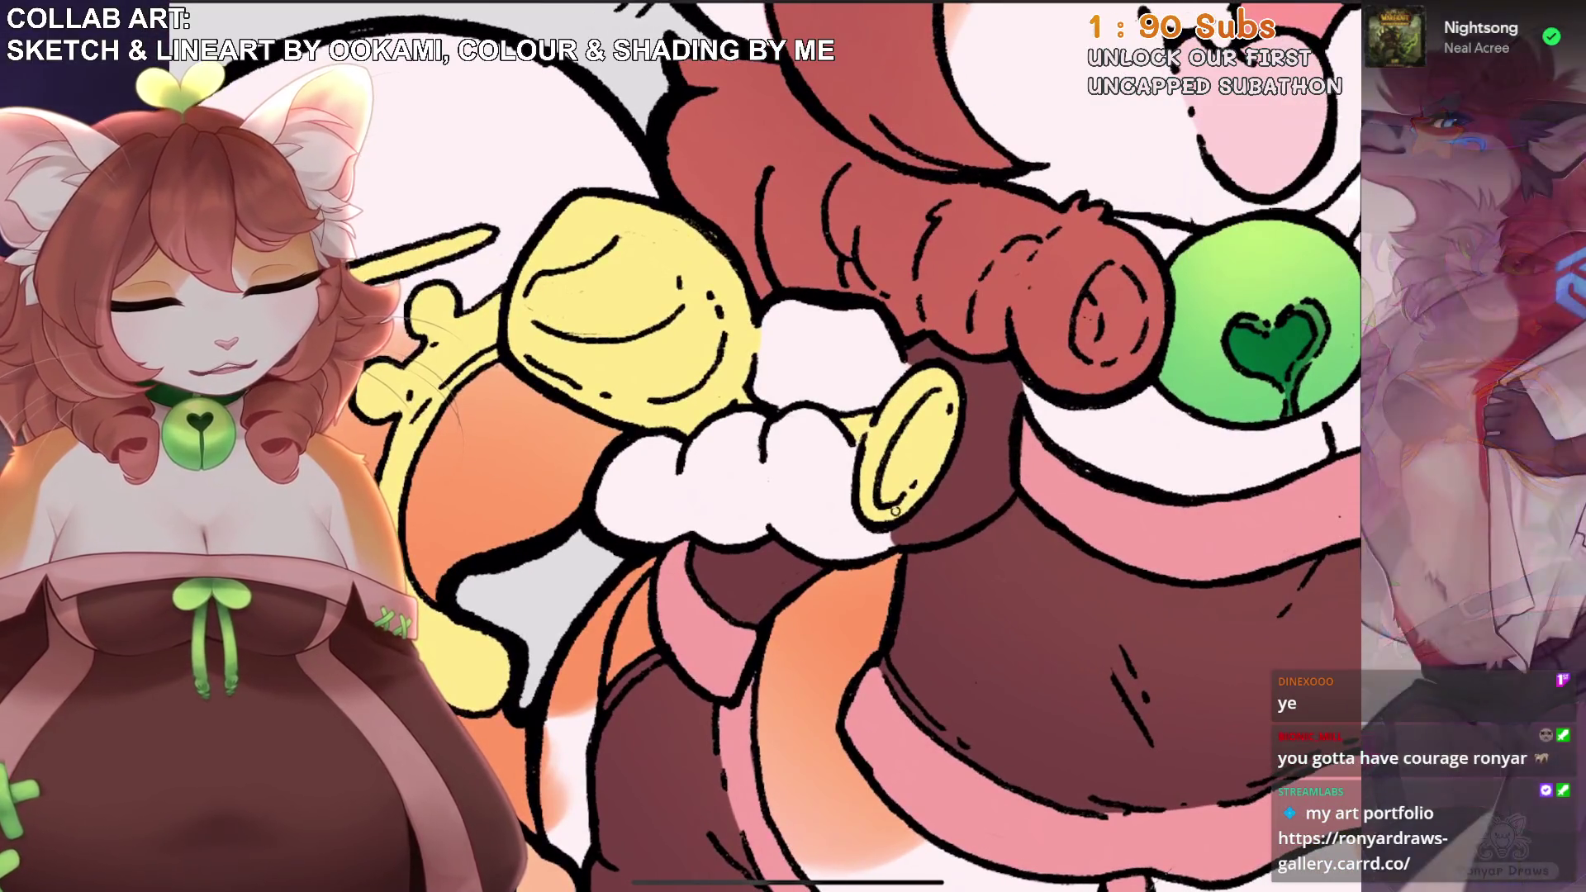
scroll(888, 544, "right", 1)
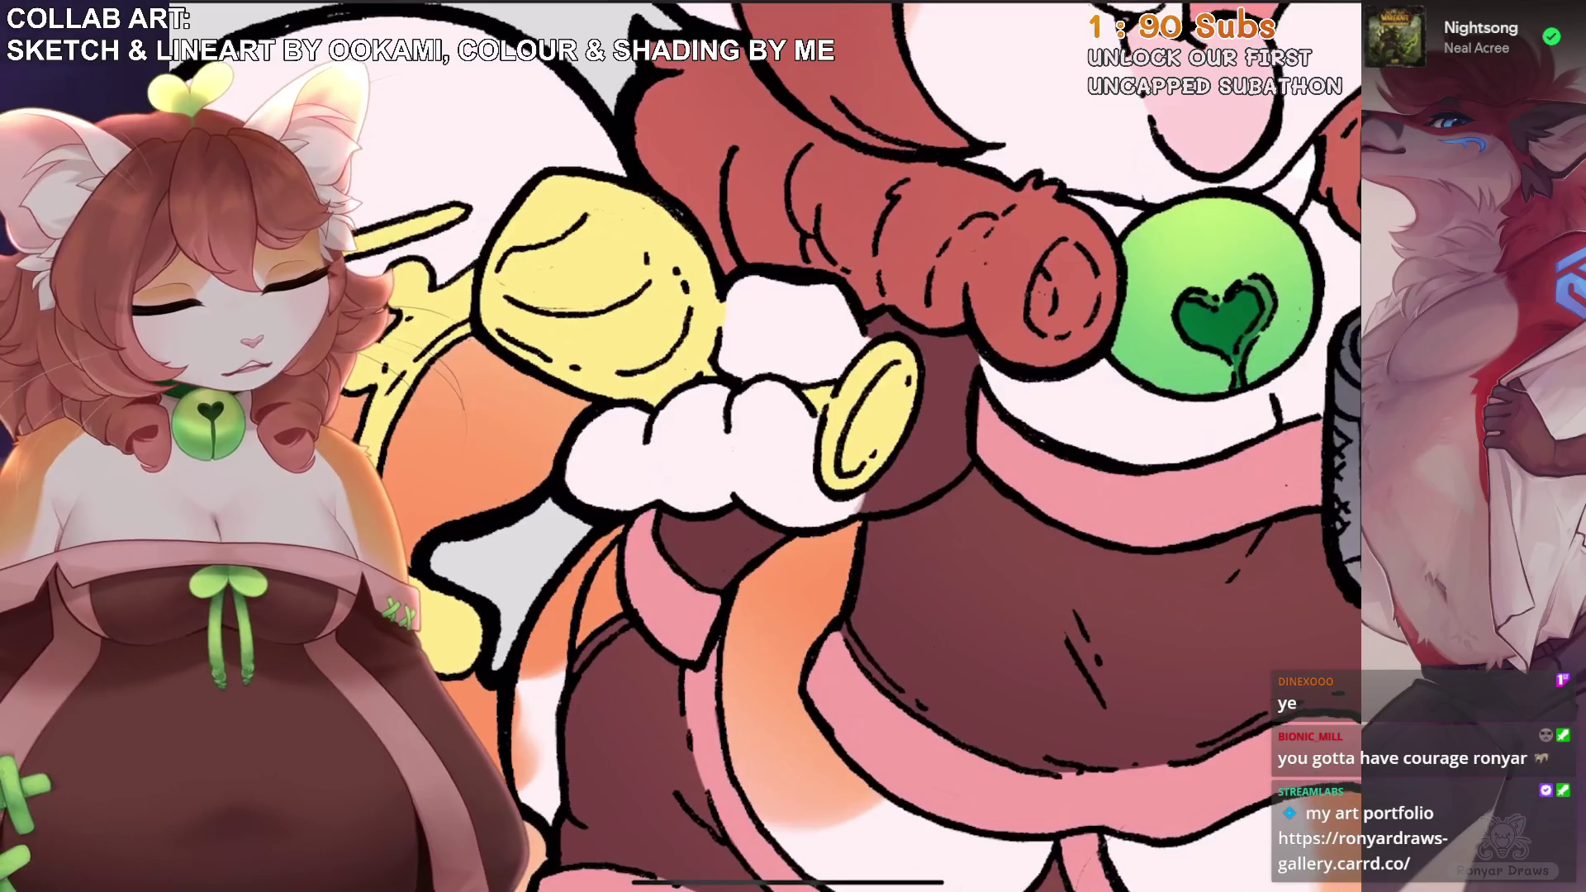
key("ctrl+z")
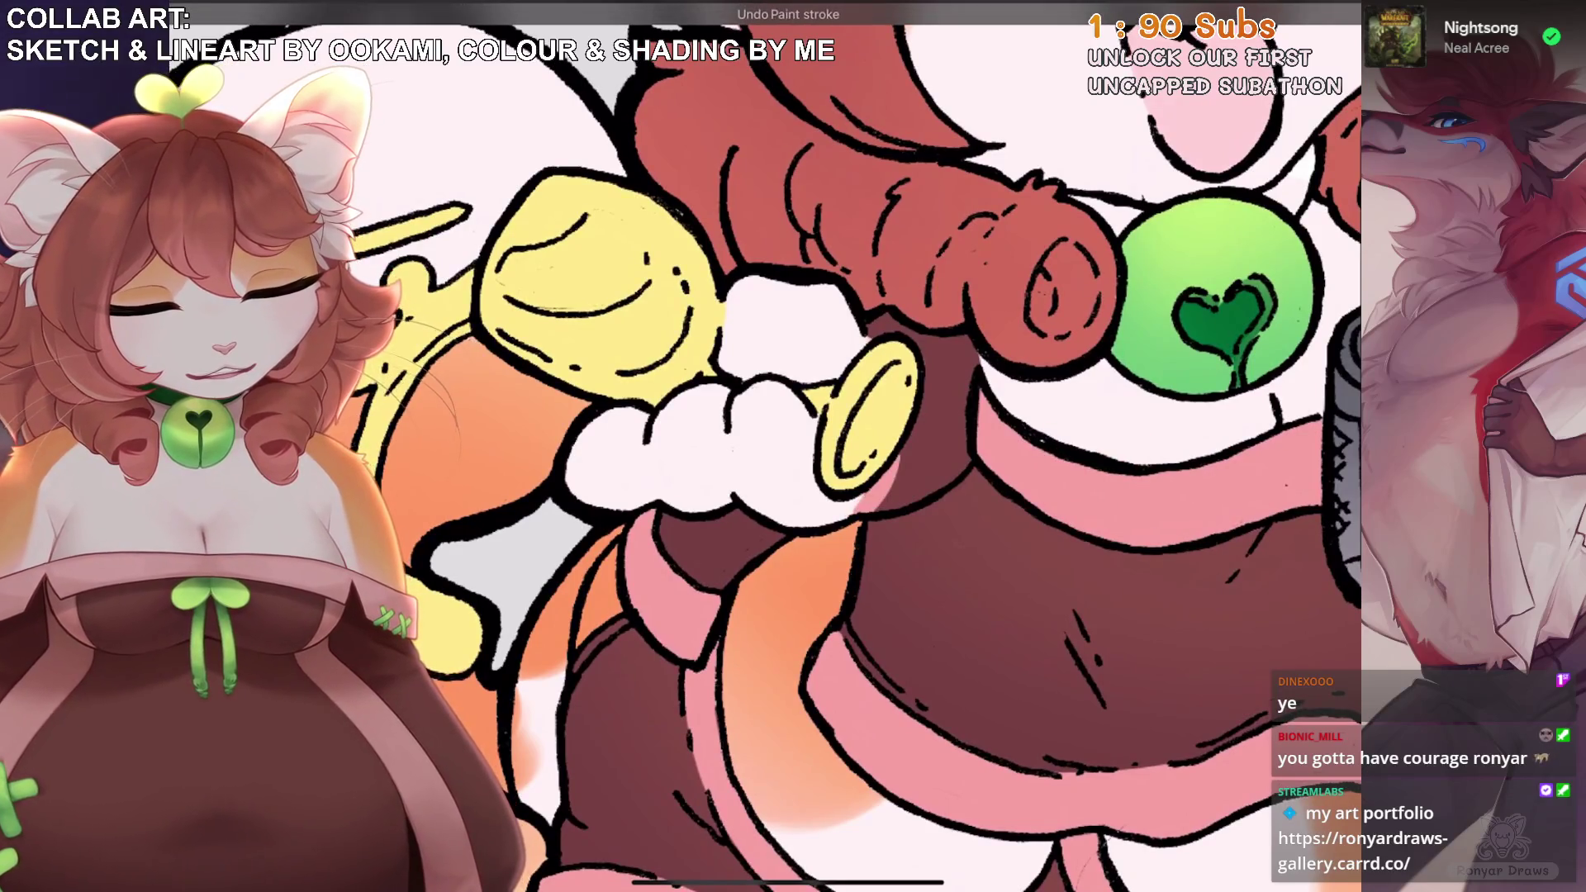
key("ctrl+z")
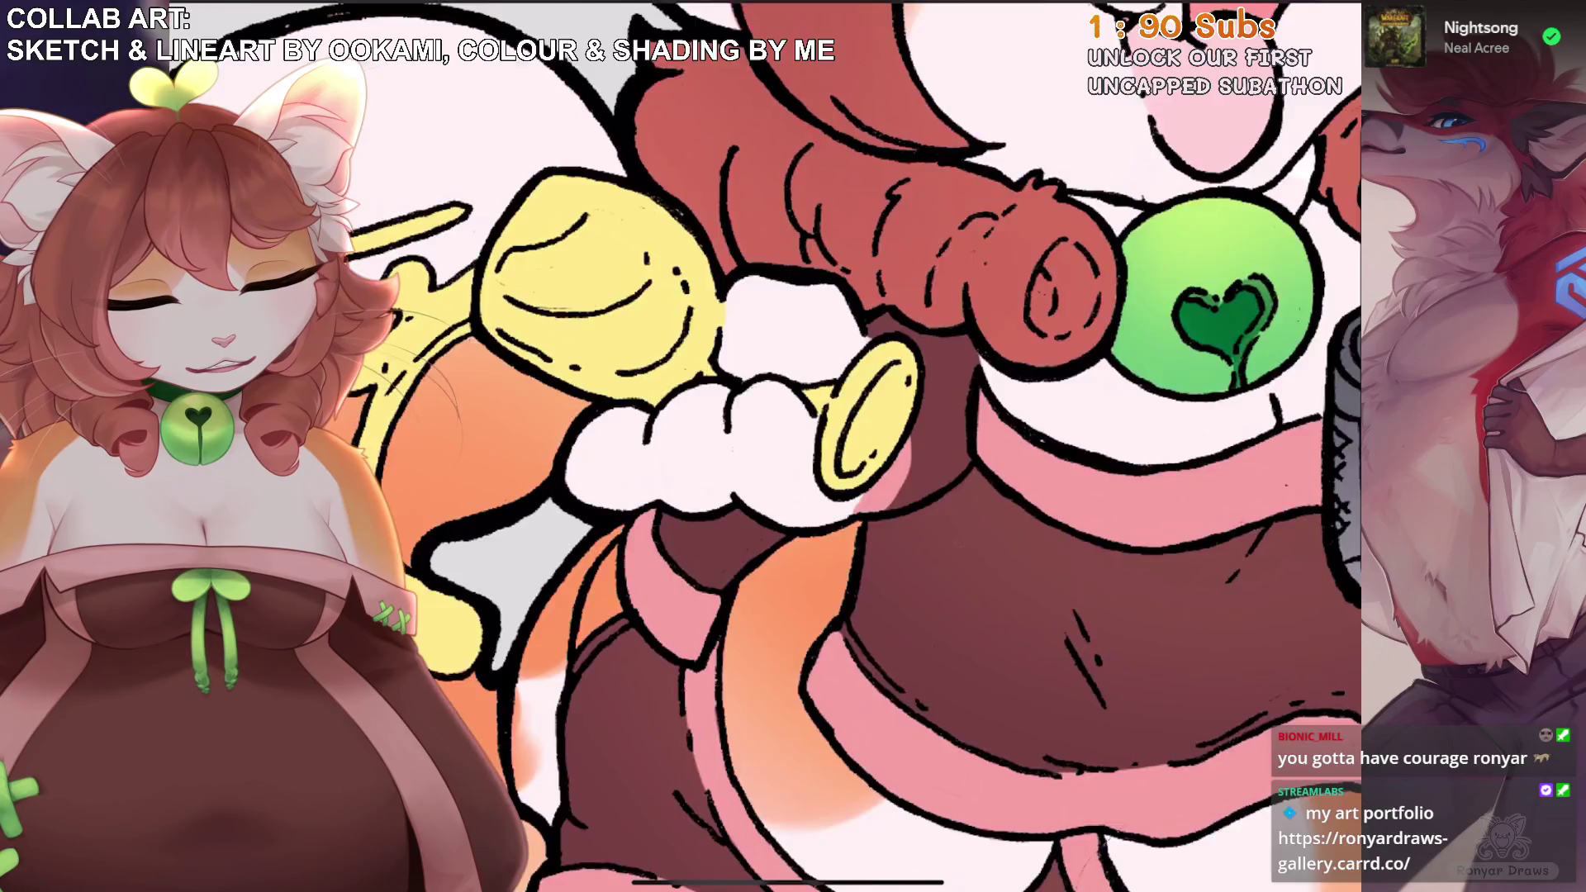
scroll(899, 446, "down", 10)
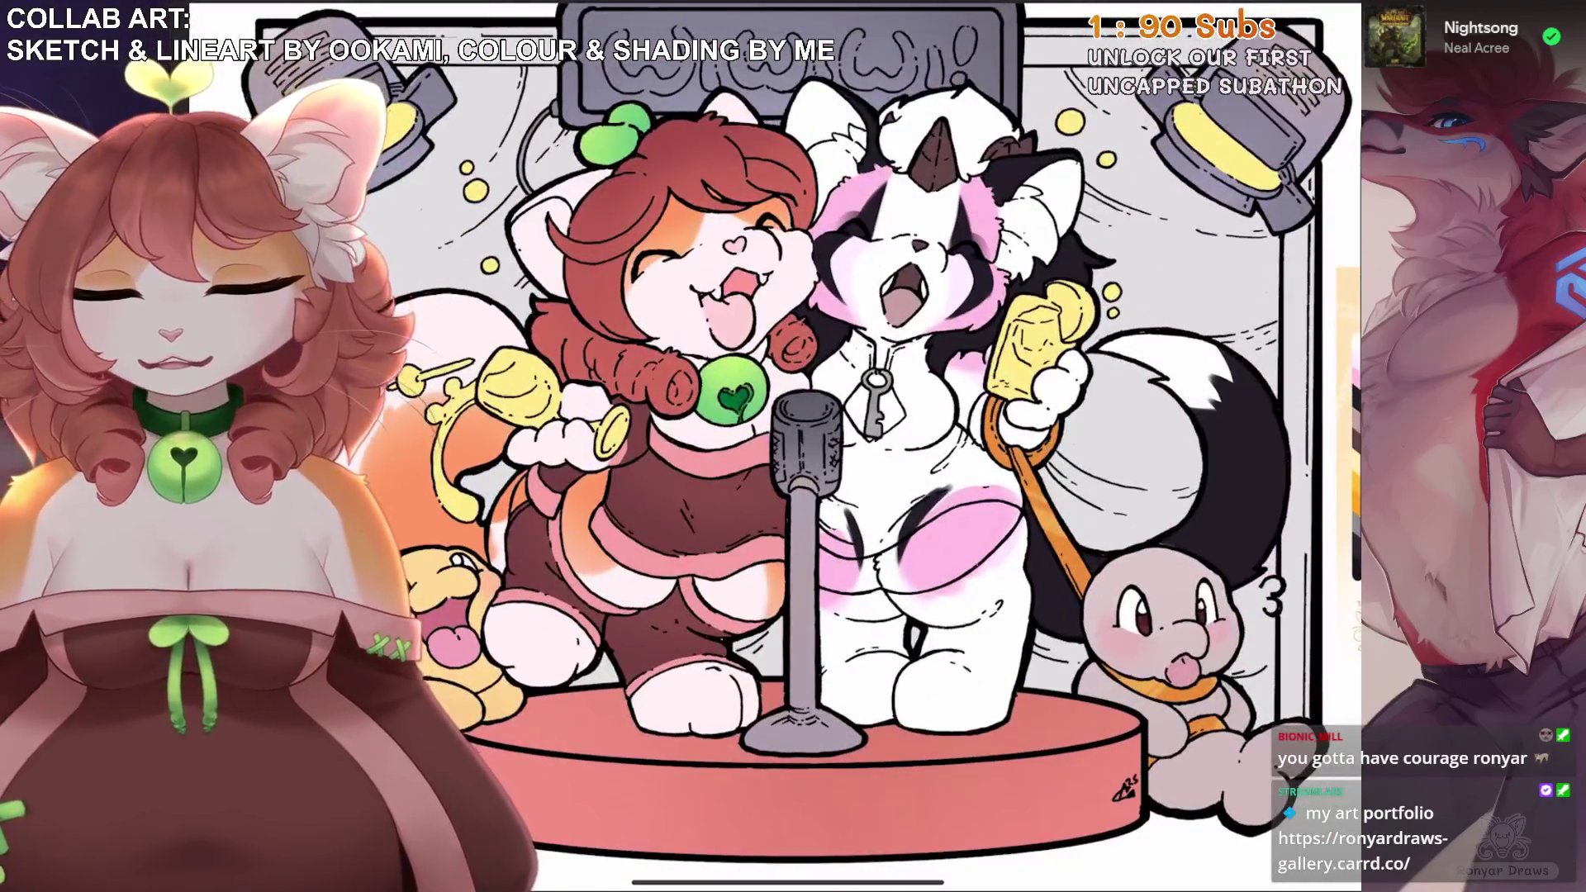
Shrink the brush to 1% and paint pink blush onto the cheek.
scroll(578, 397, "up", 10)
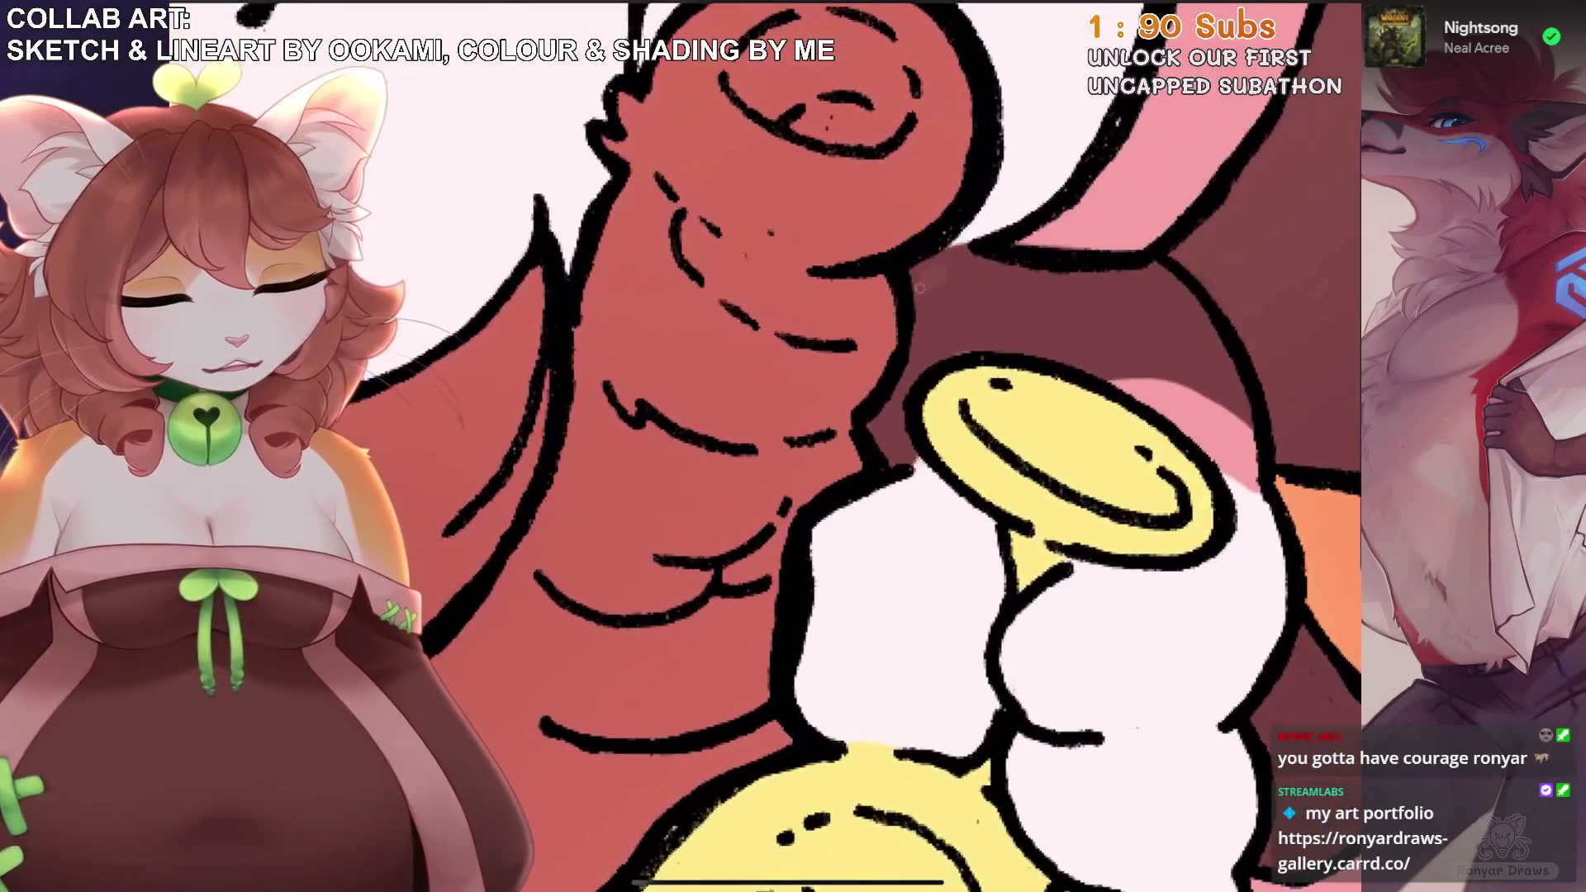
key("bracketleft")
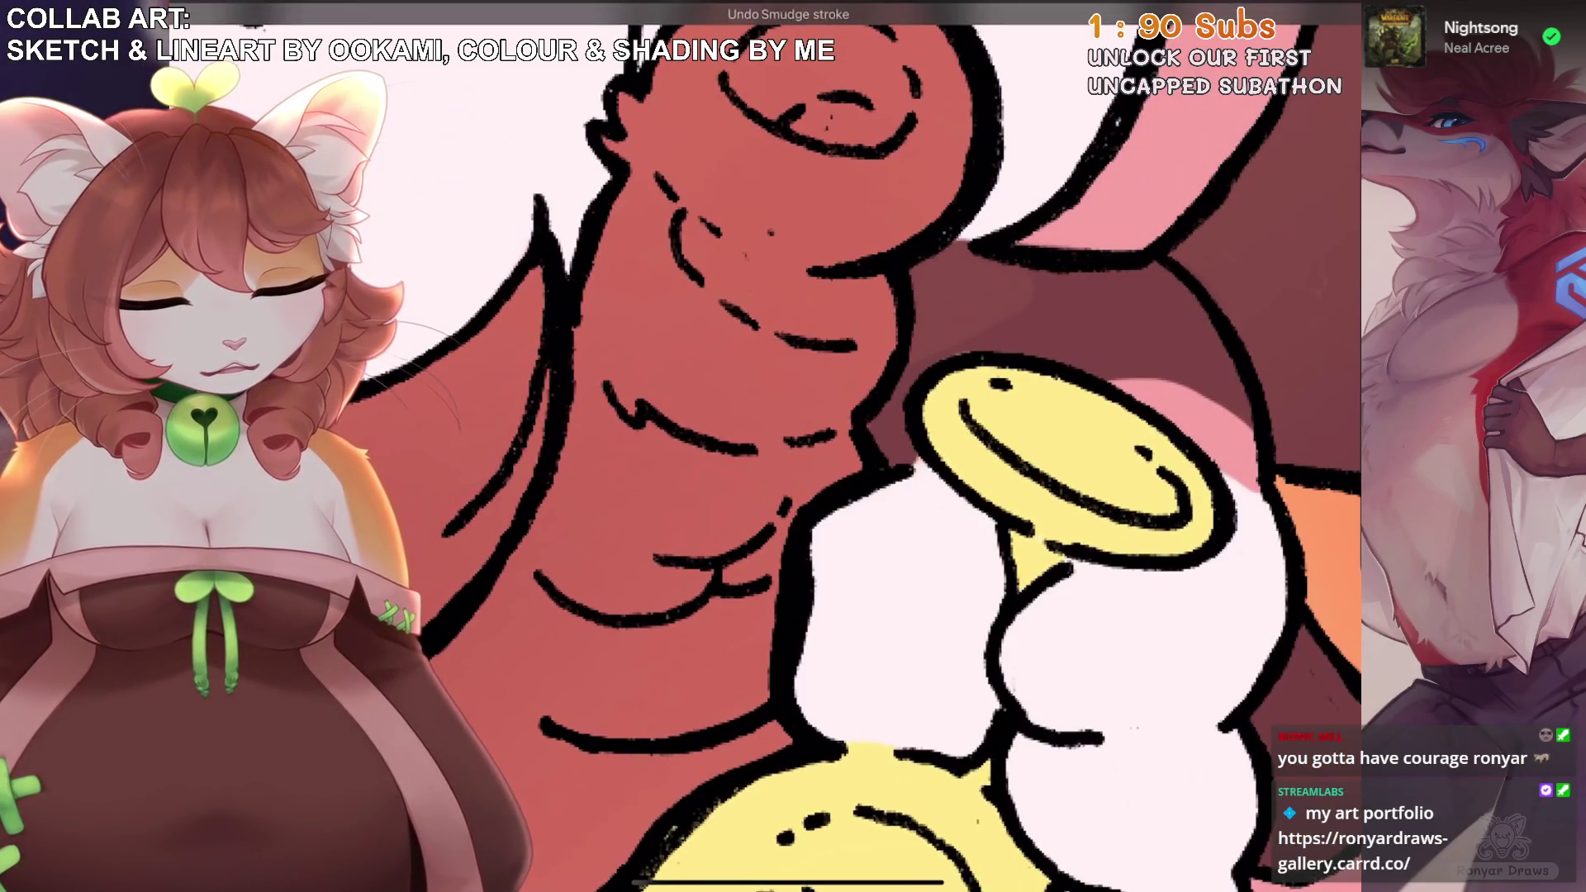
scroll(778, 427, "down", 2)
left_click(1062, 460)
left_click(778, 427)
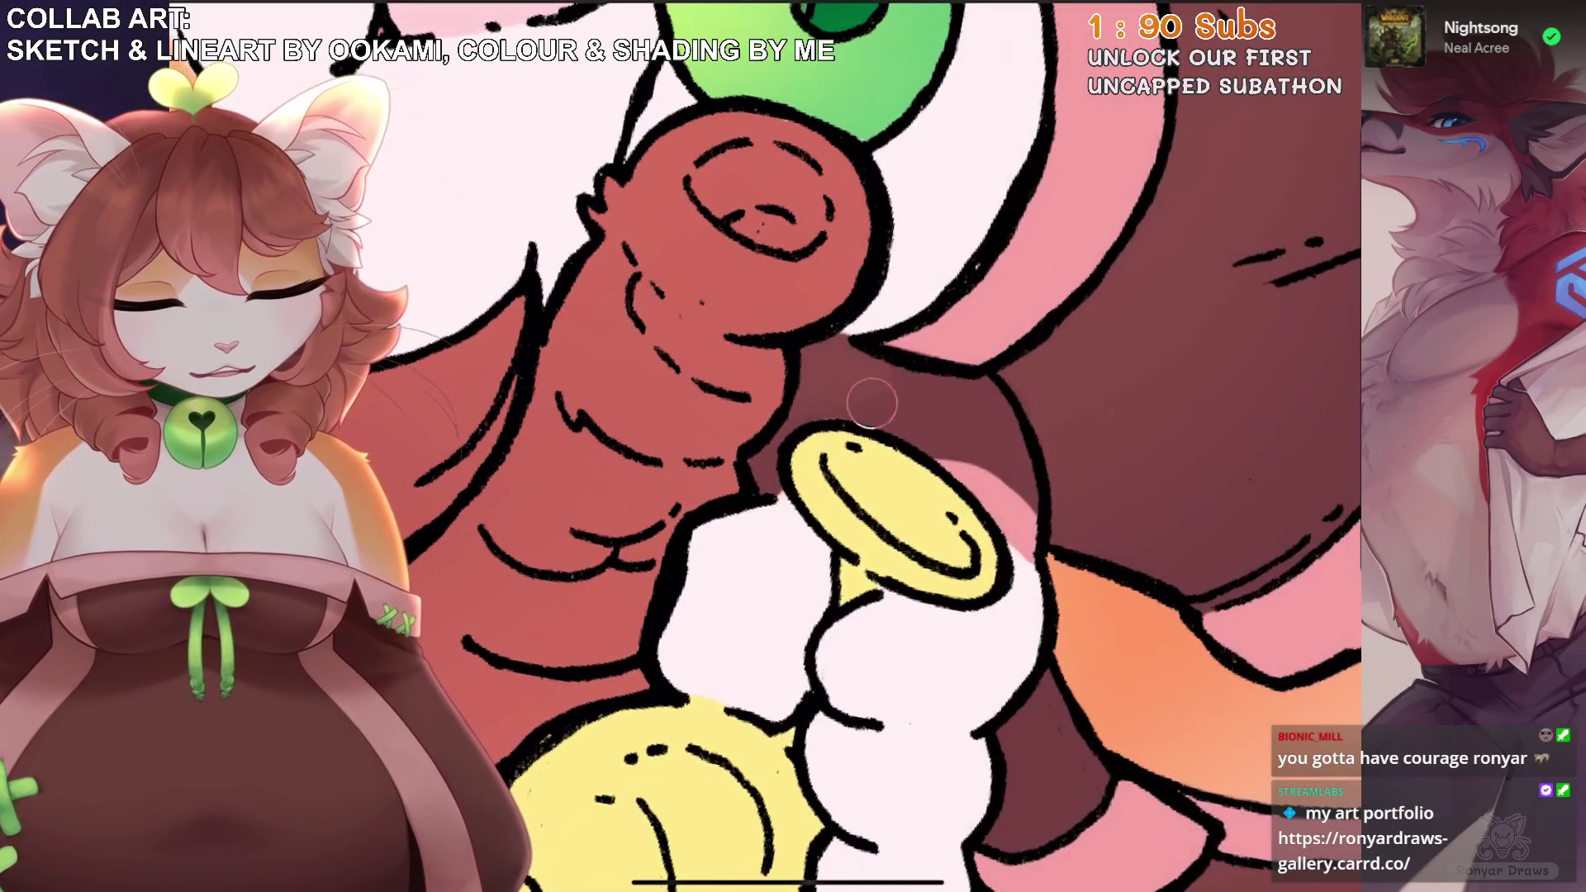
scroll(871, 403, "down", 5)
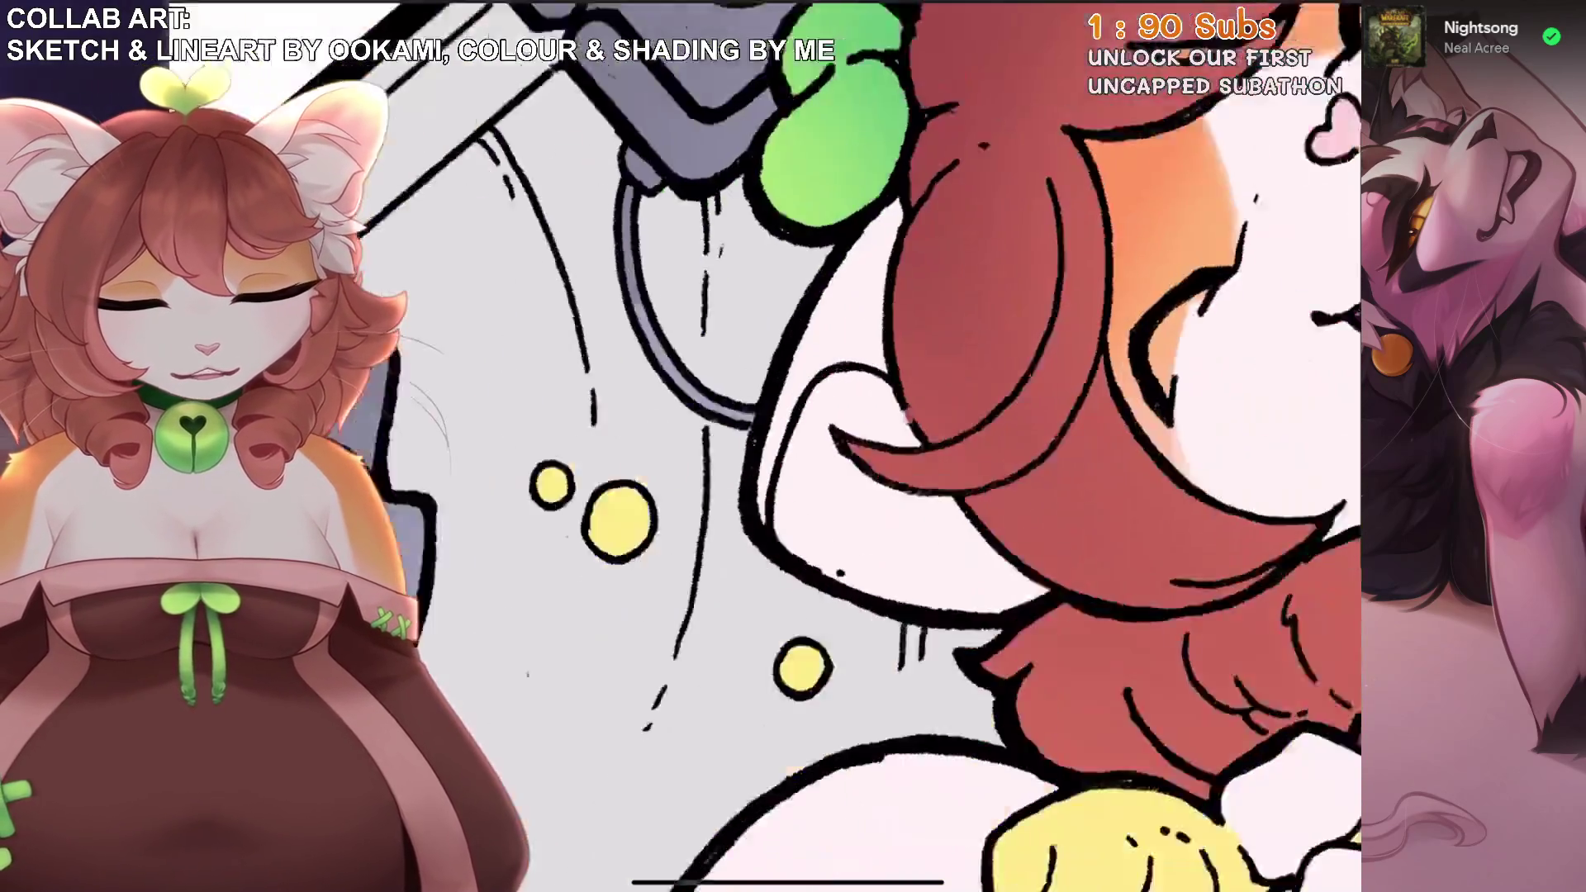
mouse_move(773, 528)
left_mouse_down()
mouse_move(776, 590)
mouse_move(804, 436)
mouse_move(900, 467)
left_mouse_up()
mouse_move(818, 413)
left_mouse_down()
mouse_move(842, 520)
mouse_move(808, 548)
mouse_move(991, 463)
mouse_move(1075, 392)
left_mouse_up()
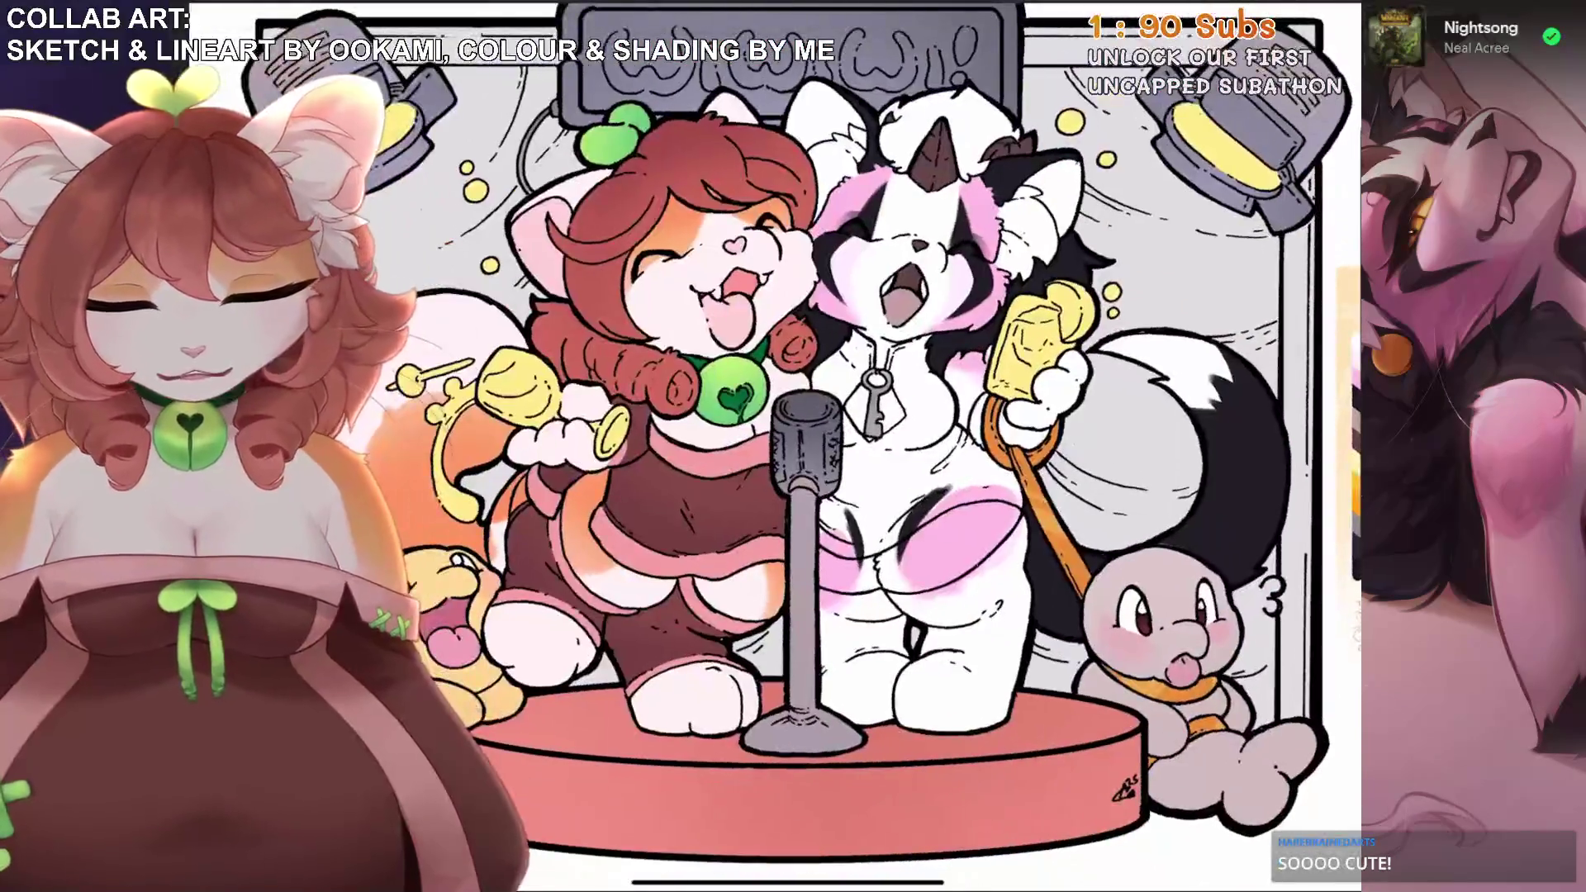
scroll(900, 446, "up", 2)
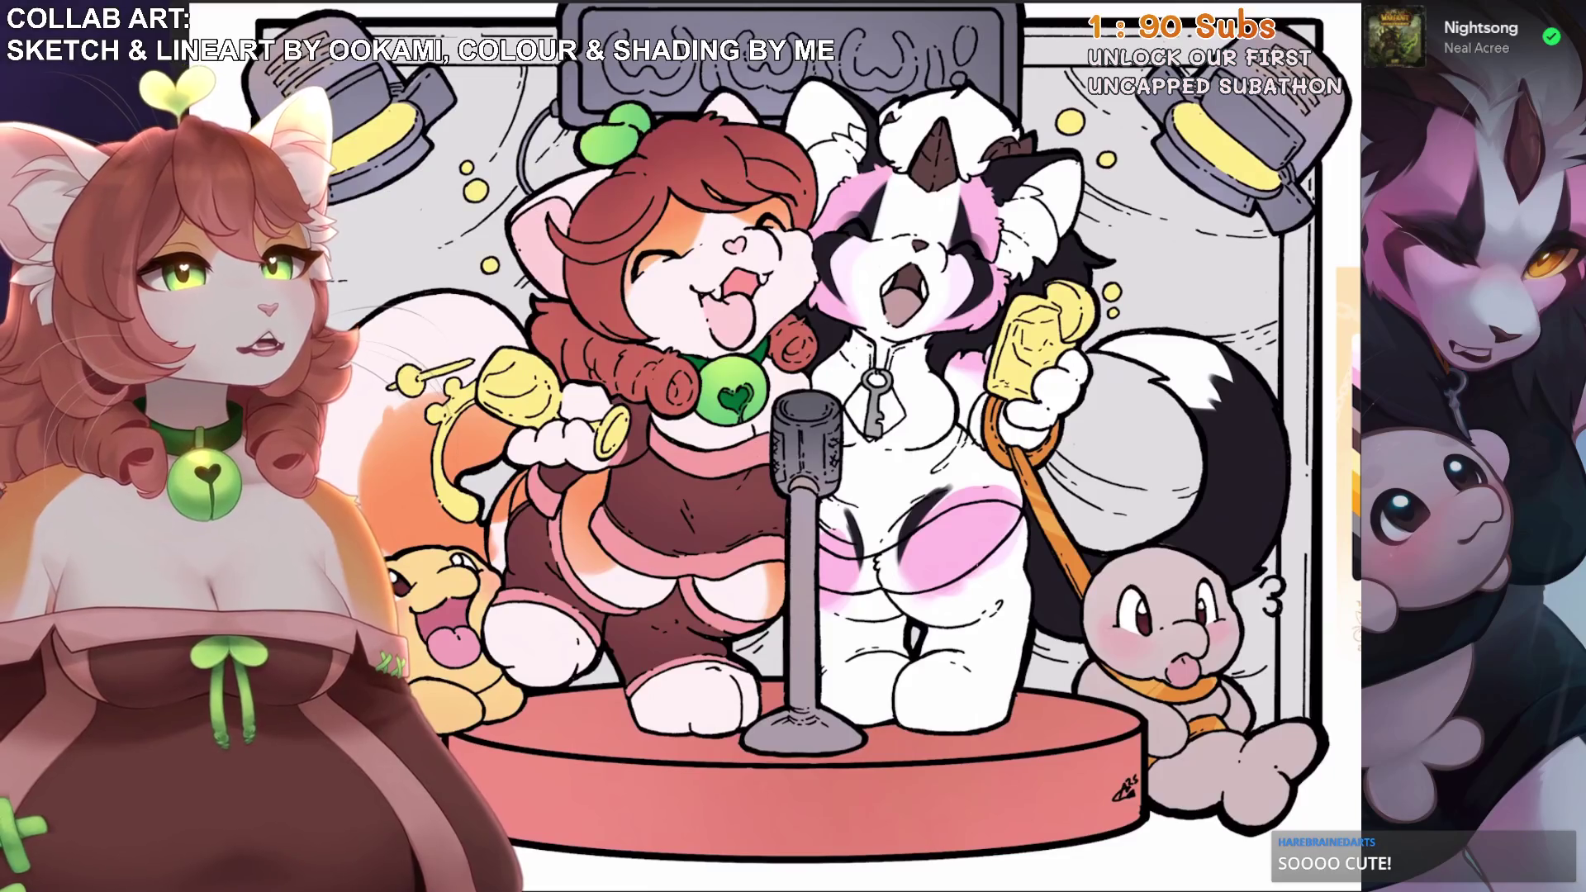
Add Layer 22 above Layer 21 and sample a dark colour from the palette swatches.
left_click(1306, 6)
left_click(1313, 43)
scroll(768, 446, "down", 3)
scroll(908, 446, "up", 5)
left_click(1059, 408)
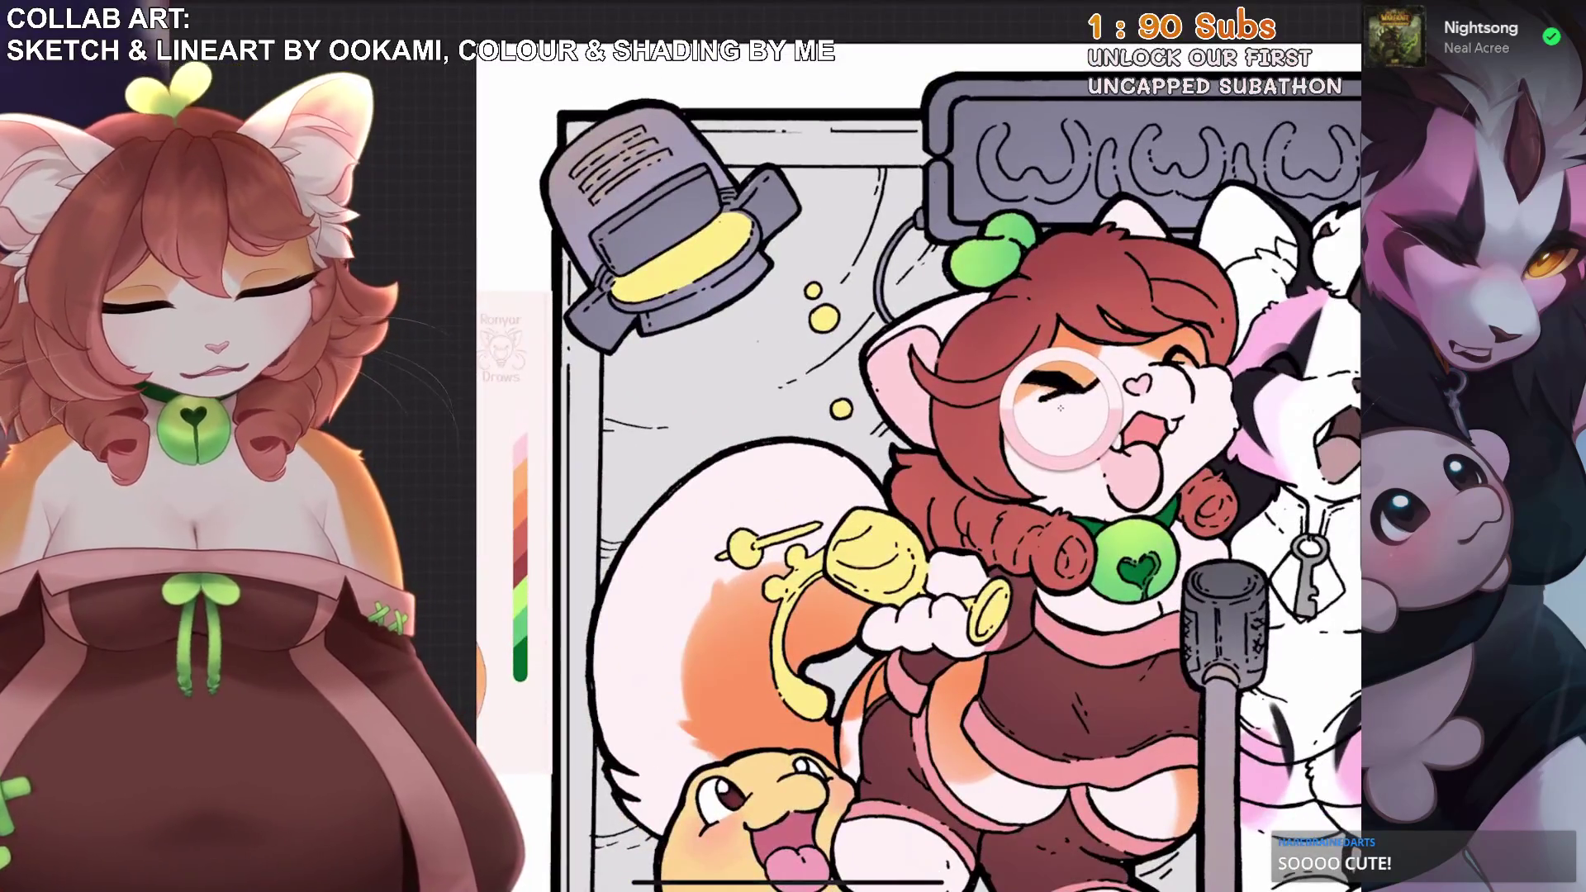
scroll(908, 446, "down", 3)
left_click(1232, 592)
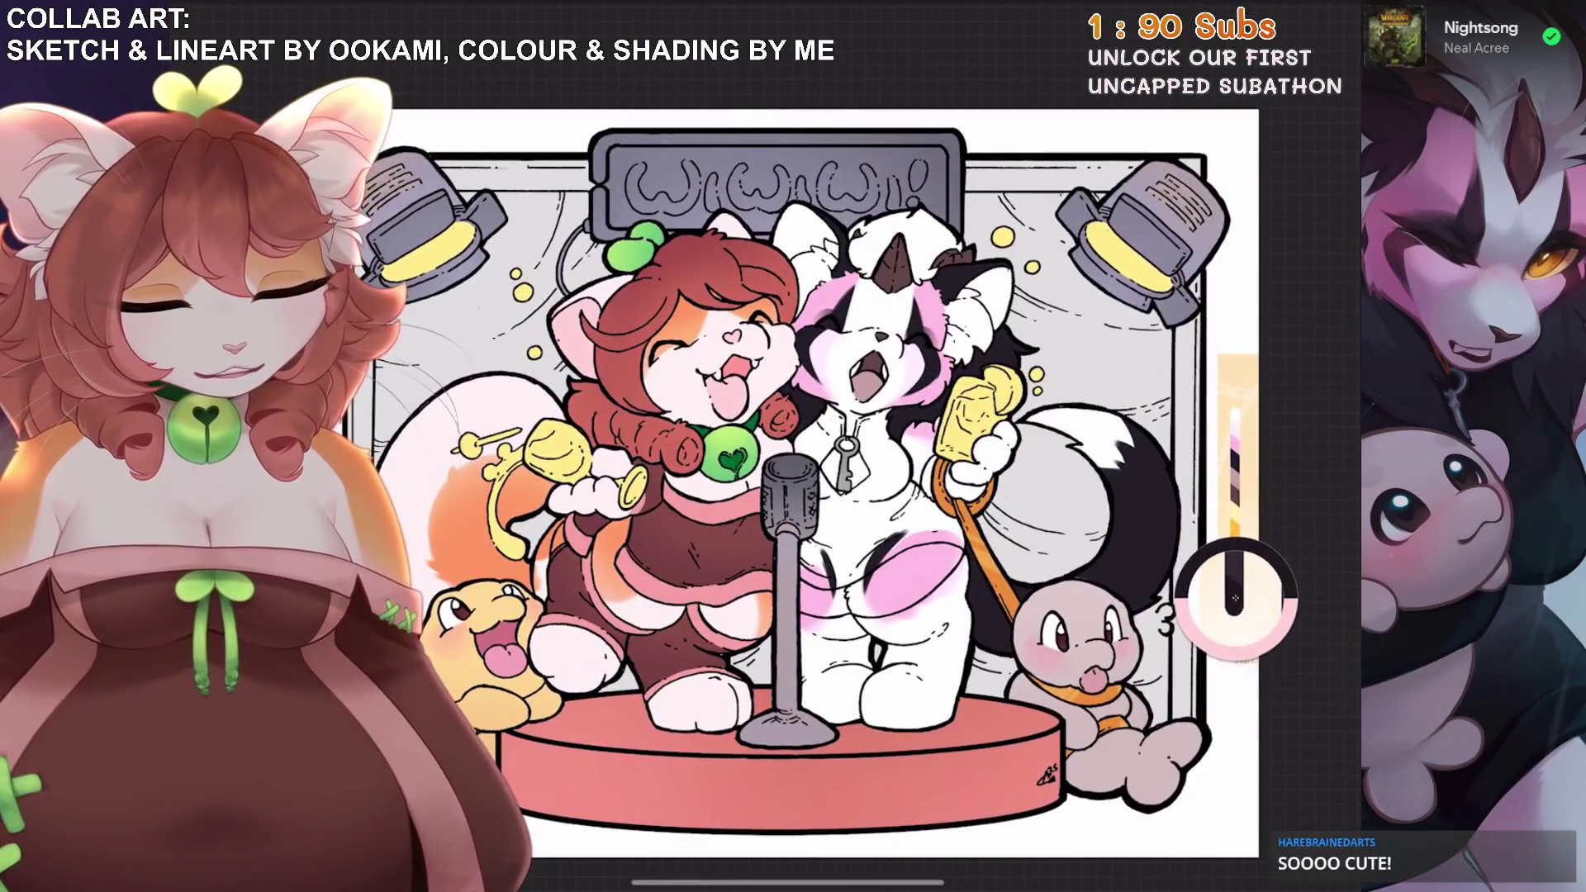
scroll(835, 413, "up", 5)
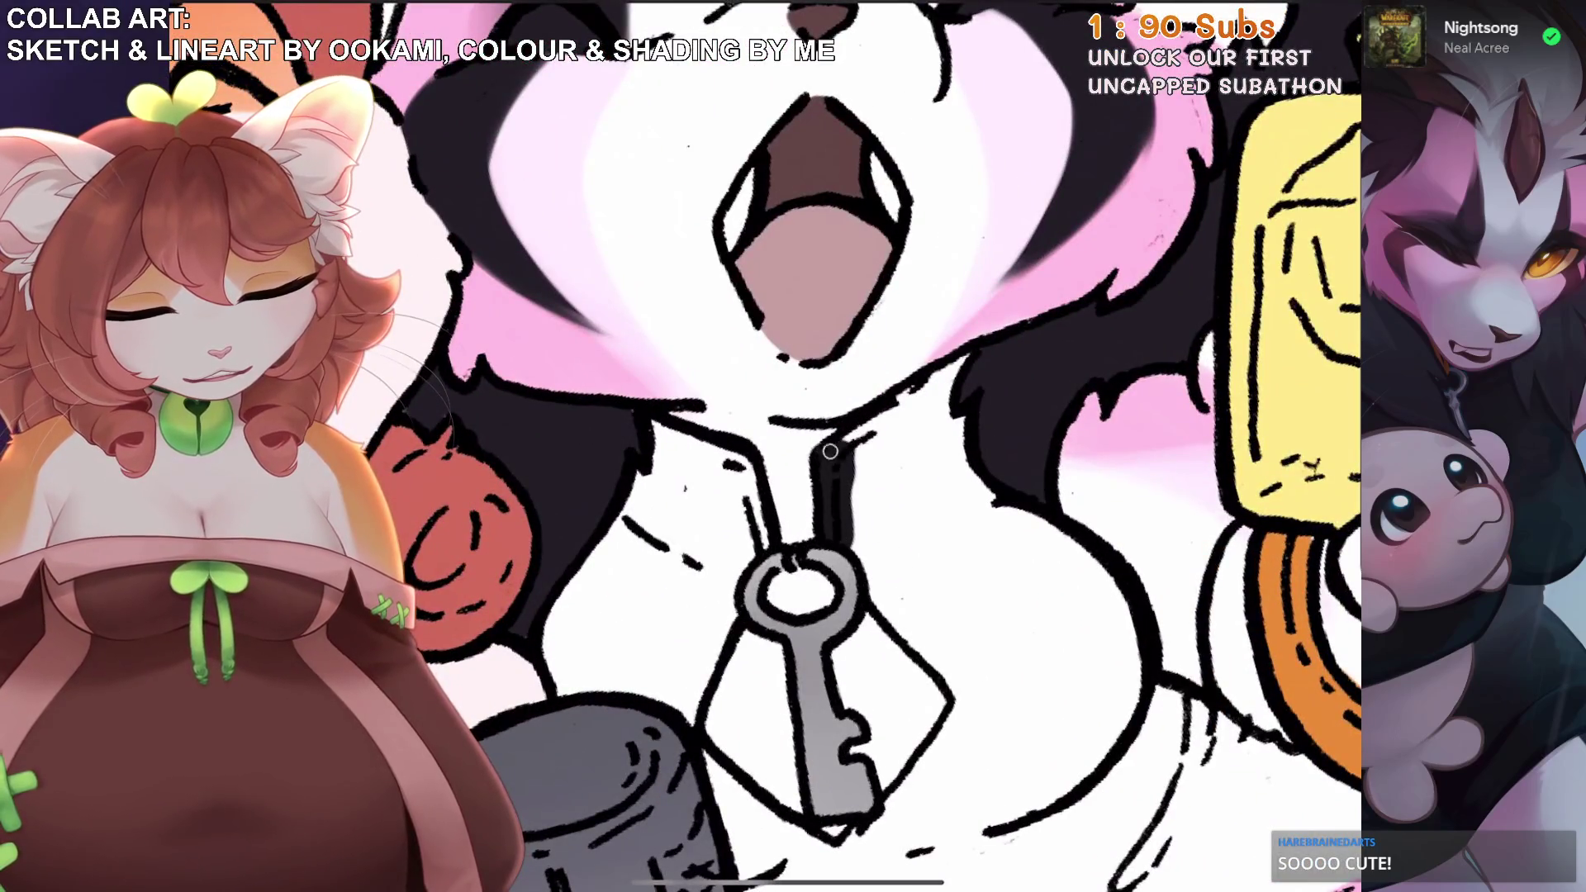
Paint dark fur up from the zipper, across the chest and down the paw to the ring.
left_click_drag(830, 450, 950, 371)
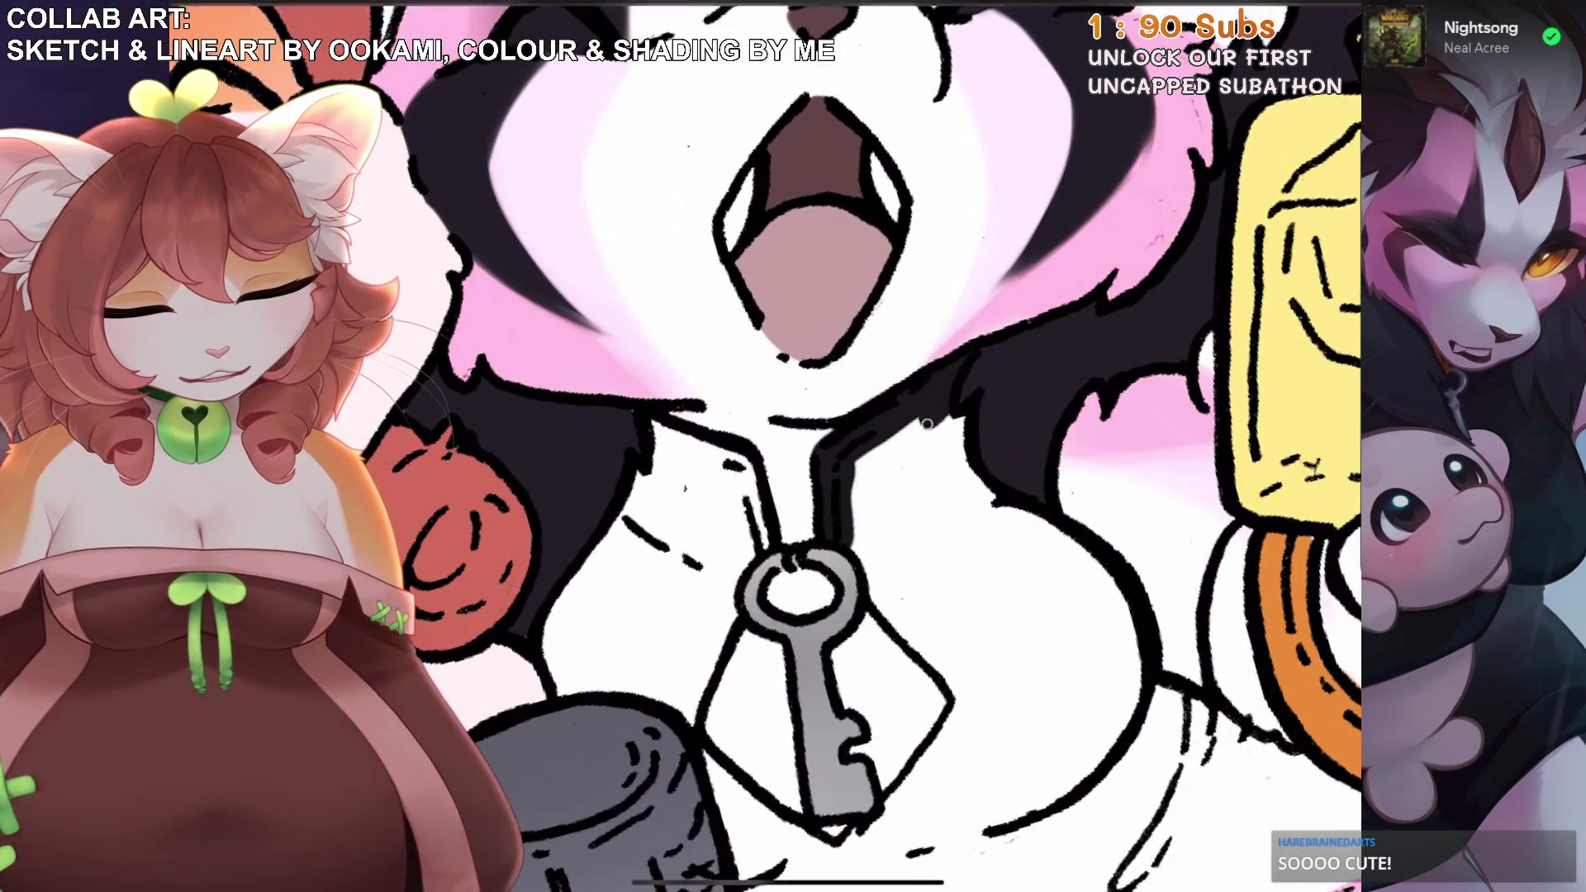
scroll(880, 446, "down", 3)
left_click_drag(792, 520, 896, 681)
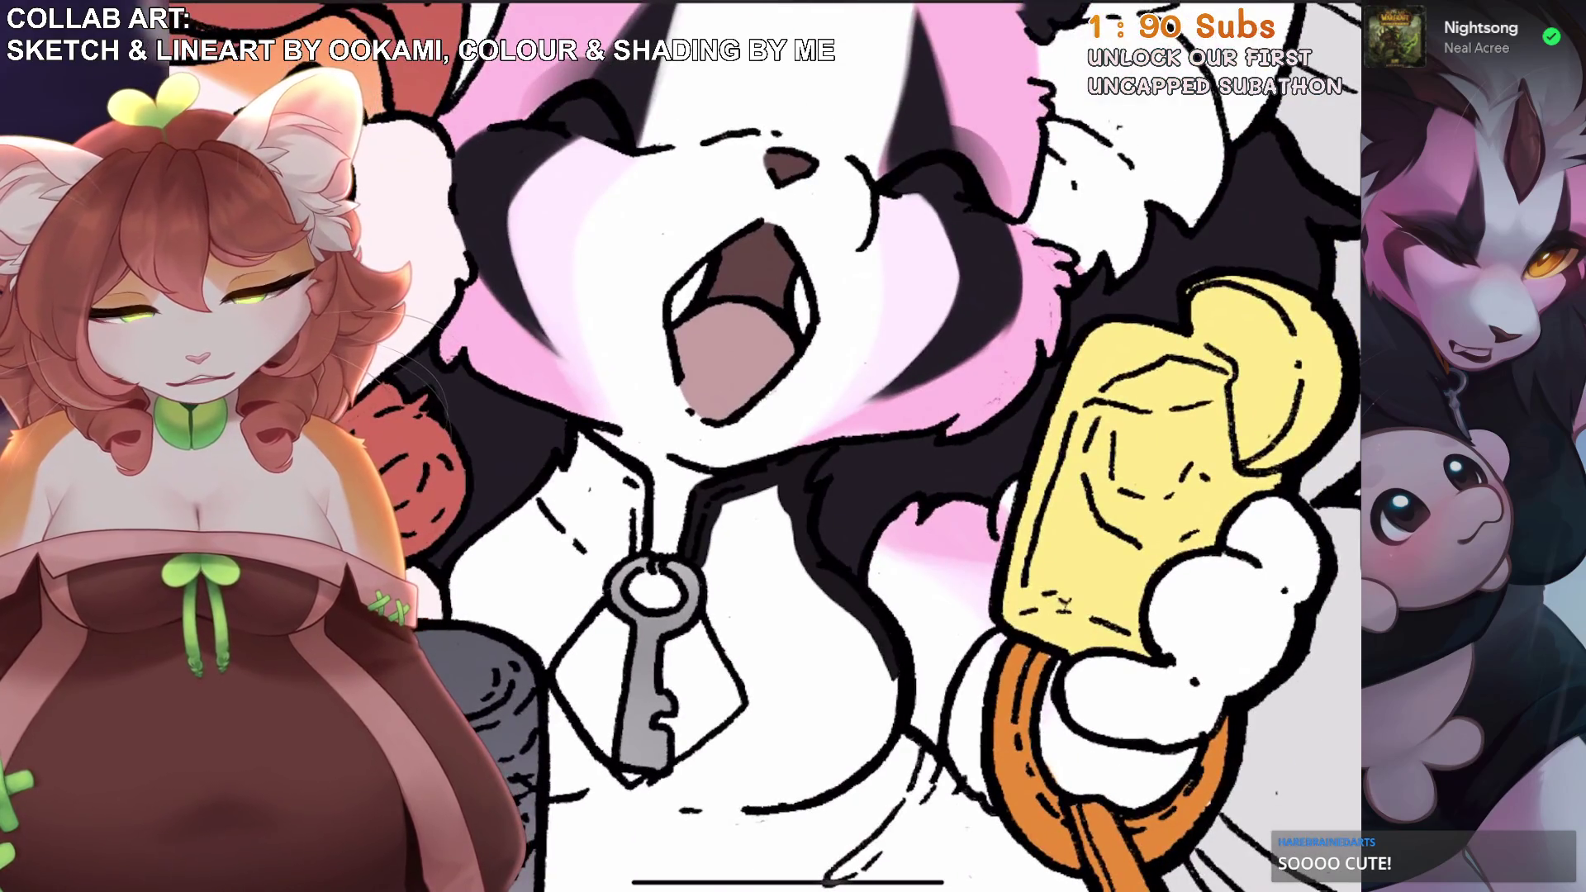
scroll(879, 446, "down", 3)
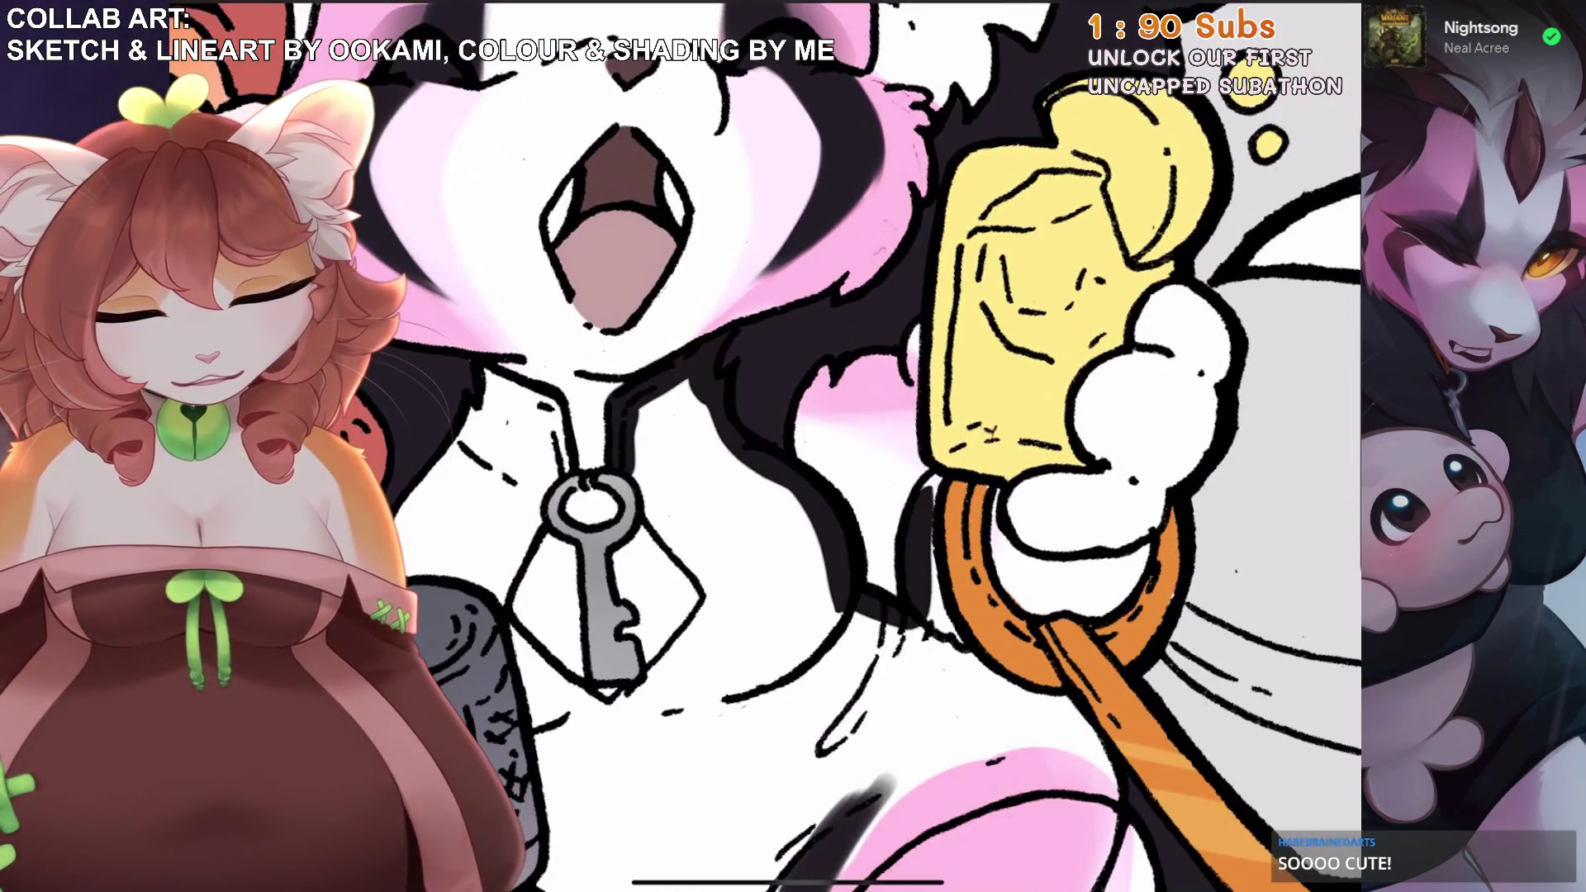
left_click_drag(908, 331, 917, 388)
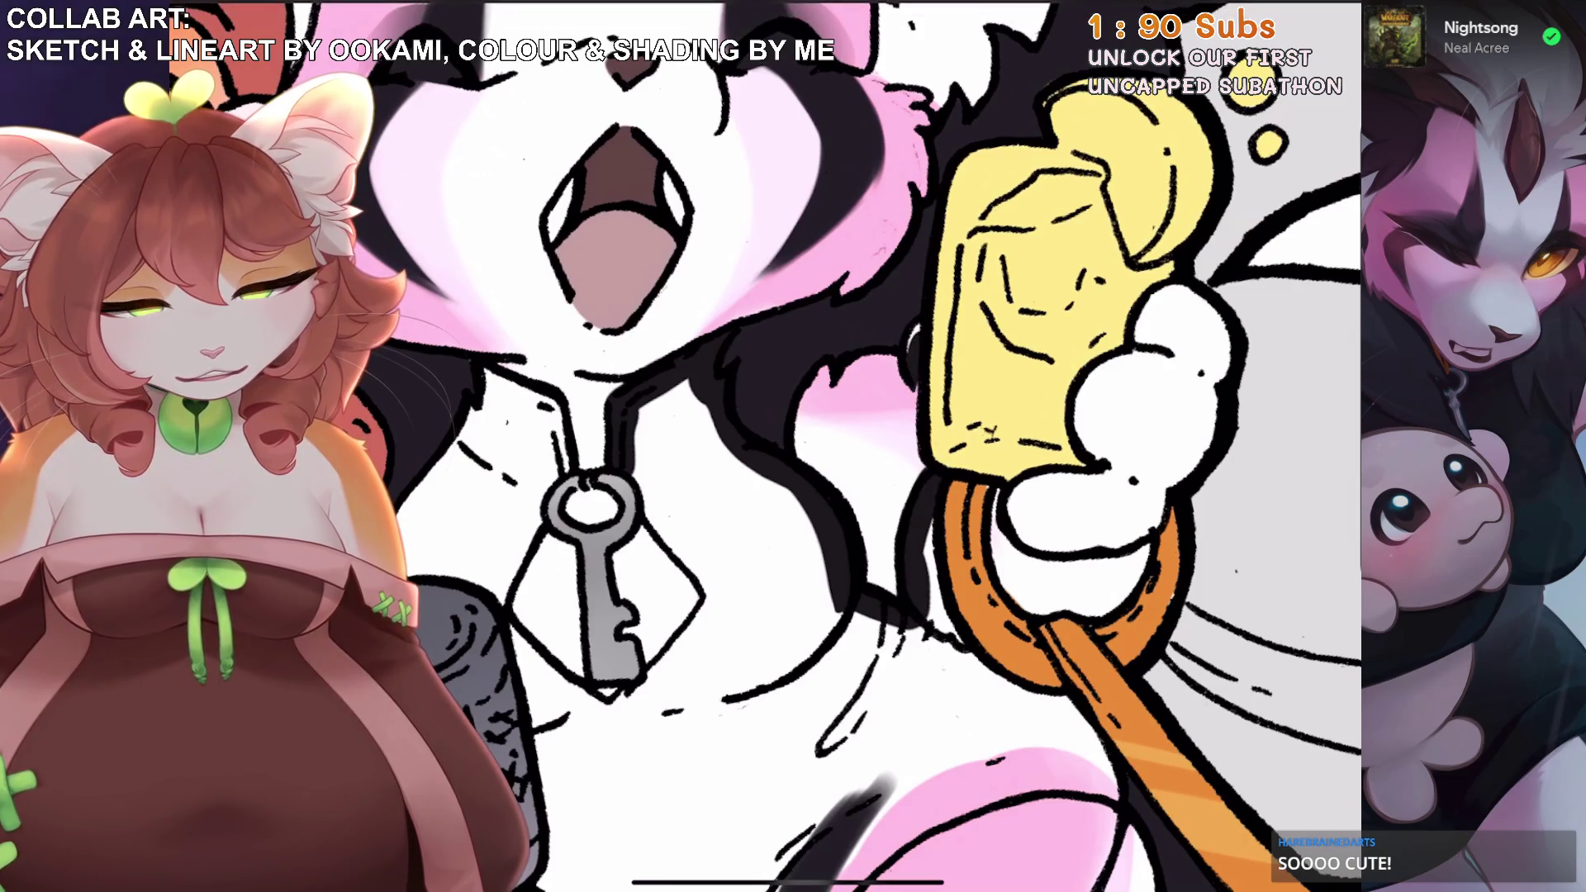
scroll(908, 347, "up", 3)
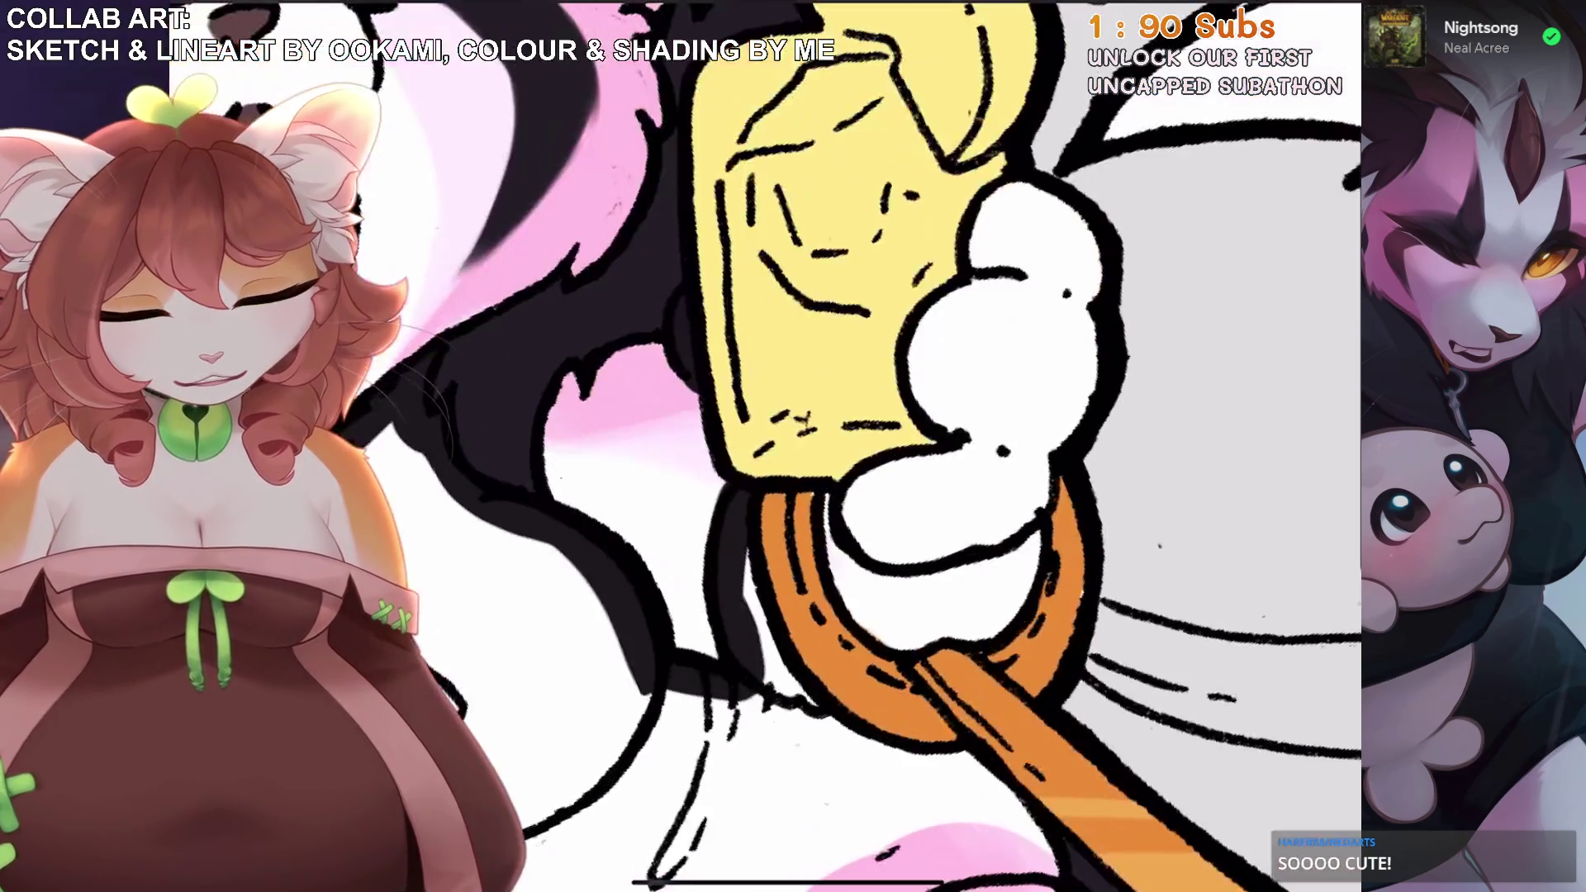
mouse_move(817, 506)
left_mouse_down()
mouse_move(915, 479)
mouse_move(925, 363)
mouse_move(1012, 198)
mouse_move(1082, 346)
left_mouse_up()
mouse_move(1086, 247)
left_mouse_down()
mouse_move(1020, 553)
mouse_move(962, 636)
left_mouse_up()
Darken the edges beside the pink patch, down the body and above the microphone head.
scroll(826, 413, "down", 2)
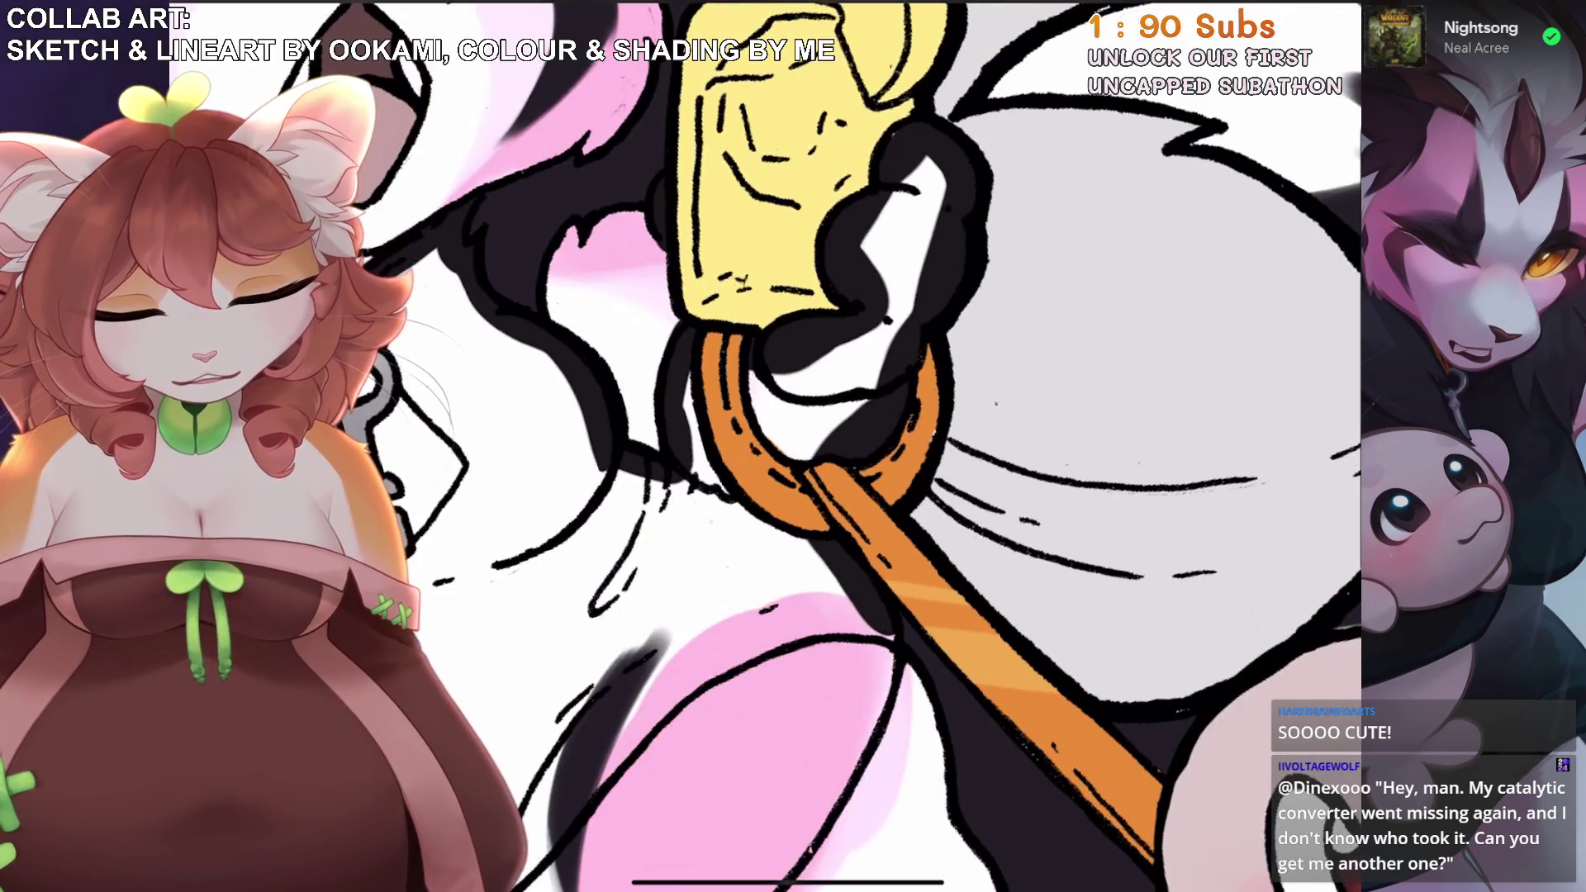
scroll(792, 446, "down", 2)
mouse_move(814, 755)
left_mouse_down()
mouse_move(822, 578)
mouse_move(966, 376)
left_mouse_up()
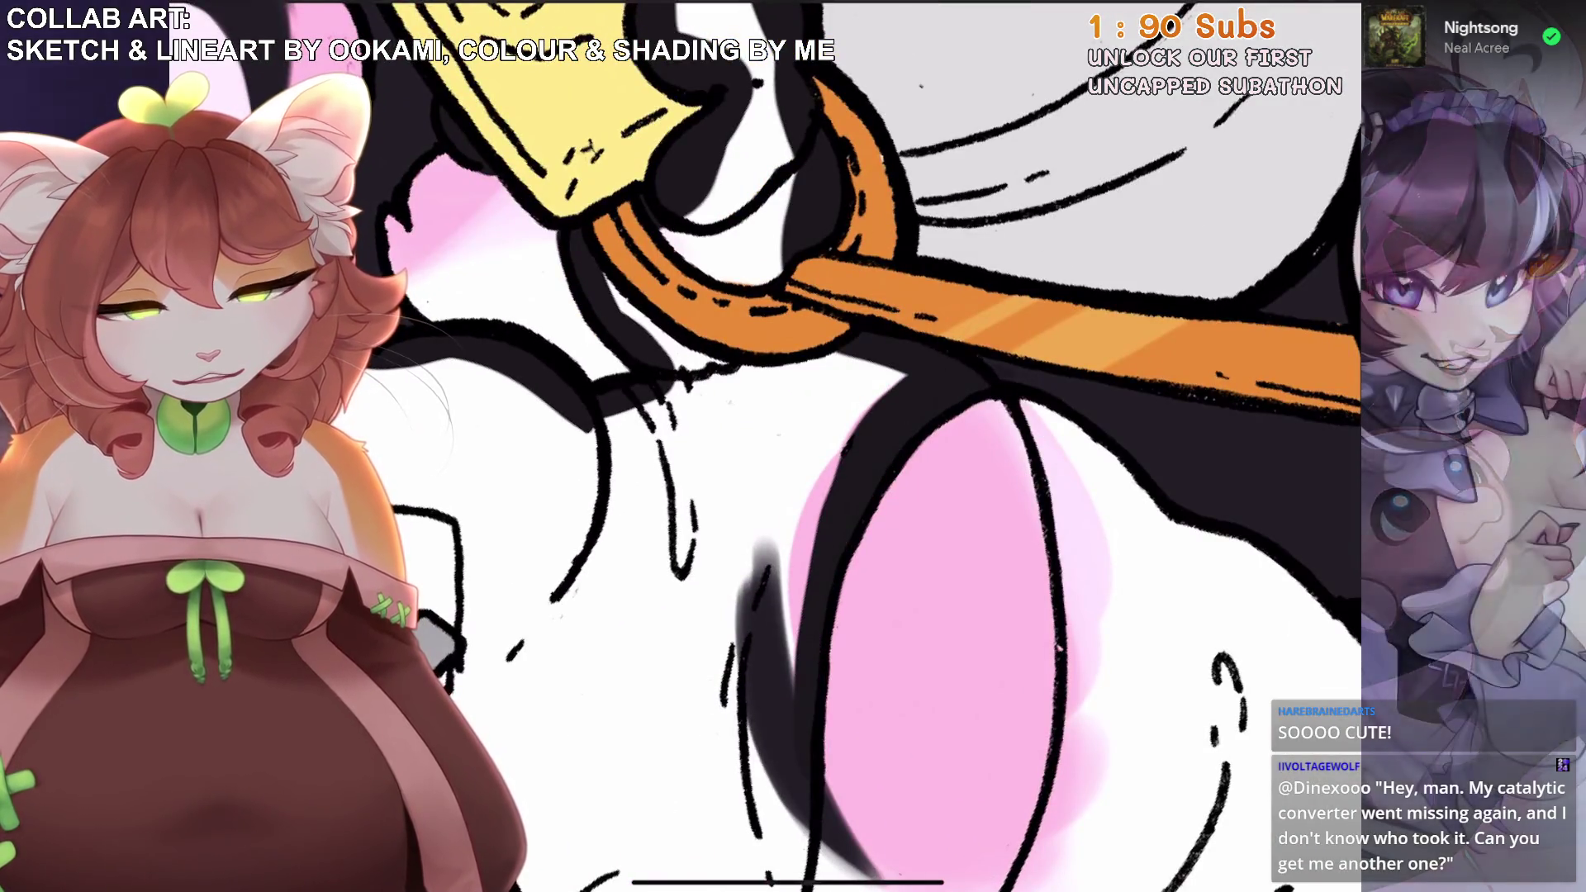
scroll(793, 446, "down", 2)
left_click_drag(834, 442, 788, 685)
scroll(793, 446, "up", 2)
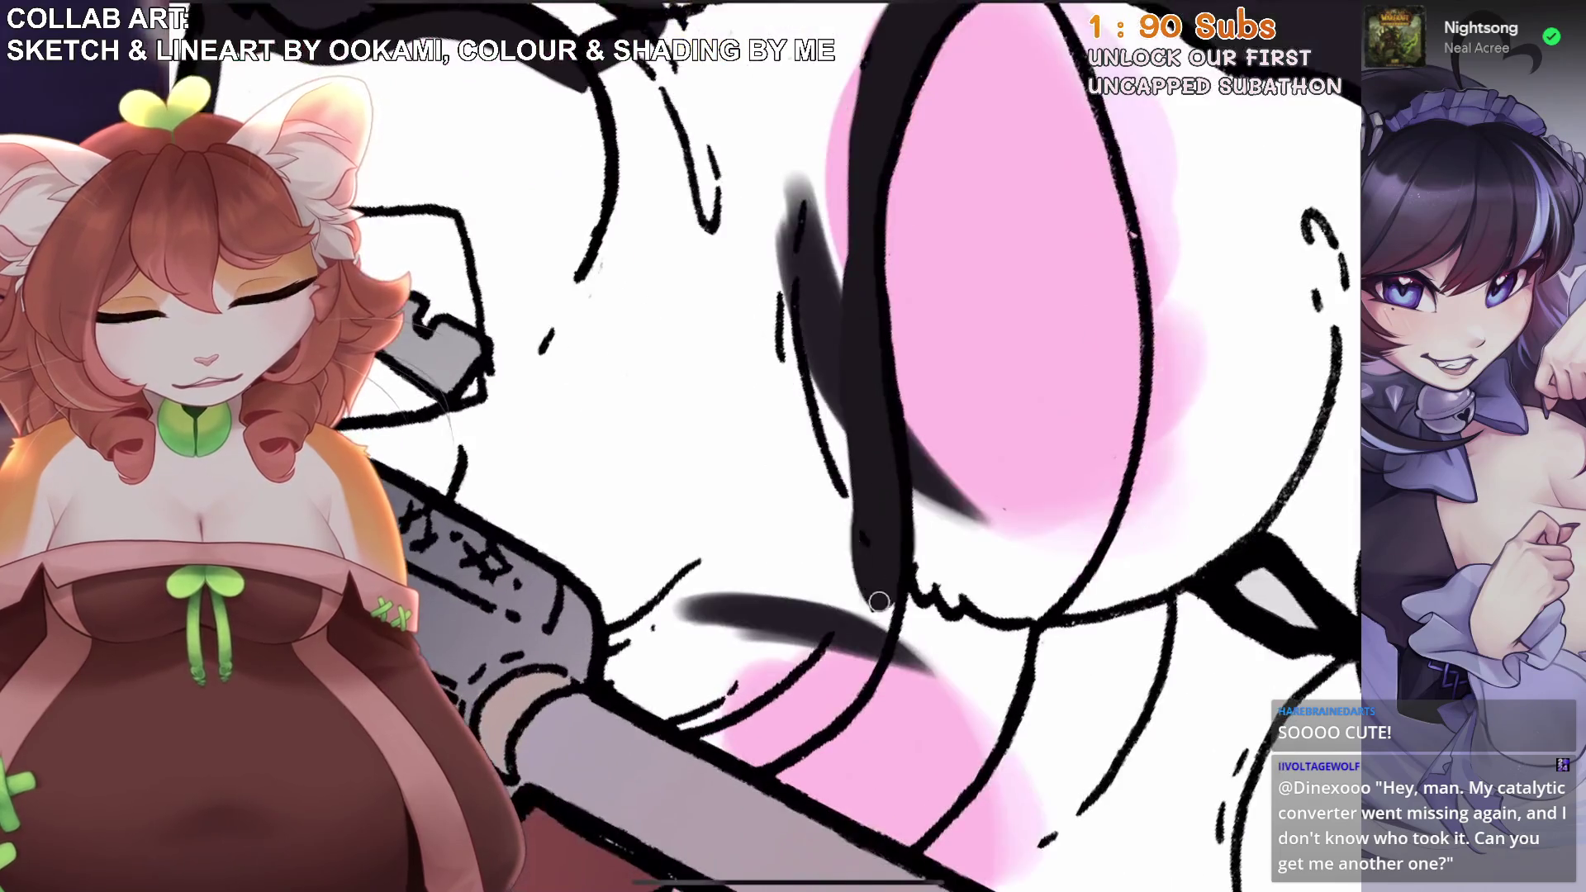
left_click_drag(883, 504, 855, 627)
scroll(793, 446, "down", 1)
key("ctrl+z")
left_click_drag(917, 396, 883, 596)
scroll(793, 446, "down", 2)
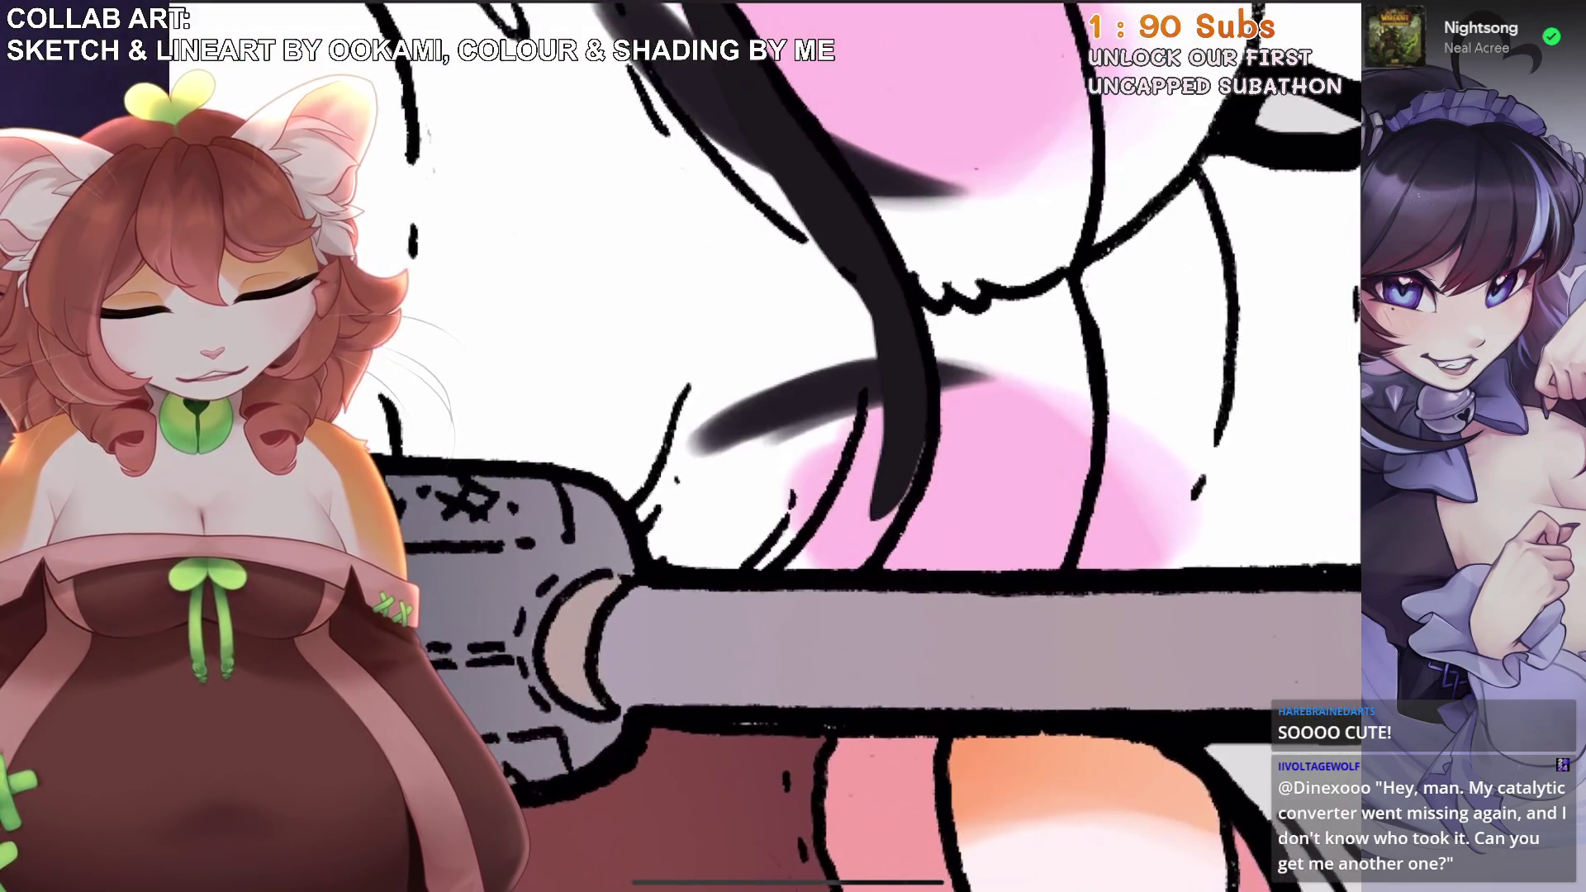
scroll(793, 446, "down", 1)
scroll(793, 446, "up", 3)
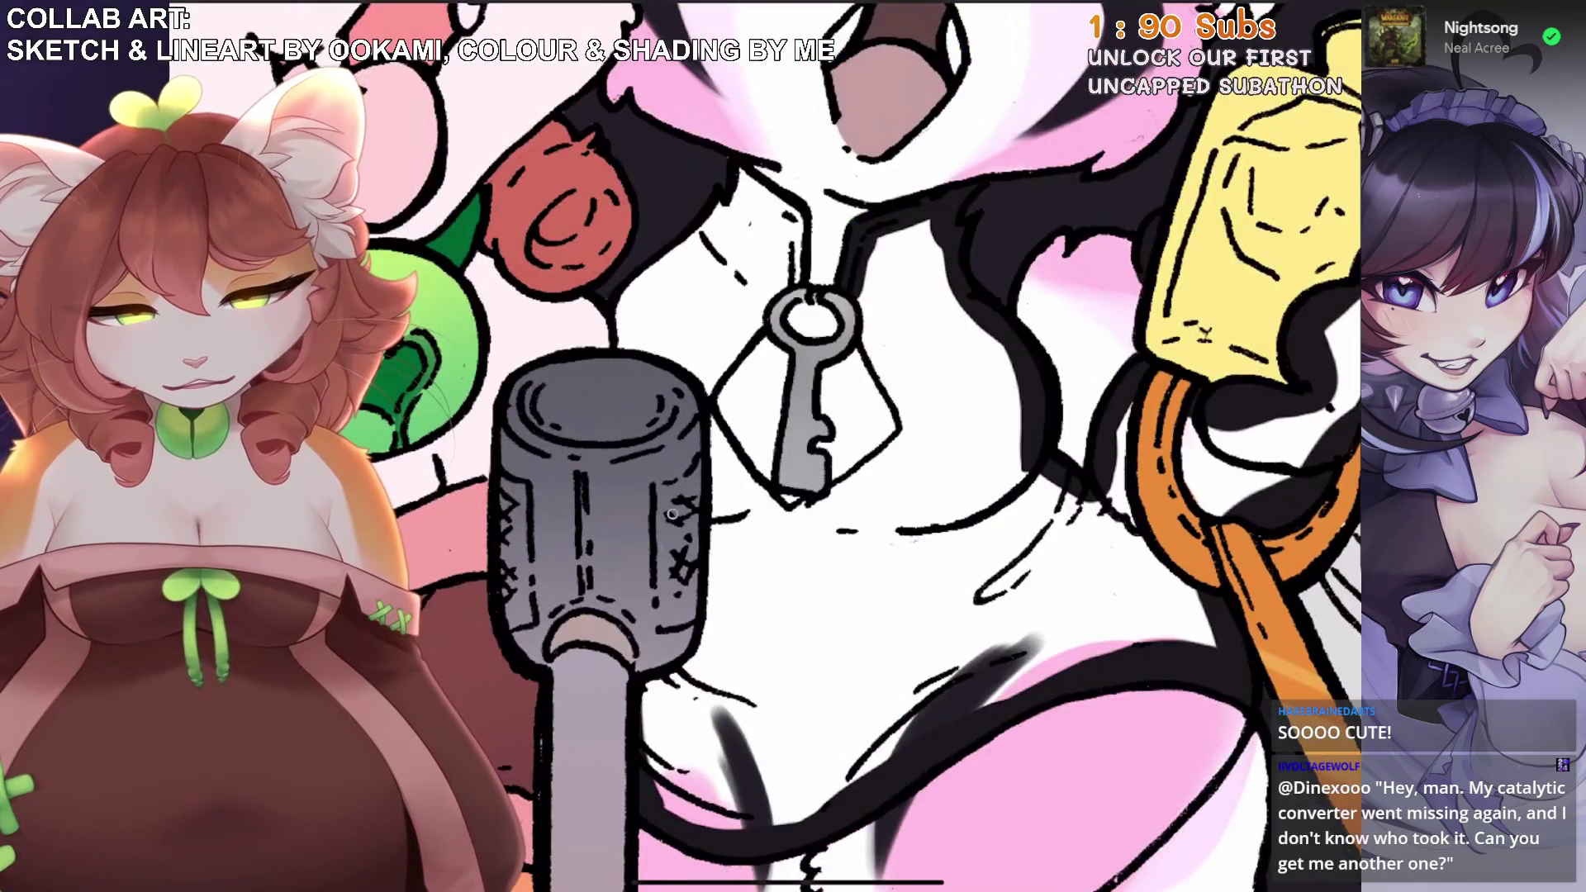
left_click_drag(627, 359, 648, 273)
scroll(792, 446, "up", 2)
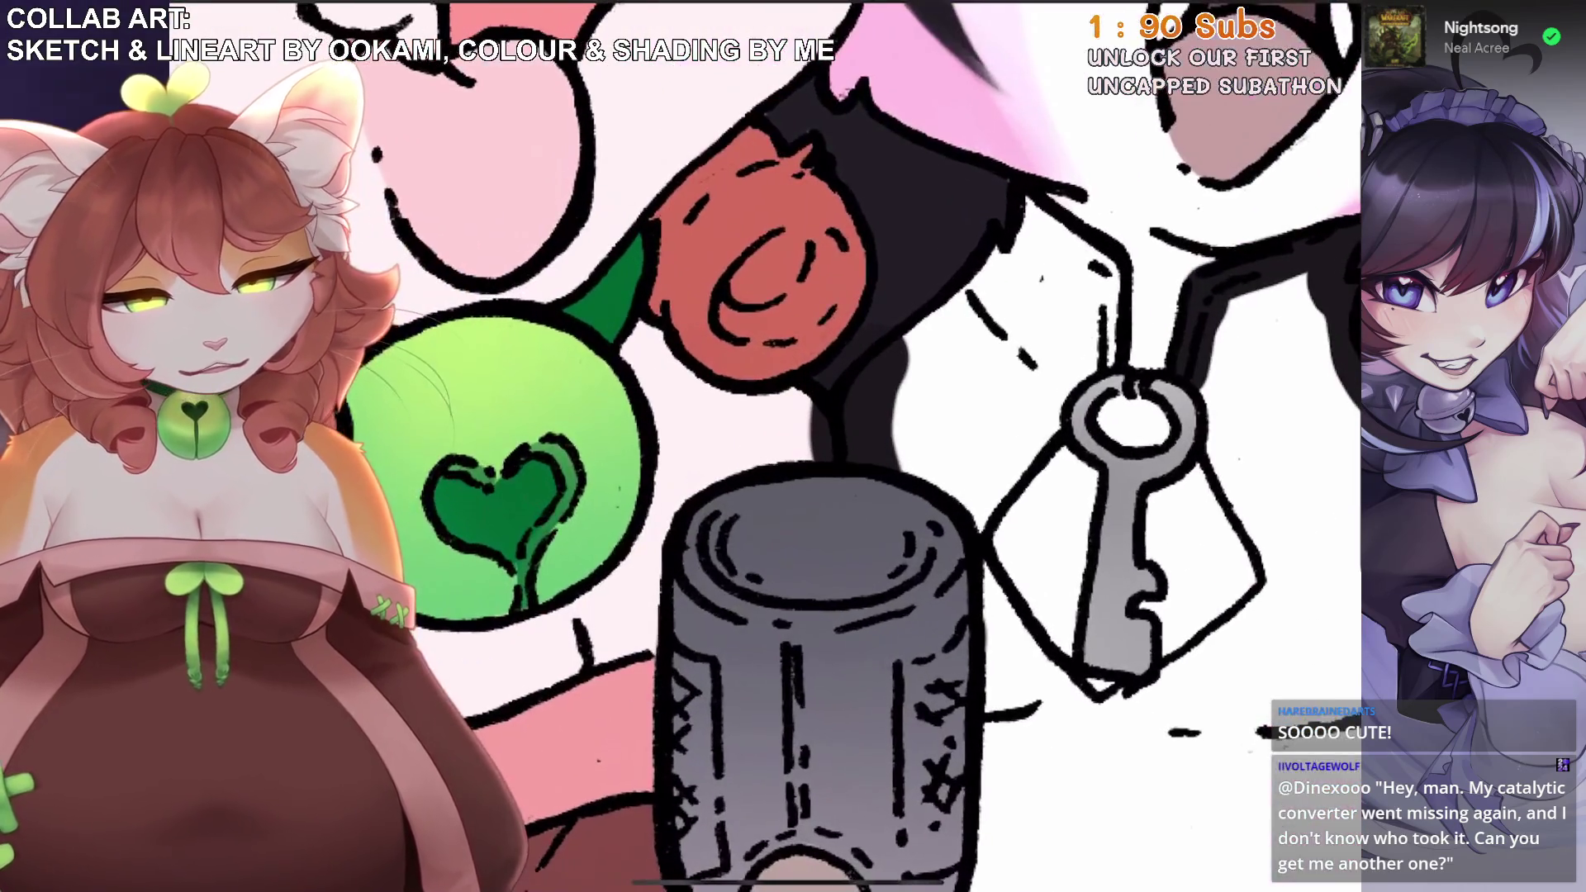
scroll(834, 446, "right", 3)
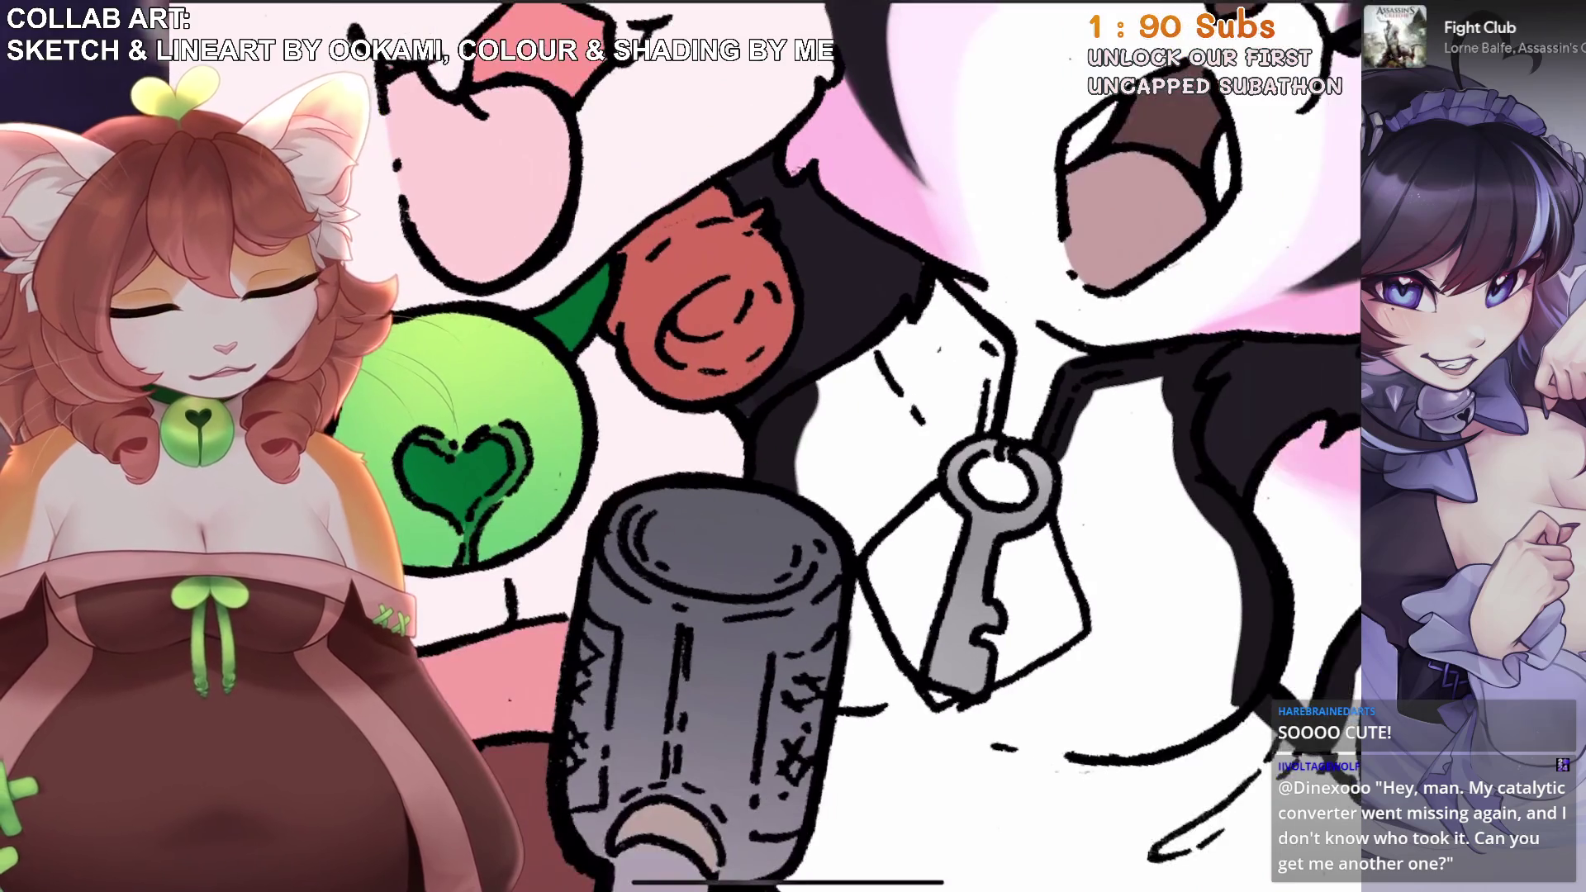
scroll(761, 403, "up", 3)
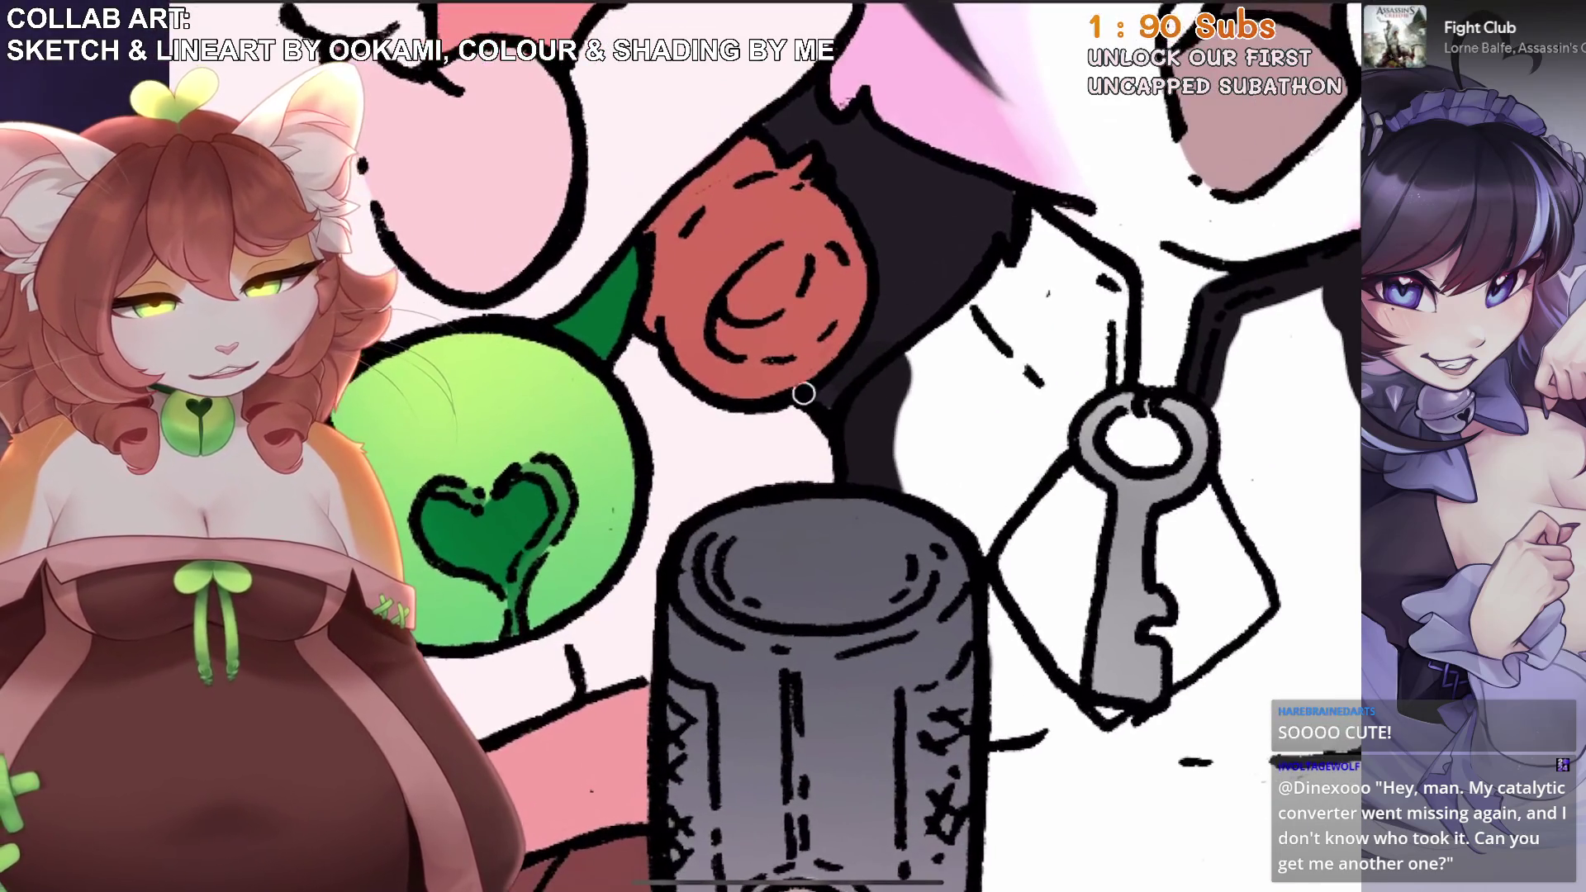
Move Layer 22 below Layer 14 in the layer stack.
left_click(1313, 16)
scroll(744, 446, "down", 3)
left_click_drag(1156, 464, 1157, 784)
scroll(743, 446, "up", 3)
Fill the torso around the key pendant with black using ColorDrop.
mouse_move(817, 355)
left_mouse_down()
mouse_move(879, 318)
mouse_move(917, 338)
mouse_move(925, 433)
mouse_move(834, 570)
mouse_move(836, 639)
mouse_move(925, 719)
mouse_move(1015, 689)
mouse_move(1103, 602)
left_mouse_up()
mouse_move(1024, 417)
left_mouse_down()
mouse_move(1037, 508)
mouse_move(1085, 611)
mouse_move(1061, 615)
left_mouse_up()
scroll(900, 446, "down", 3)
scroll(880, 446, "up", 2)
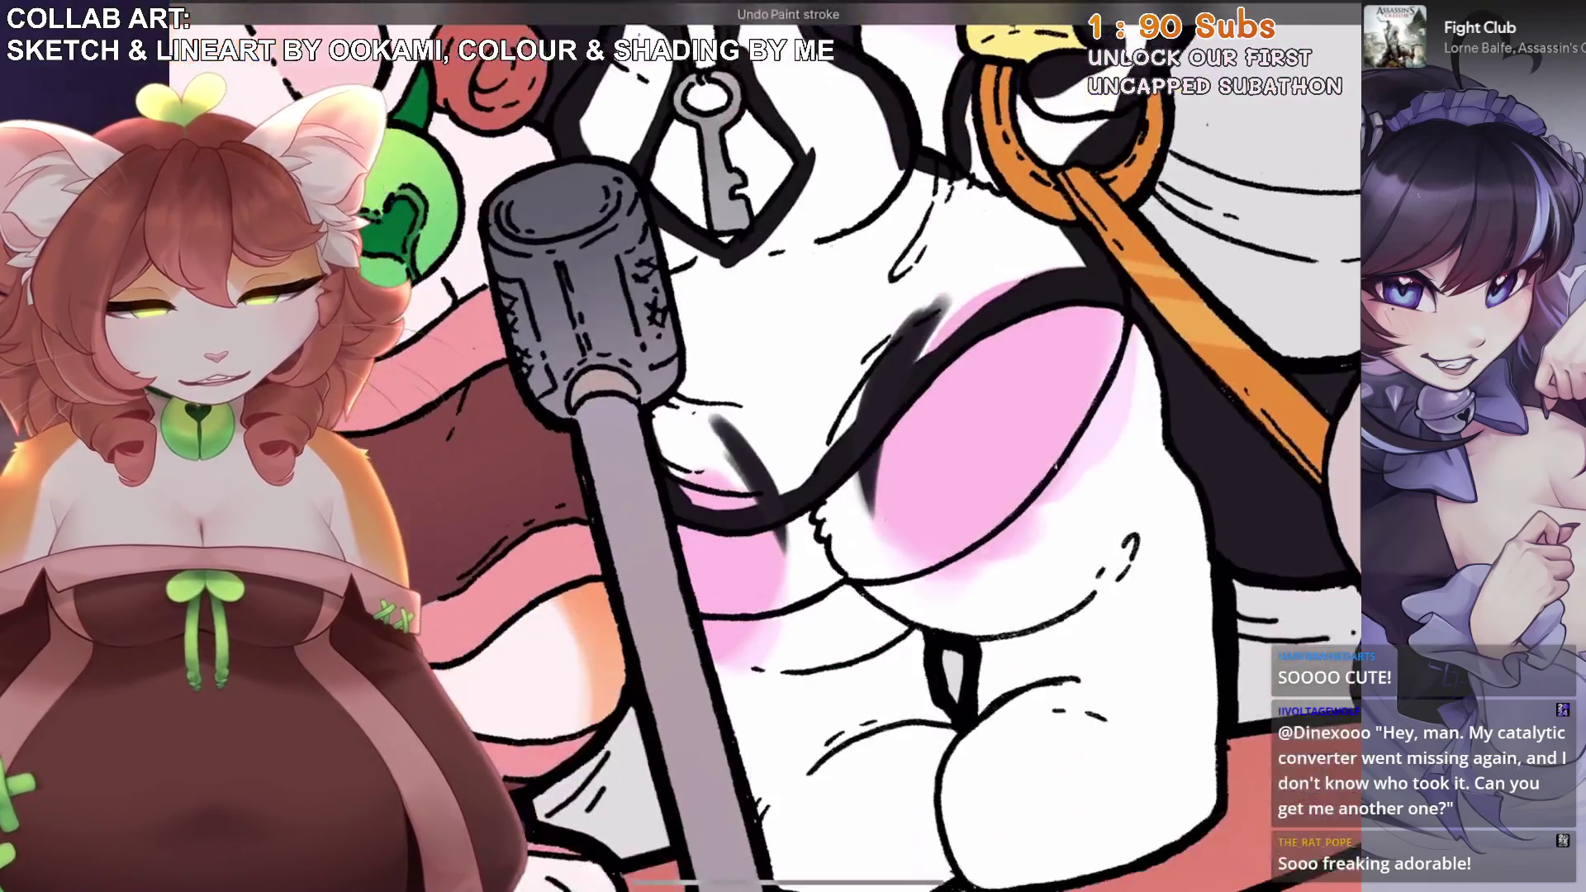
scroll(880, 446, "down", 3)
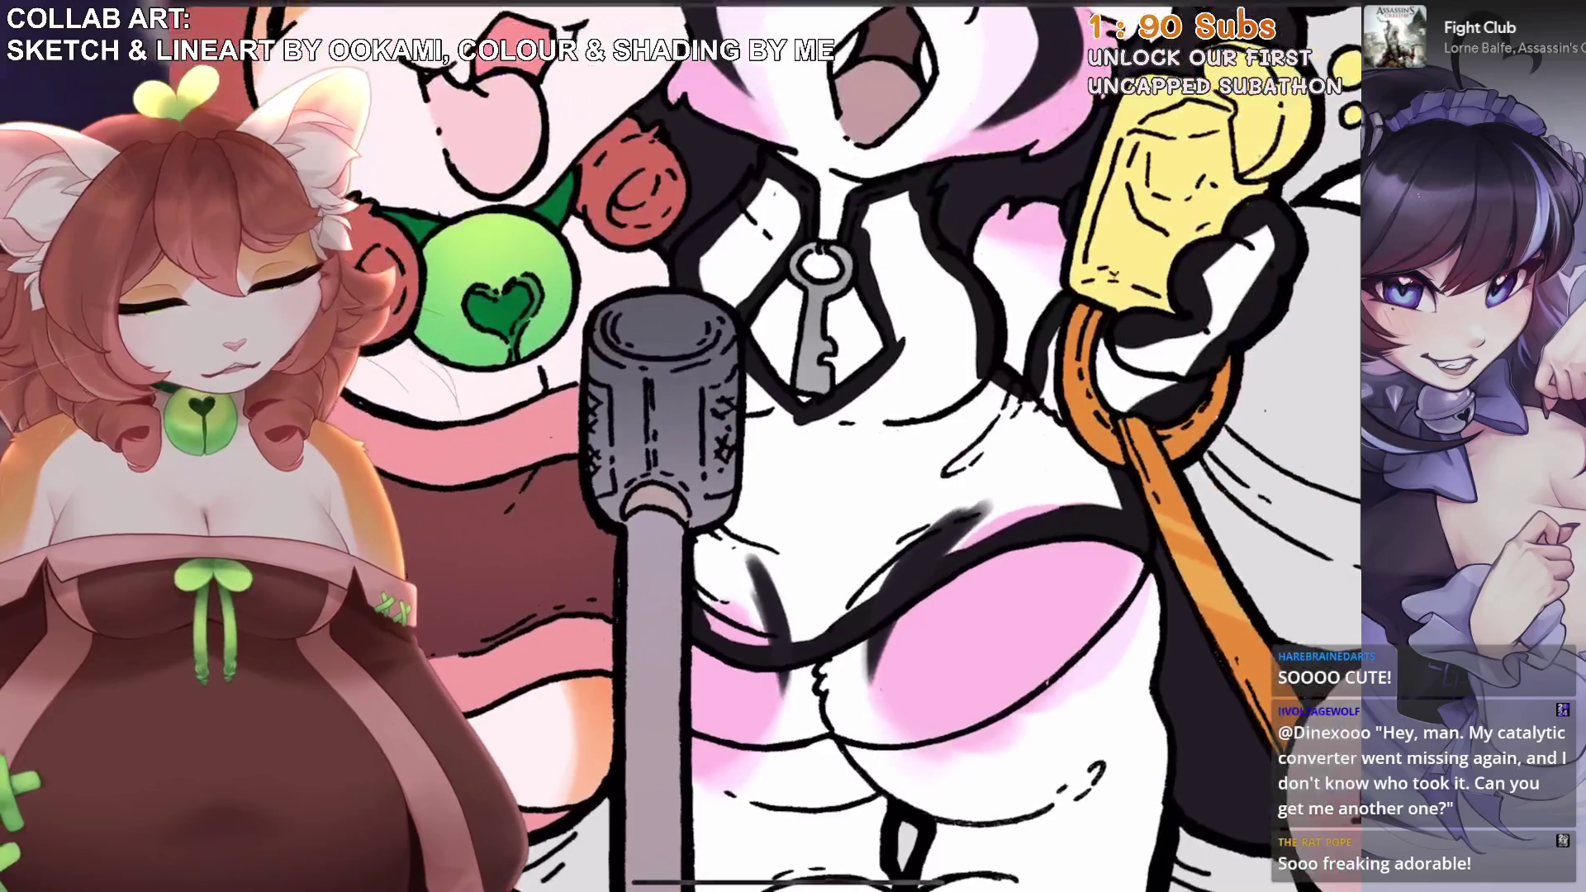
left_click_drag(1346, 12, 991, 578)
scroll(879, 446, "up", 5)
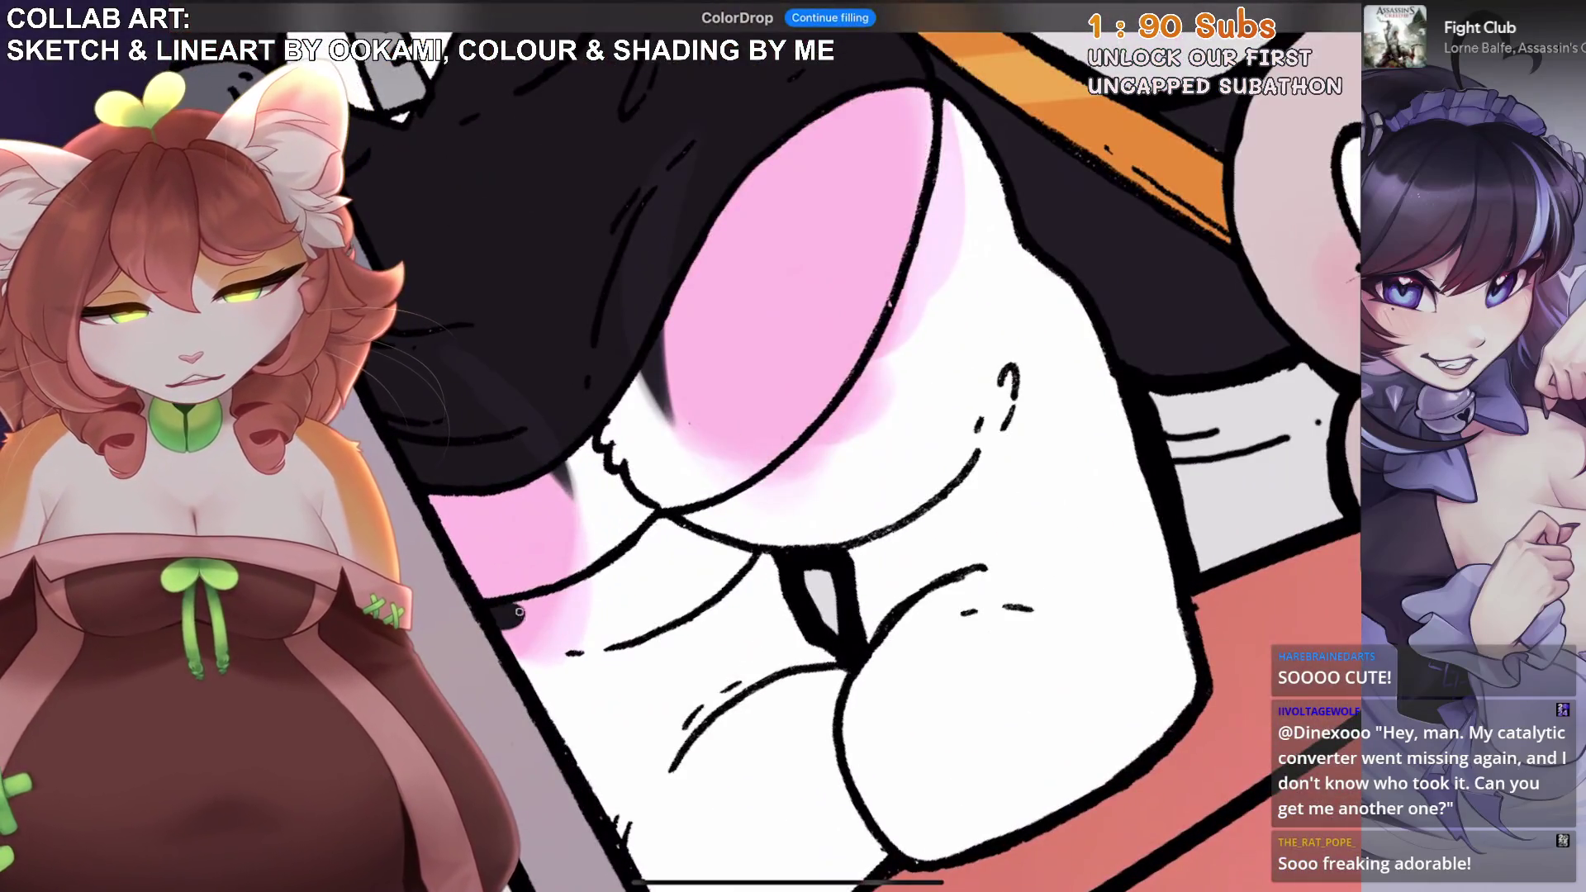
Paint black along the lower body and pink patch edges, then fill the leftover gap.
mouse_move(519, 611)
left_mouse_down()
mouse_move(619, 570)
mouse_move(865, 398)
left_mouse_up()
mouse_move(945, 124)
left_mouse_down()
mouse_move(906, 288)
mouse_move(832, 434)
left_mouse_up()
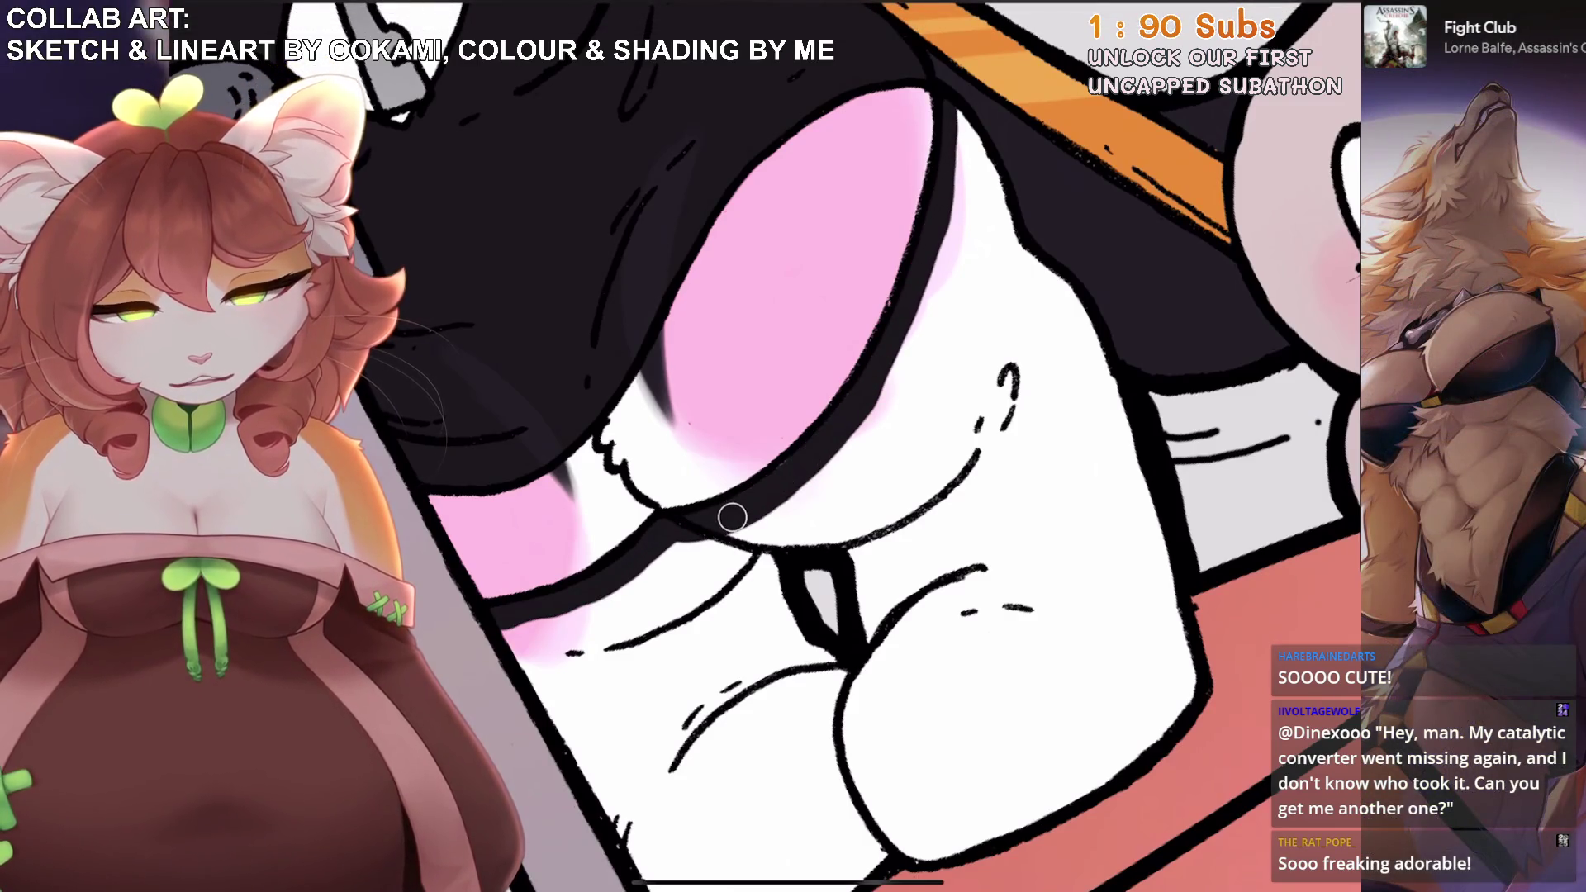
scroll(880, 446, "down", 5)
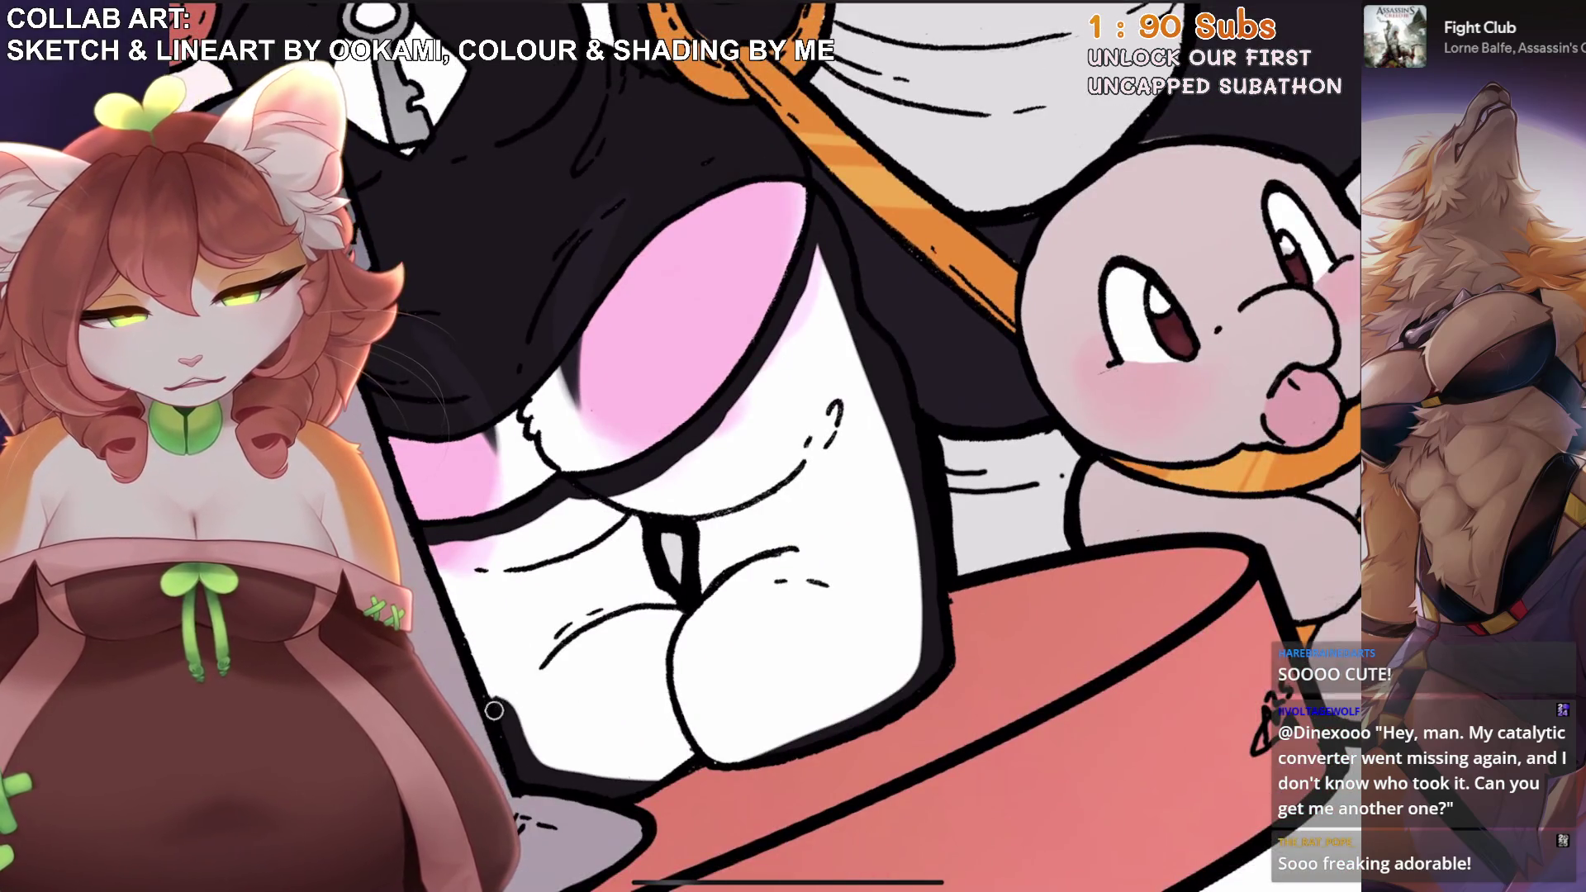
left_click_drag(1342, 16, 791, 565)
scroll(879, 446, "down", 5)
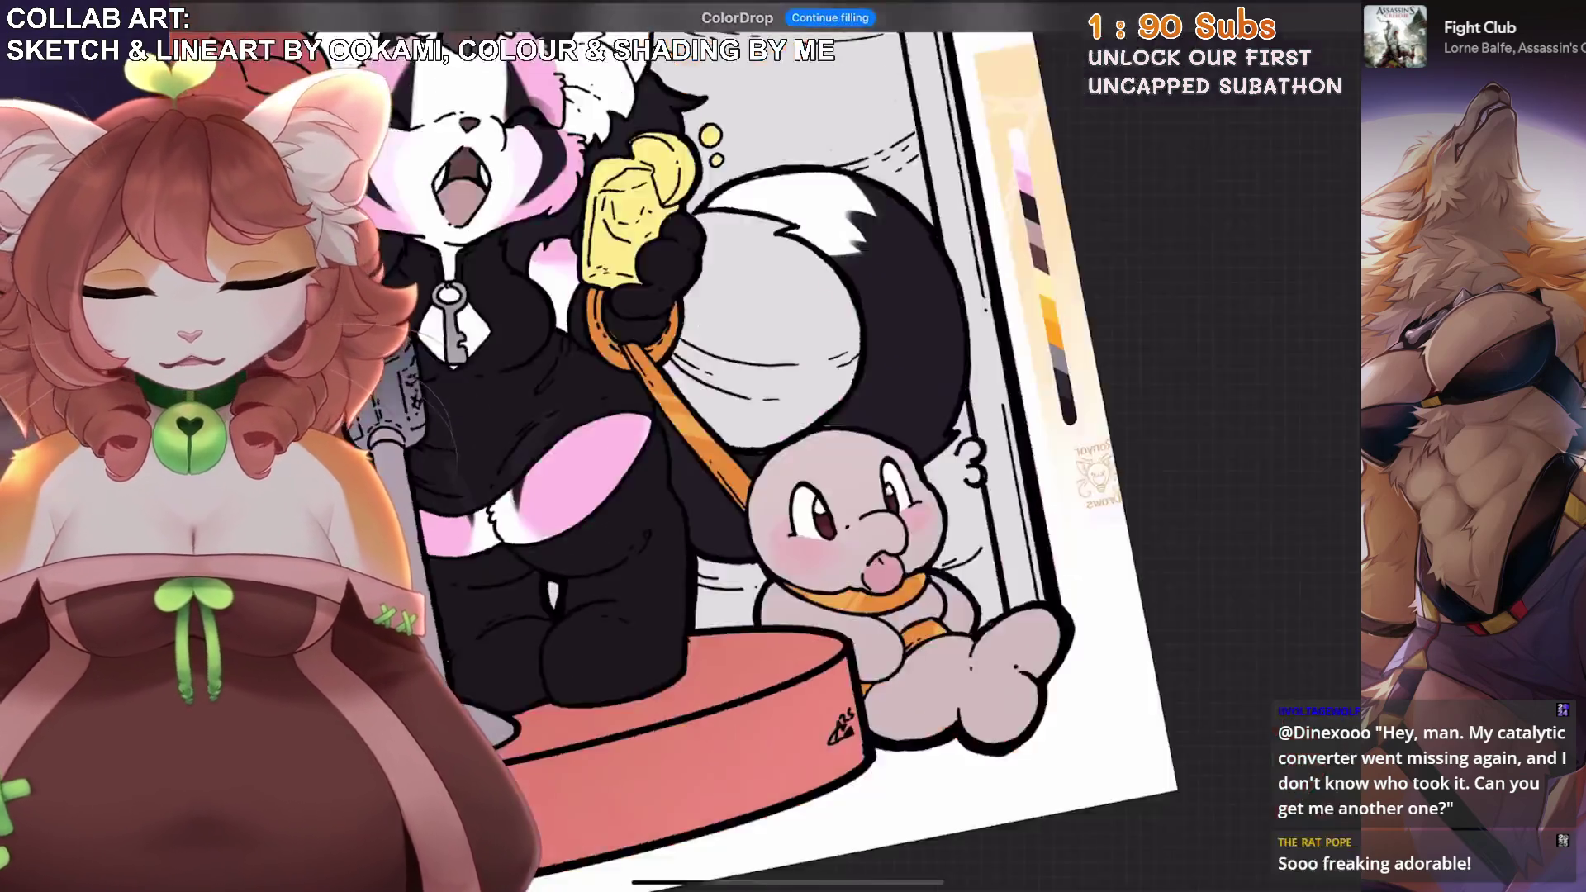
scroll(880, 446, "up", 3)
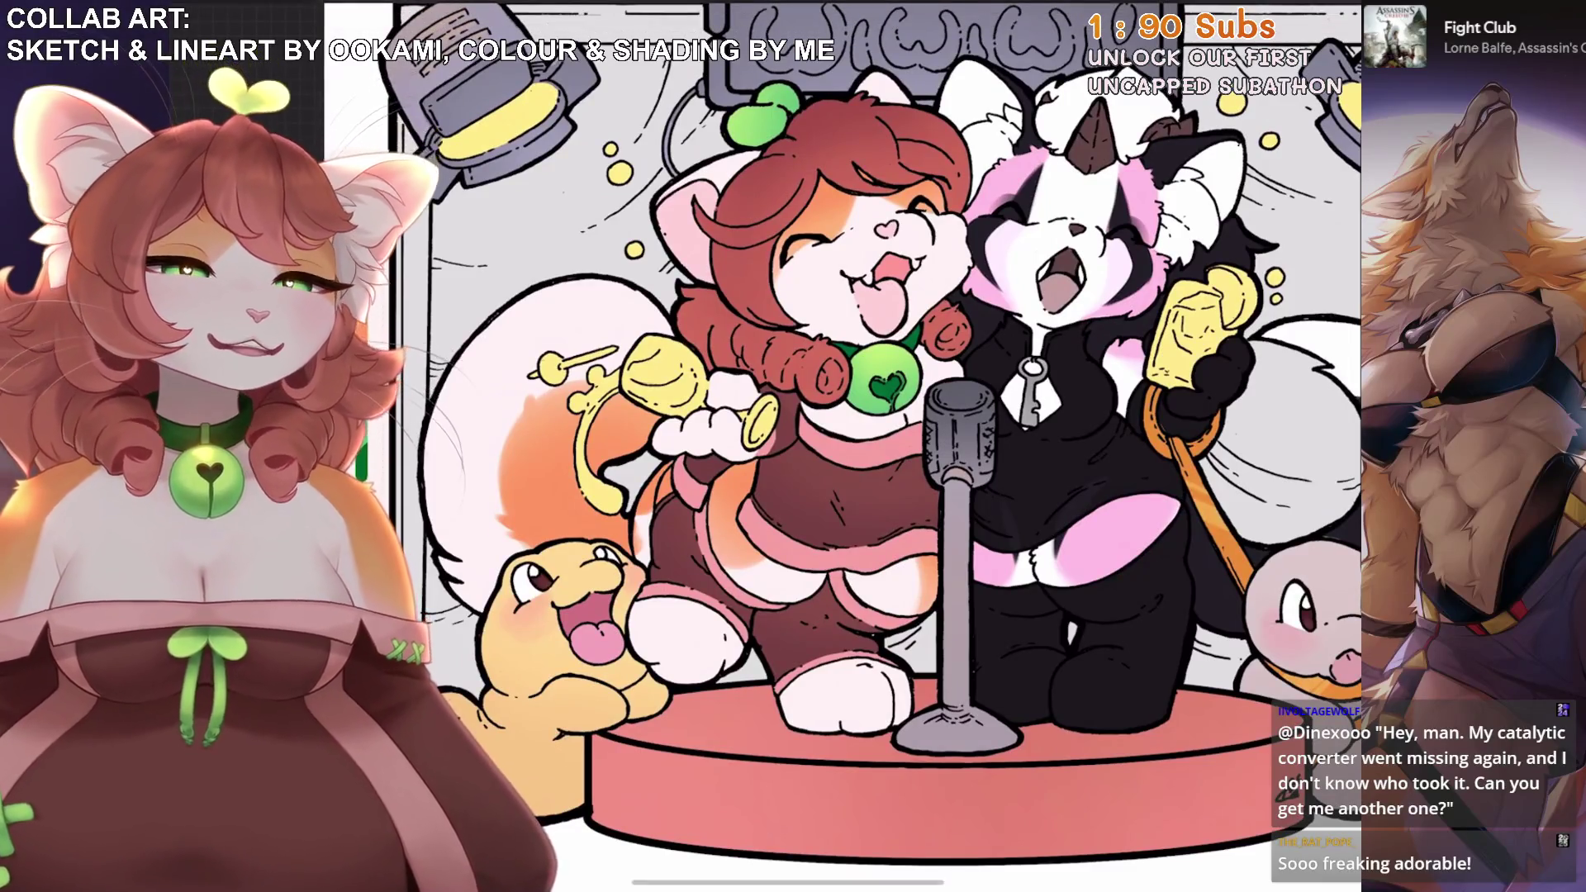
Make Layer 14 the active layer.
scroll(880, 446, "down", 2)
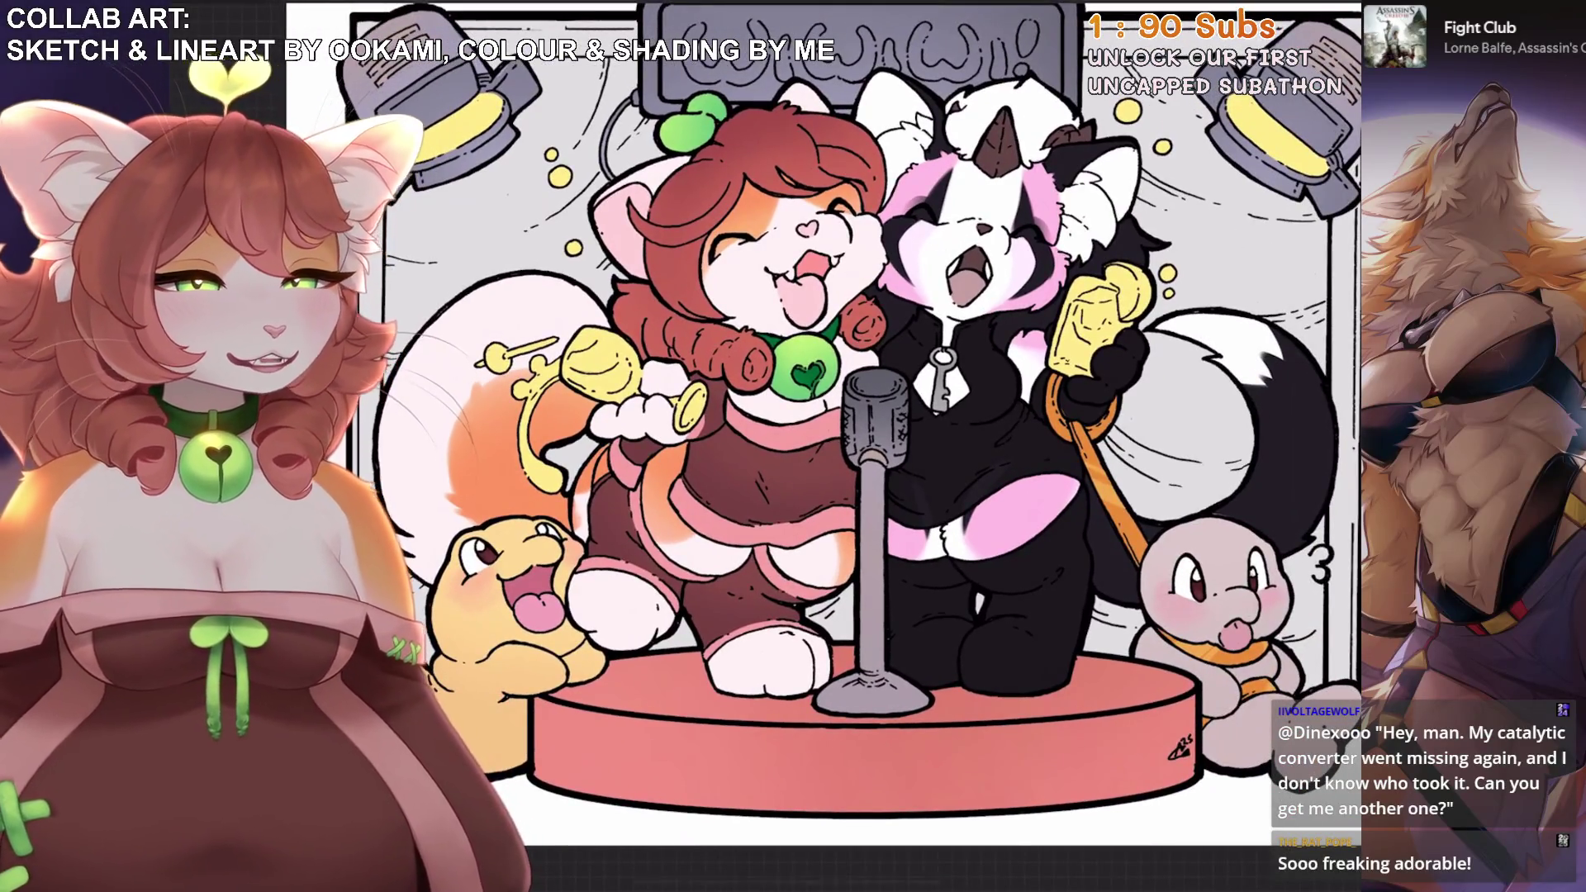
scroll(826, 430, "up", 2)
scroll(826, 446, "up", 2)
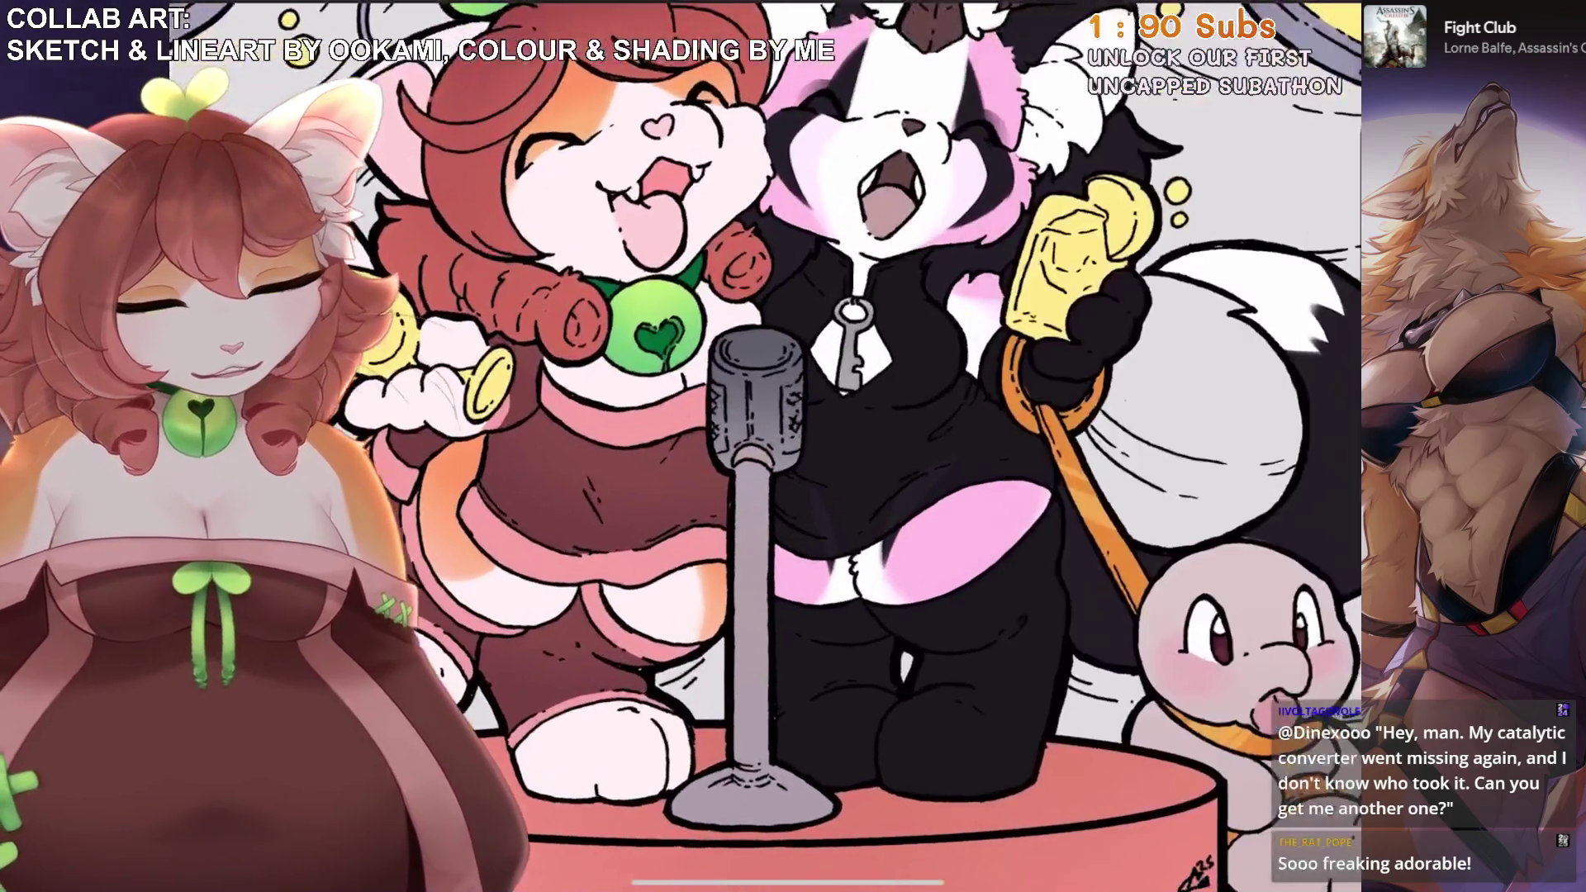
key("l")
left_click(1156, 517)
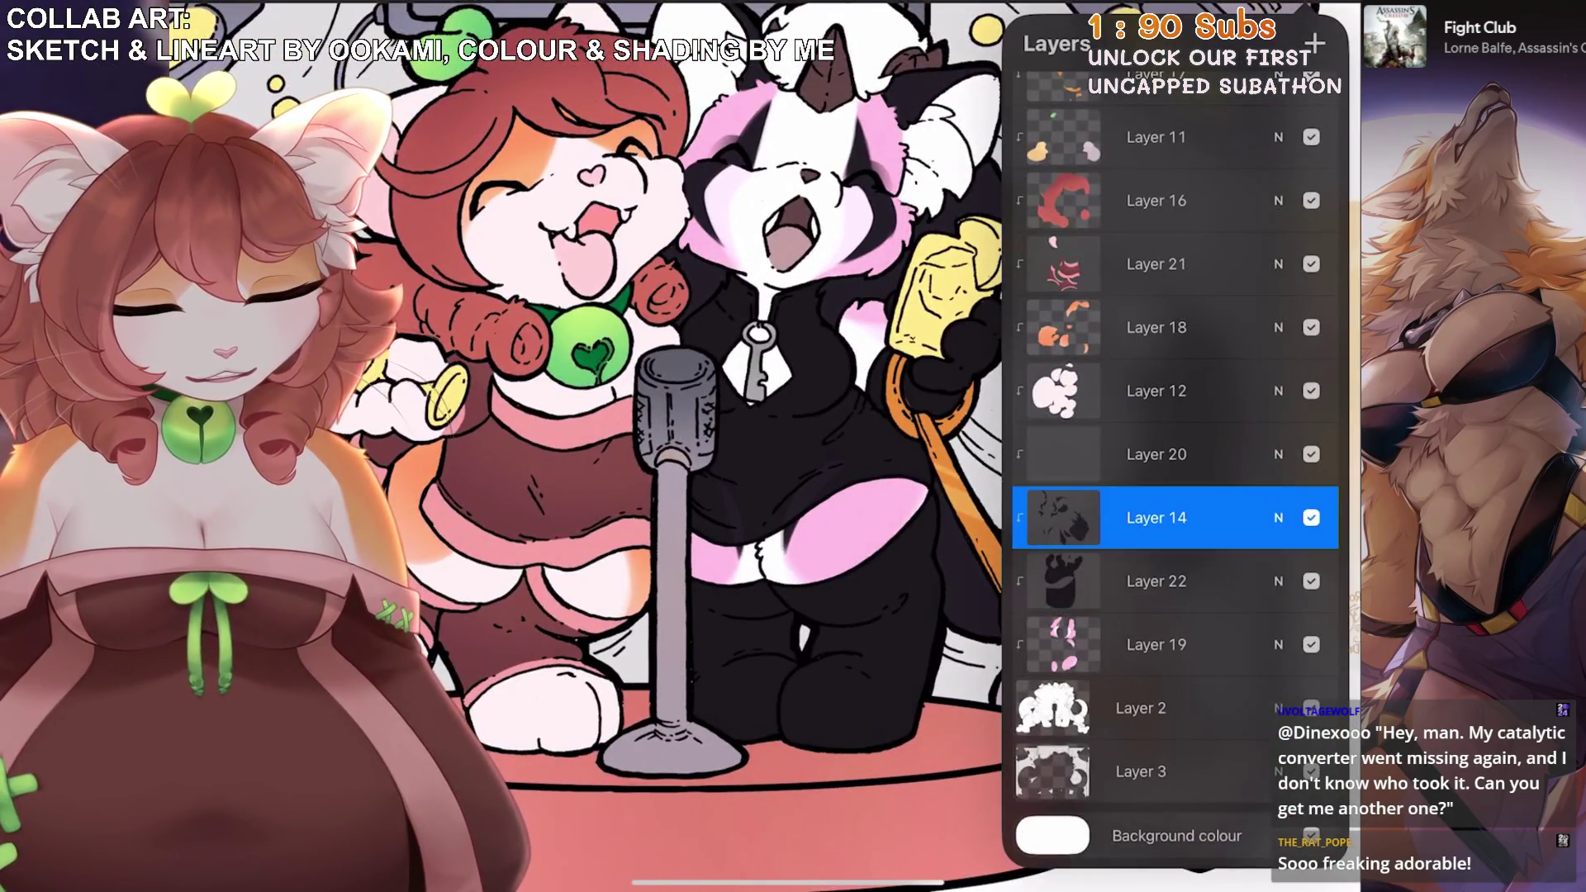
Look over the panda up close and in full, then make Layer 20 active.
scroll(743, 446, "up", 3)
scroll(962, 475, "down", 2)
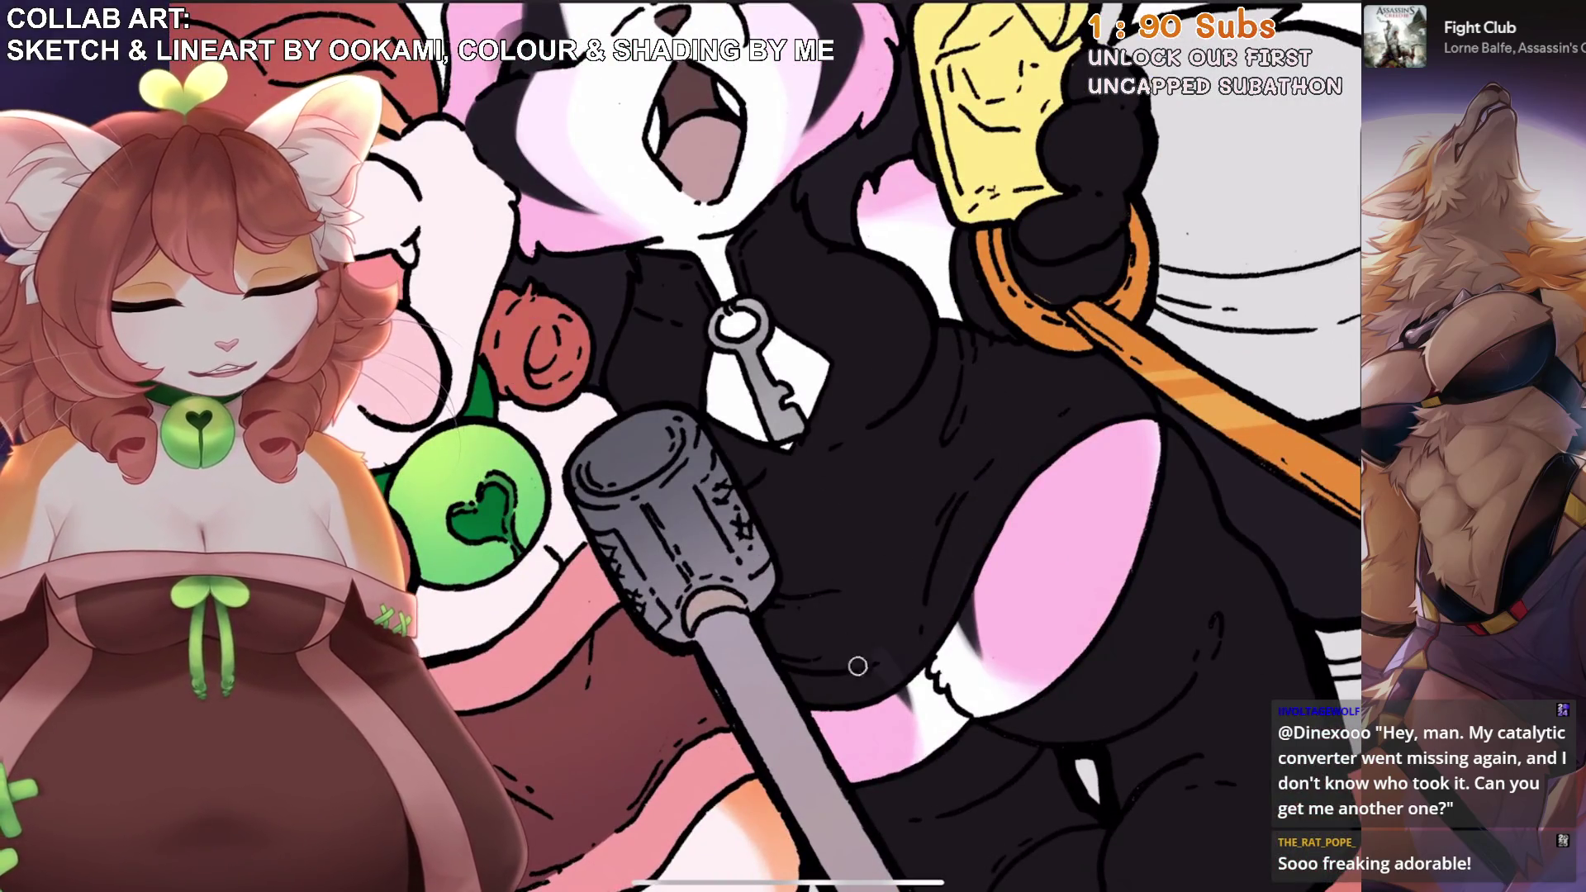
scroll(826, 446, "down", 5)
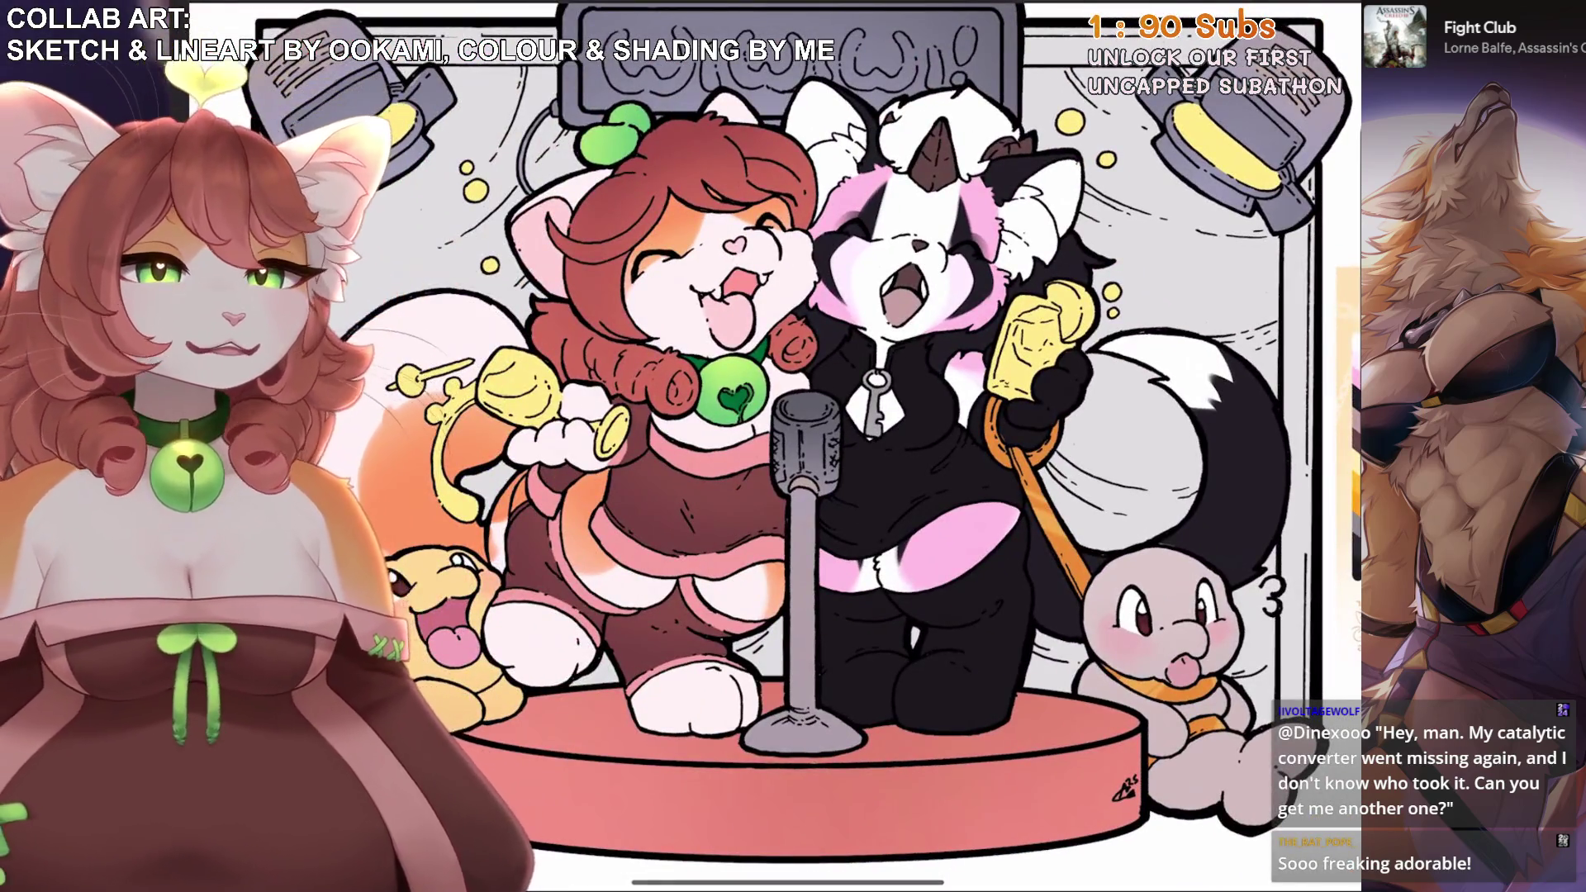
scroll(743, 445, "right", 2)
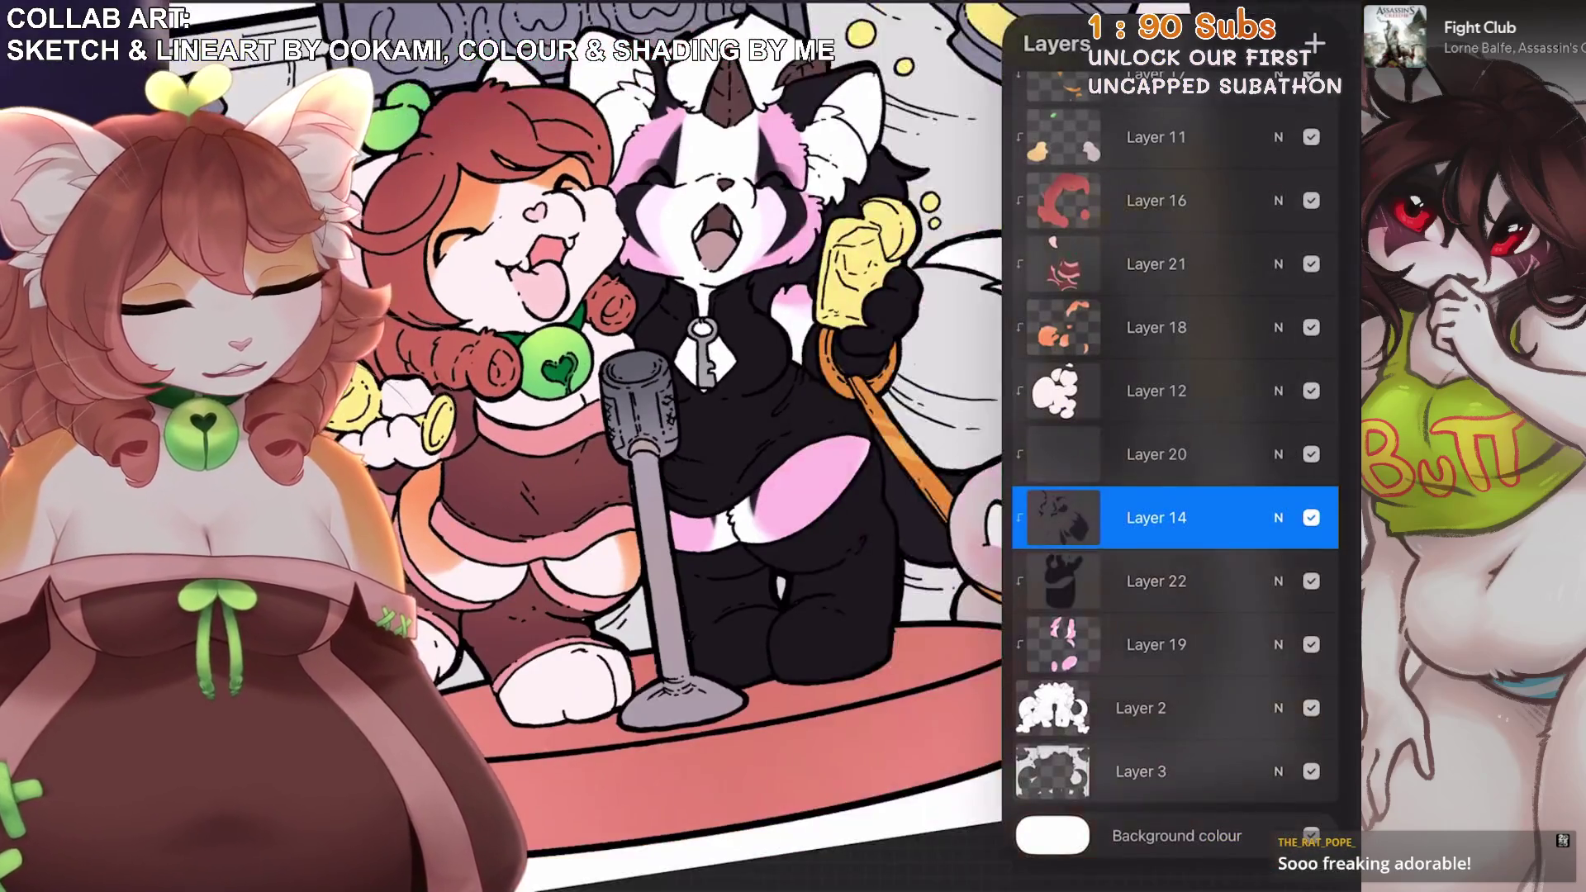
left_click(1157, 454)
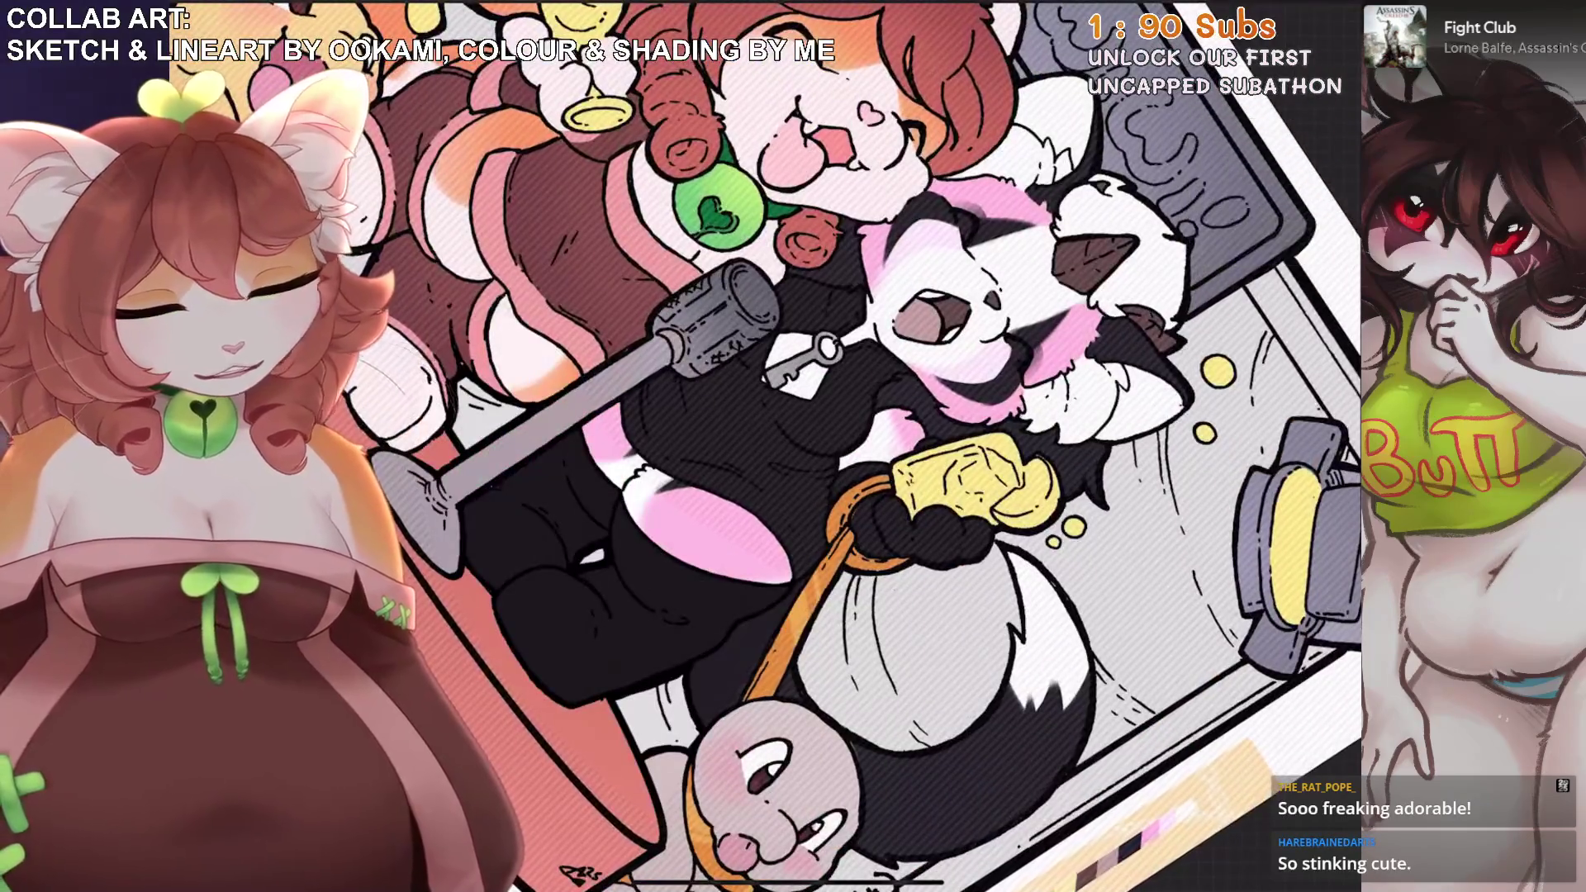
Undo the stray paint strokes and sample a colour from the artwork.
key("ctrl+z")
scroll(720, 446, "down", 5)
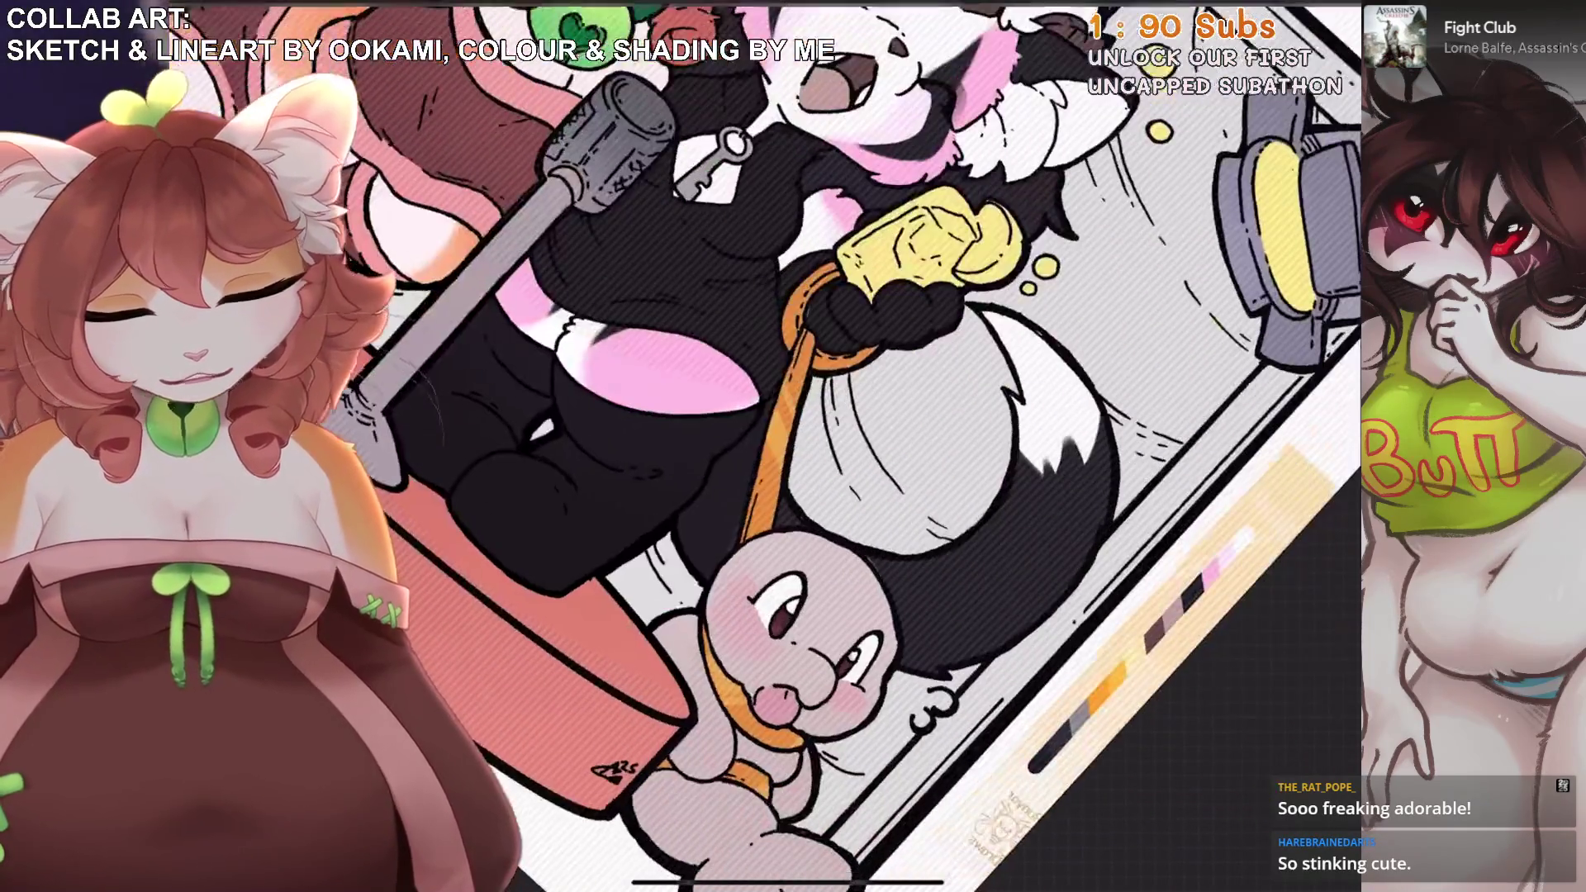
left_click(801, 455)
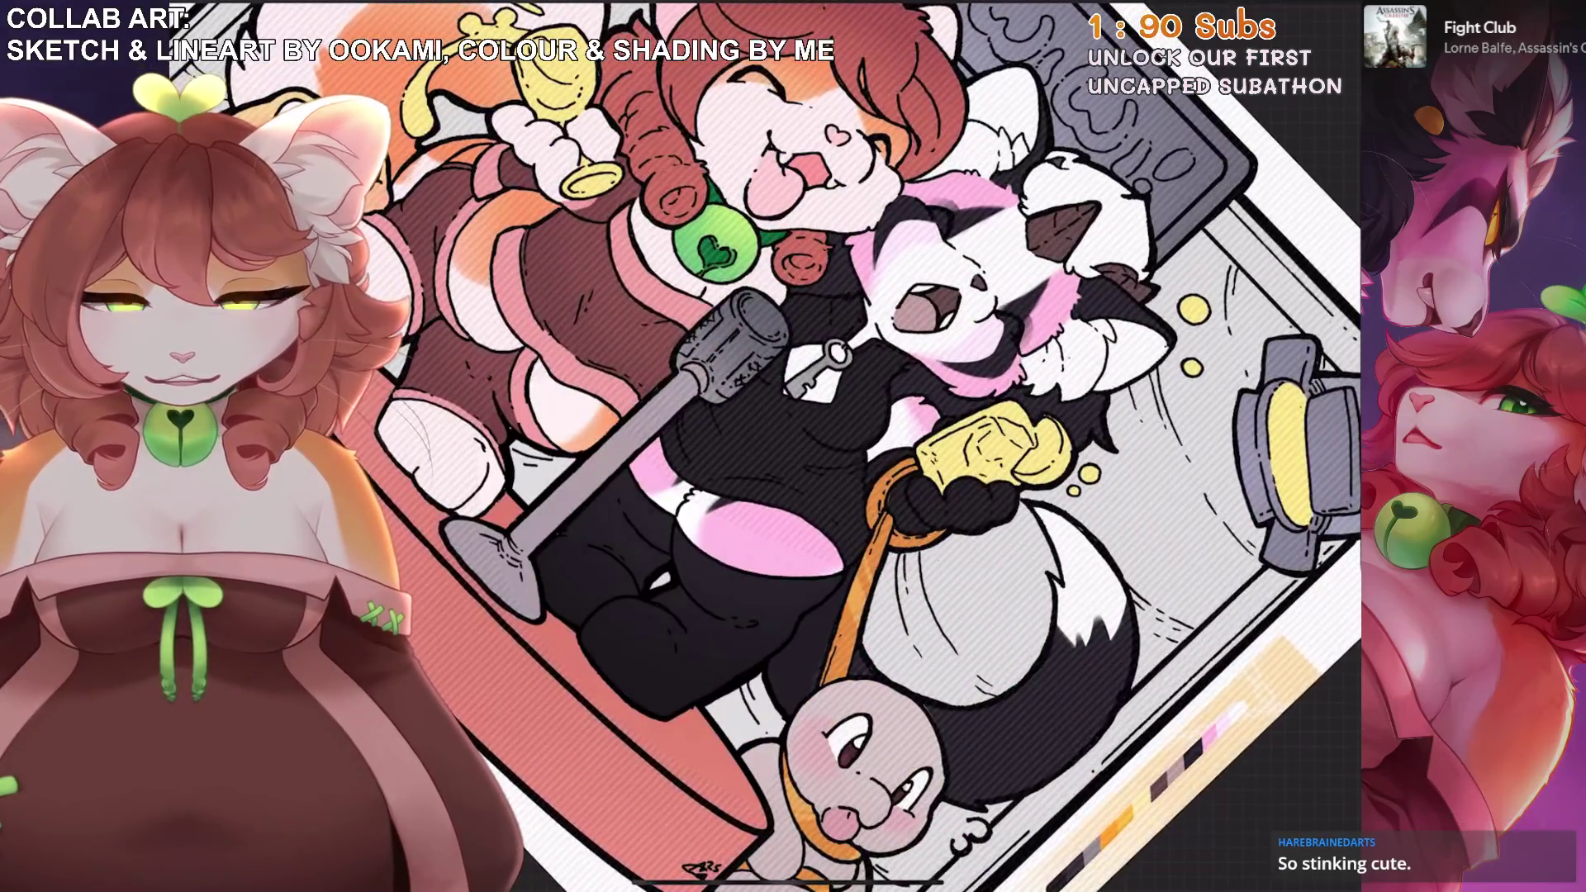
key("s")
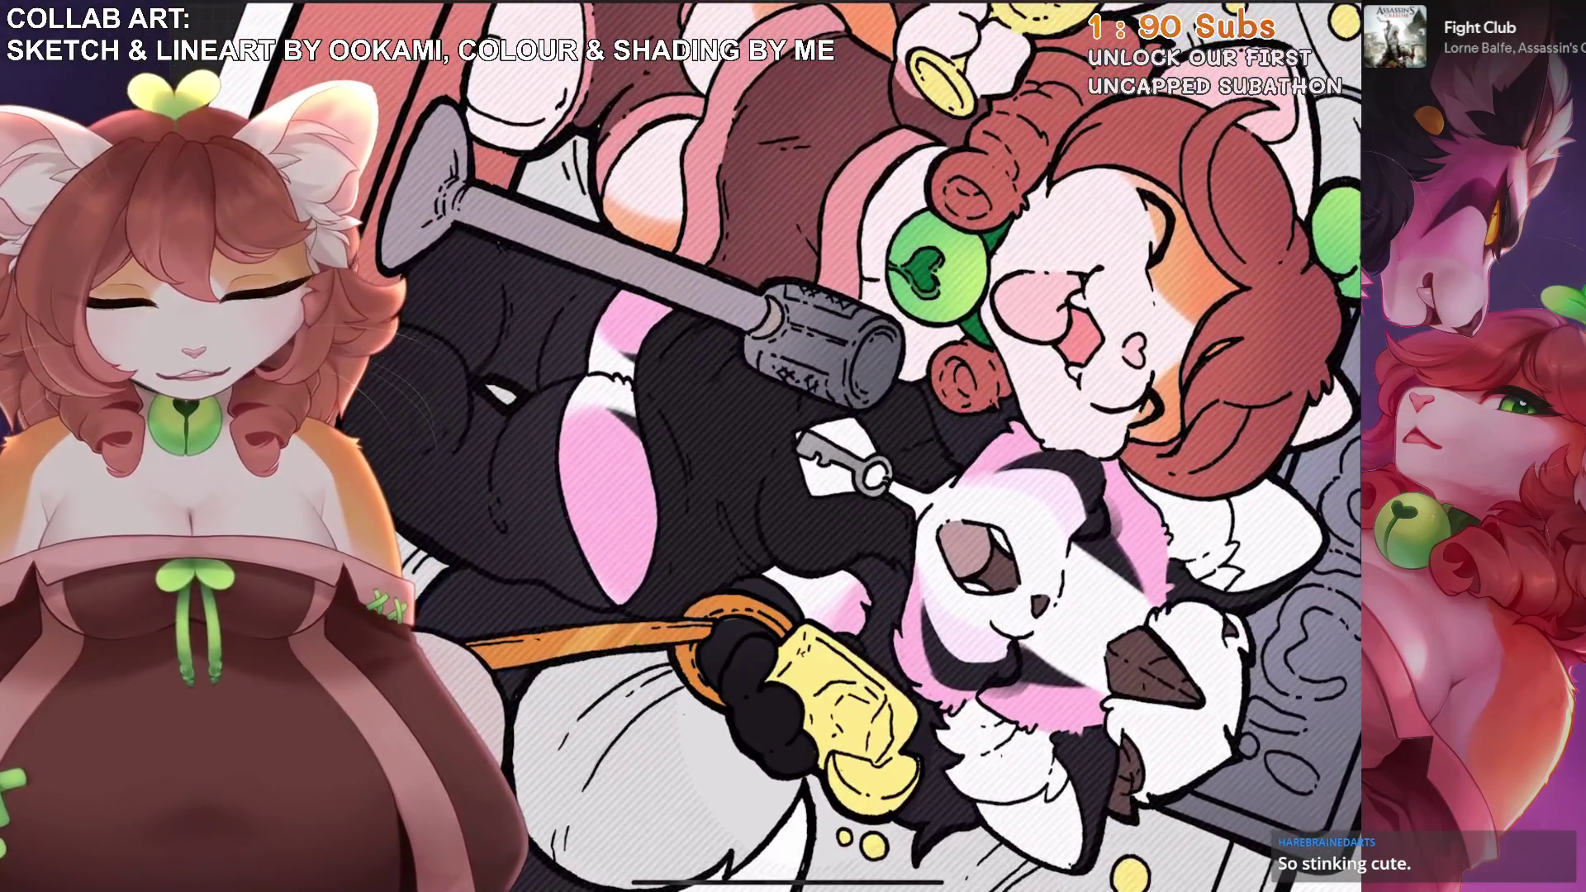
key("s")
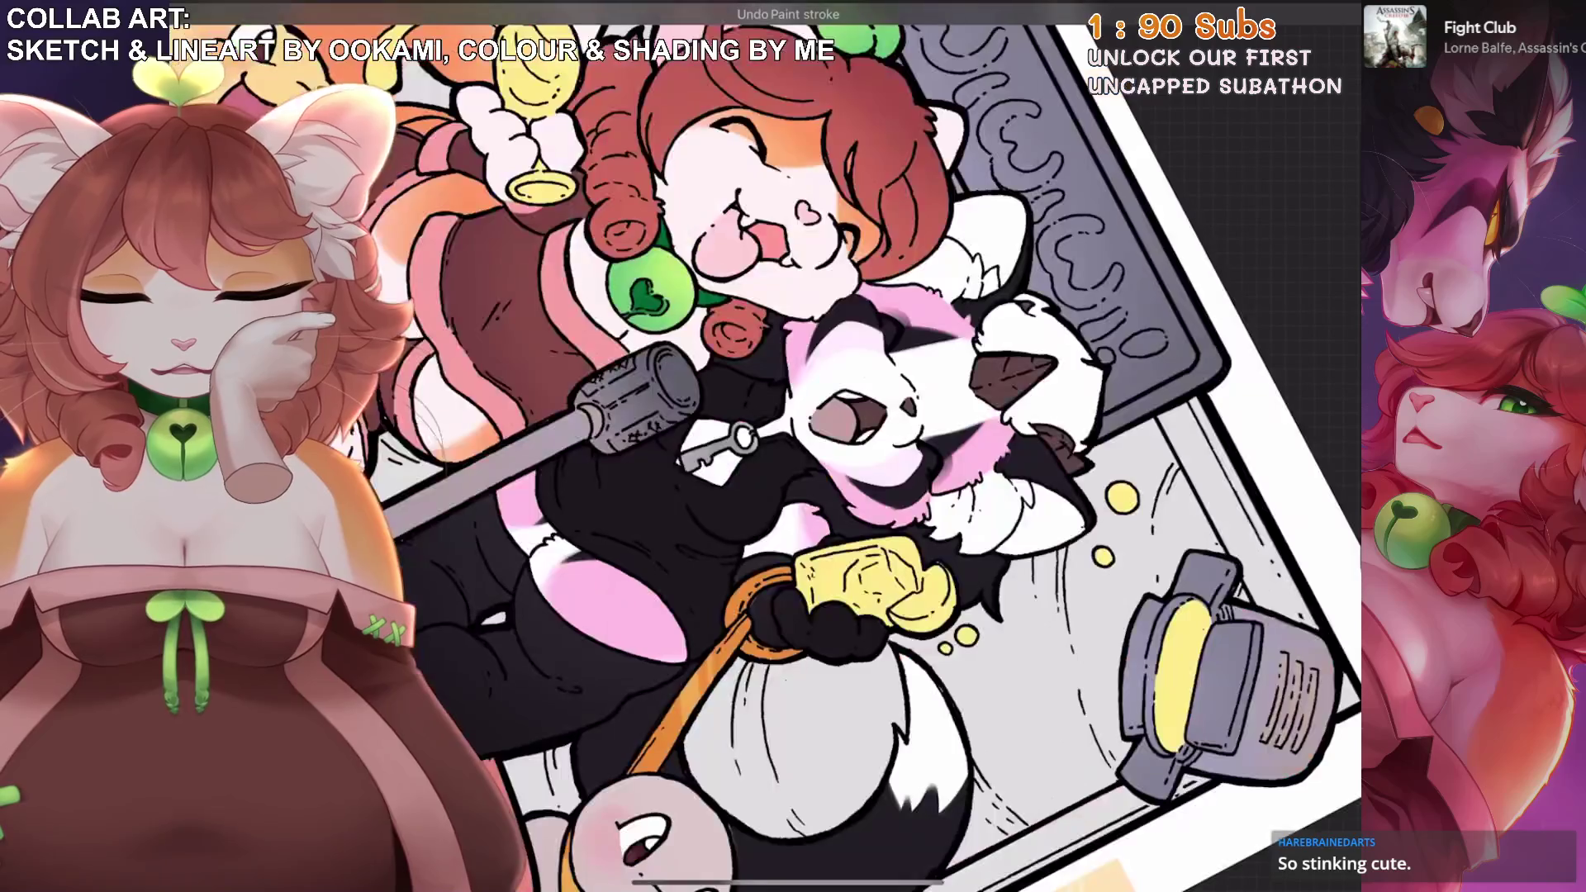
key("ctrl+z")
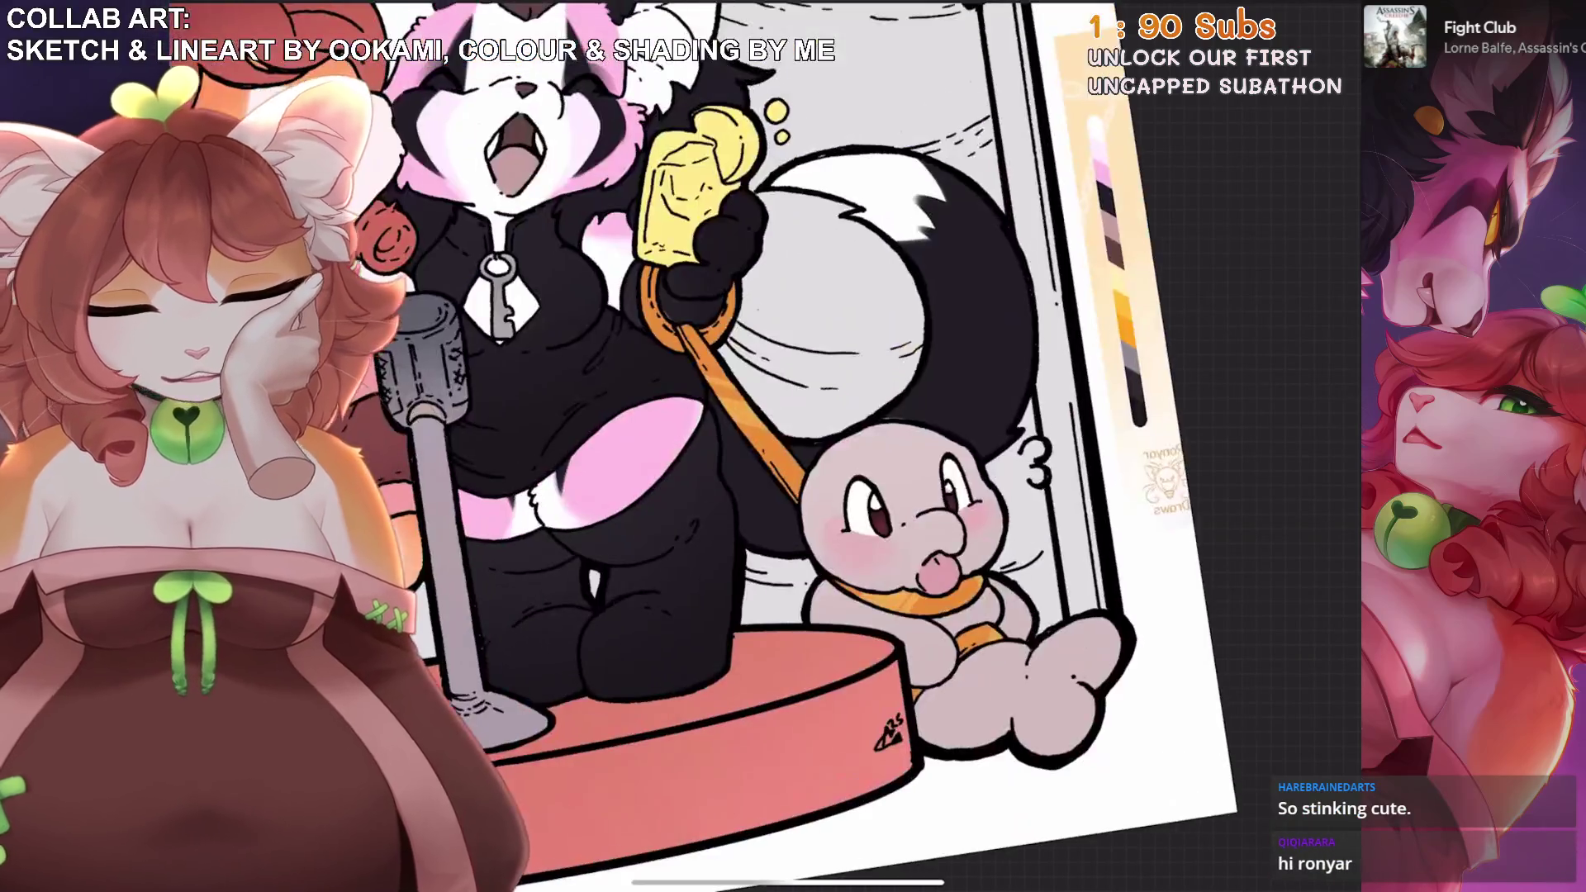
Pick the Künstlertusche_original brush from the Inking set.
mouse_move(851, 433)
left_mouse_down()
mouse_move(1124, 367)
mouse_move(1136, 379)
left_mouse_up()
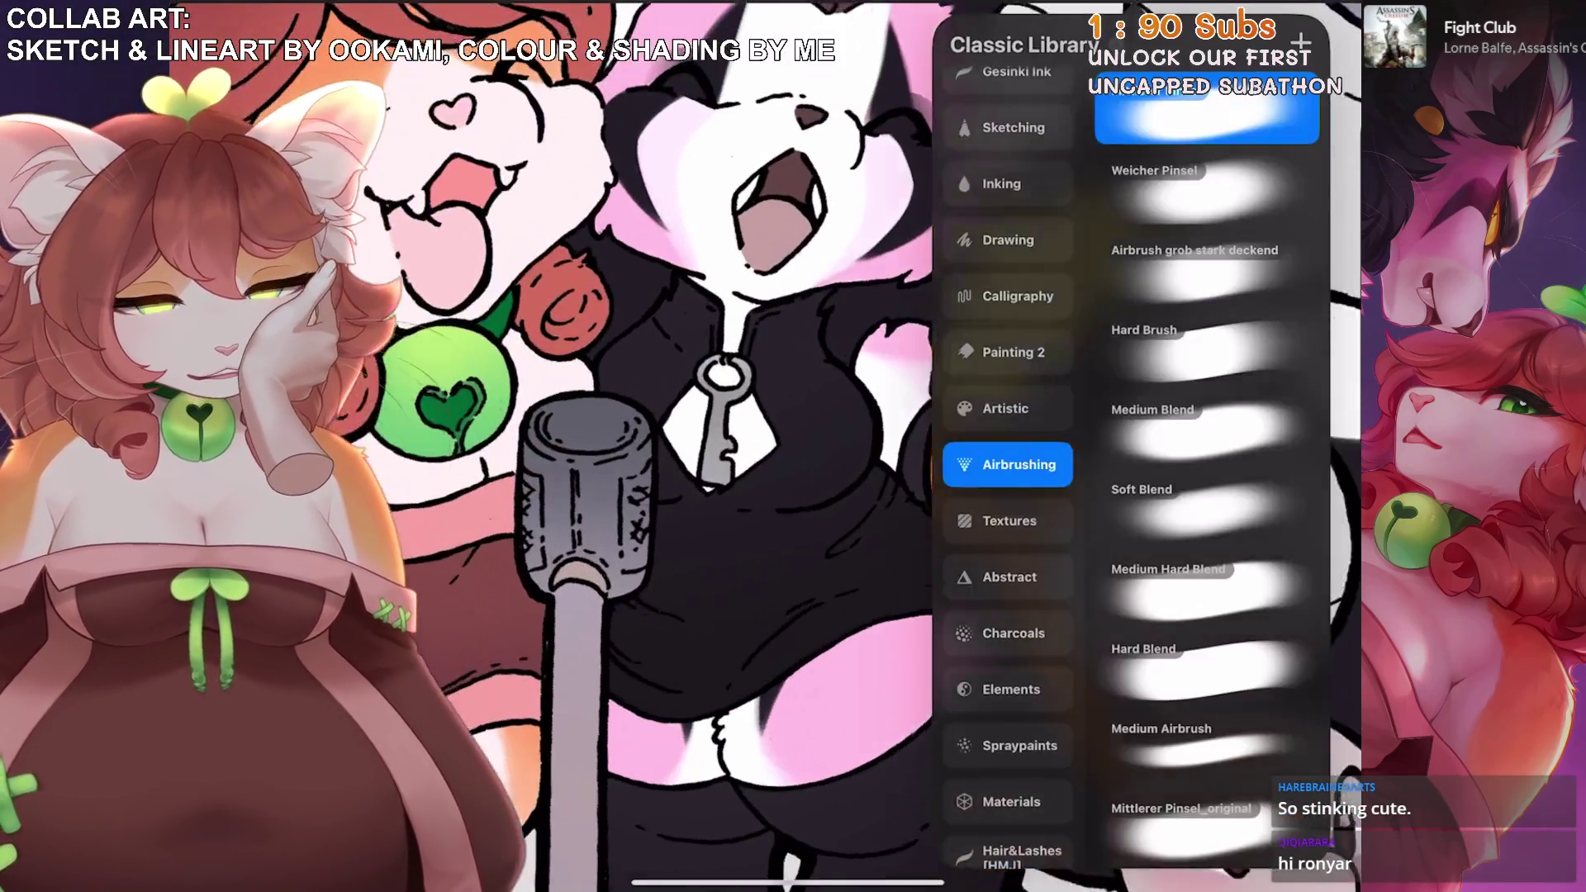
left_click(999, 182)
left_click(1133, 351)
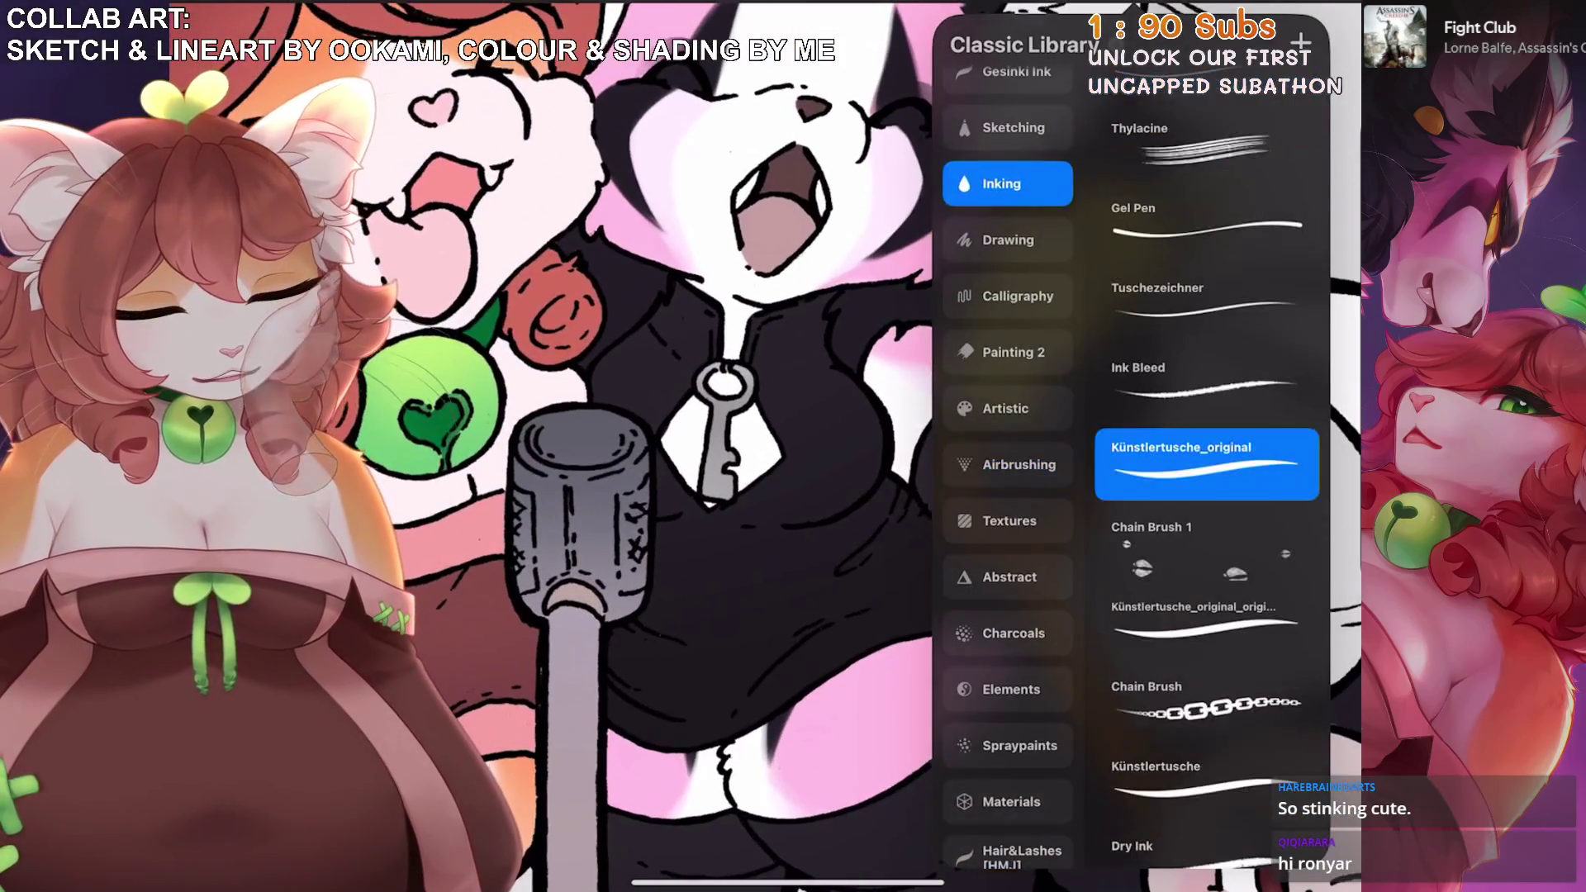
Add faint grey shading on the panda's lower black body, undoing rejected strokes.
scroll(879, 446, "down", 2)
mouse_move(879, 423)
left_mouse_down()
mouse_move(834, 545)
mouse_move(814, 510)
left_mouse_up()
left_click_drag(661, 446, 652, 499)
scroll(616, 401, "down", 2)
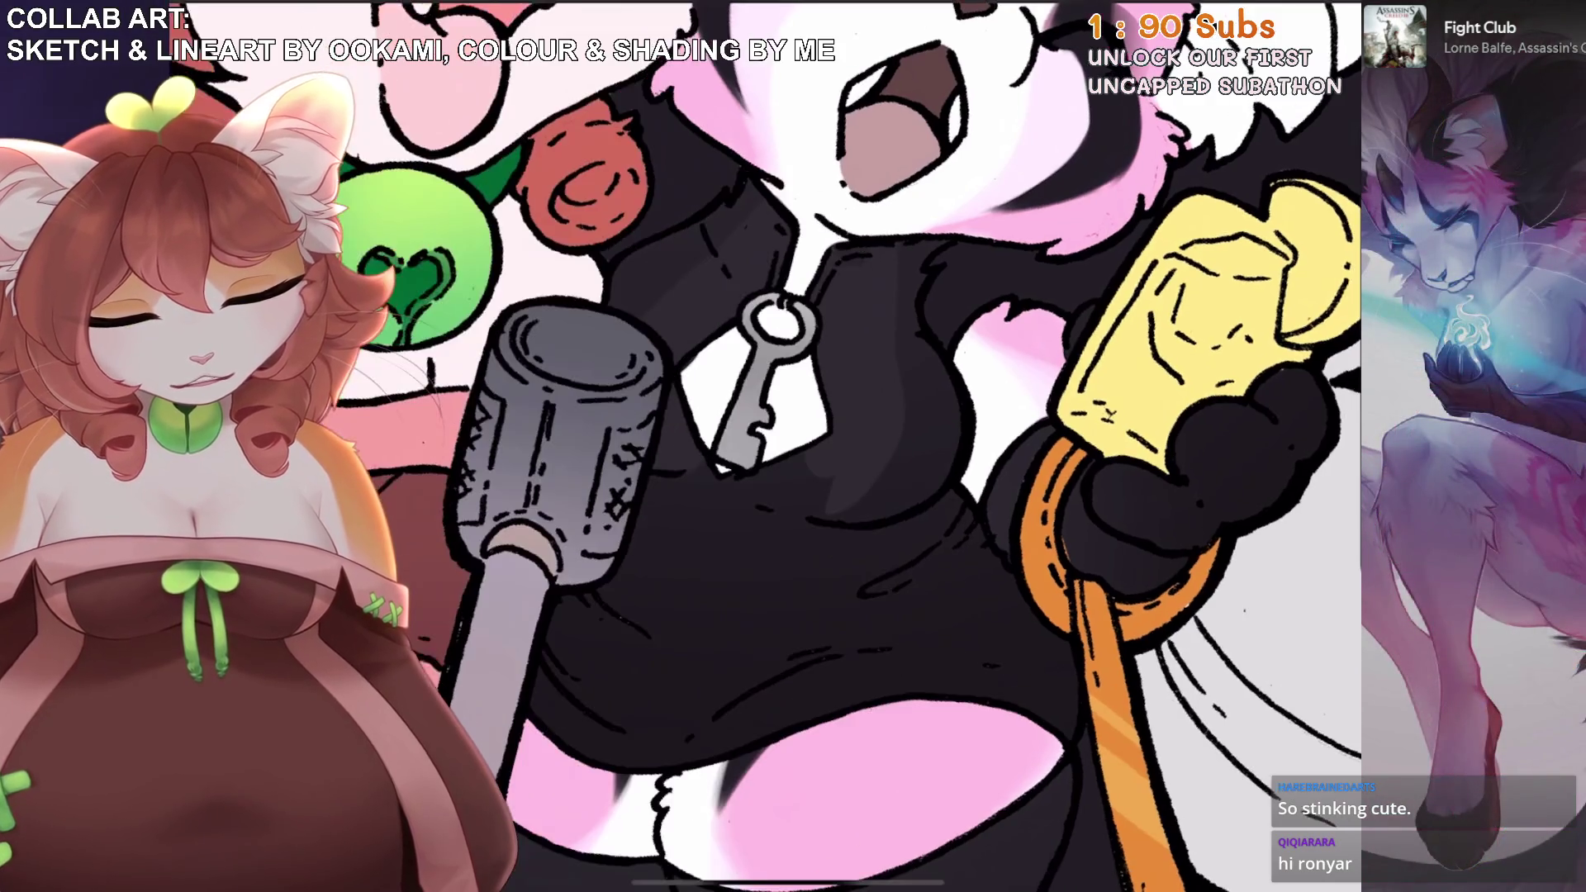
key("ctrl+z")
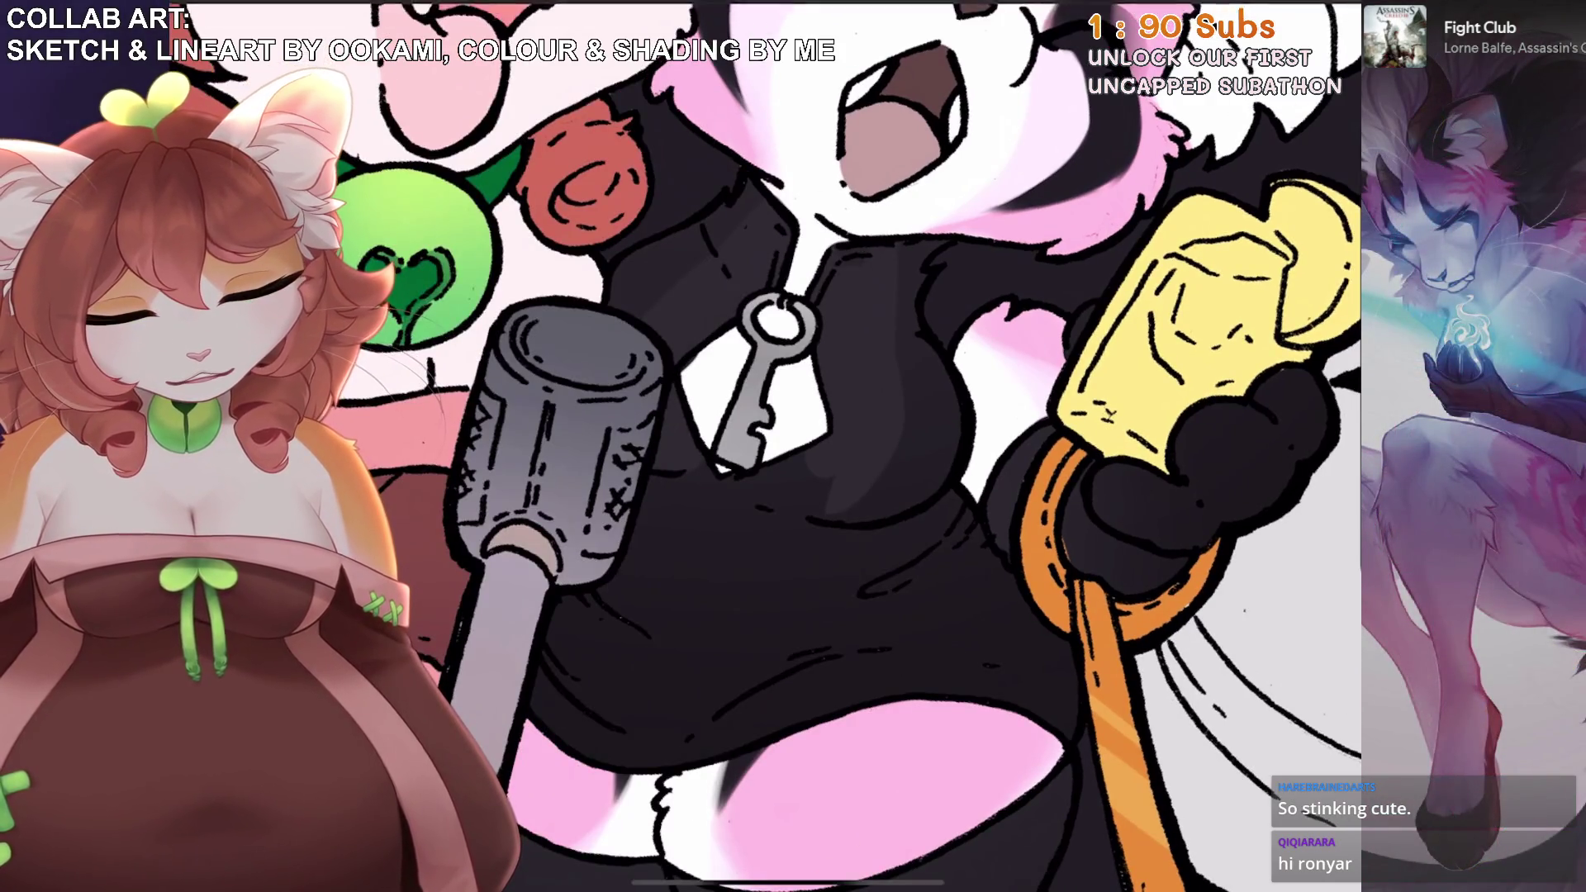
mouse_move(843, 652)
left_mouse_down()
mouse_move(801, 702)
mouse_move(677, 727)
mouse_move(594, 710)
mouse_move(574, 627)
mouse_move(652, 512)
mouse_move(702, 578)
mouse_move(792, 537)
mouse_move(706, 561)
left_mouse_up()
scroll(706, 561, "down", 5)
scroll(879, 446, "up", 8)
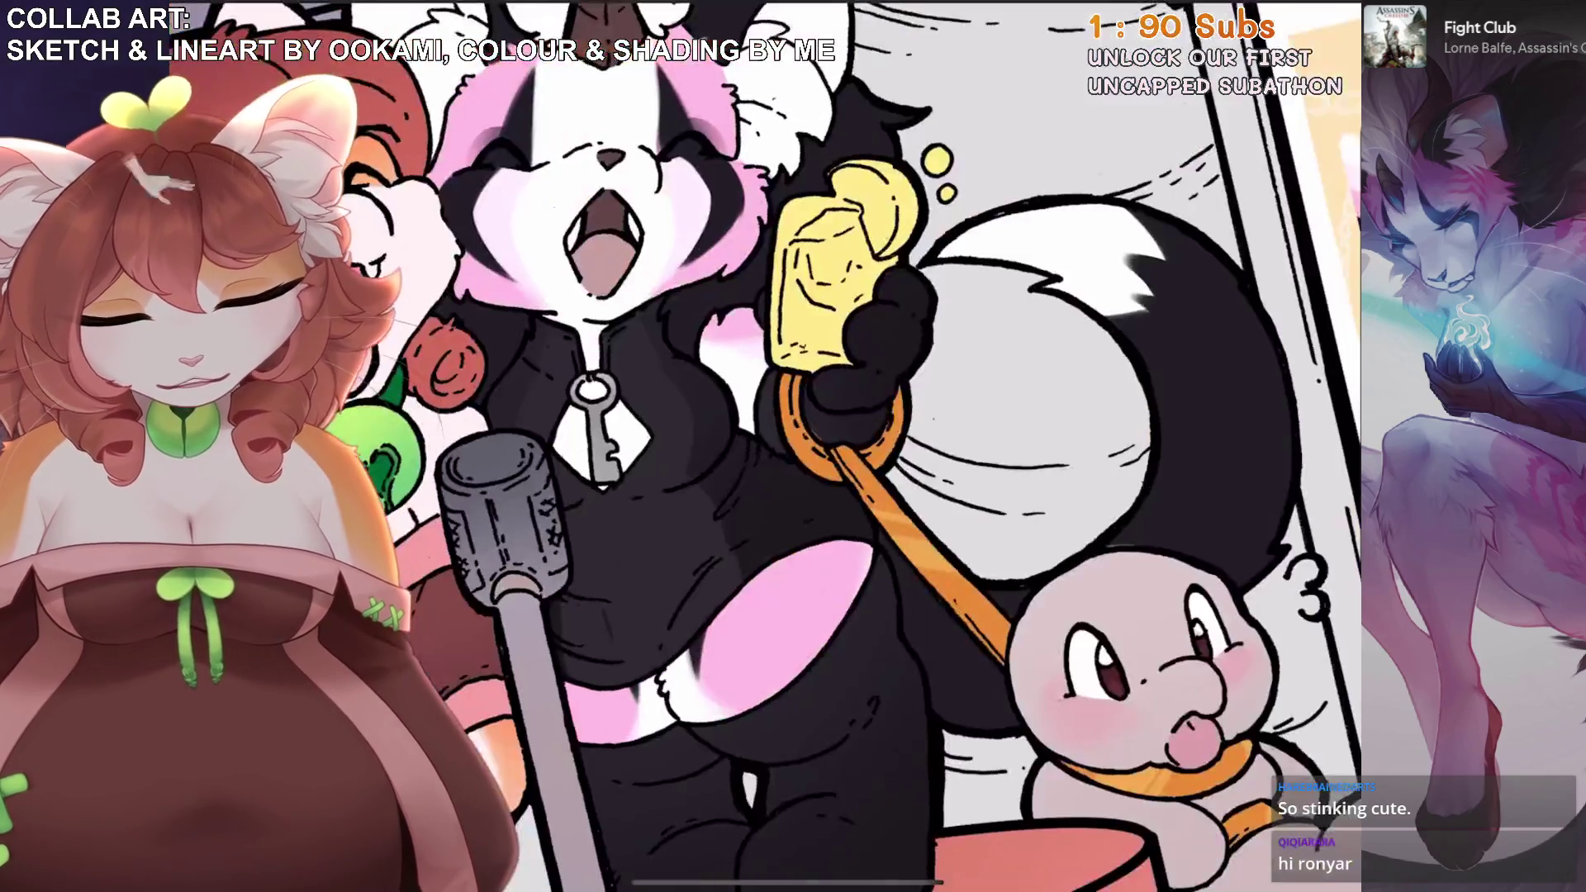
scroll(792, 446, "up", 3)
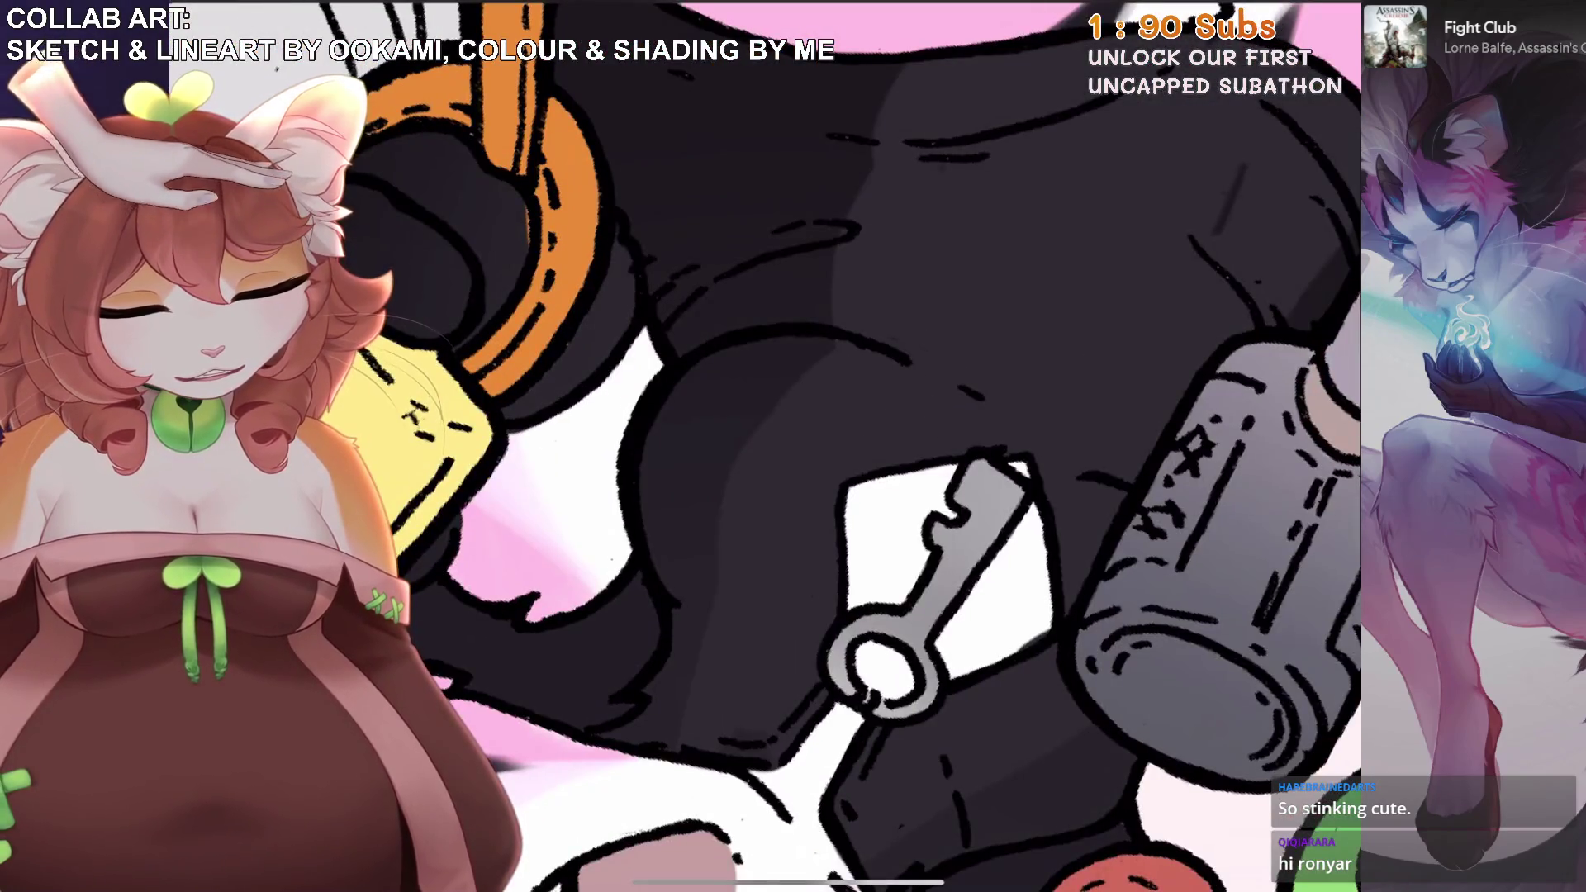
key("ctrl+z")
scroll(1007, 413, "up", 2)
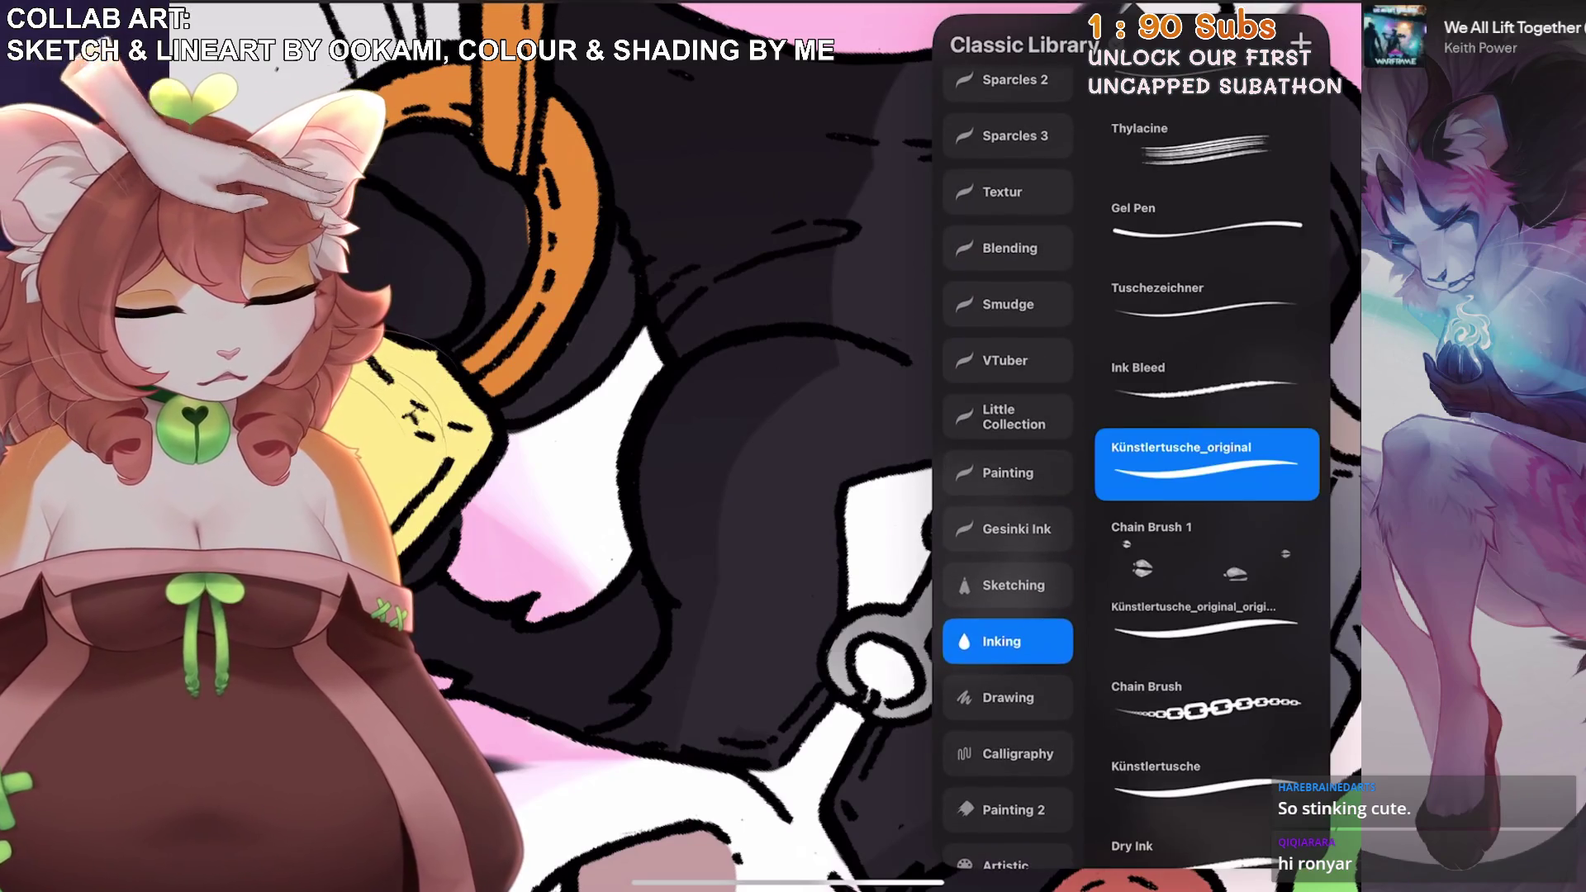
Switch to the Little Collection brushes, undo a stray stroke, and view the full canvas.
left_click(1007, 416)
scroll(908, 496, "up", 3)
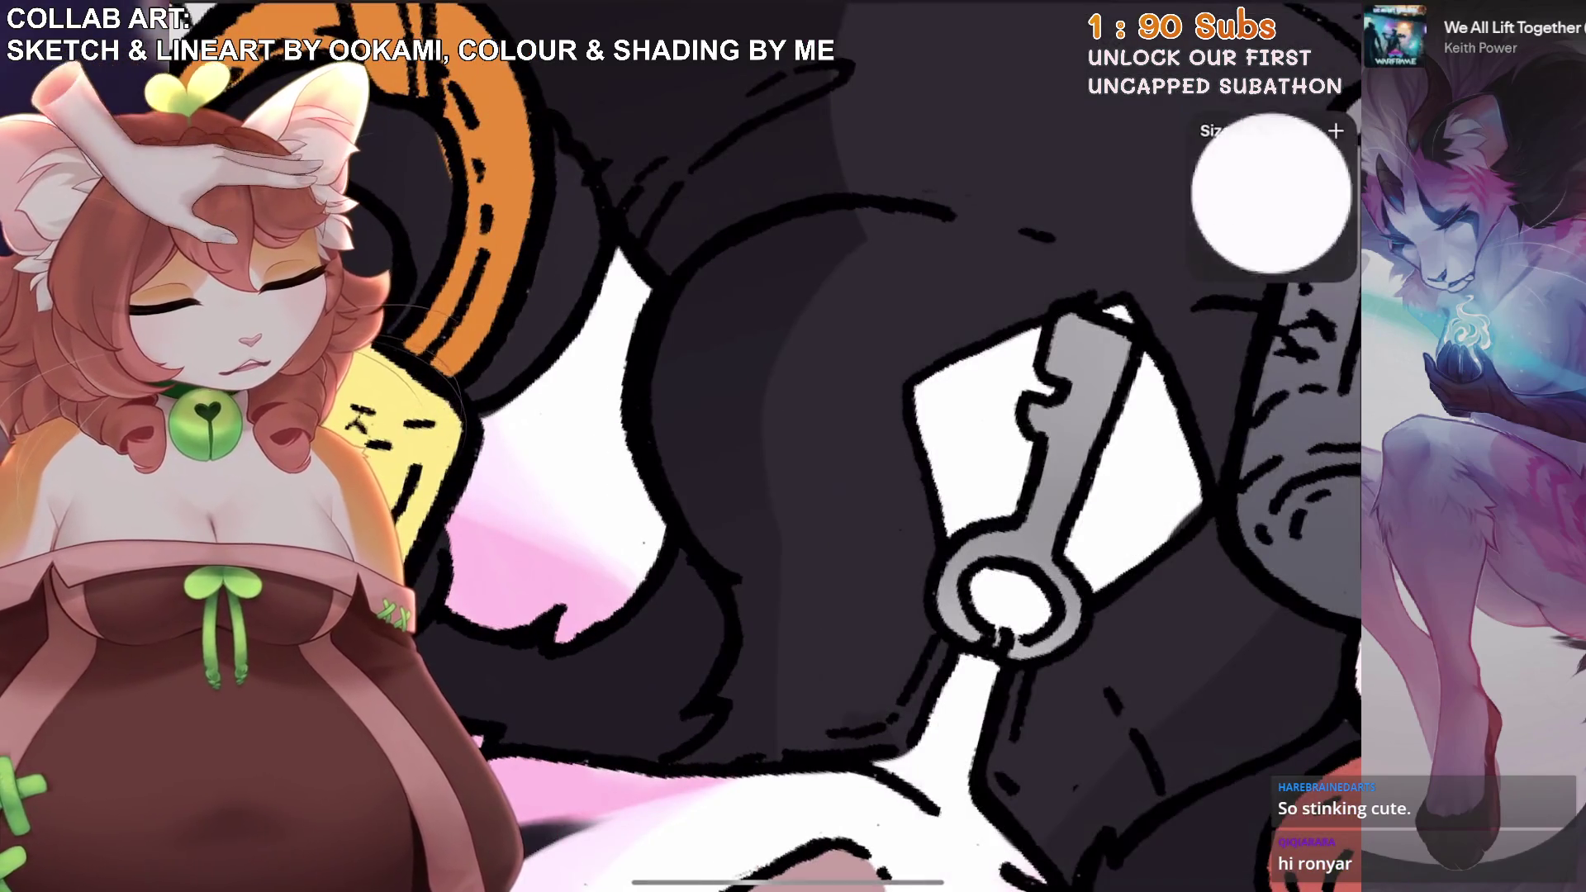
scroll(908, 463, "down", 3)
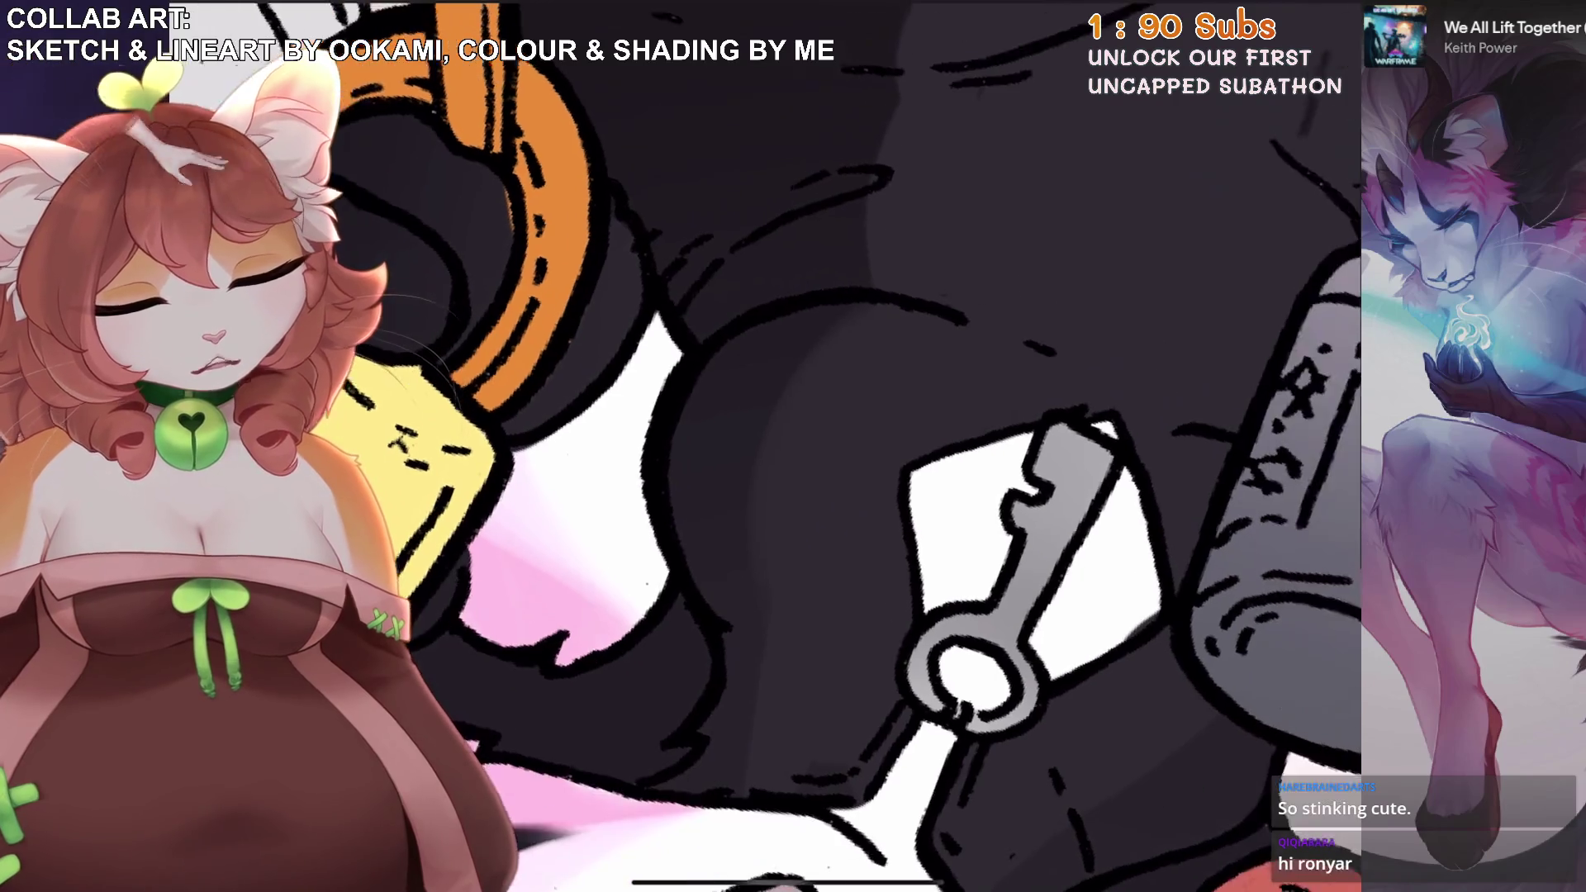
scroll(880, 446, "up", 5)
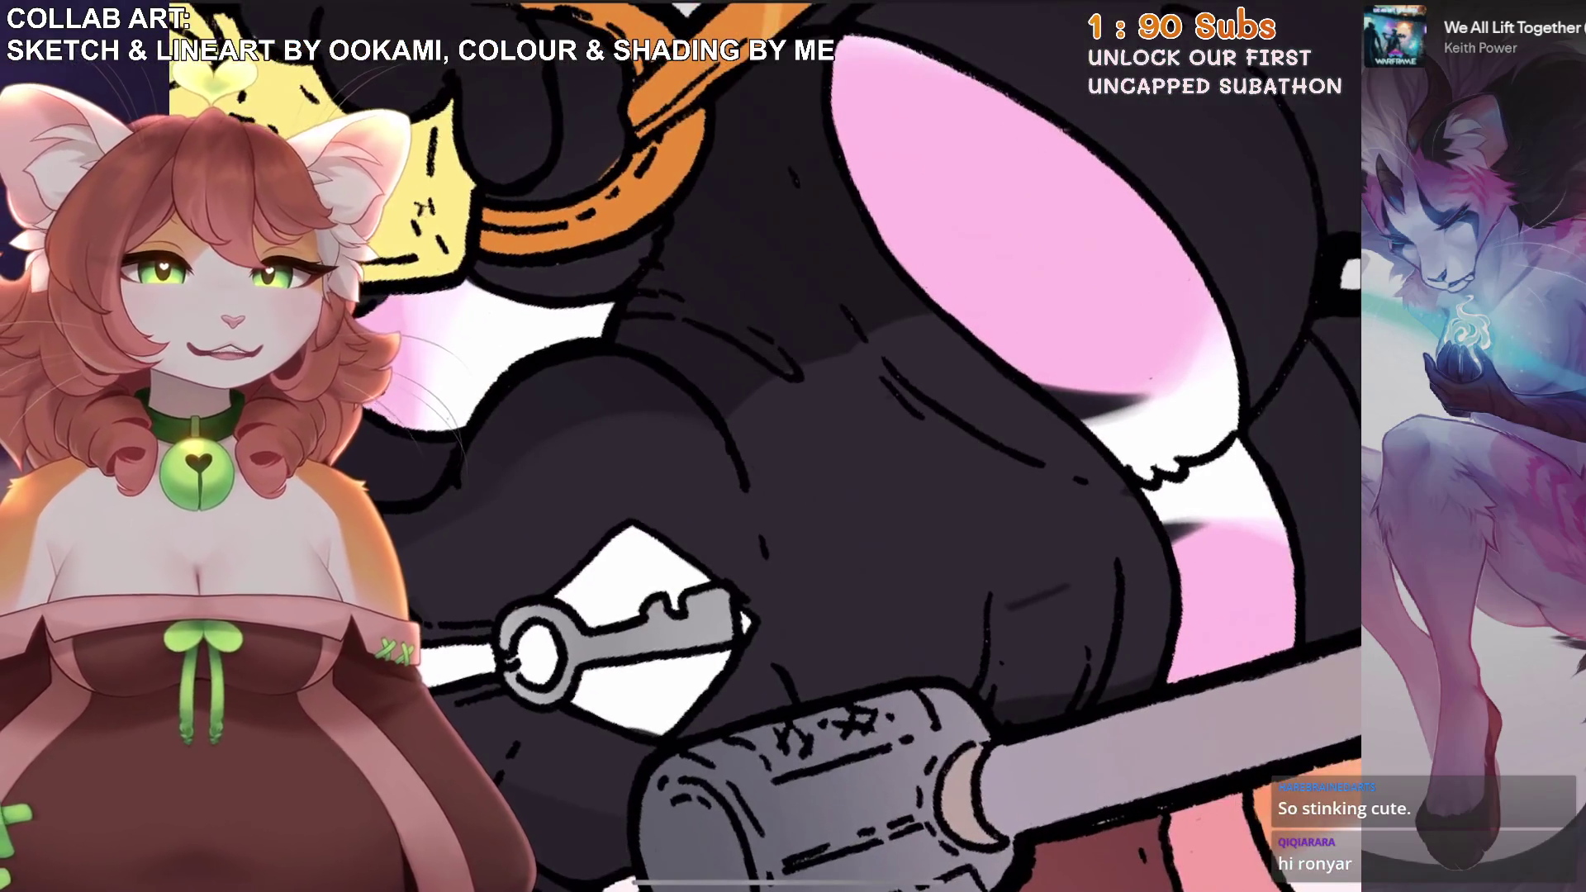
scroll(870, 411, "up", 2)
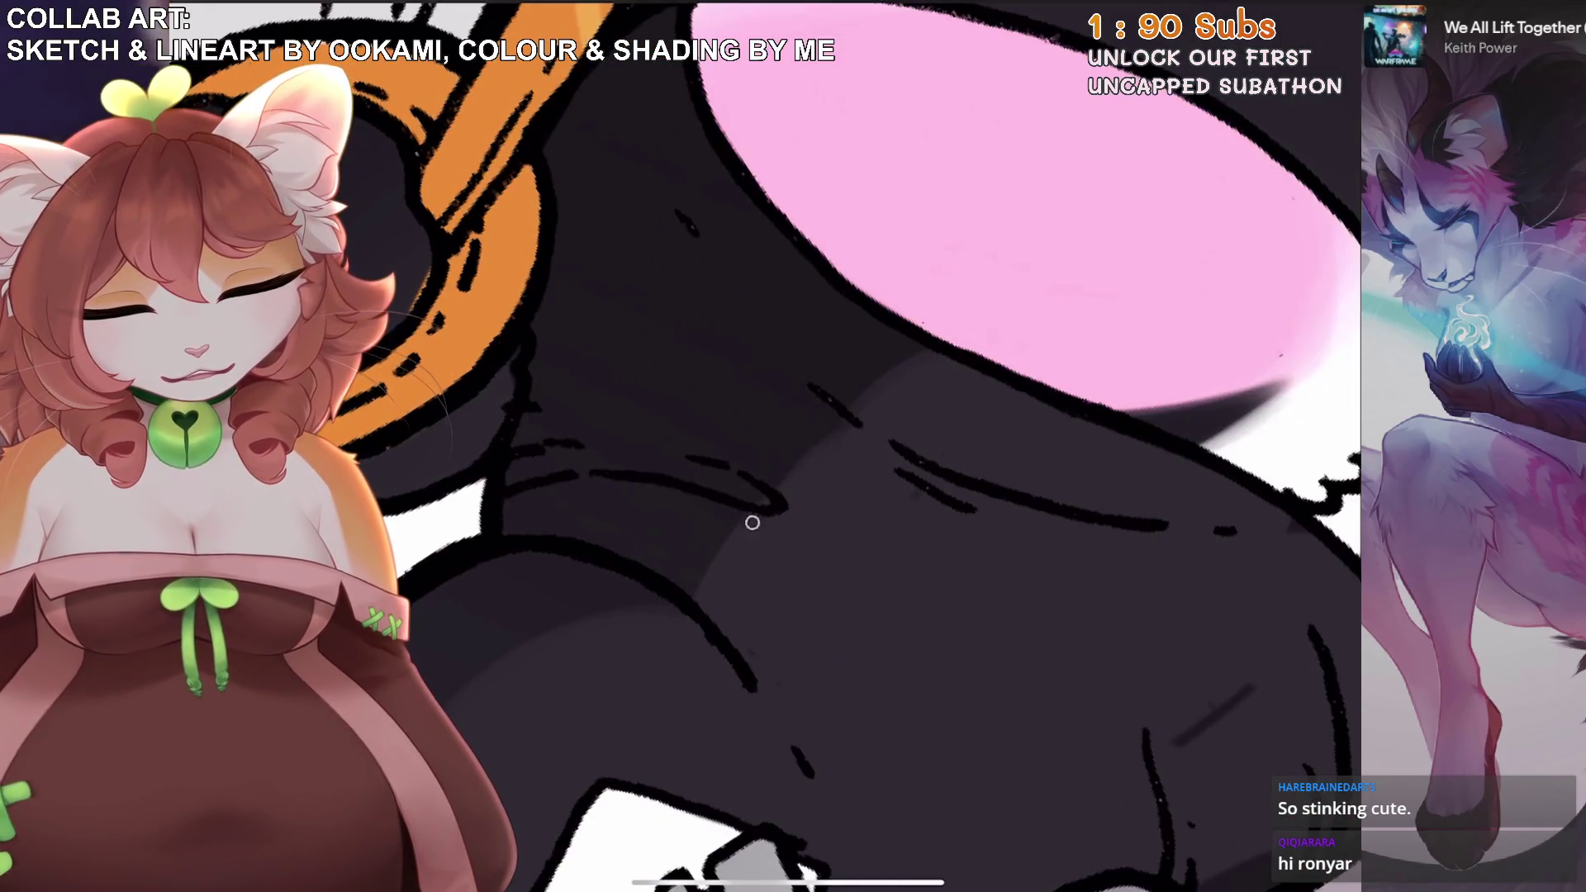
scroll(752, 522, "down", 3)
scroll(951, 423, "up", 3)
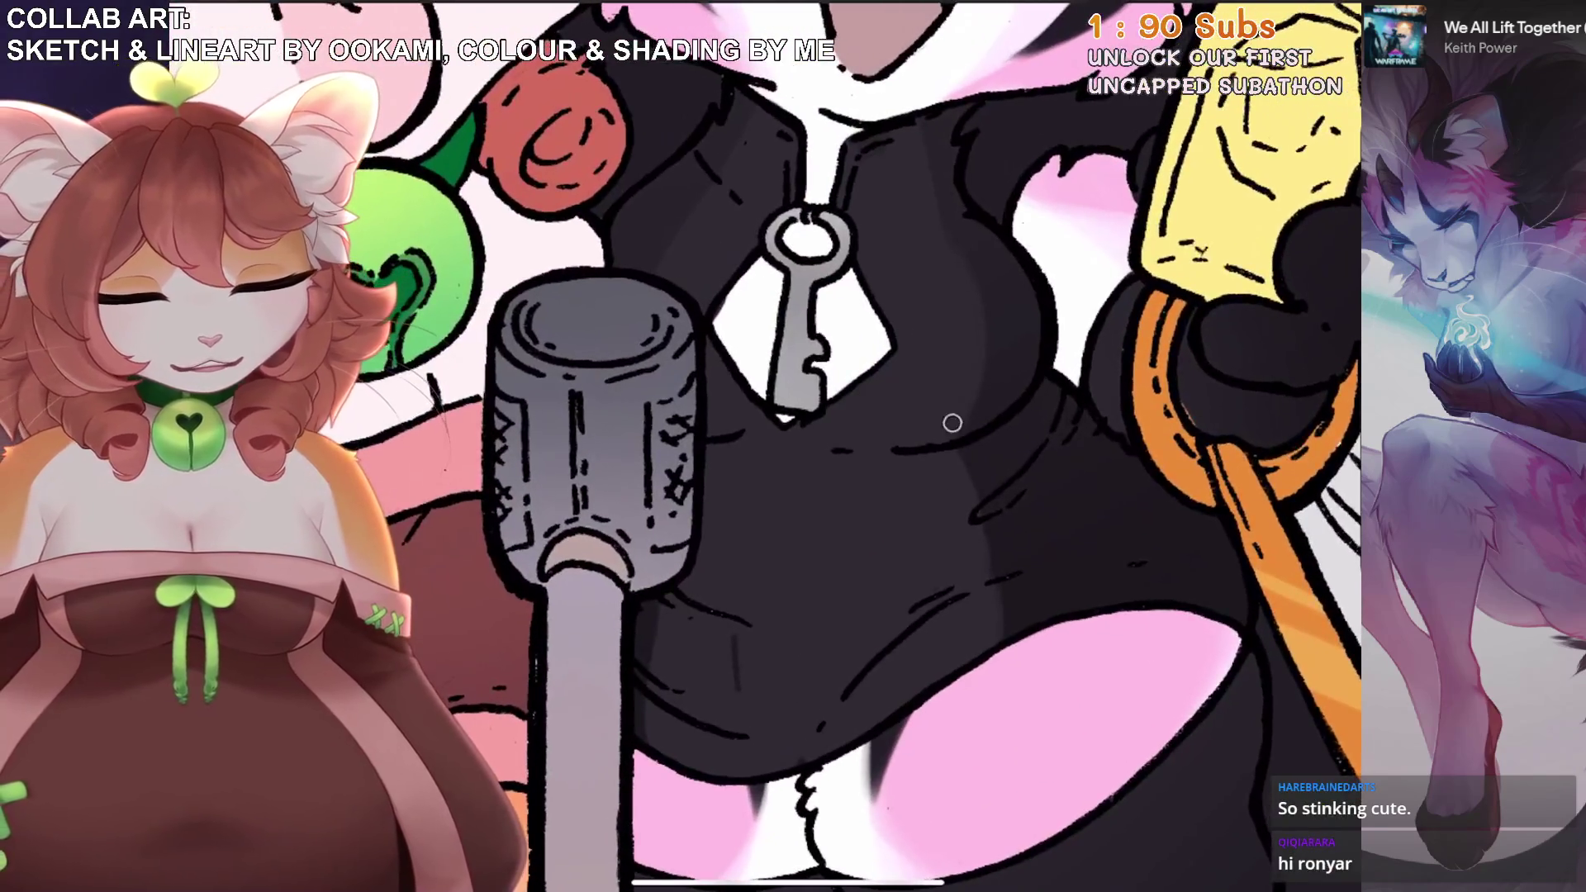
scroll(951, 423, "up", 2)
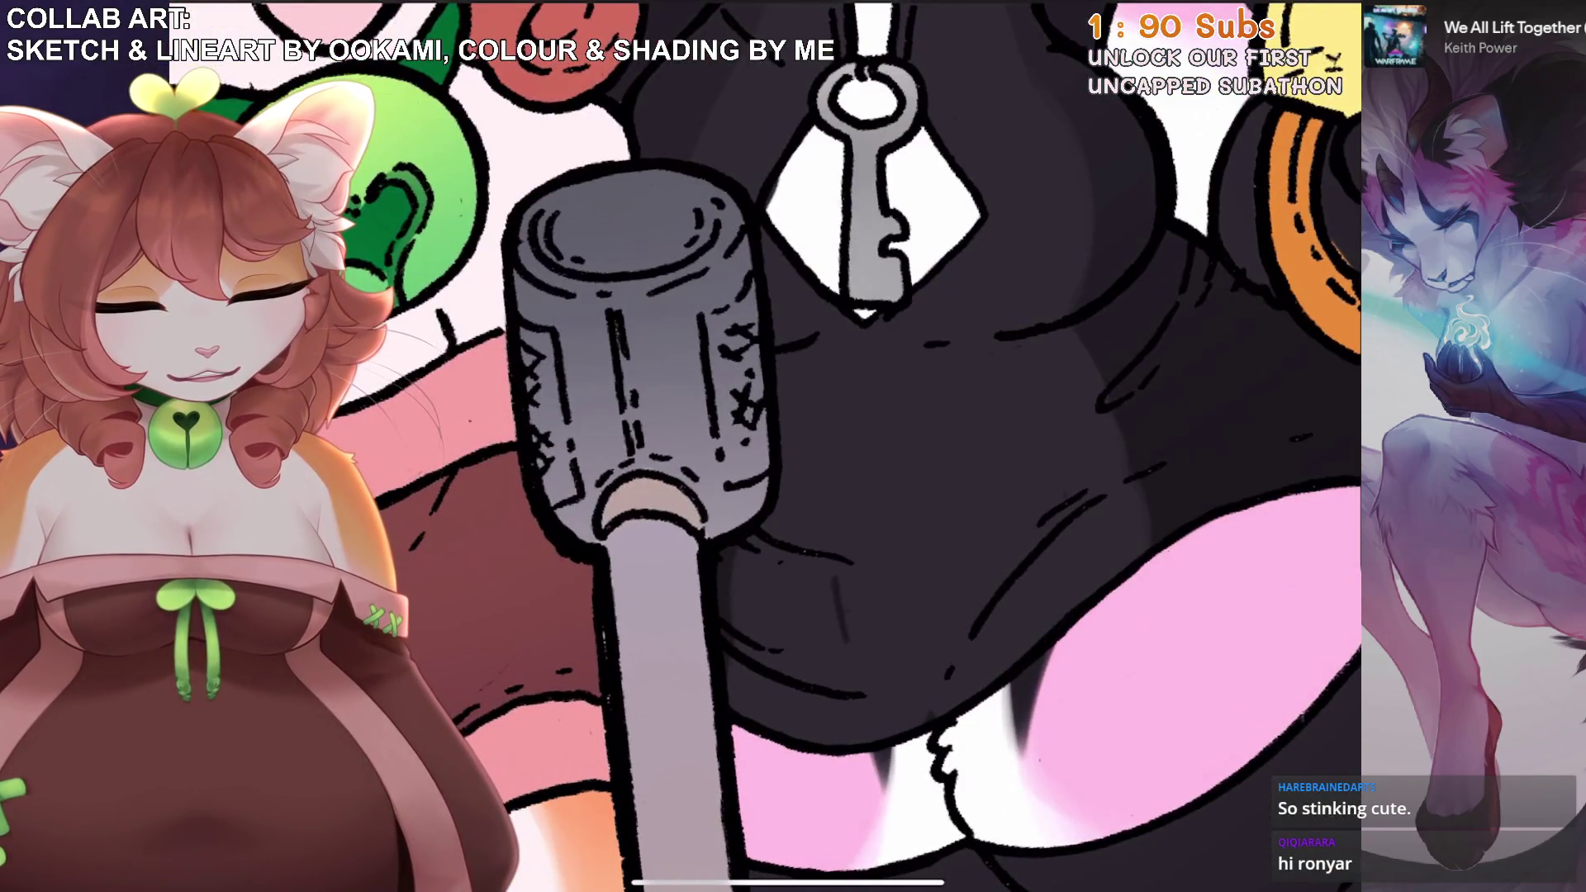
scroll(880, 446, "down", 5)
scroll(879, 446, "up", 5)
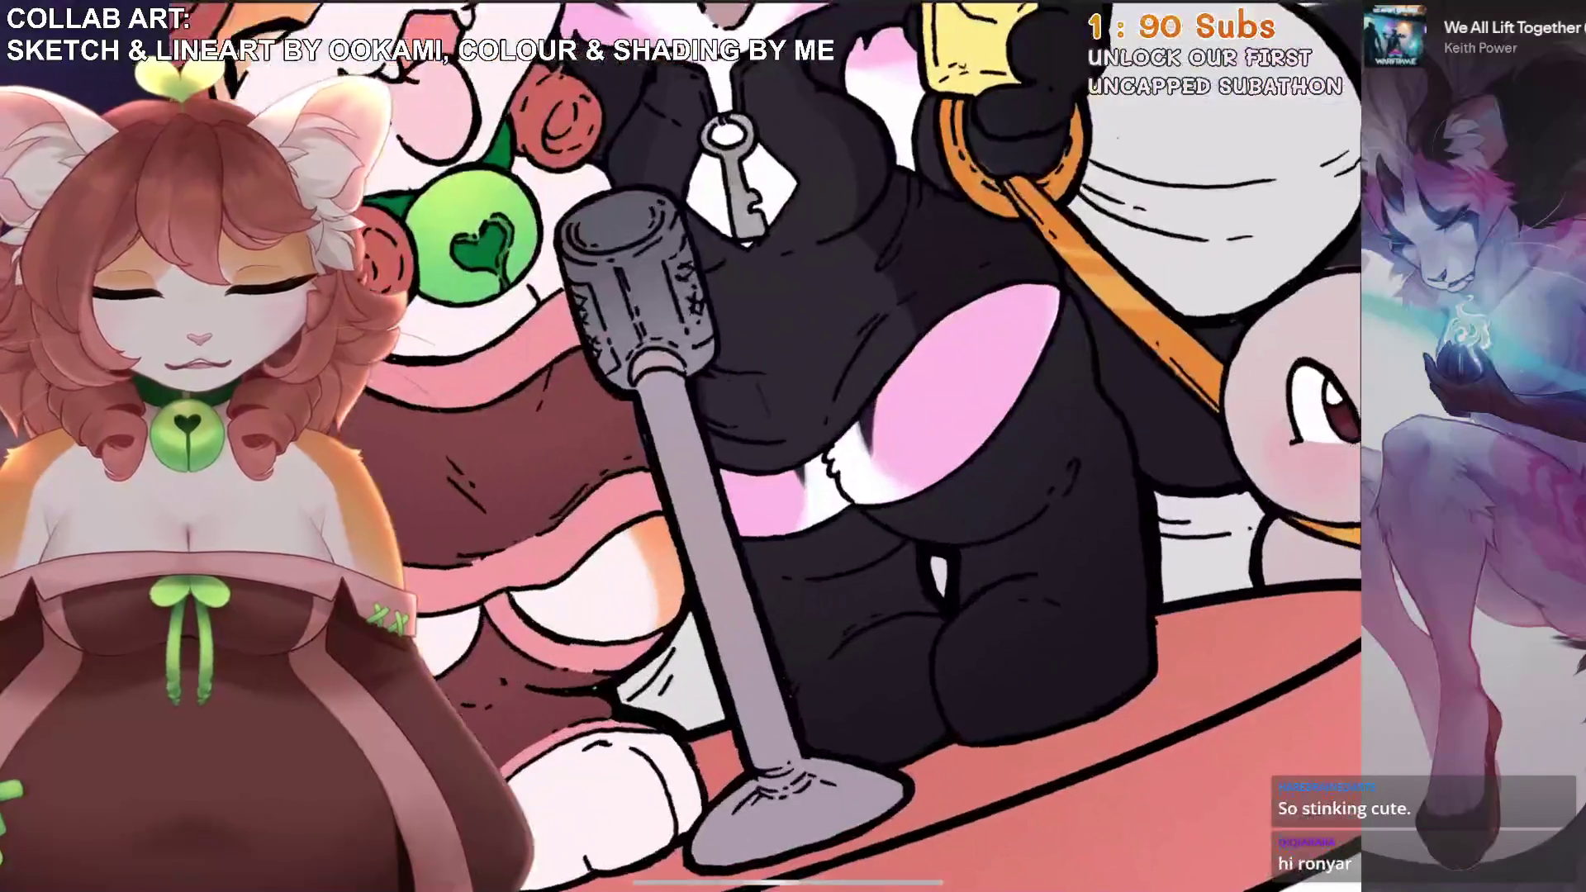
scroll(845, 362, "up", 5)
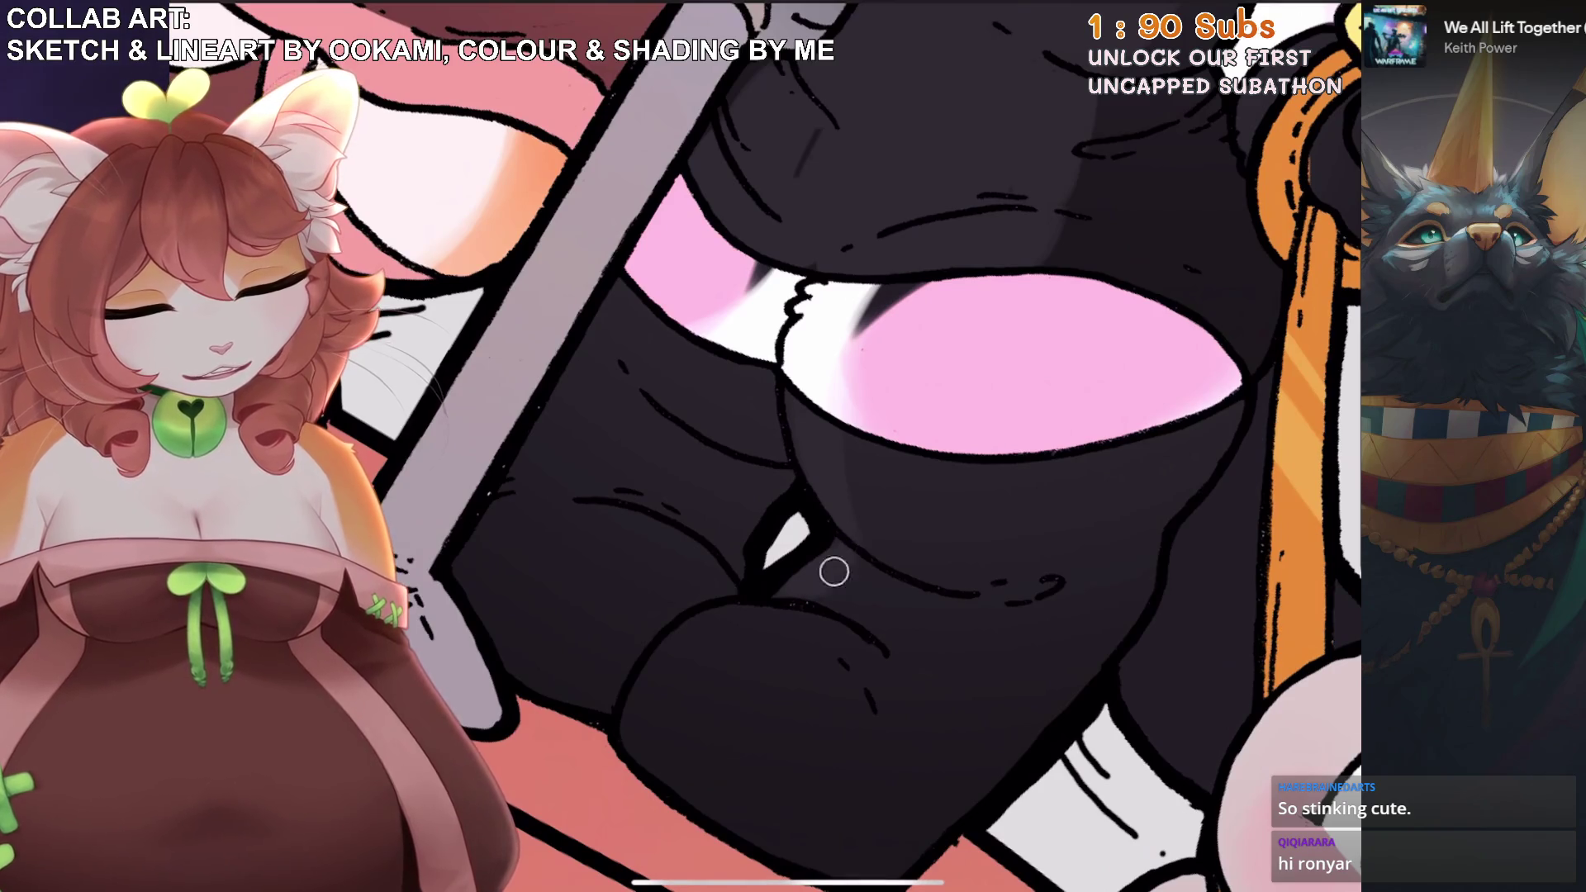
scroll(879, 446, "up", 3)
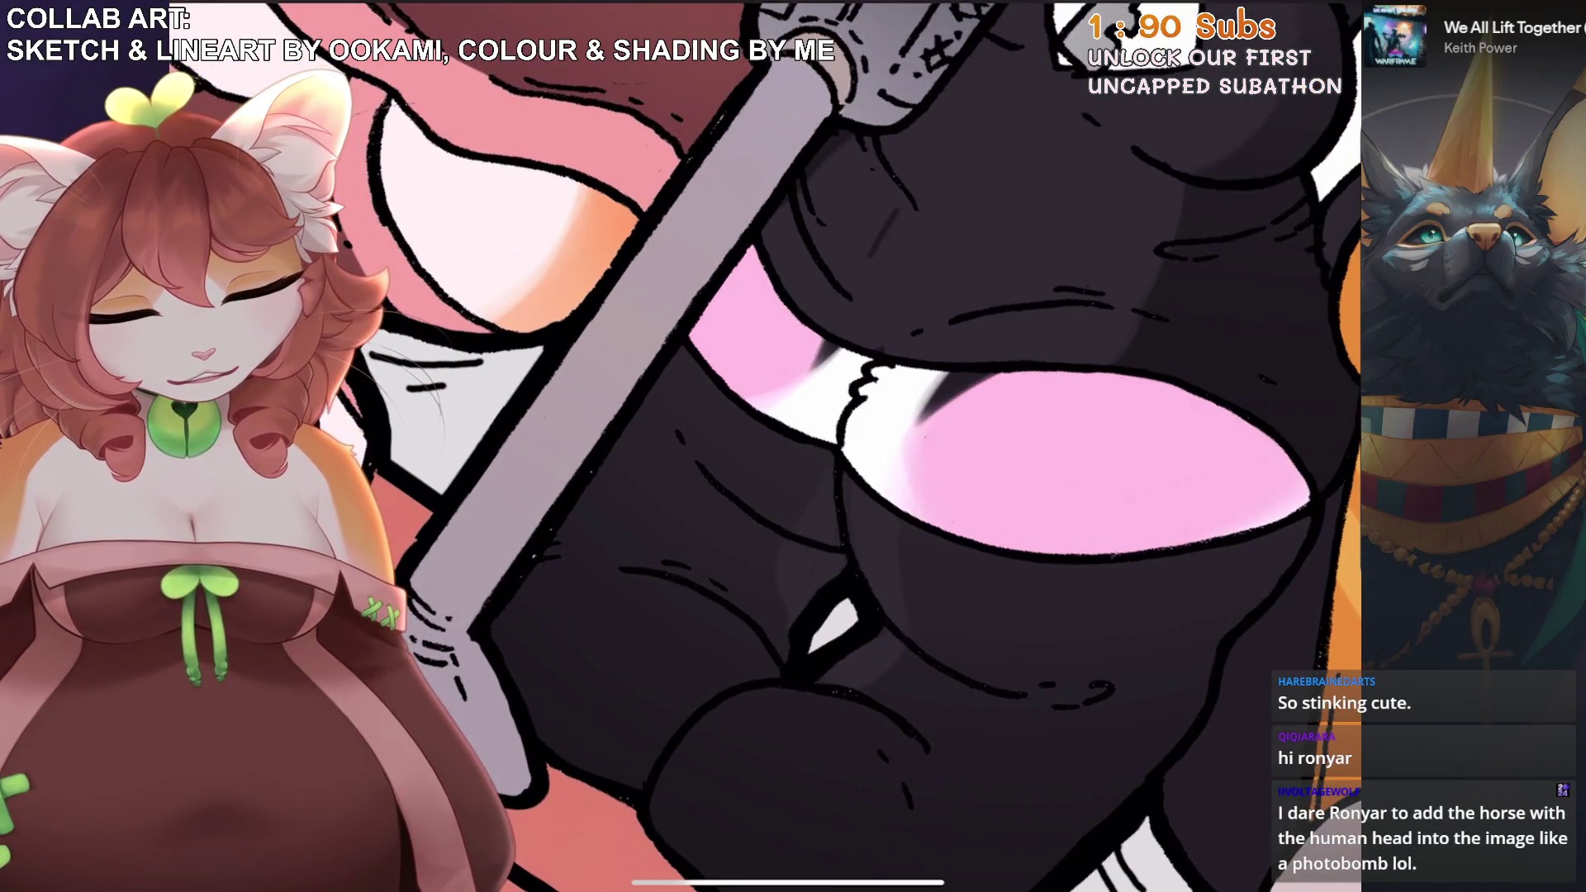
scroll(826, 446, "down", 3)
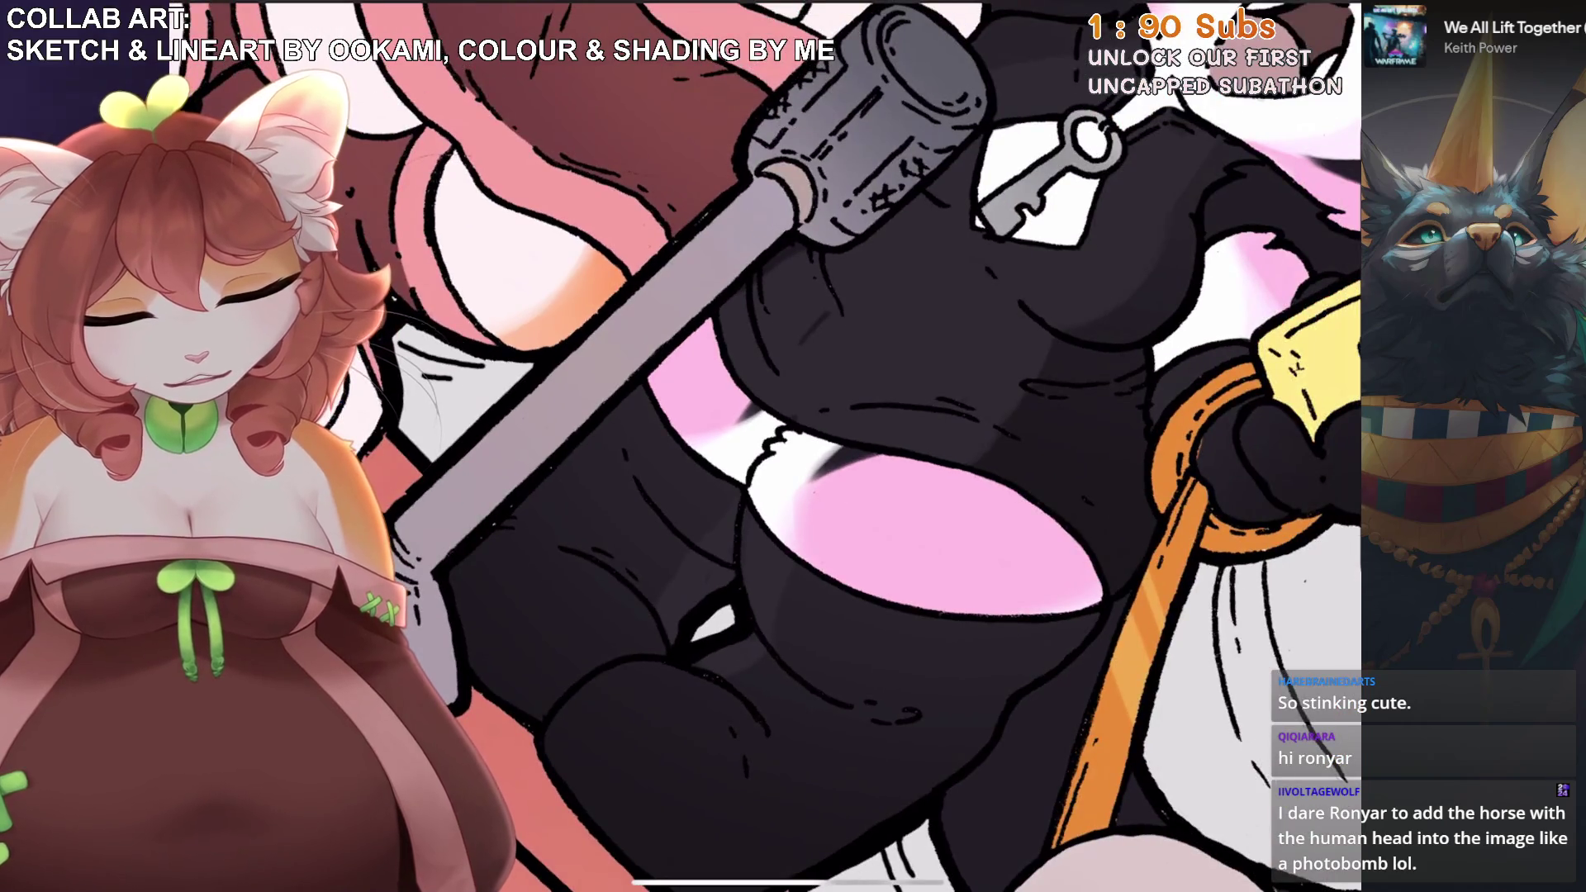
key("ctrl+z")
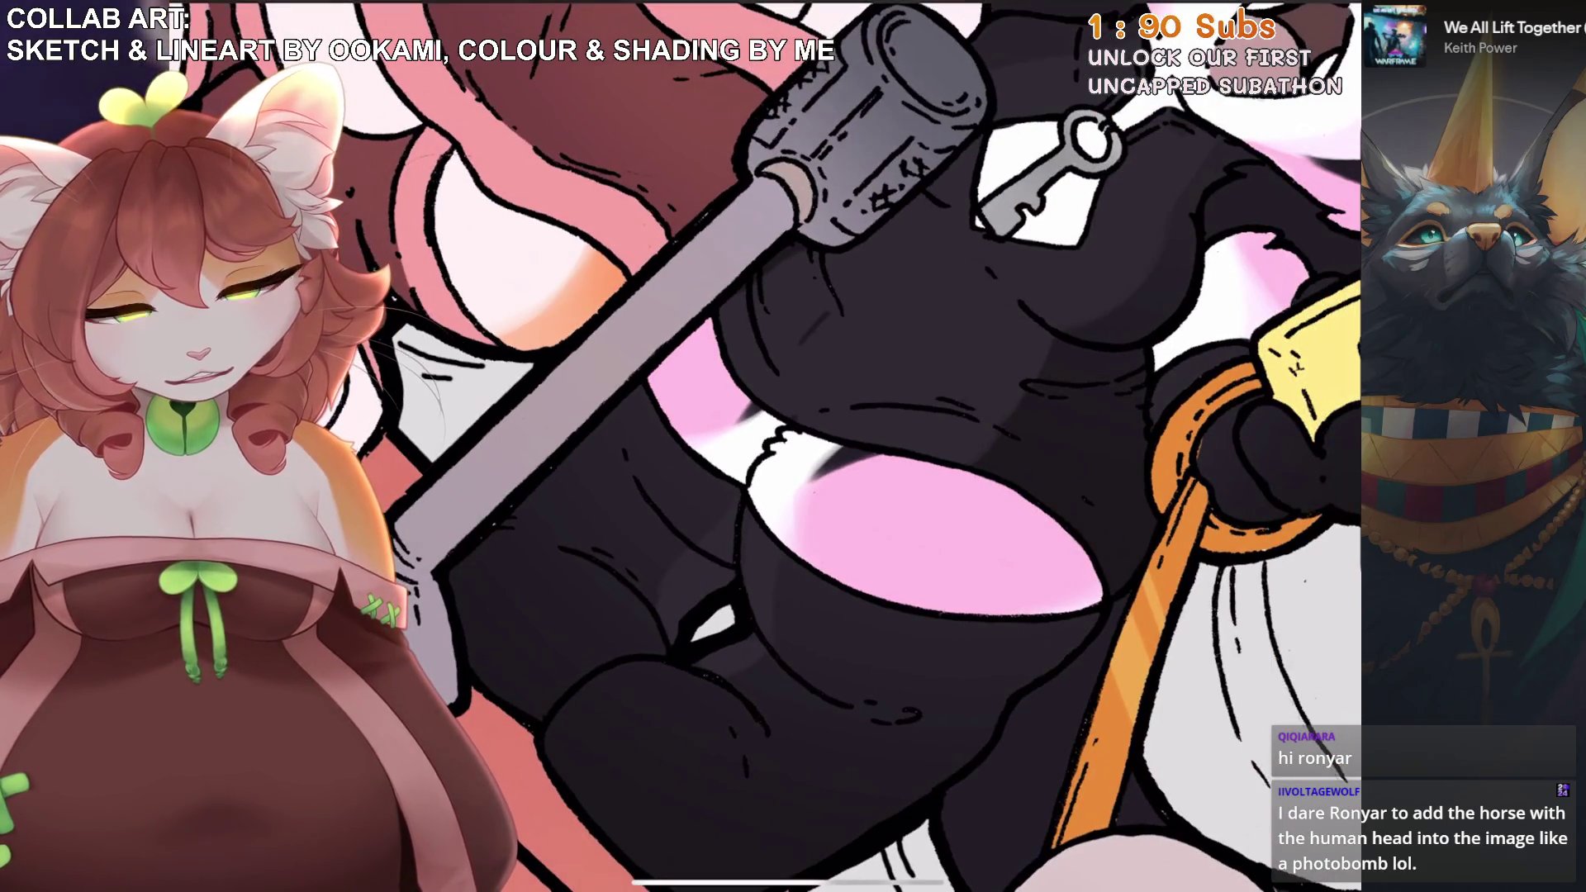
scroll(847, 532, "up", 3)
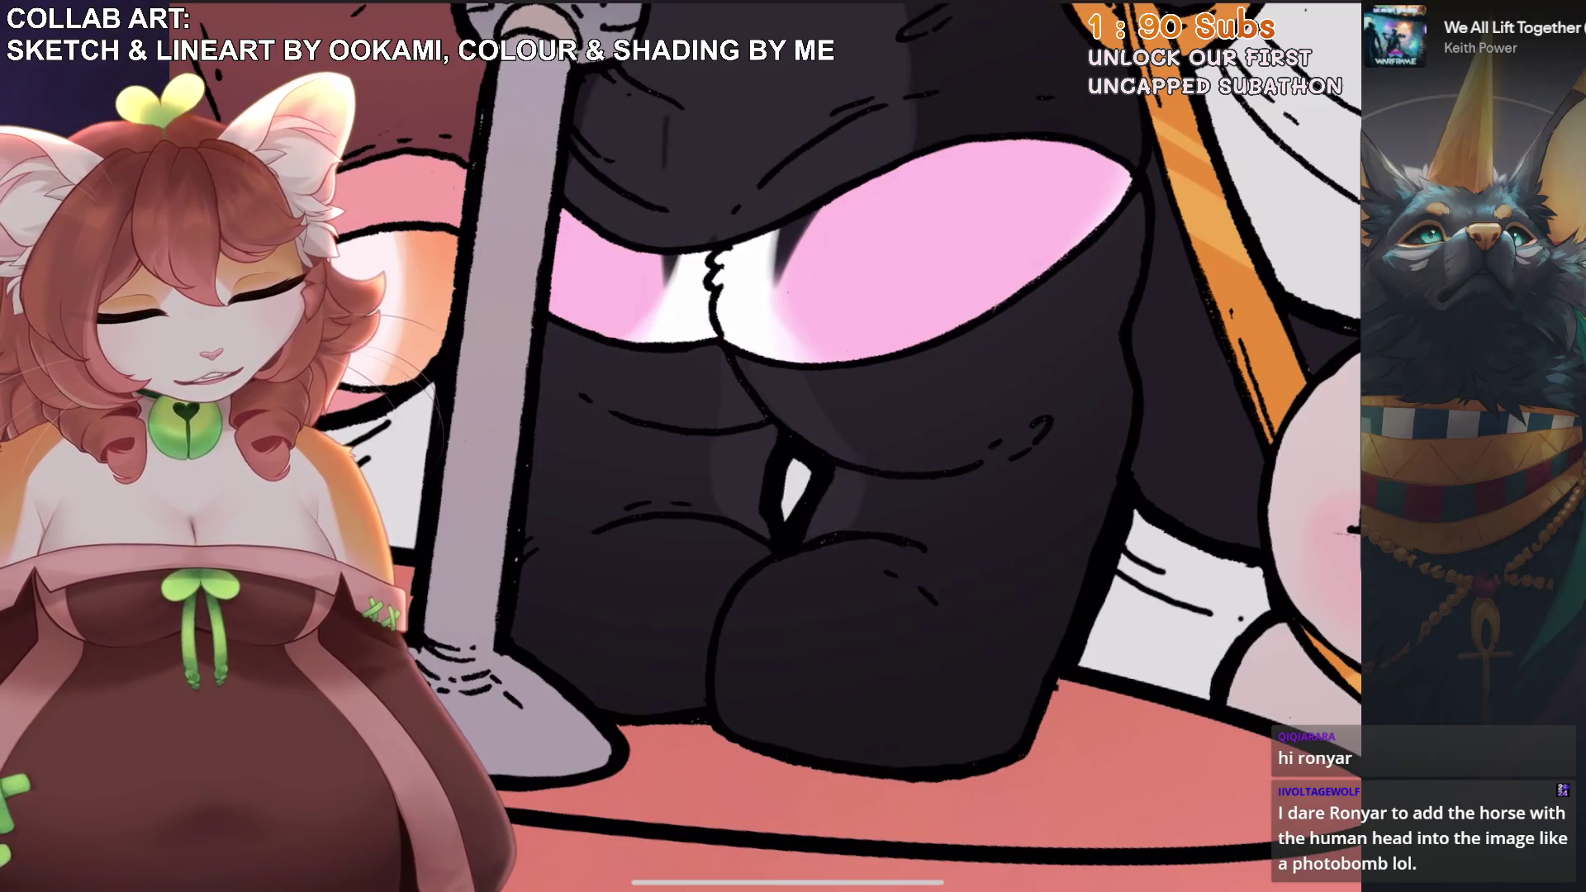
scroll(814, 494, "down", 3)
scroll(880, 446, "down", 5)
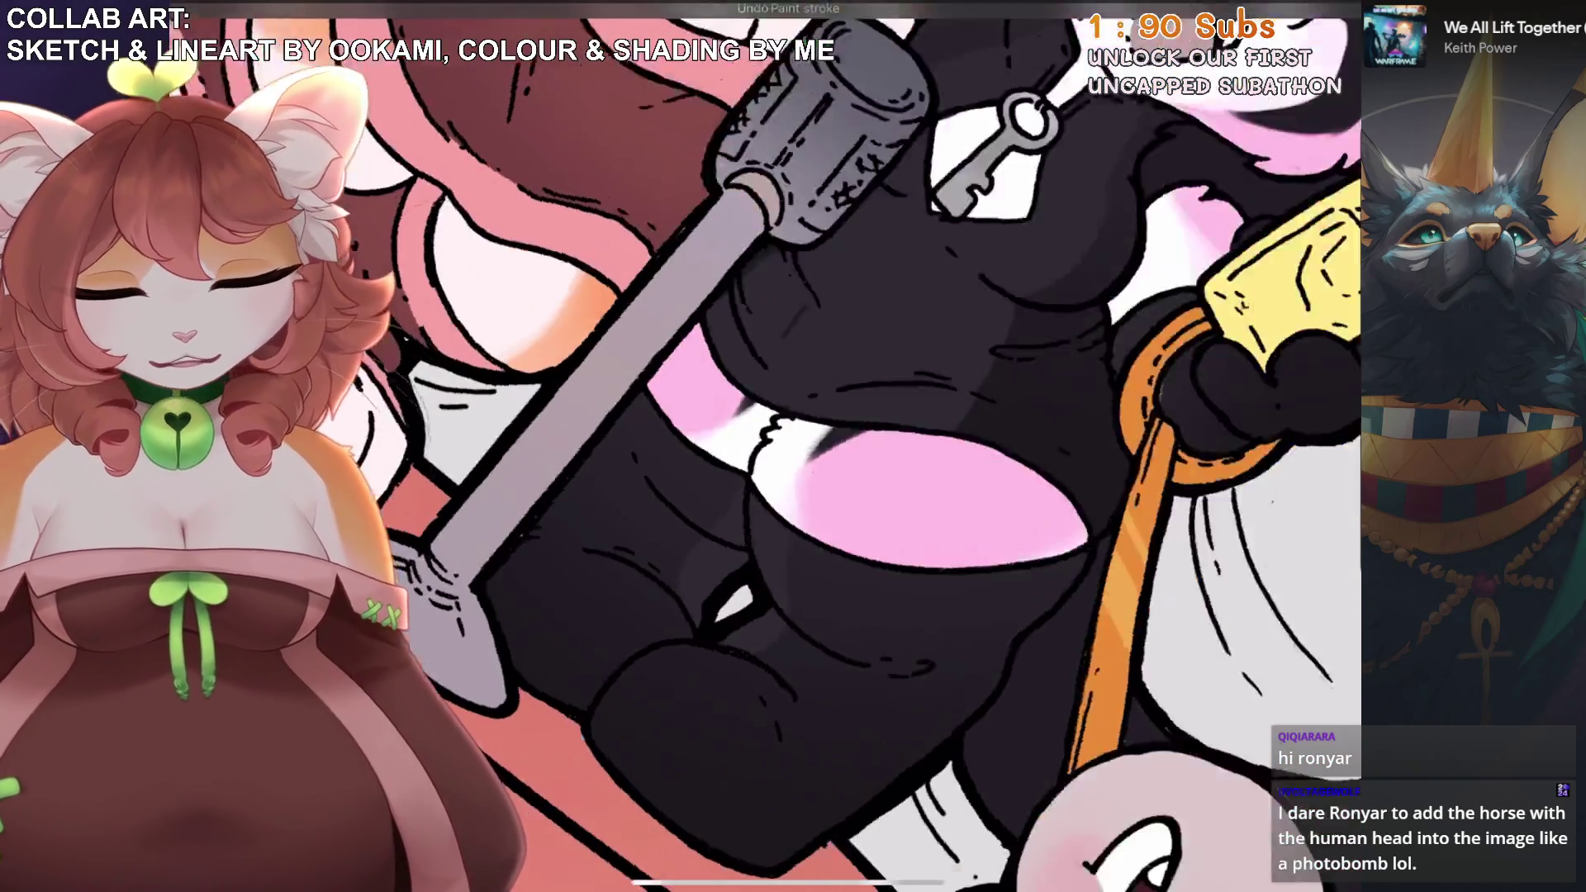
scroll(813, 401, "up", 5)
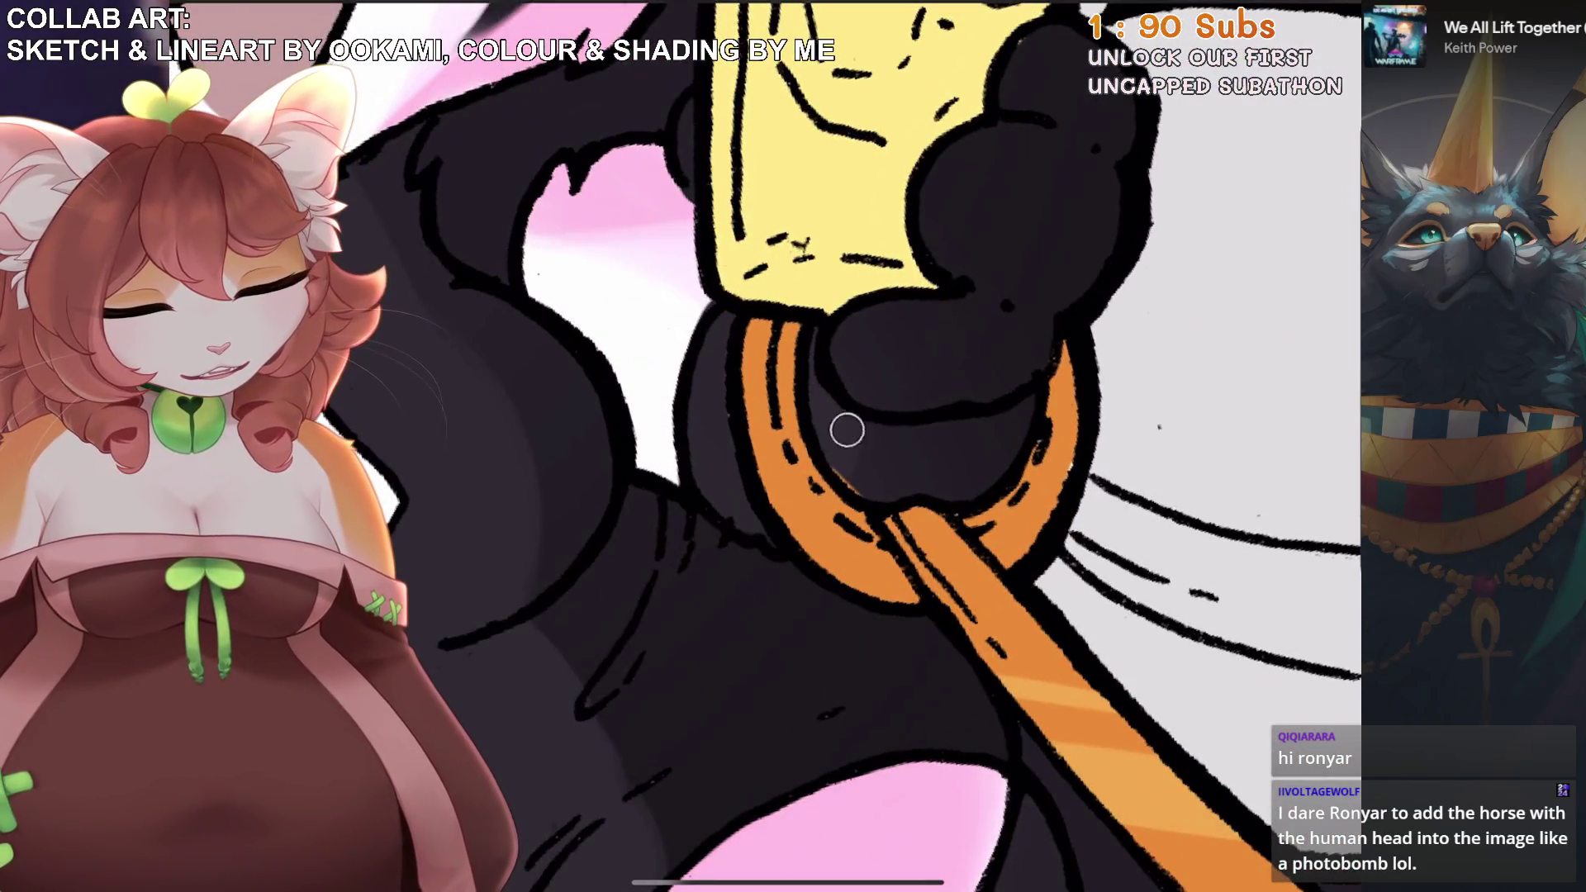
scroll(899, 445, "down", 5)
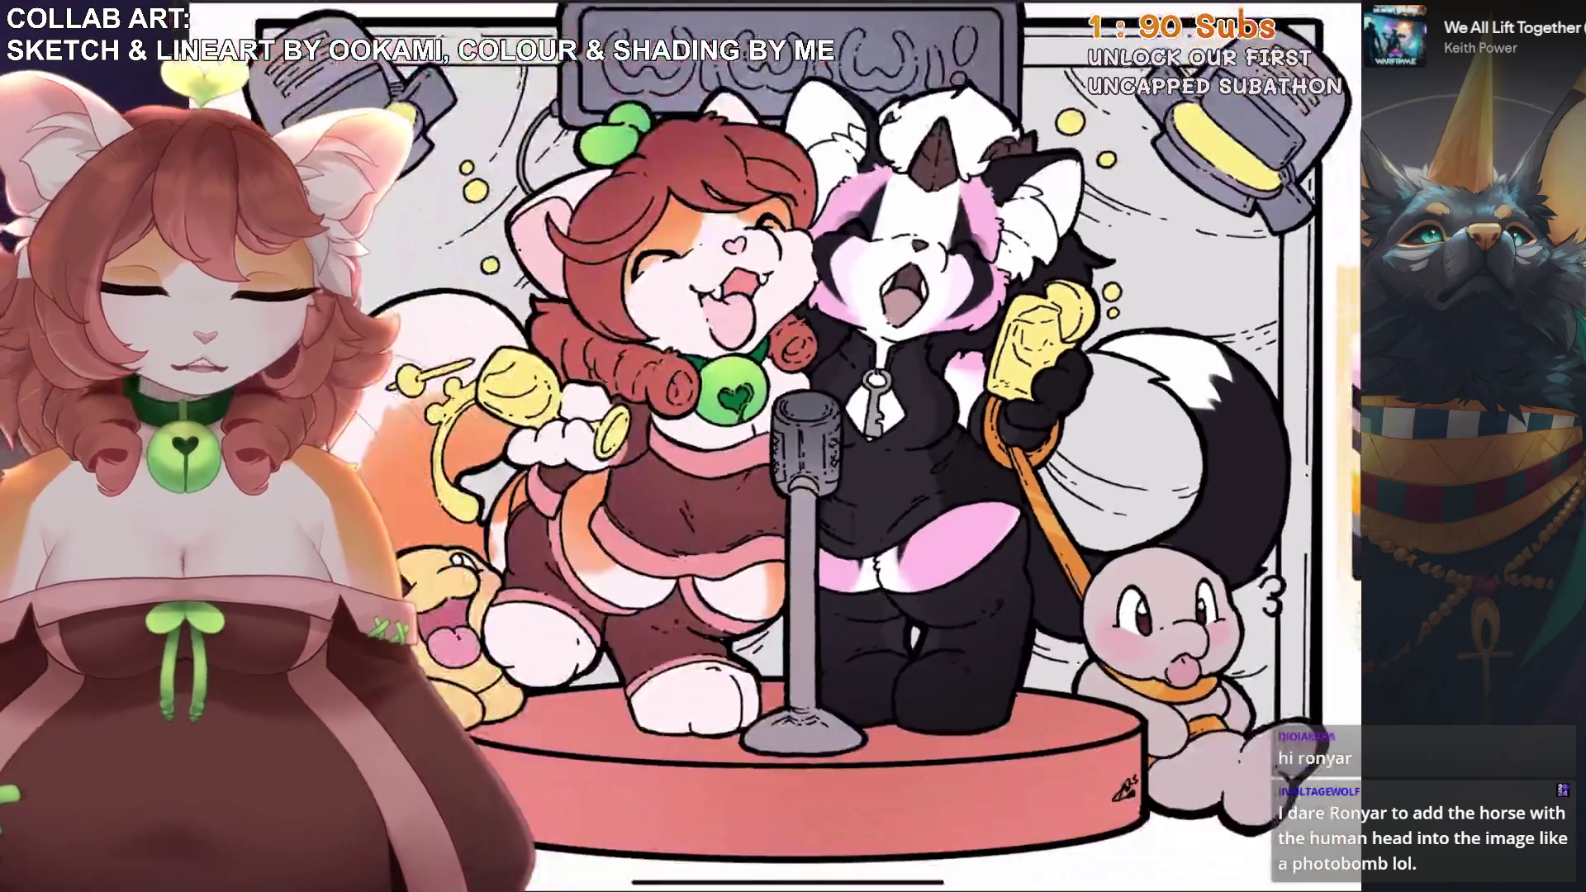
Make Layer 19 the active layer for painting.
left_click(1333, 10)
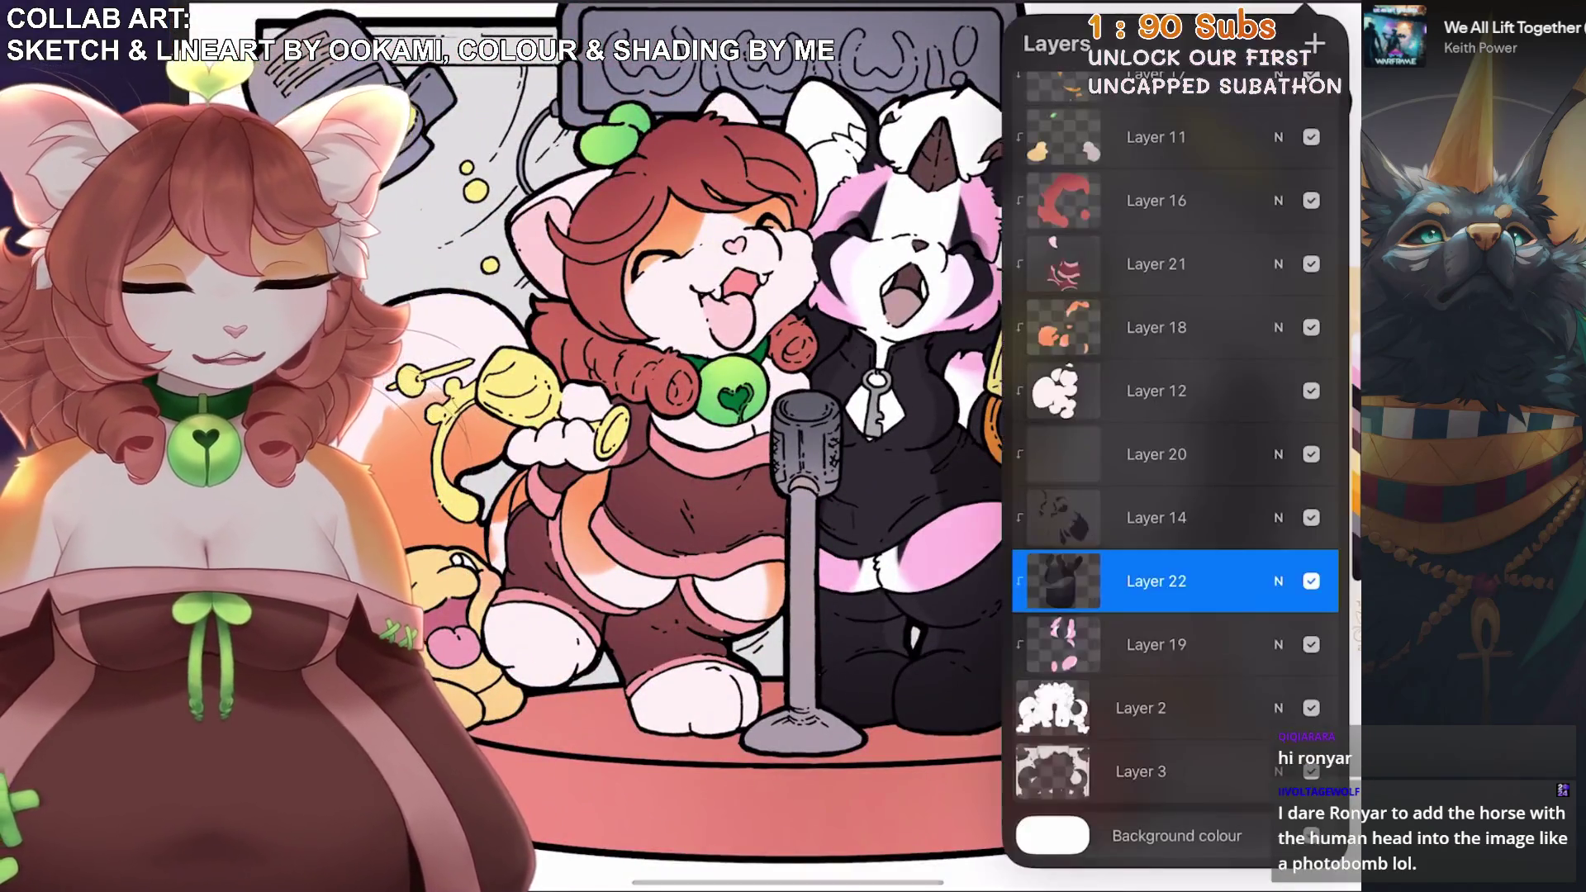
left_click(1157, 641)
left_click(1334, 10)
scroll(826, 446, "up", 2)
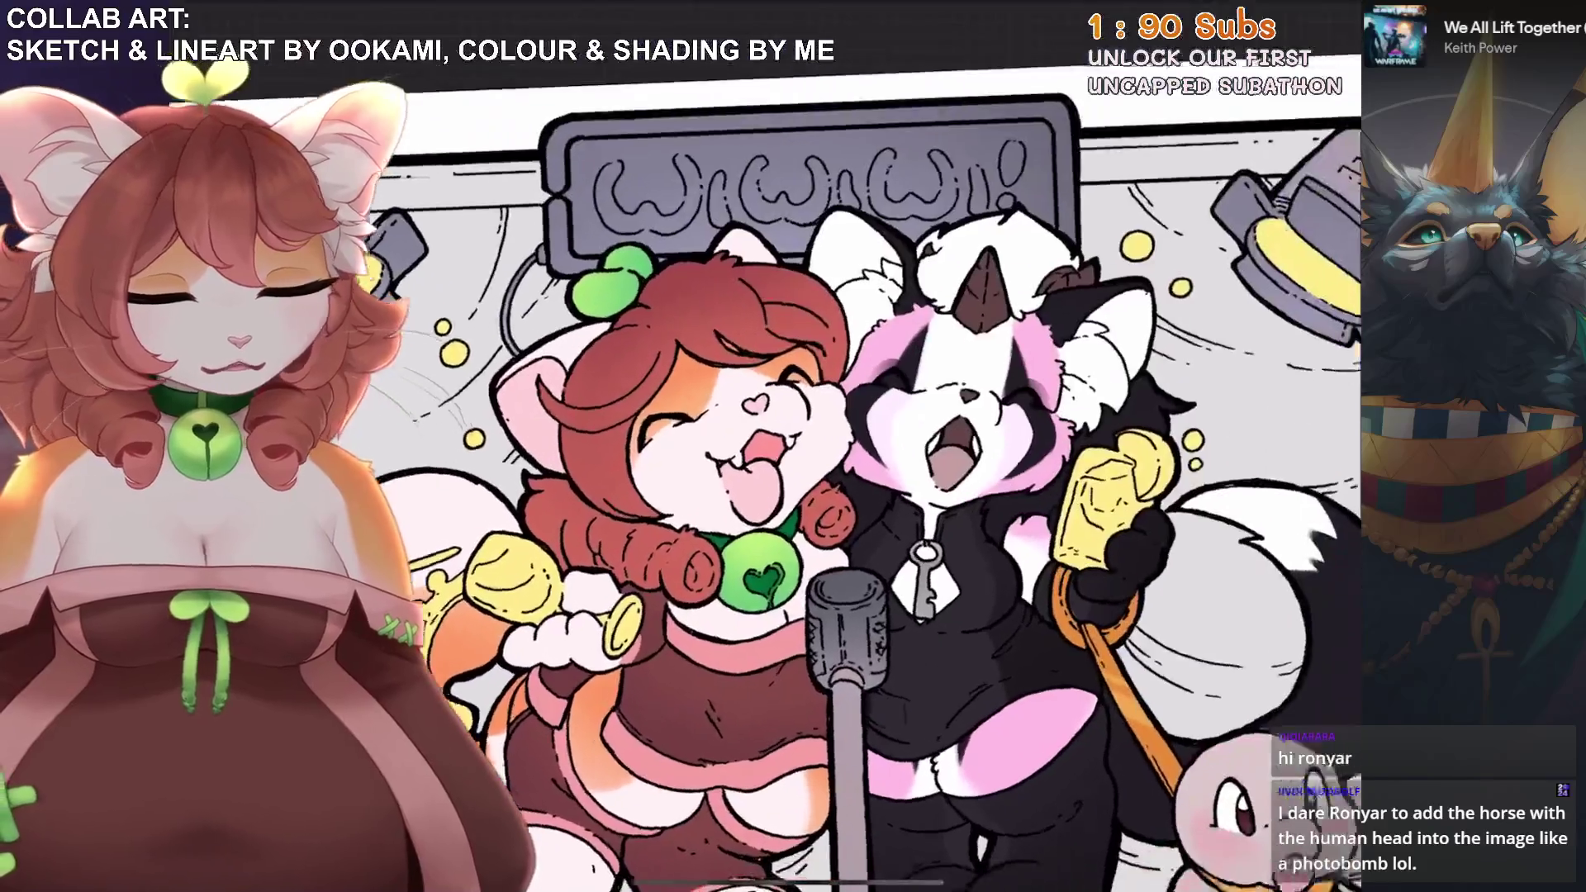
scroll(661, 446, "up", 5)
left_click(1334, 10)
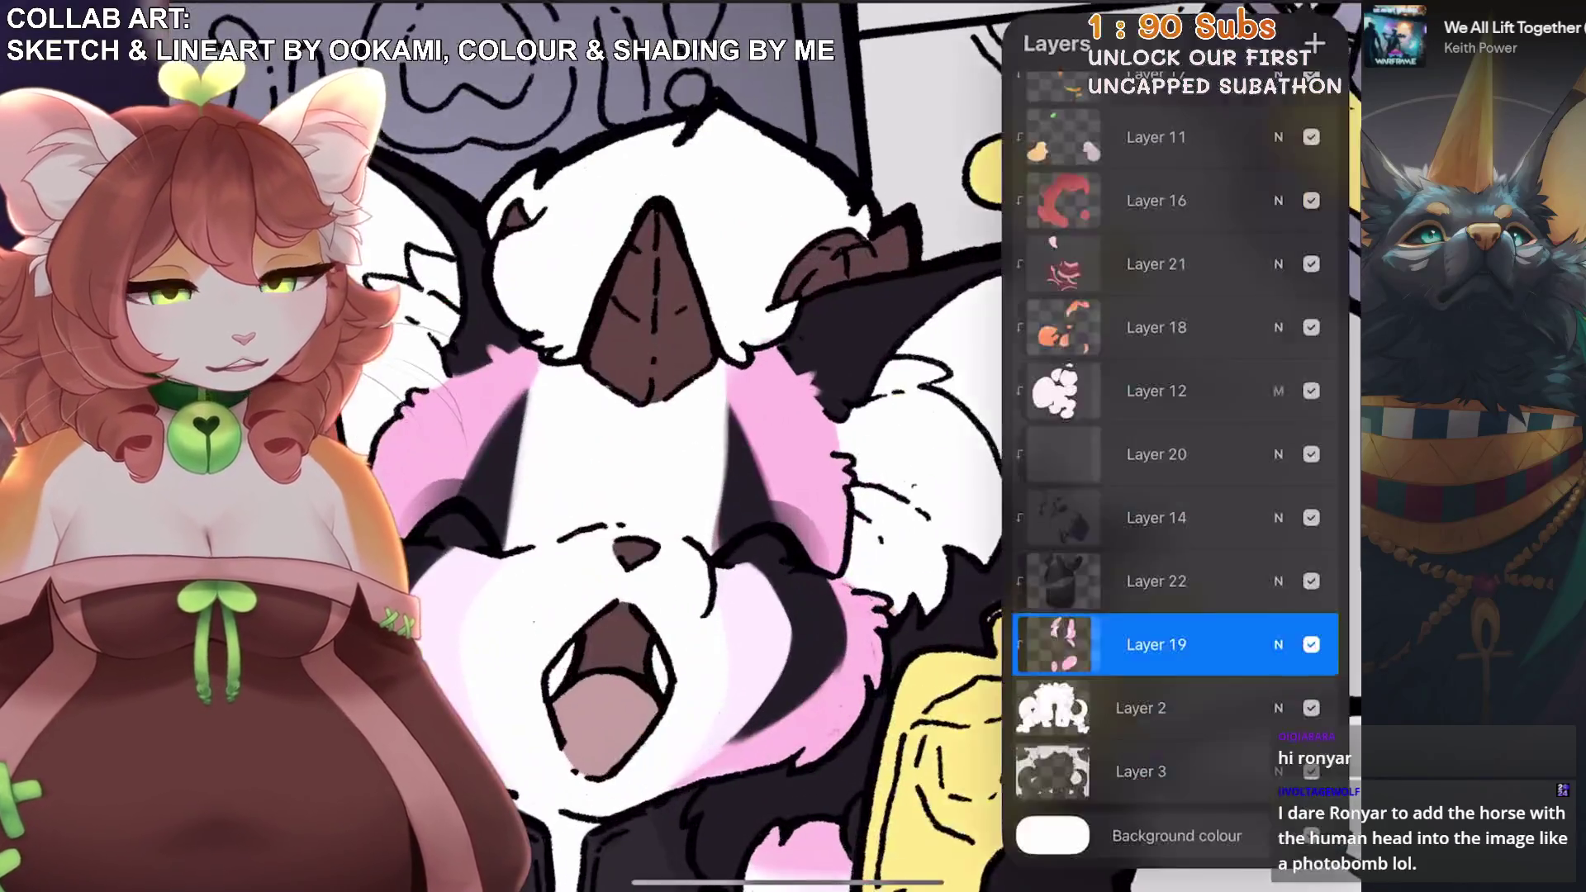
left_click(1156, 644)
left_click(661, 248)
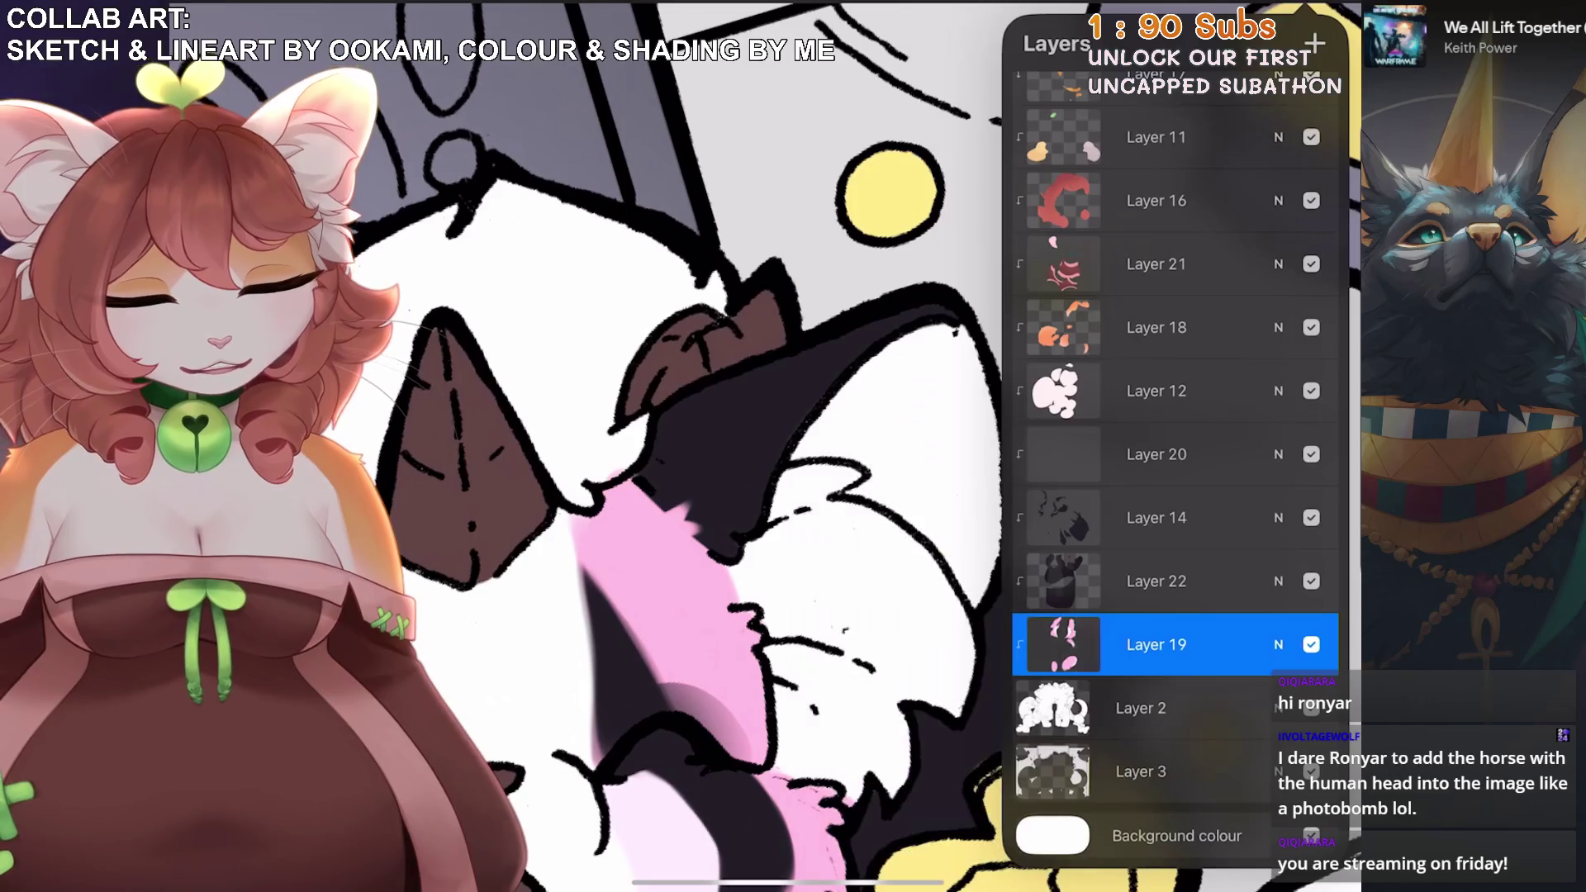
left_click(1333, 10)
scroll(826, 446, "right", 3)
Brush mauve inside both panda ears, filling the white wedge and strip by the face.
mouse_move(894, 252)
left_mouse_down()
mouse_move(1027, 283)
mouse_move(757, 549)
left_mouse_up()
scroll(826, 446, "up", 3)
mouse_move(888, 379)
left_mouse_down()
mouse_move(966, 343)
mouse_move(901, 411)
mouse_move(1073, 281)
mouse_move(950, 408)
mouse_move(1148, 351)
left_mouse_up()
scroll(900, 445, "down", 5)
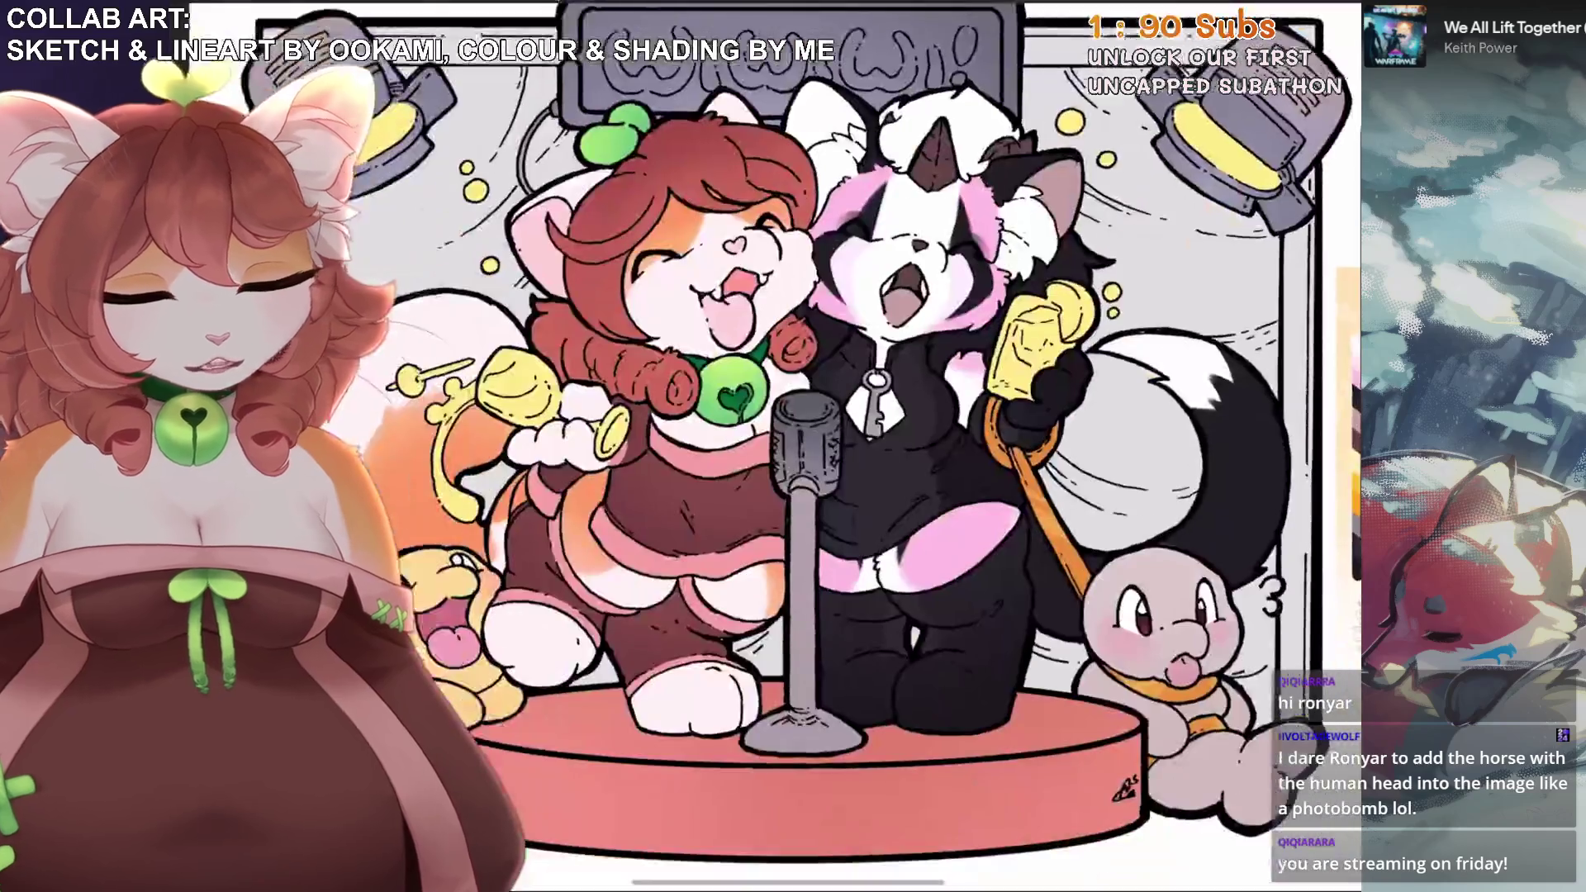
scroll(900, 446, "up", 5)
left_click_drag(880, 237, 950, 430)
scroll(900, 446, "down", 5)
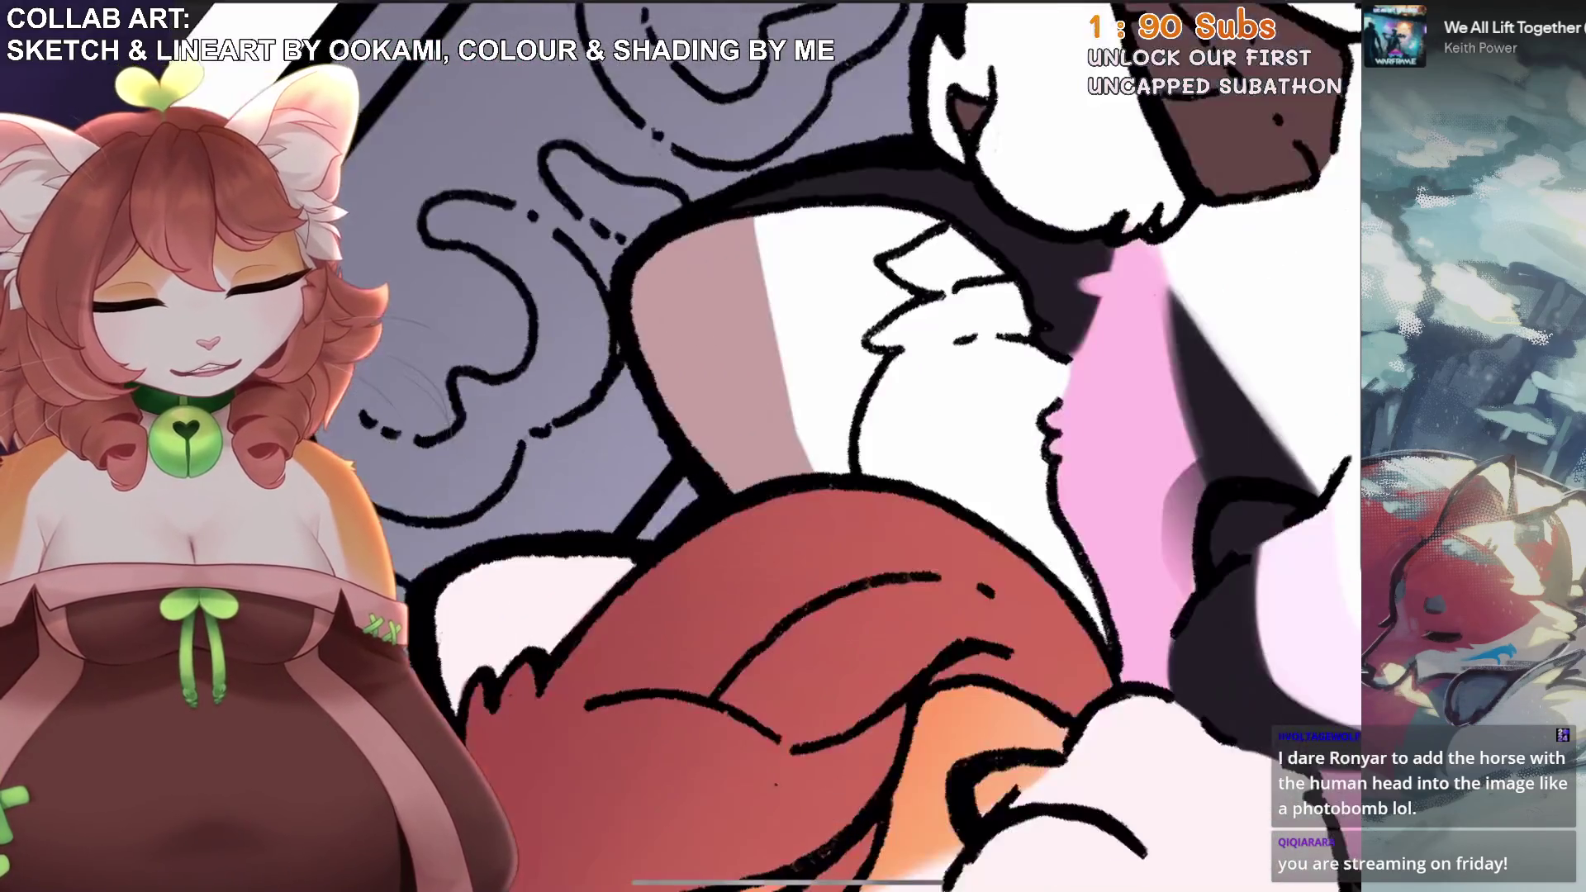
mouse_move(777, 199)
left_mouse_down()
mouse_move(692, 302)
mouse_move(718, 343)
mouse_move(781, 270)
left_mouse_up()
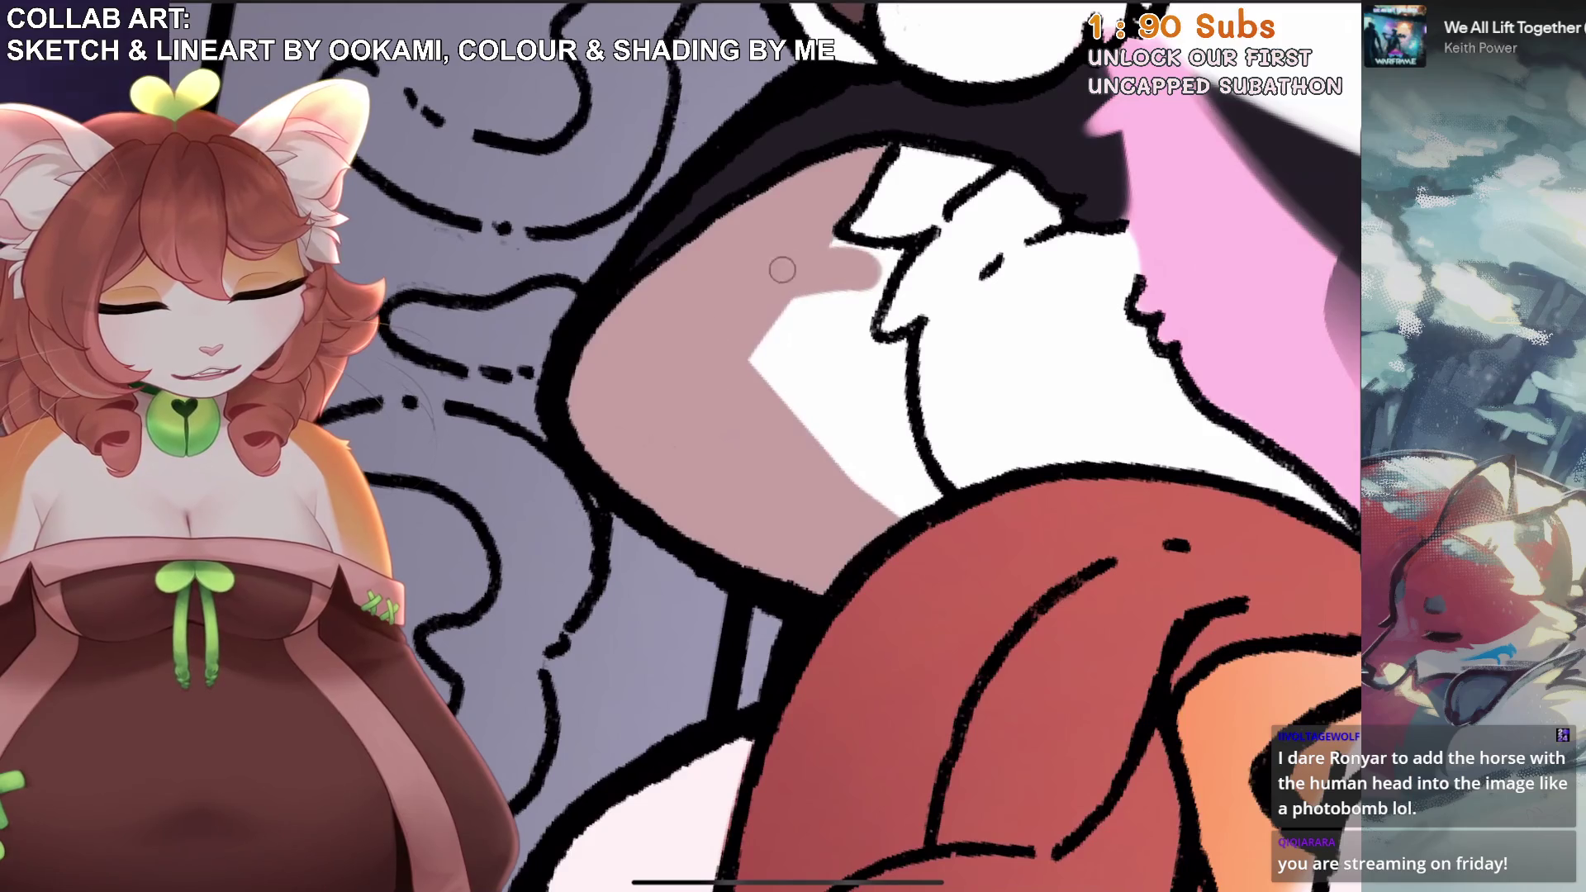
mouse_move(883, 262)
left_mouse_down()
mouse_move(733, 357)
mouse_move(826, 380)
mouse_move(872, 295)
left_mouse_up()
scroll(900, 446, "down", 3)
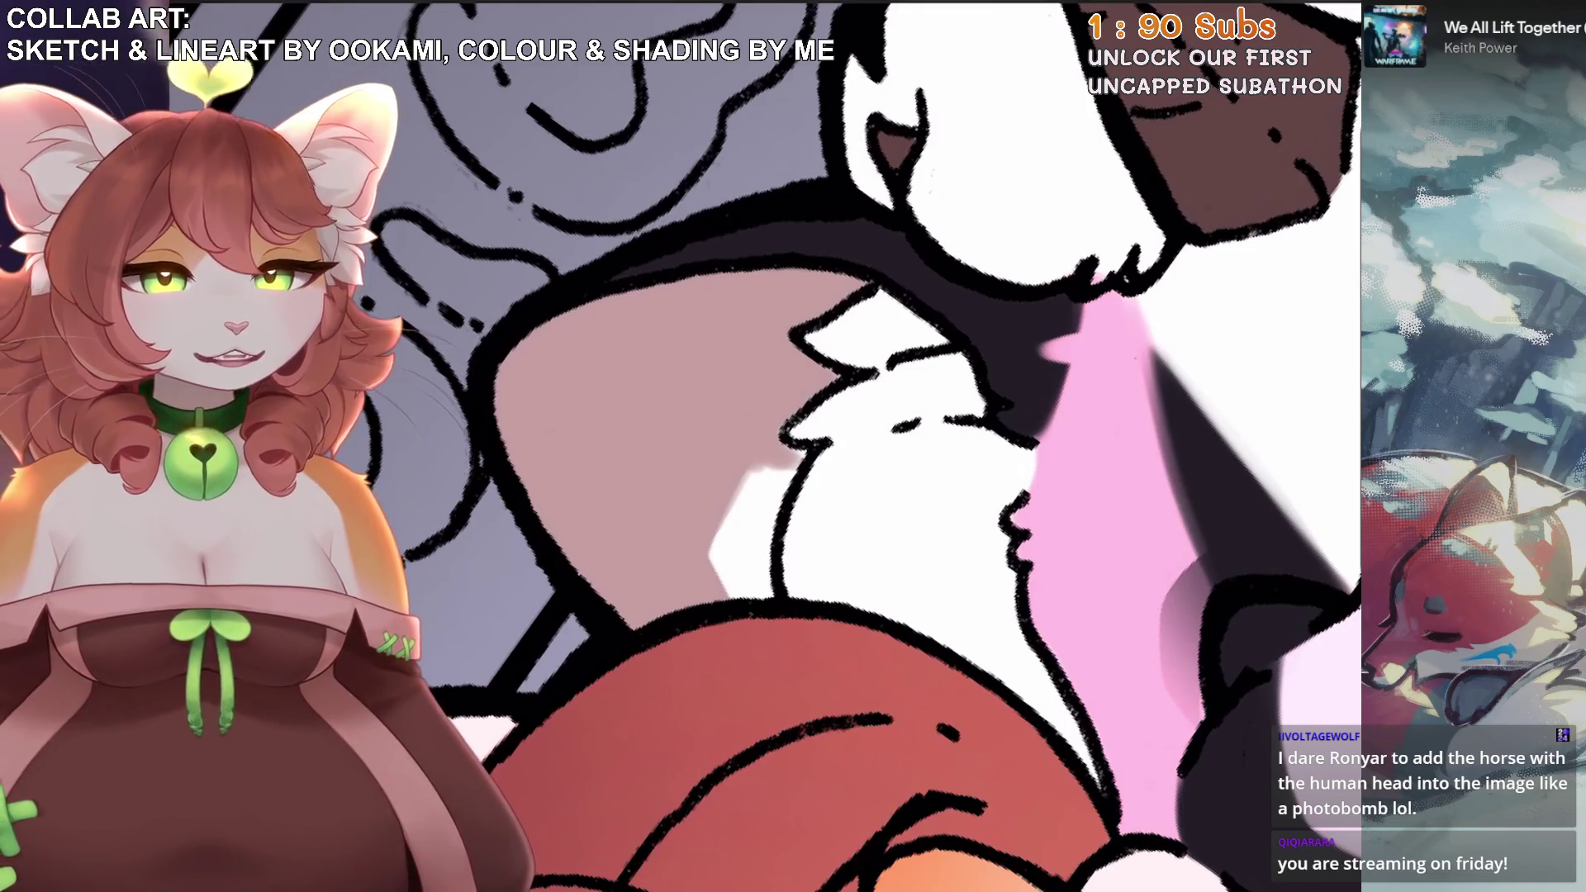
scroll(908, 446, "up", 2)
mouse_move(901, 431)
left_mouse_down()
mouse_move(909, 628)
mouse_move(887, 661)
mouse_move(923, 465)
left_mouse_up()
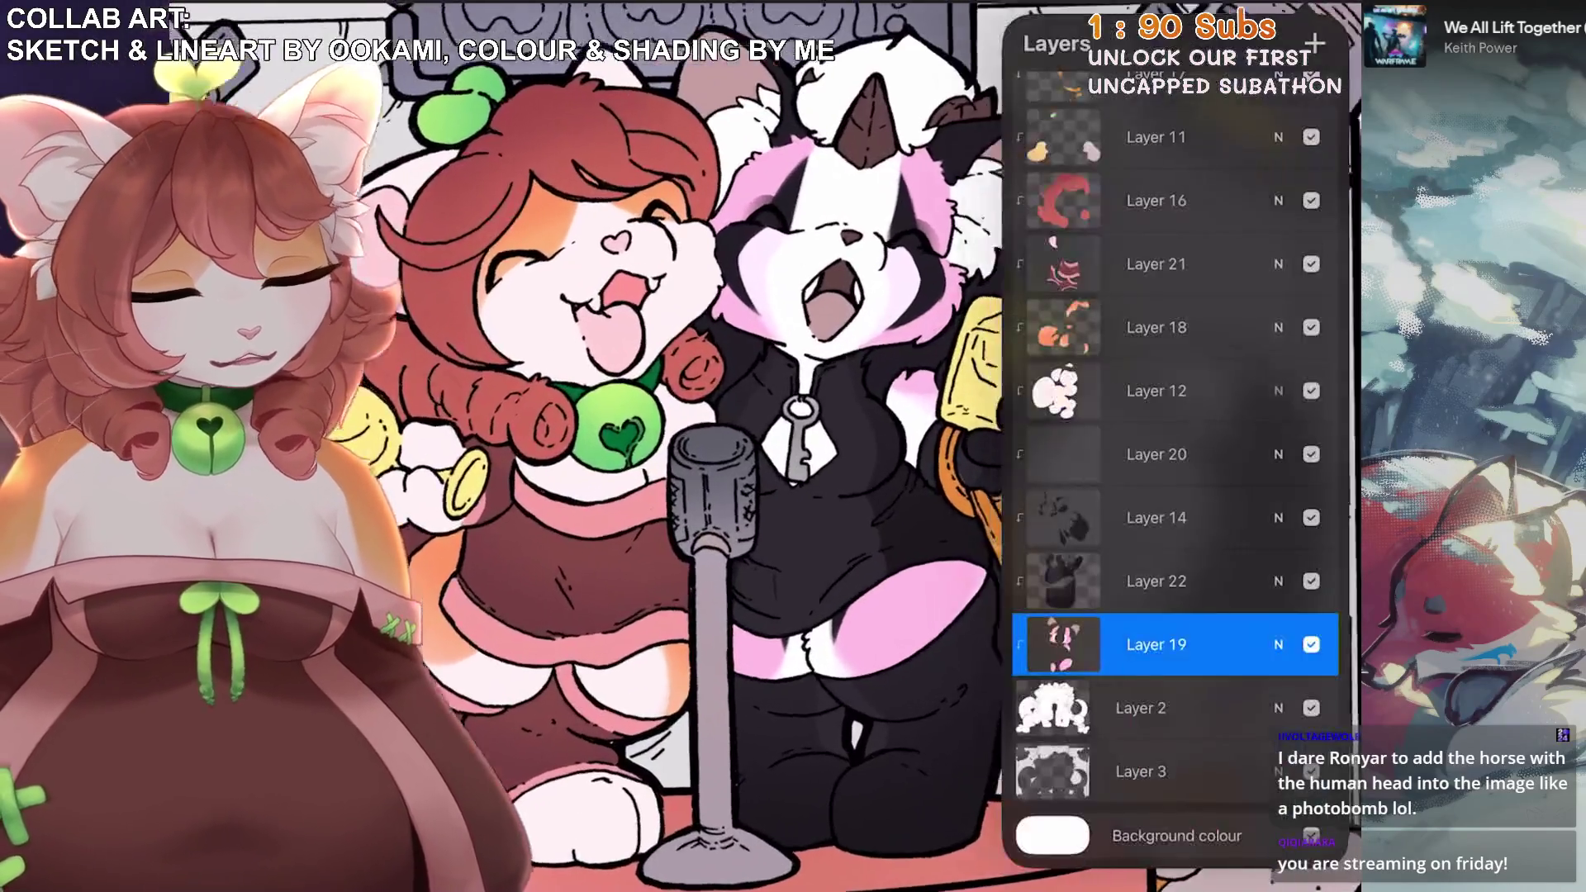
Switch to a higher layer for face shading and undo the unwanted erase stroke.
left_click(1132, 509)
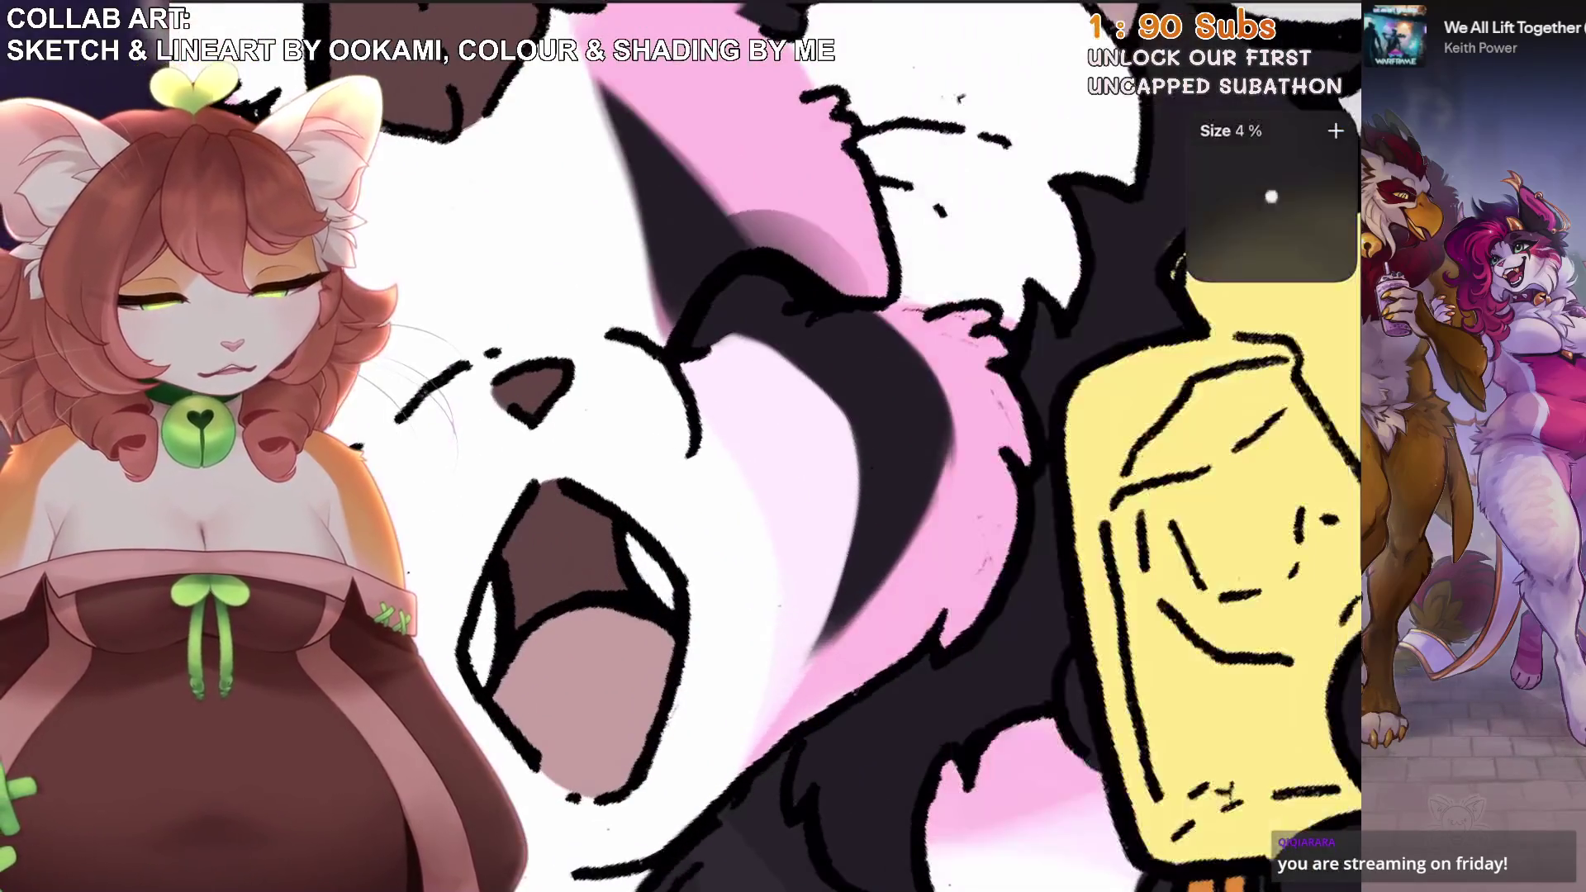
key("ctrl+z")
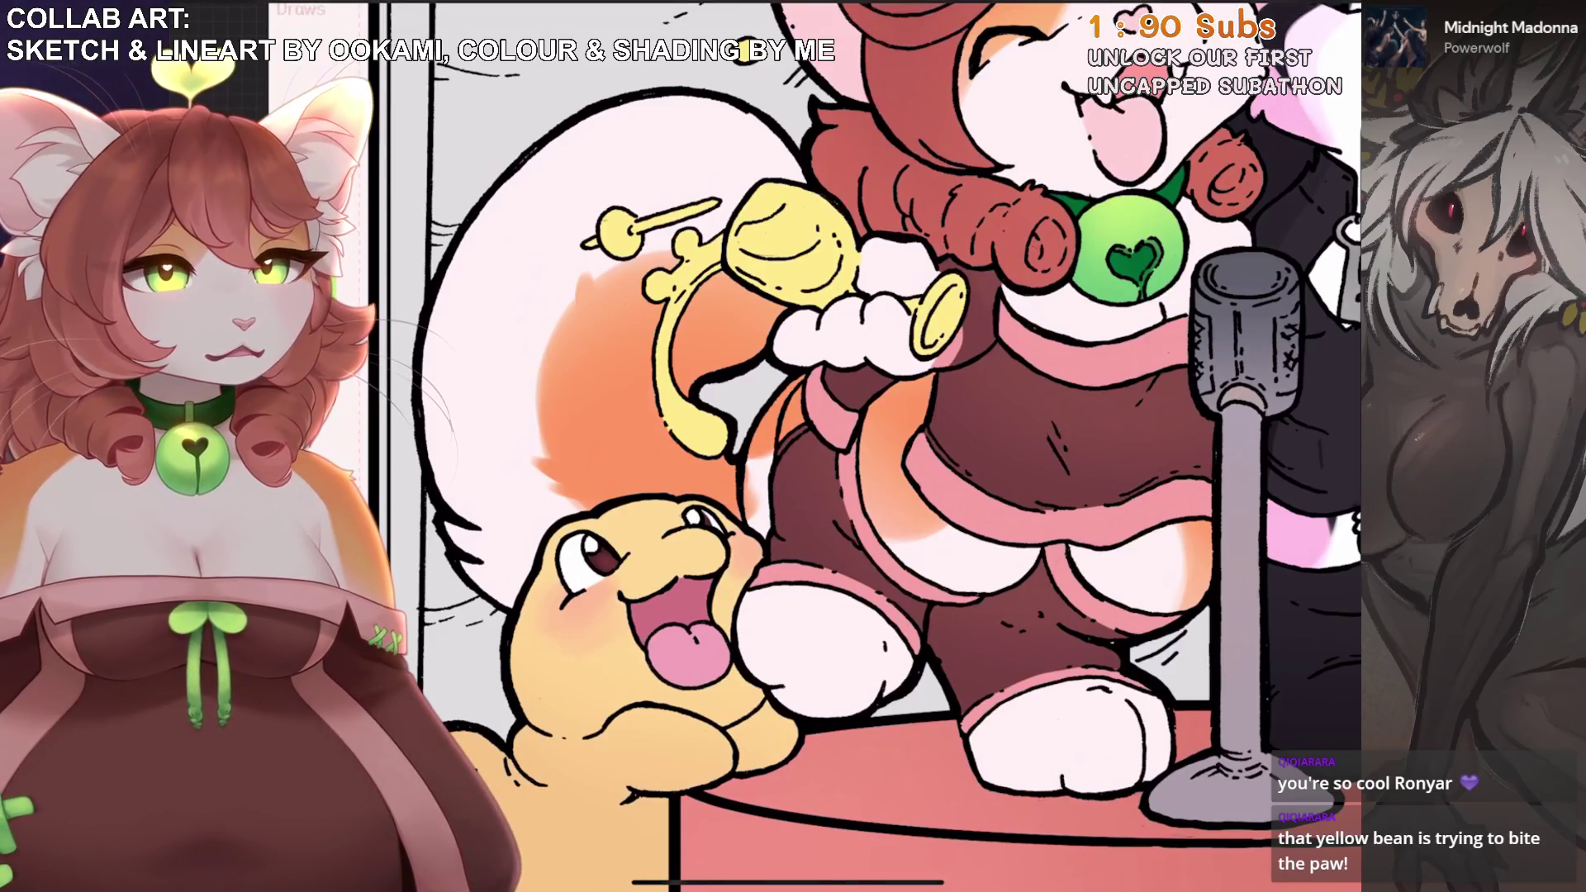
scroll(875, 446, "down", 5)
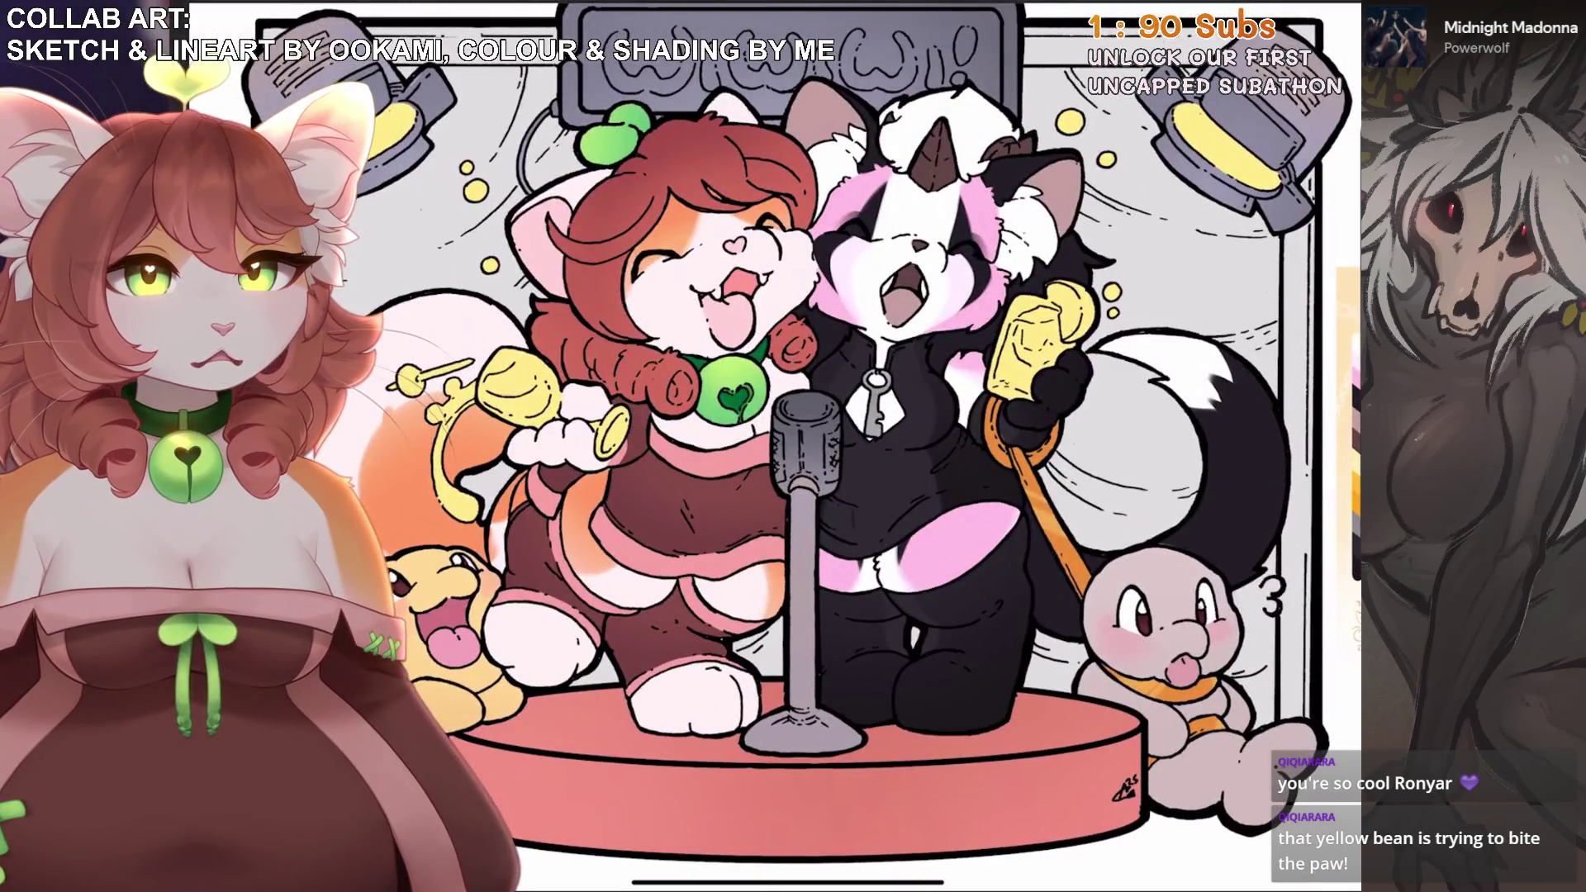
scroll(826, 446, "down", 2)
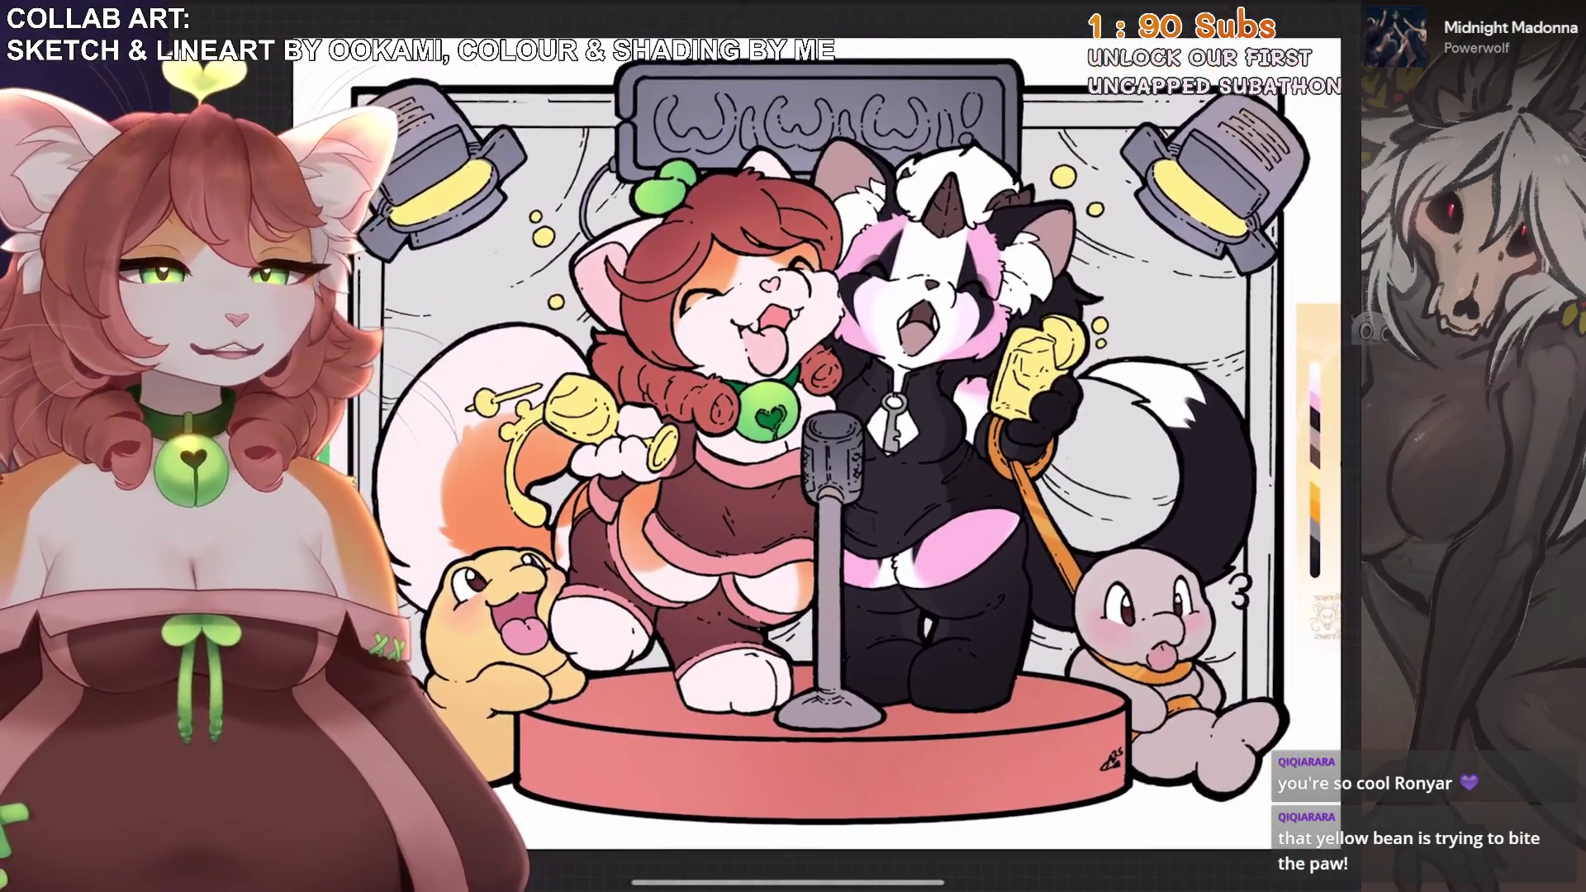
scroll(792, 446, "down", 1)
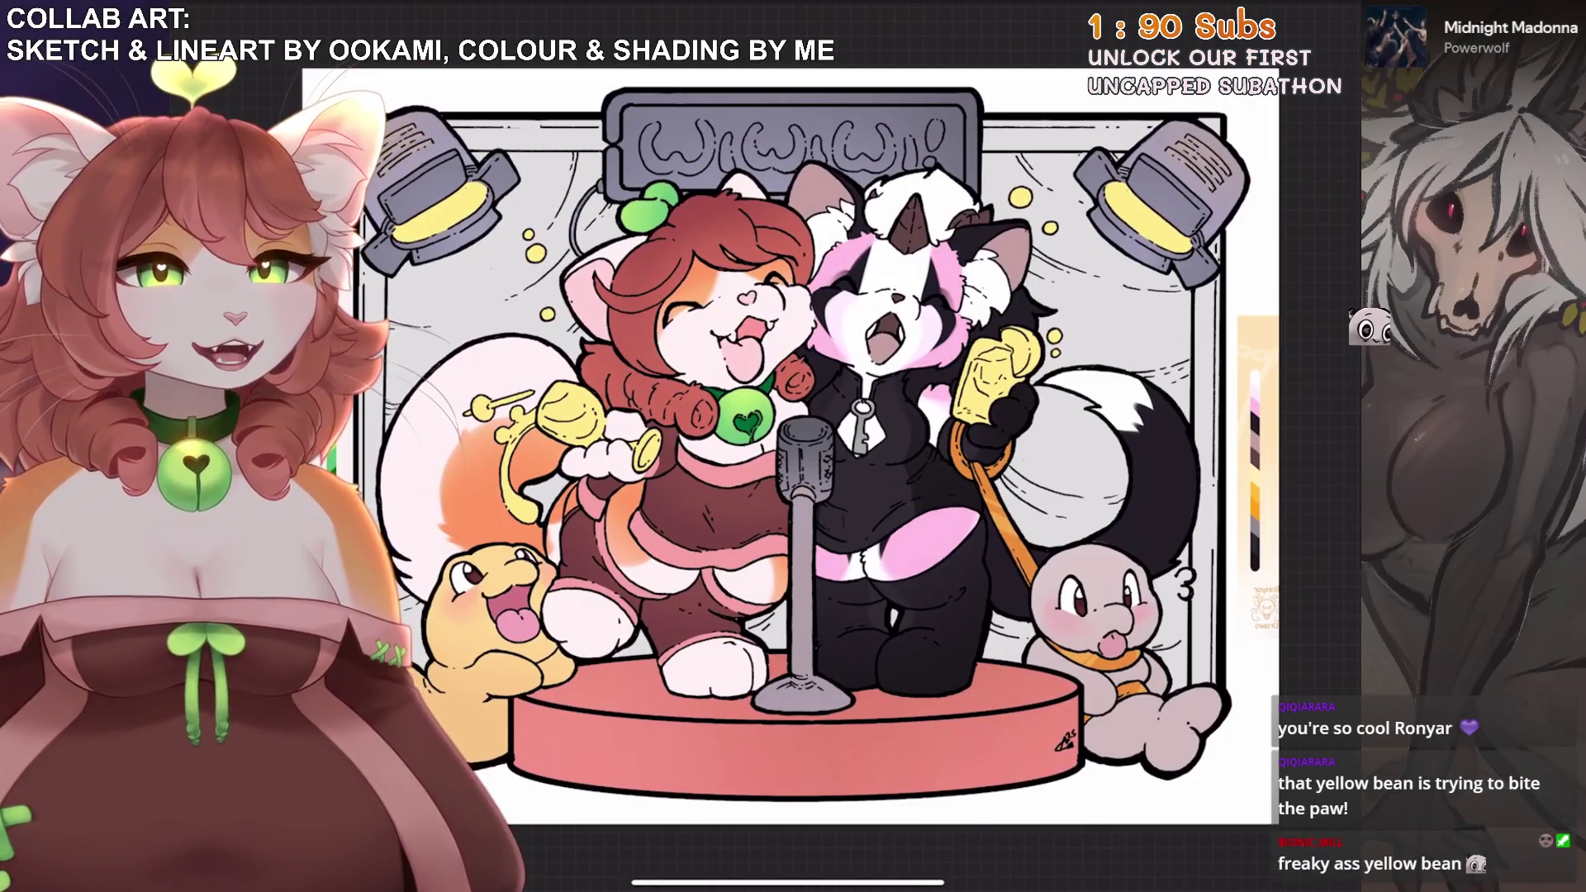
scroll(781, 462, "down", 2)
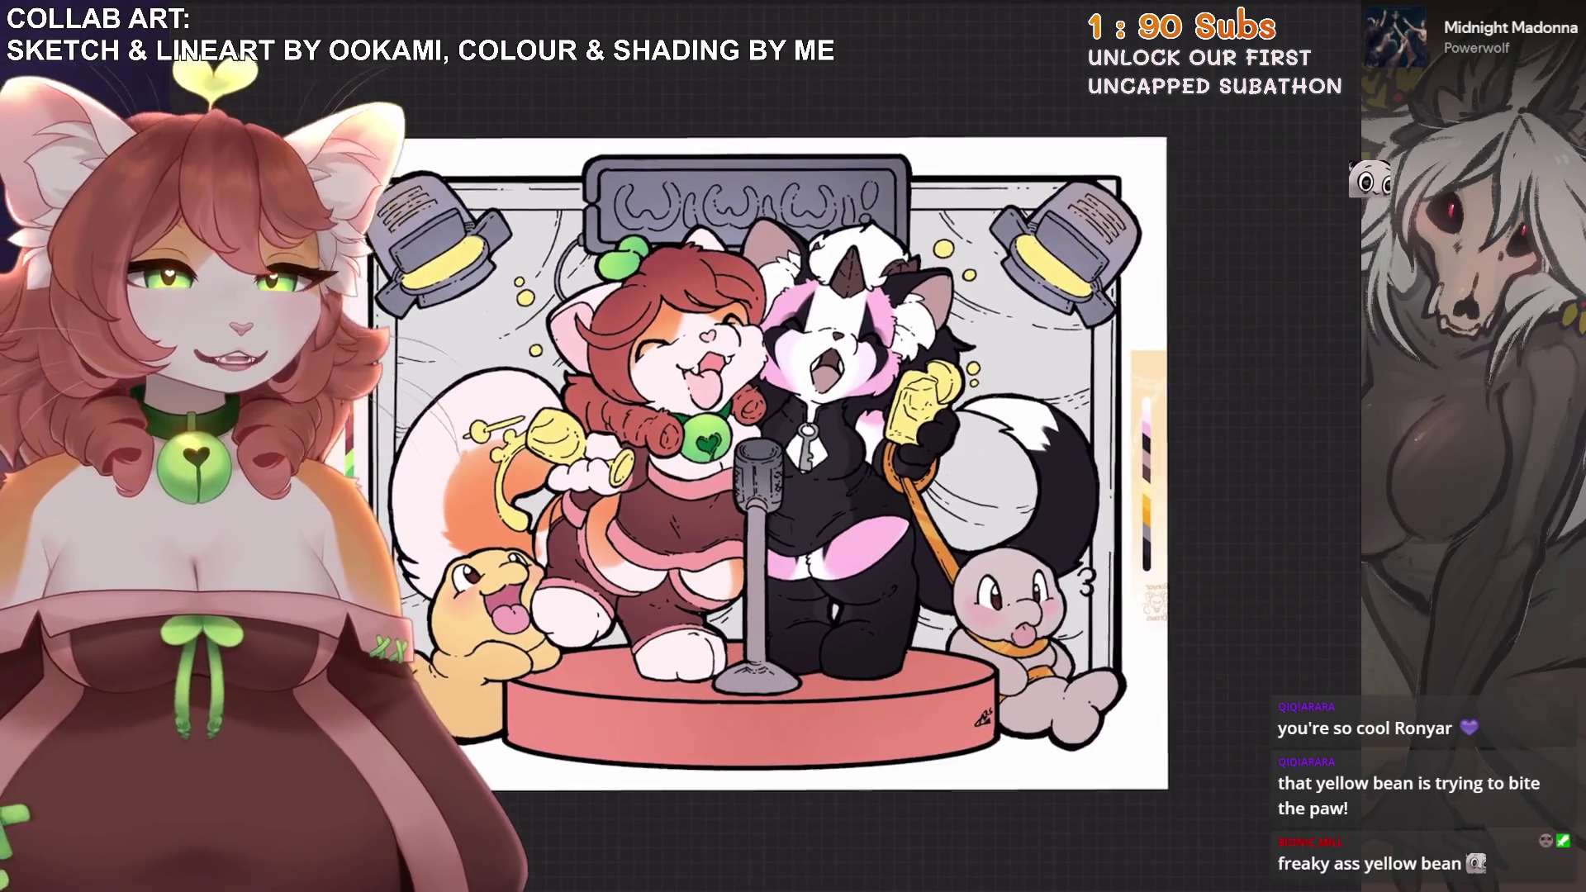
scroll(781, 463, "down", 1)
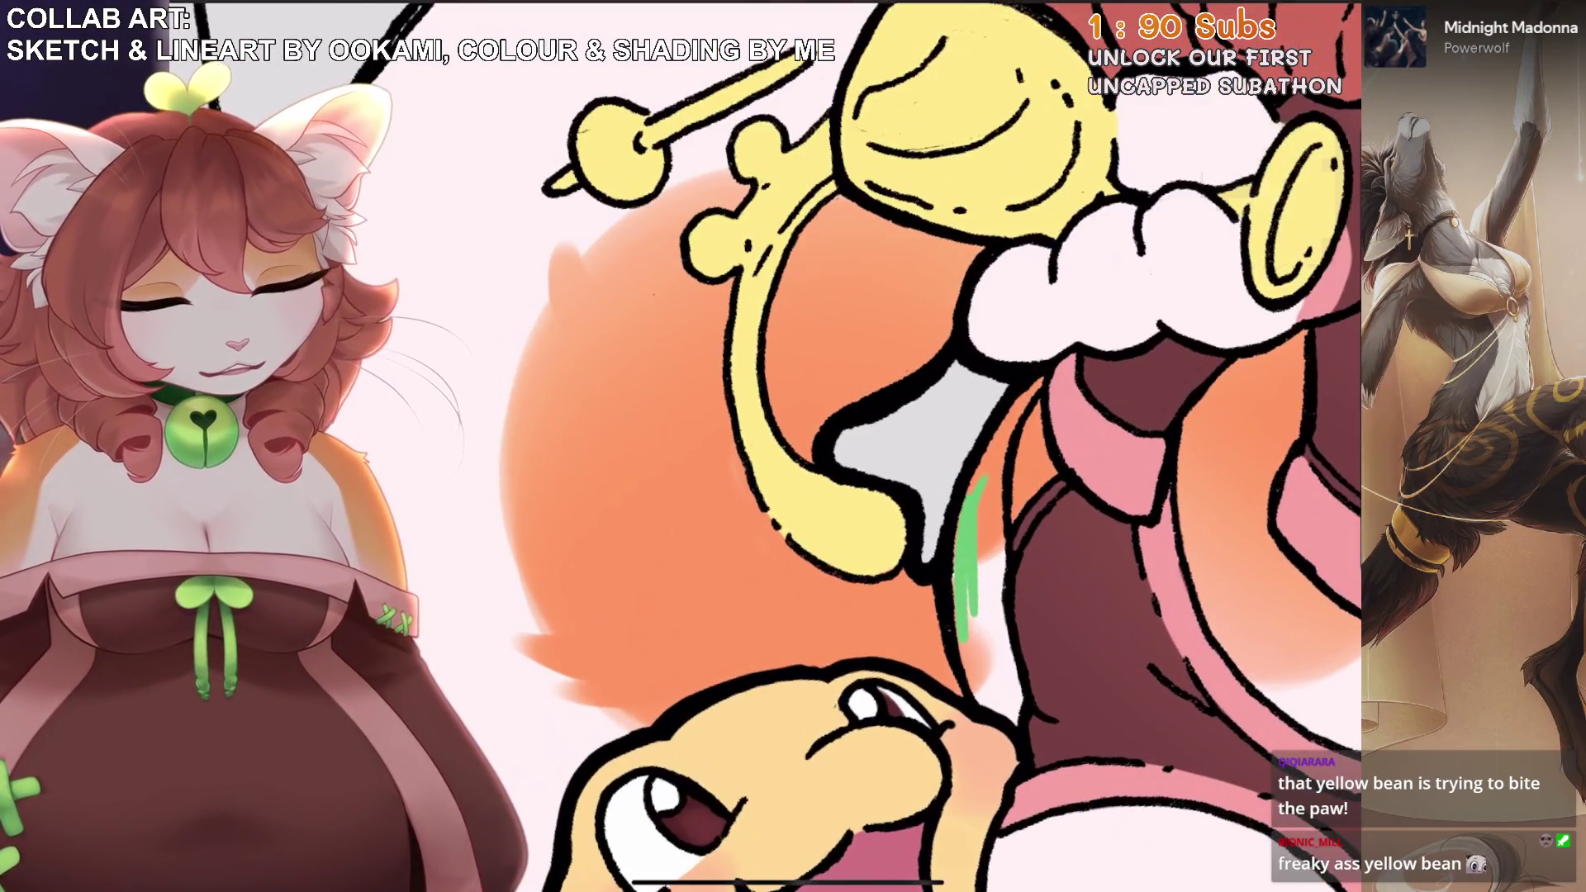
Paint a green band beside the cat's trumpet-holding arm, then select Layer 21.
left_click_drag(1036, 381, 982, 676)
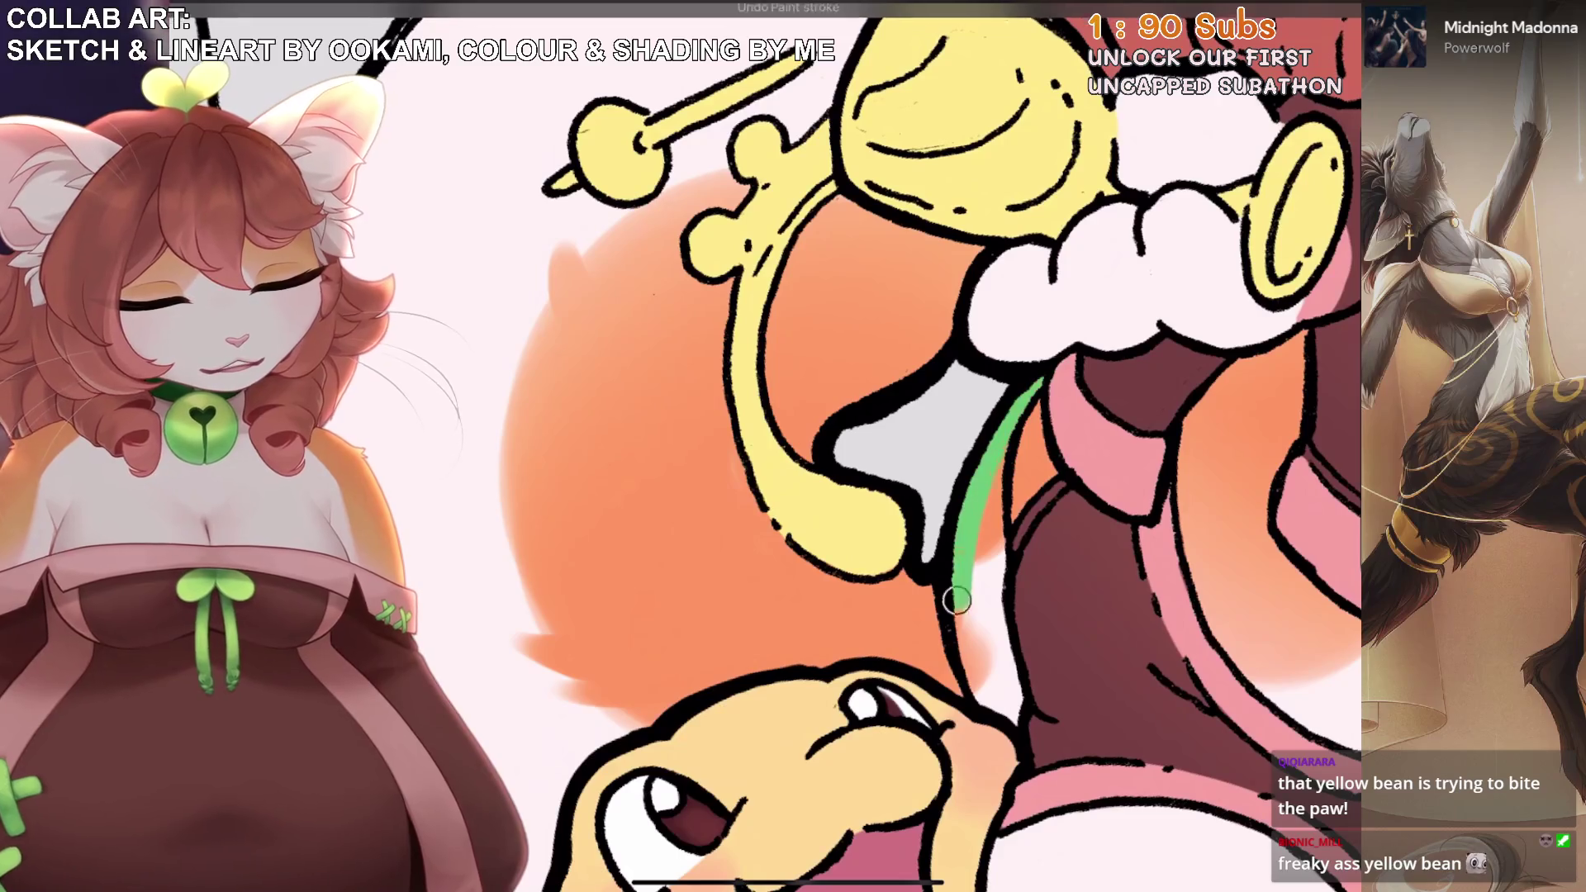
mouse_move(962, 583)
left_mouse_down()
mouse_move(1003, 717)
mouse_move(996, 619)
left_mouse_up()
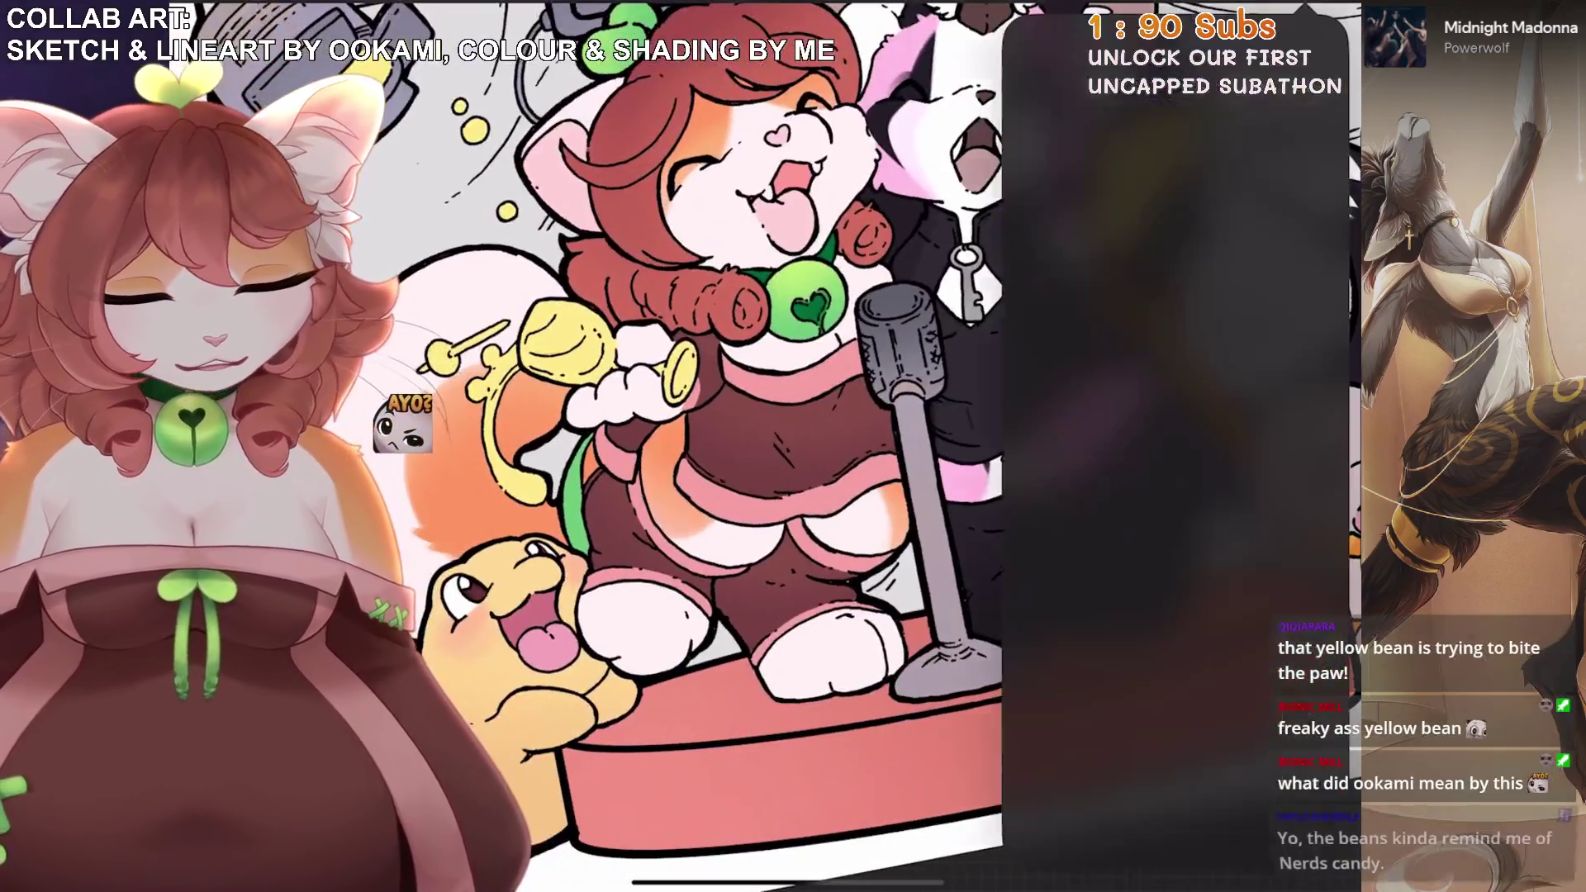
left_click(1168, 460)
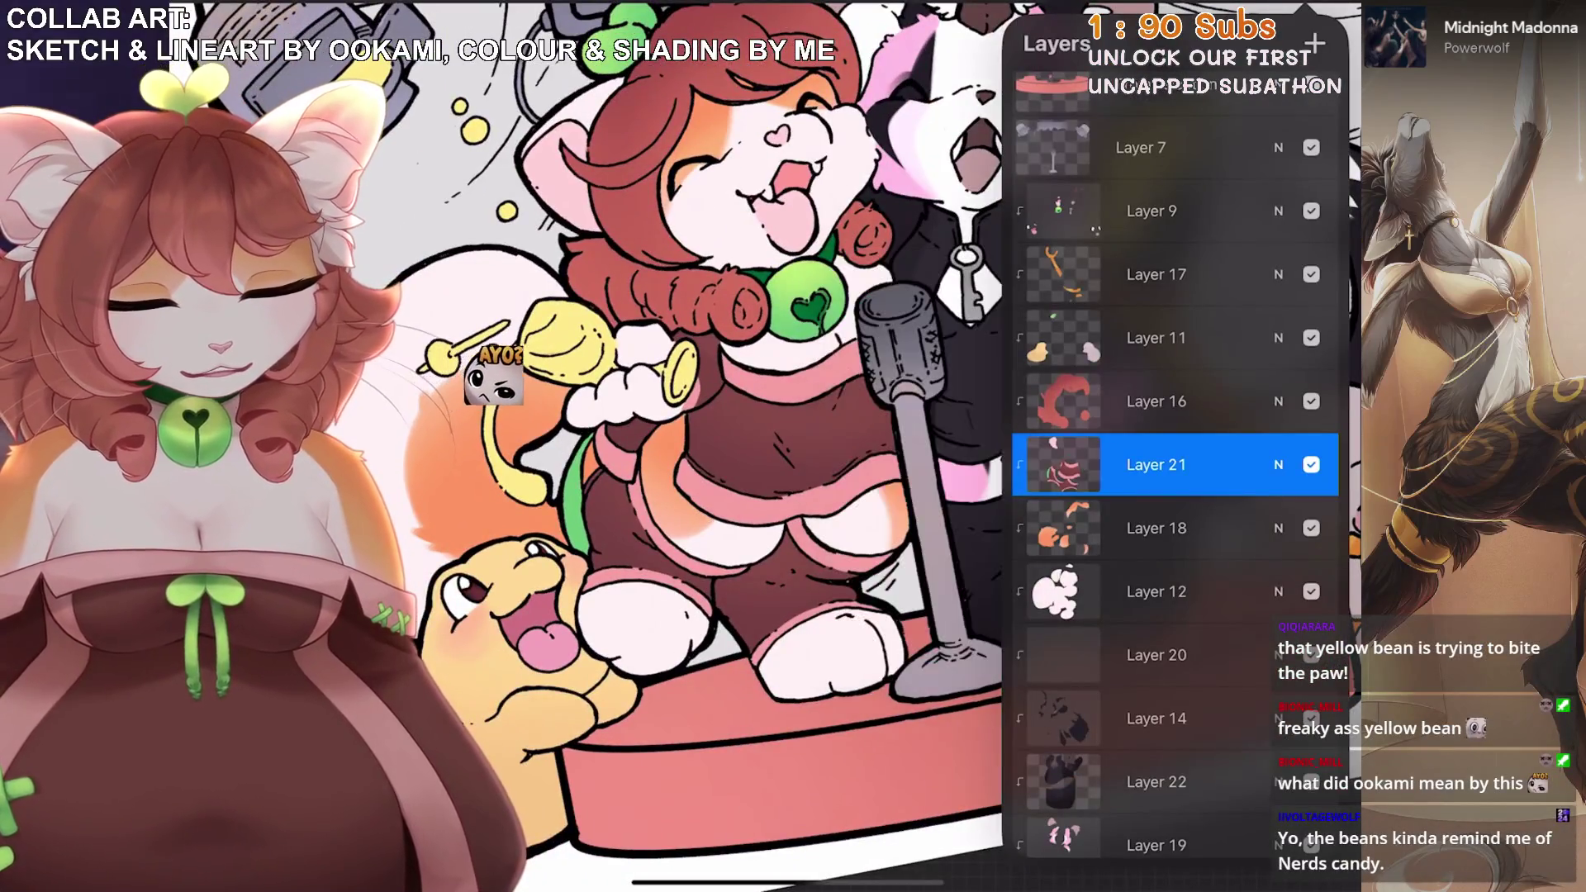
Add lighter highlight strokes down the length of the green band.
scroll(908, 446, "up", 3)
scroll(908, 495, "up", 3)
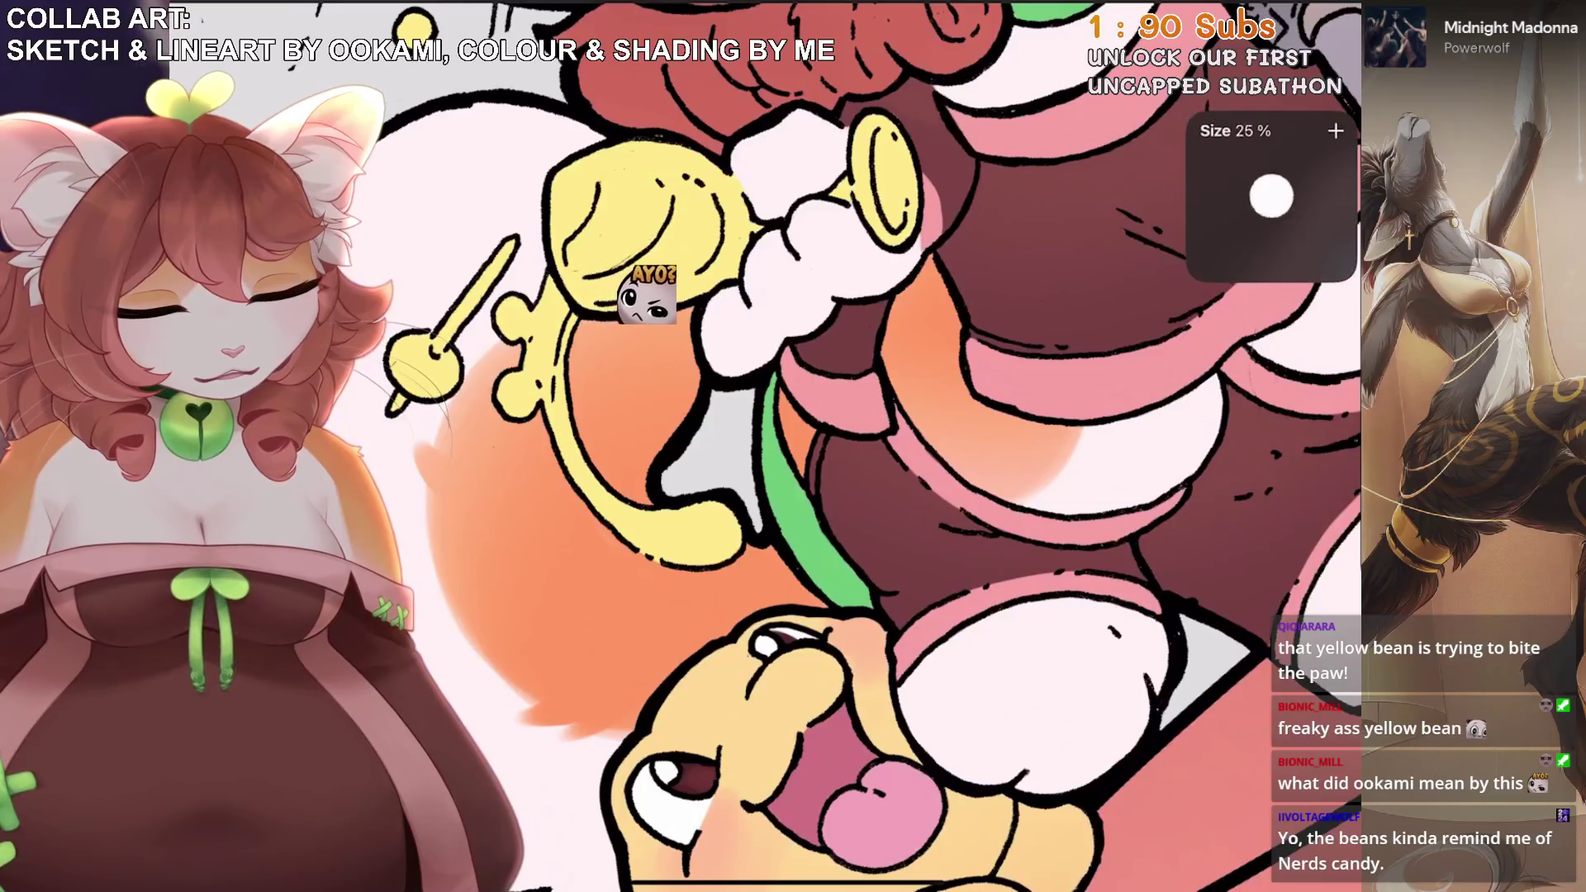
scroll(908, 496, "up", 3)
mouse_move(892, 656)
left_mouse_down()
mouse_move(849, 574)
mouse_move(883, 619)
left_mouse_up()
scroll(883, 619, "up", 2)
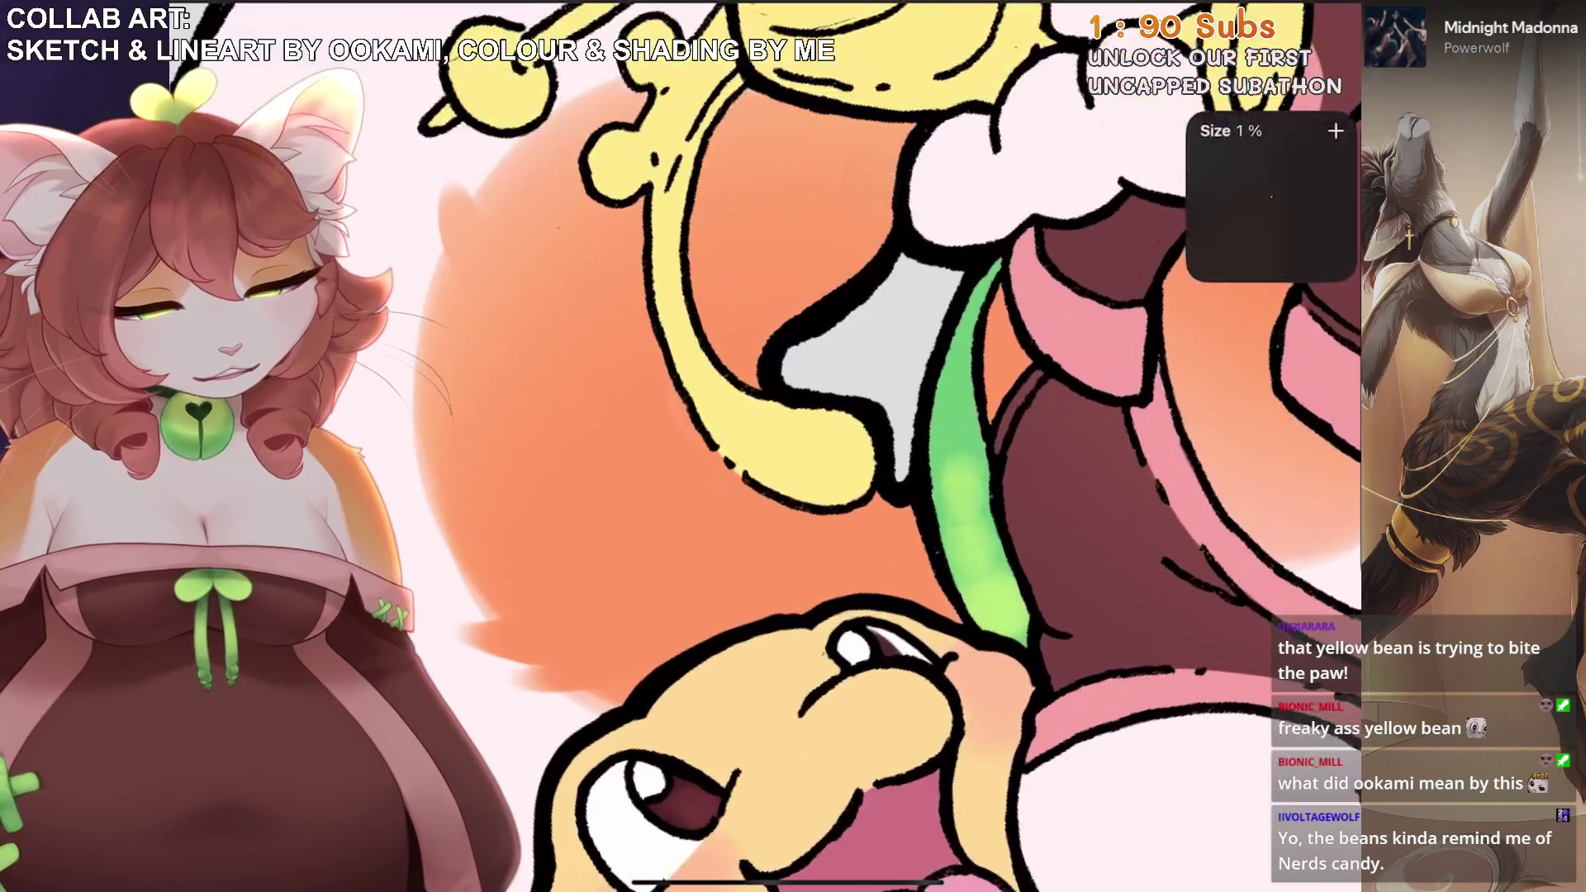
mouse_move(986, 583)
left_mouse_down()
mouse_move(949, 524)
mouse_move(938, 438)
mouse_move(1006, 628)
left_mouse_up()
scroll(1006, 627, "down", 2)
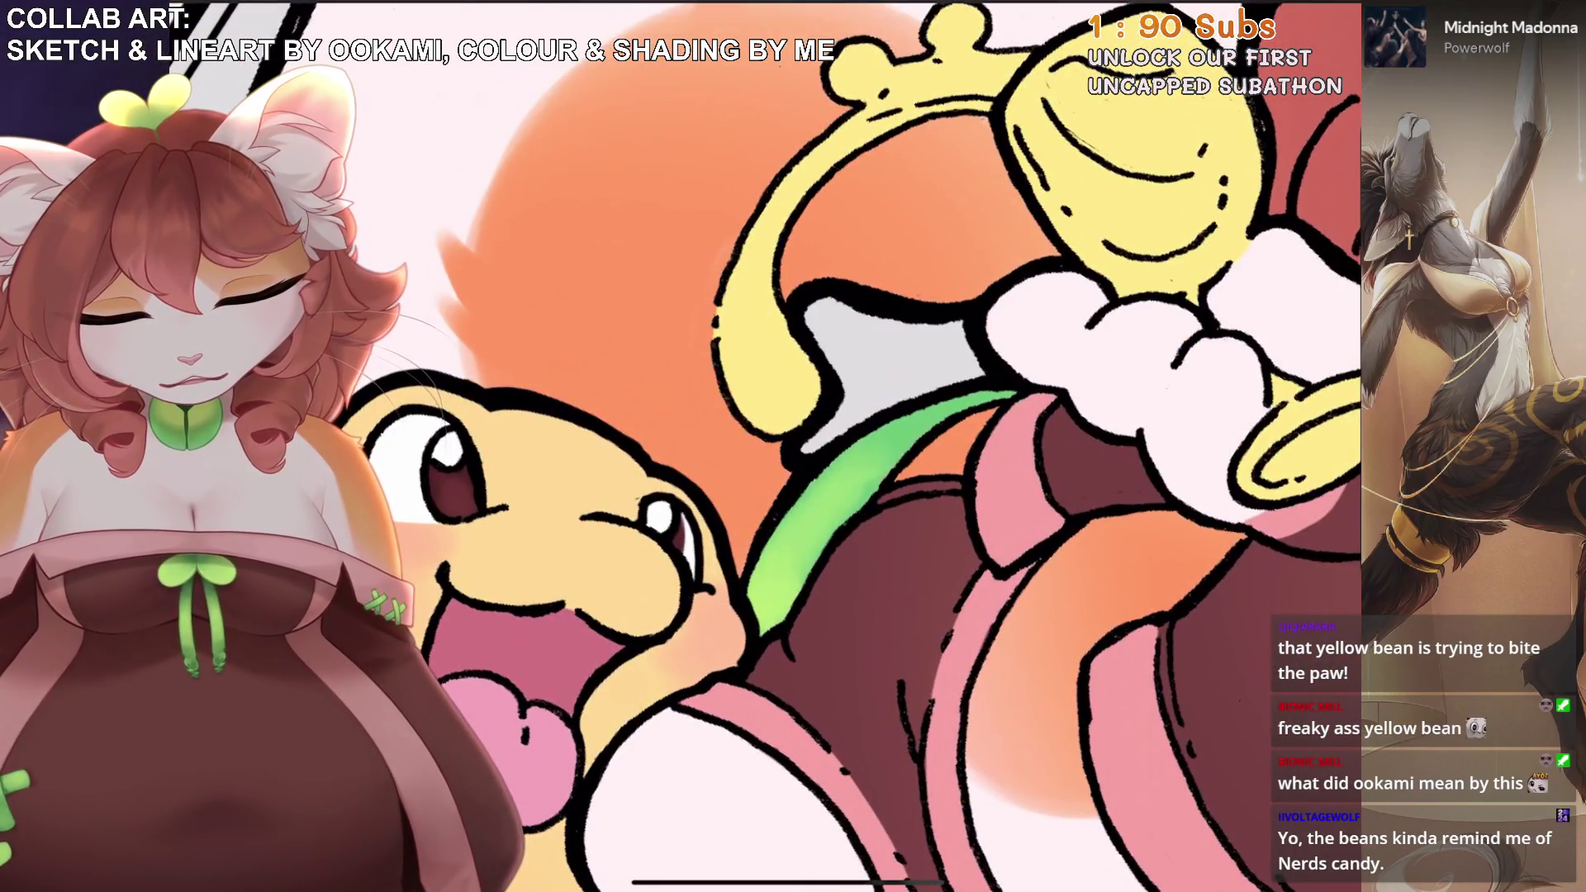
scroll(841, 482, "up", 2)
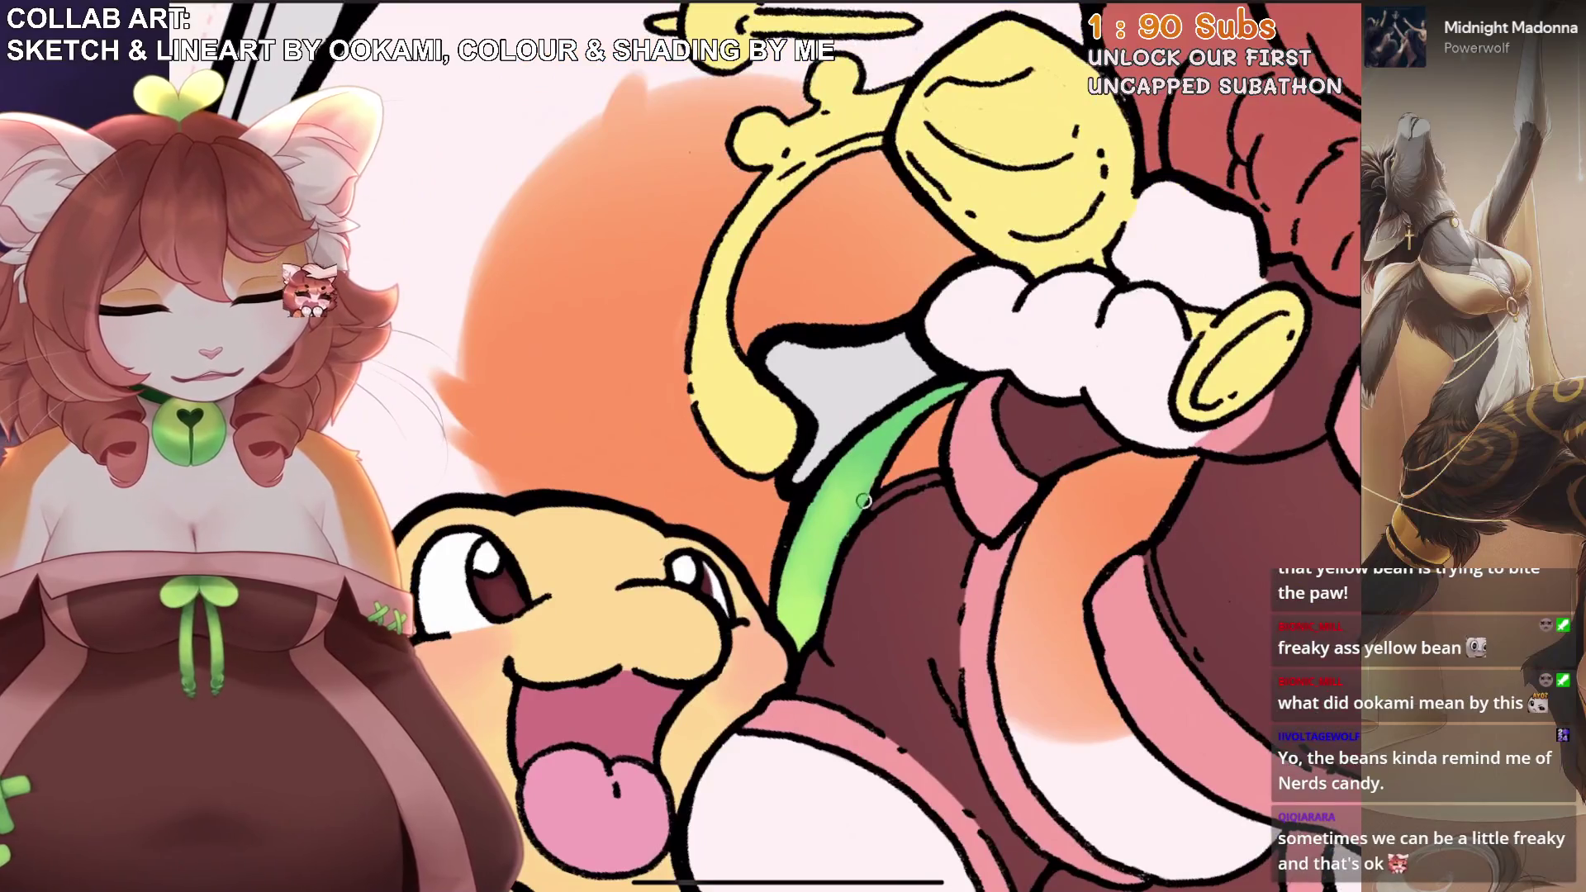
mouse_move(863, 500)
left_mouse_down()
mouse_move(830, 516)
mouse_move(785, 628)
left_mouse_up()
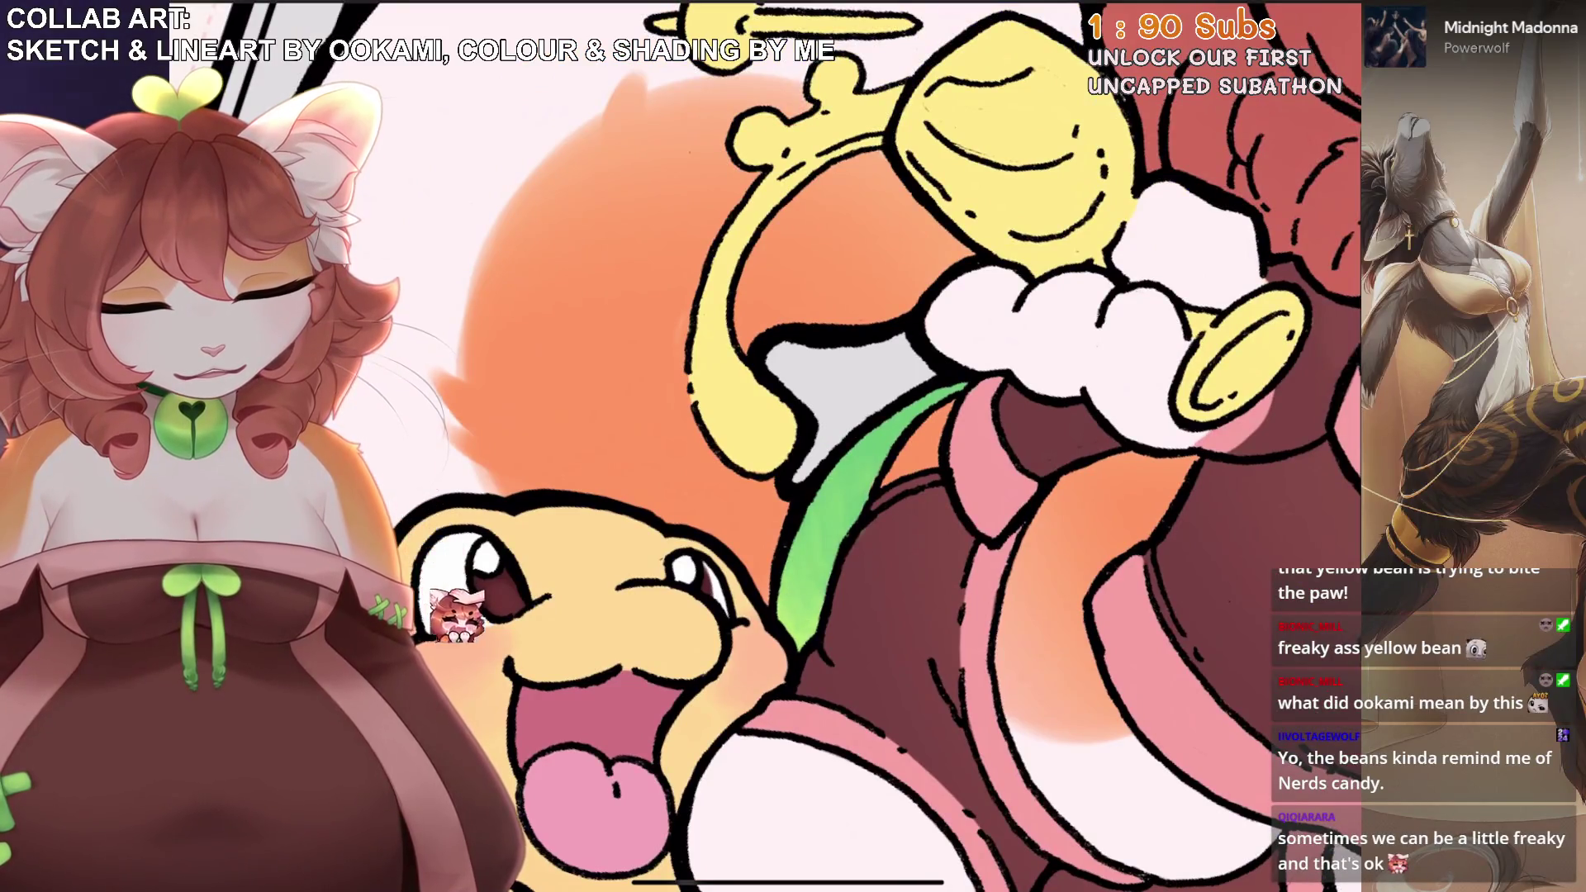
scroll(793, 495, "down", 5)
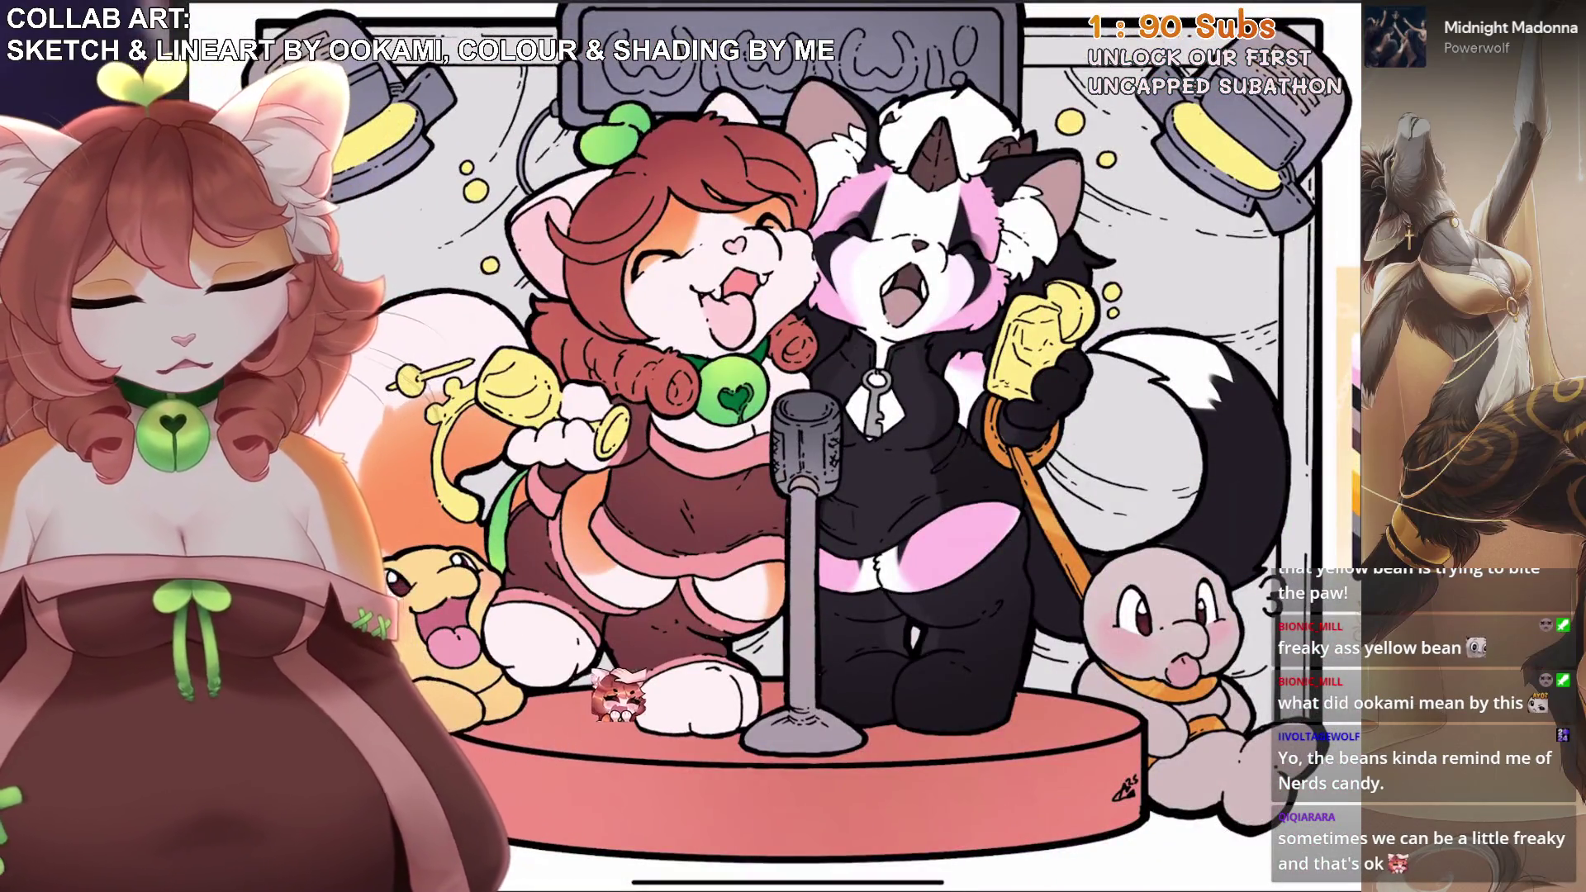
scroll(619, 583, "up", 3)
scroll(684, 634, "down", 3)
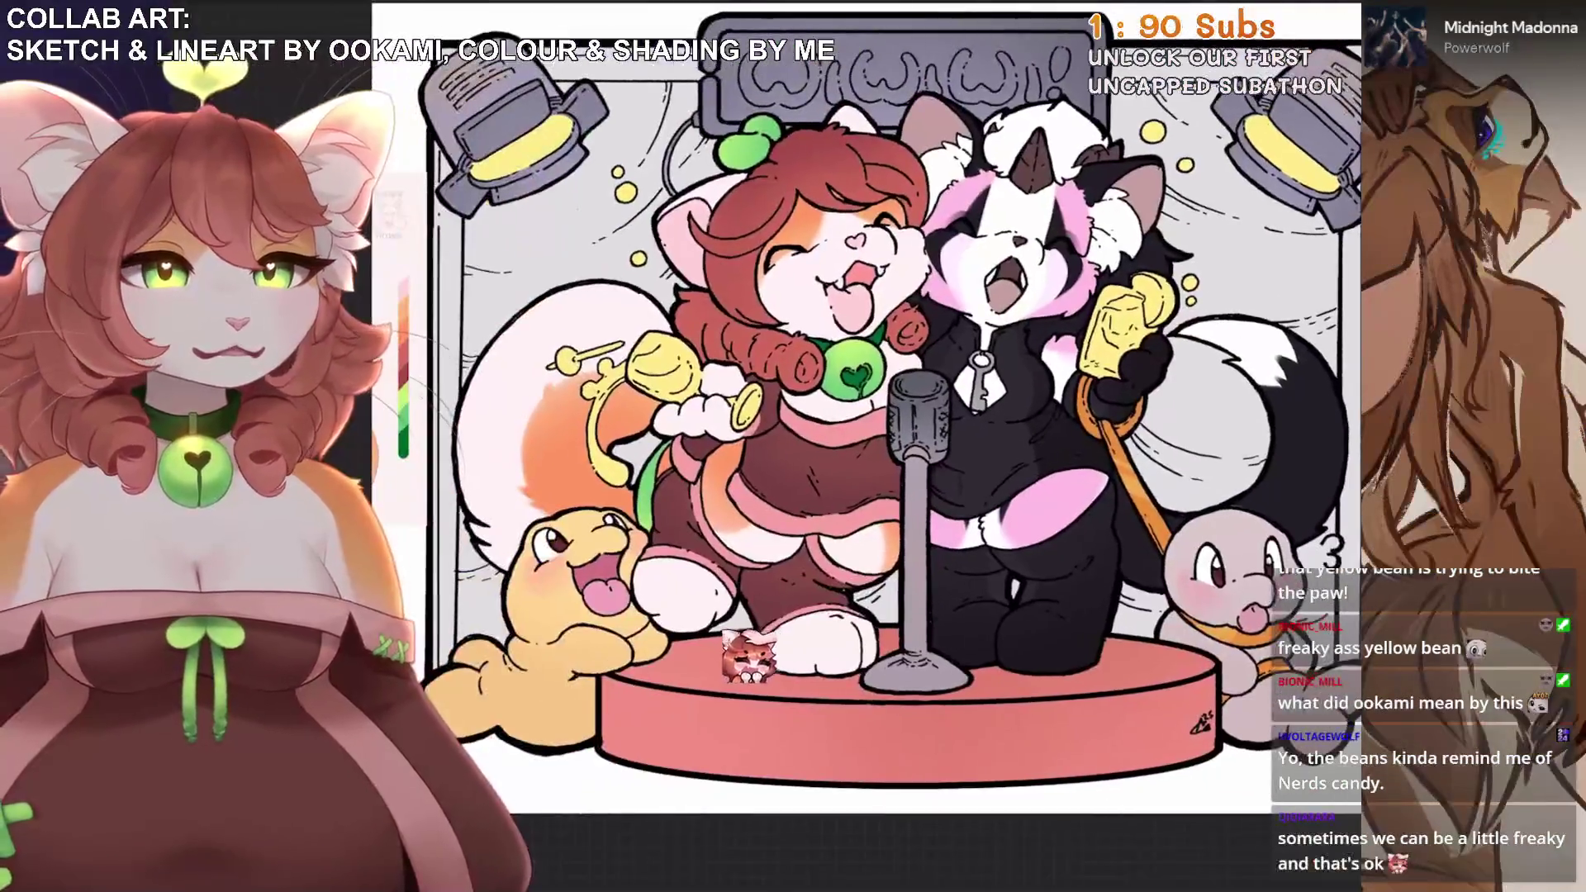
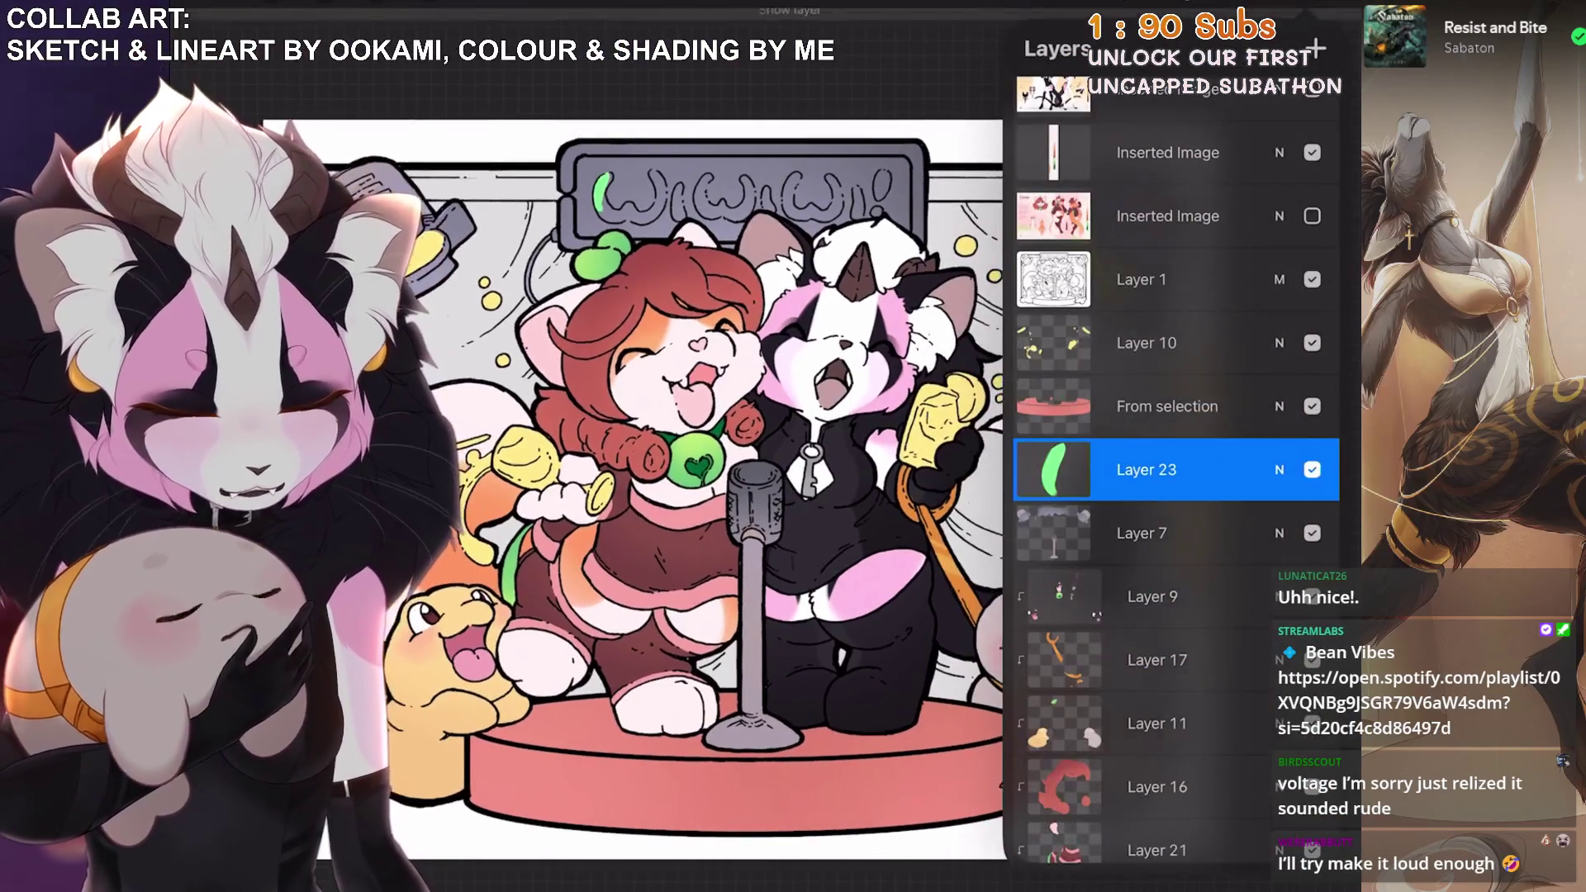
Zoom in on the sign's first letter and undo the last green stroke.
scroll(570, 124, "up", 5)
scroll(554, 322, "up", 3)
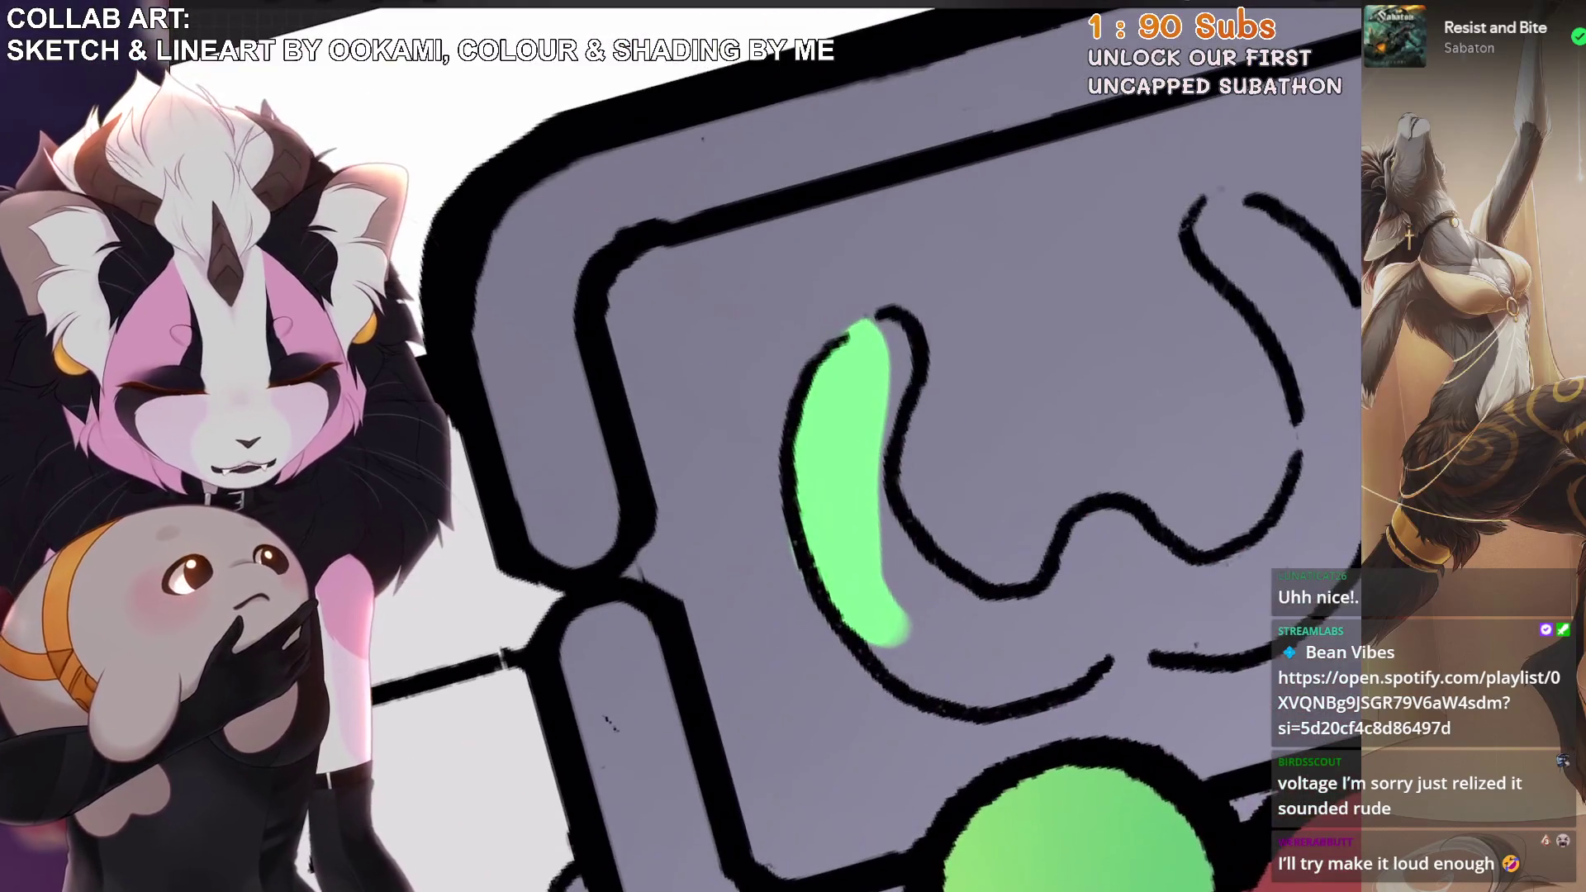
scroll(867, 265, "up", 3)
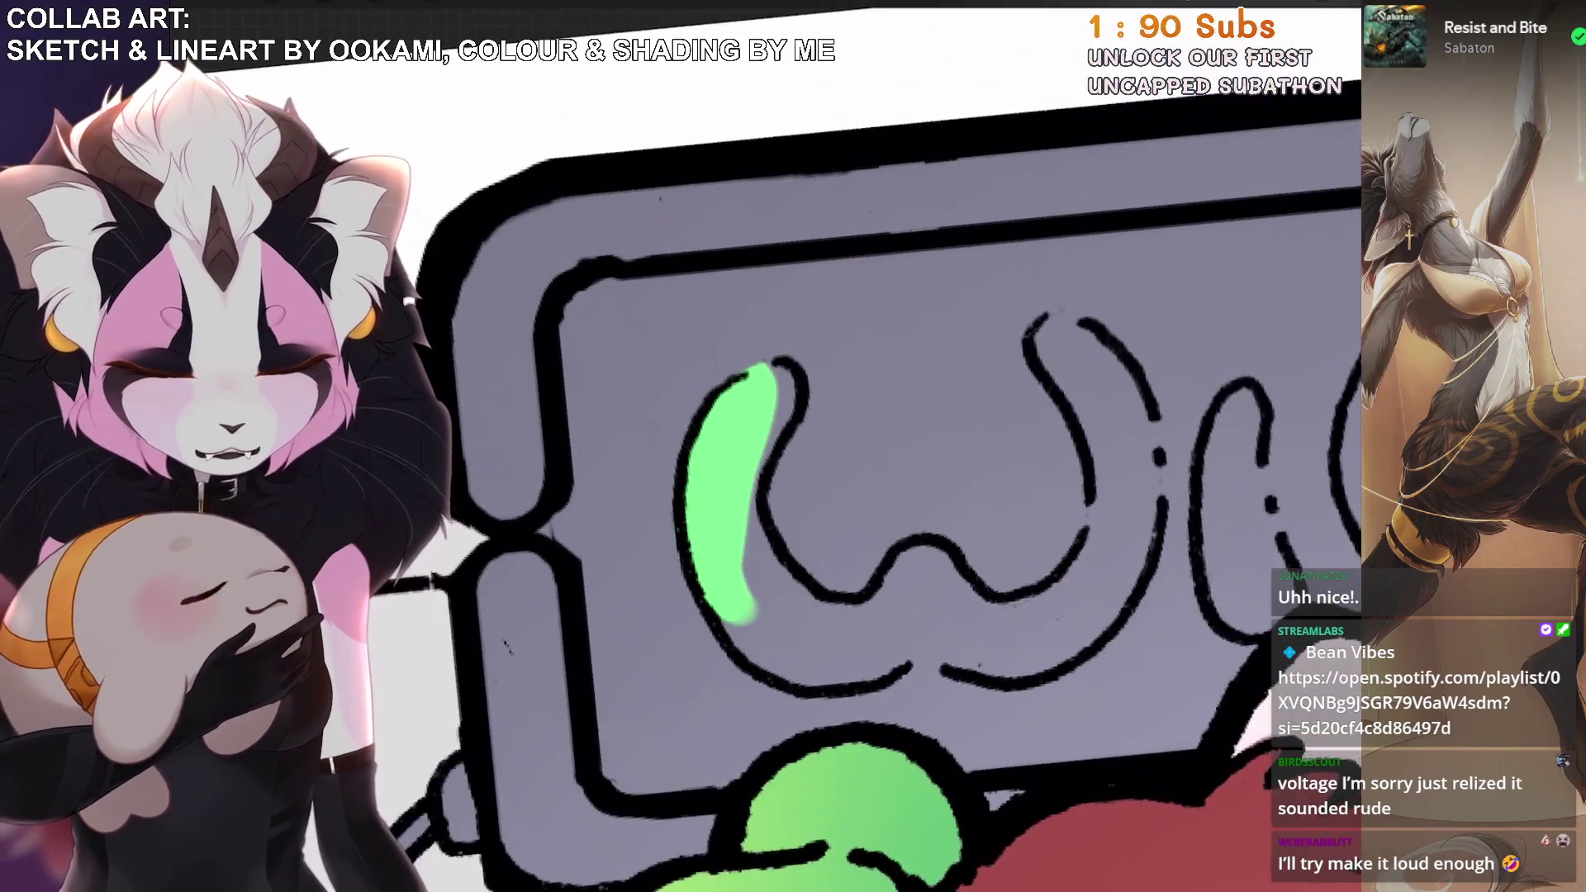
key("ctrl+z")
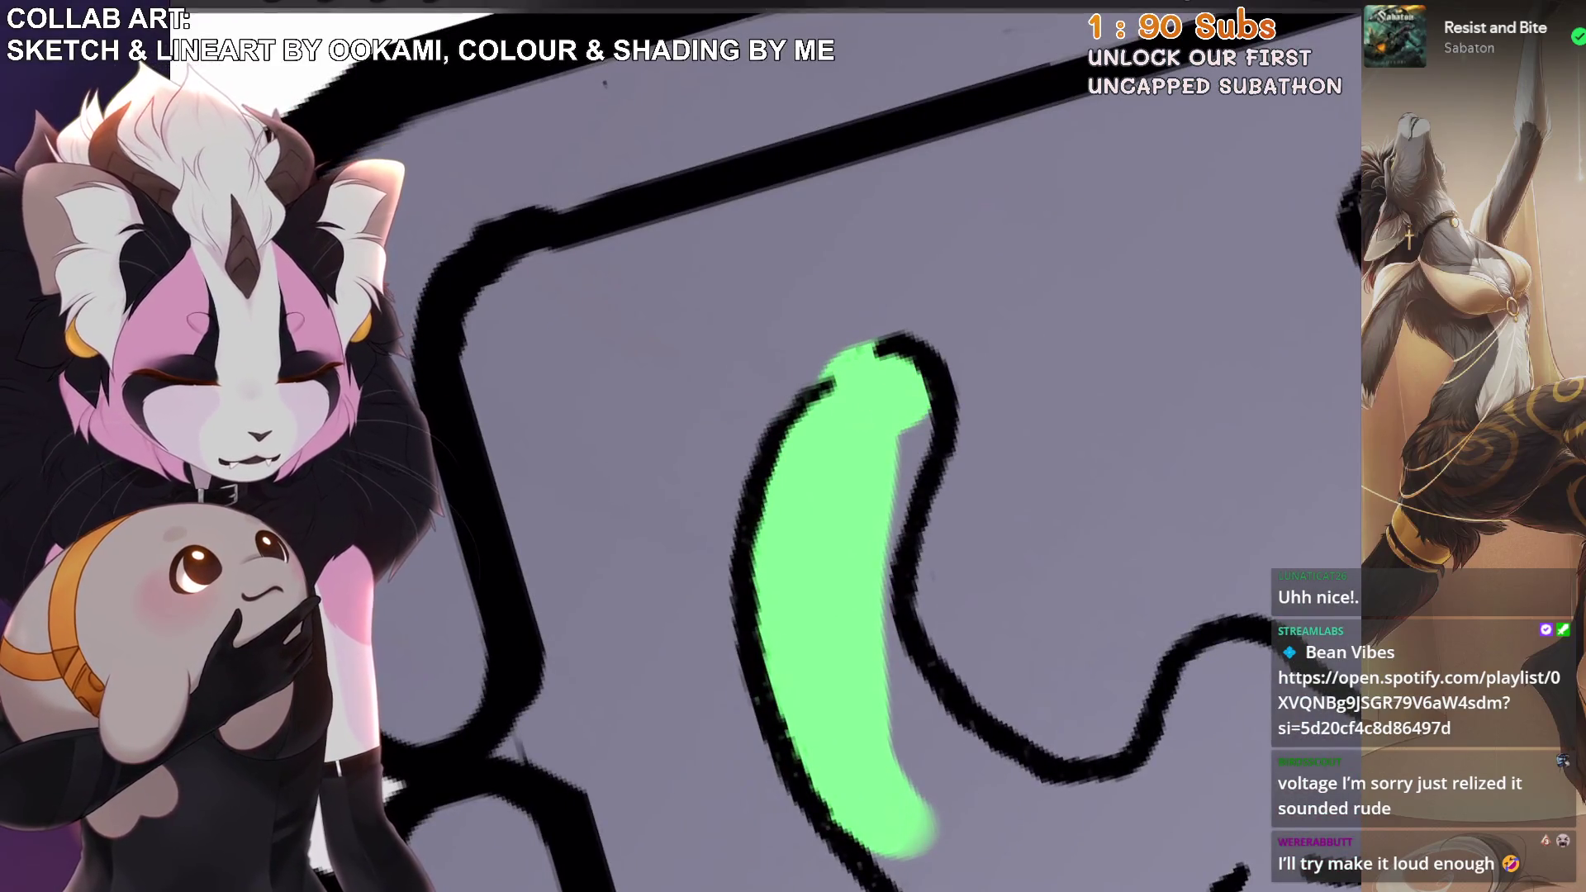
Tilt the canvas and paint green along the first W's right, lower and curved strokes.
left_click_drag(844, 400, 801, 355)
scroll(741, 552, "up", 1)
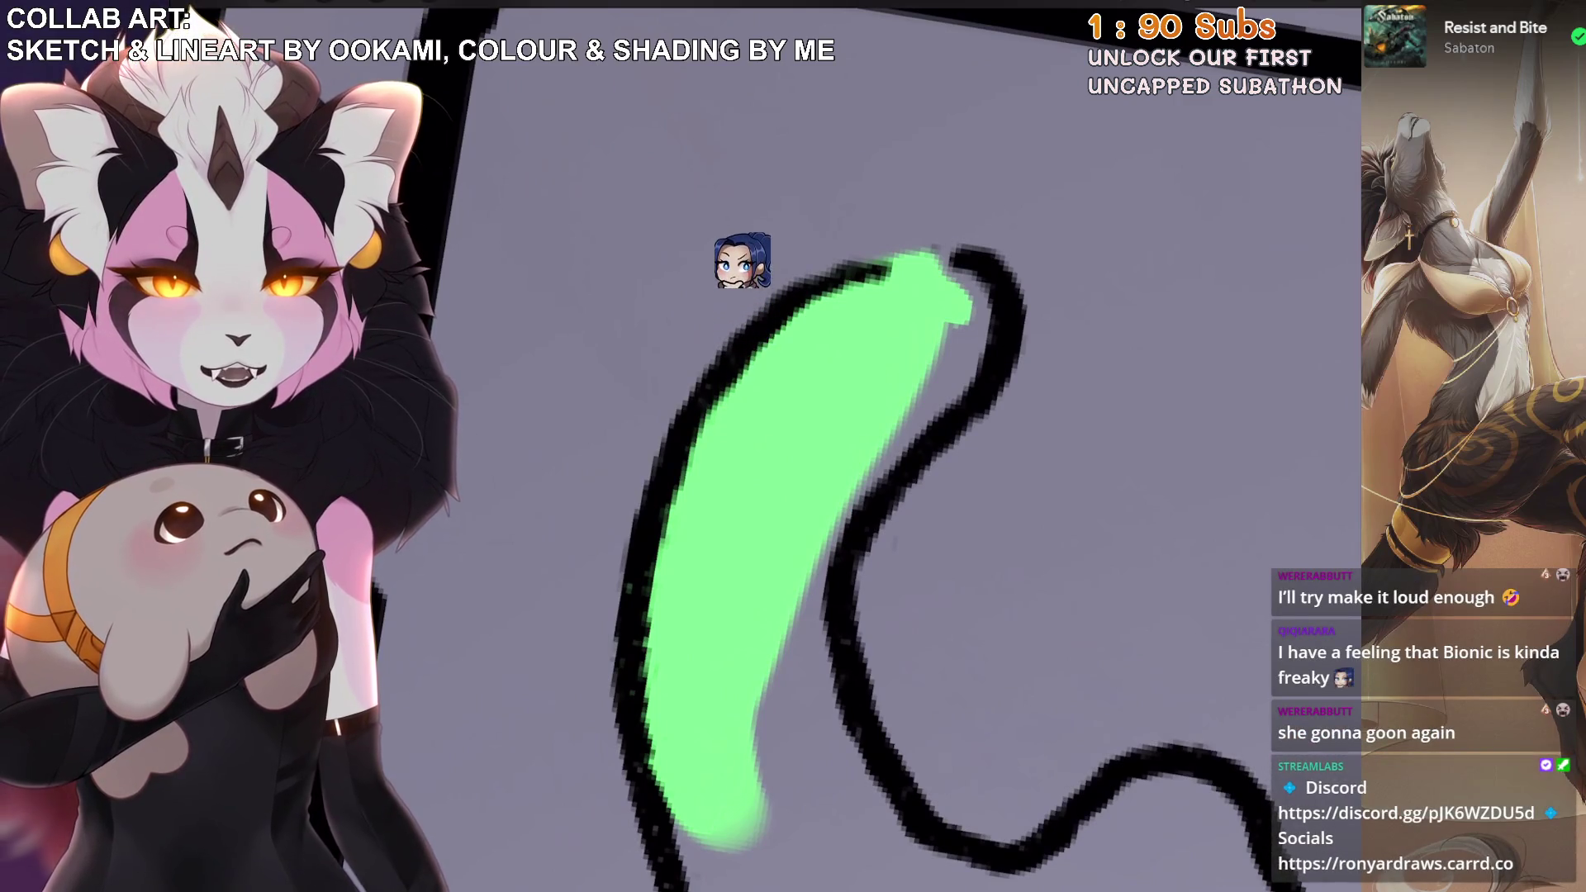
mouse_move(822, 586)
left_mouse_down()
mouse_move(796, 785)
mouse_move(807, 570)
mouse_move(973, 293)
left_mouse_up()
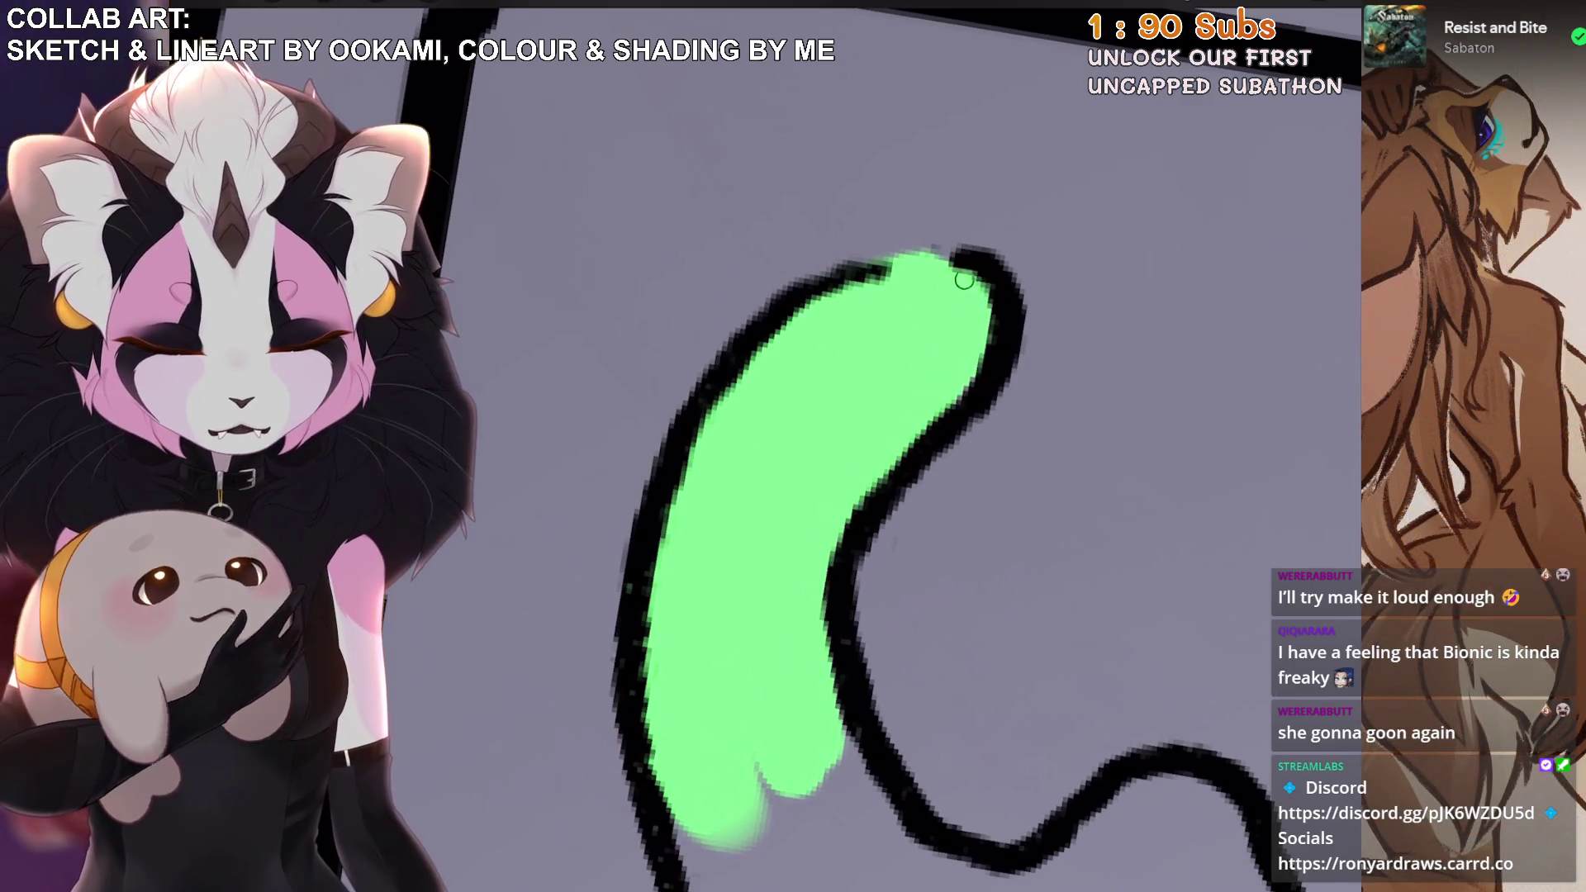
scroll(900, 446, "down", 3)
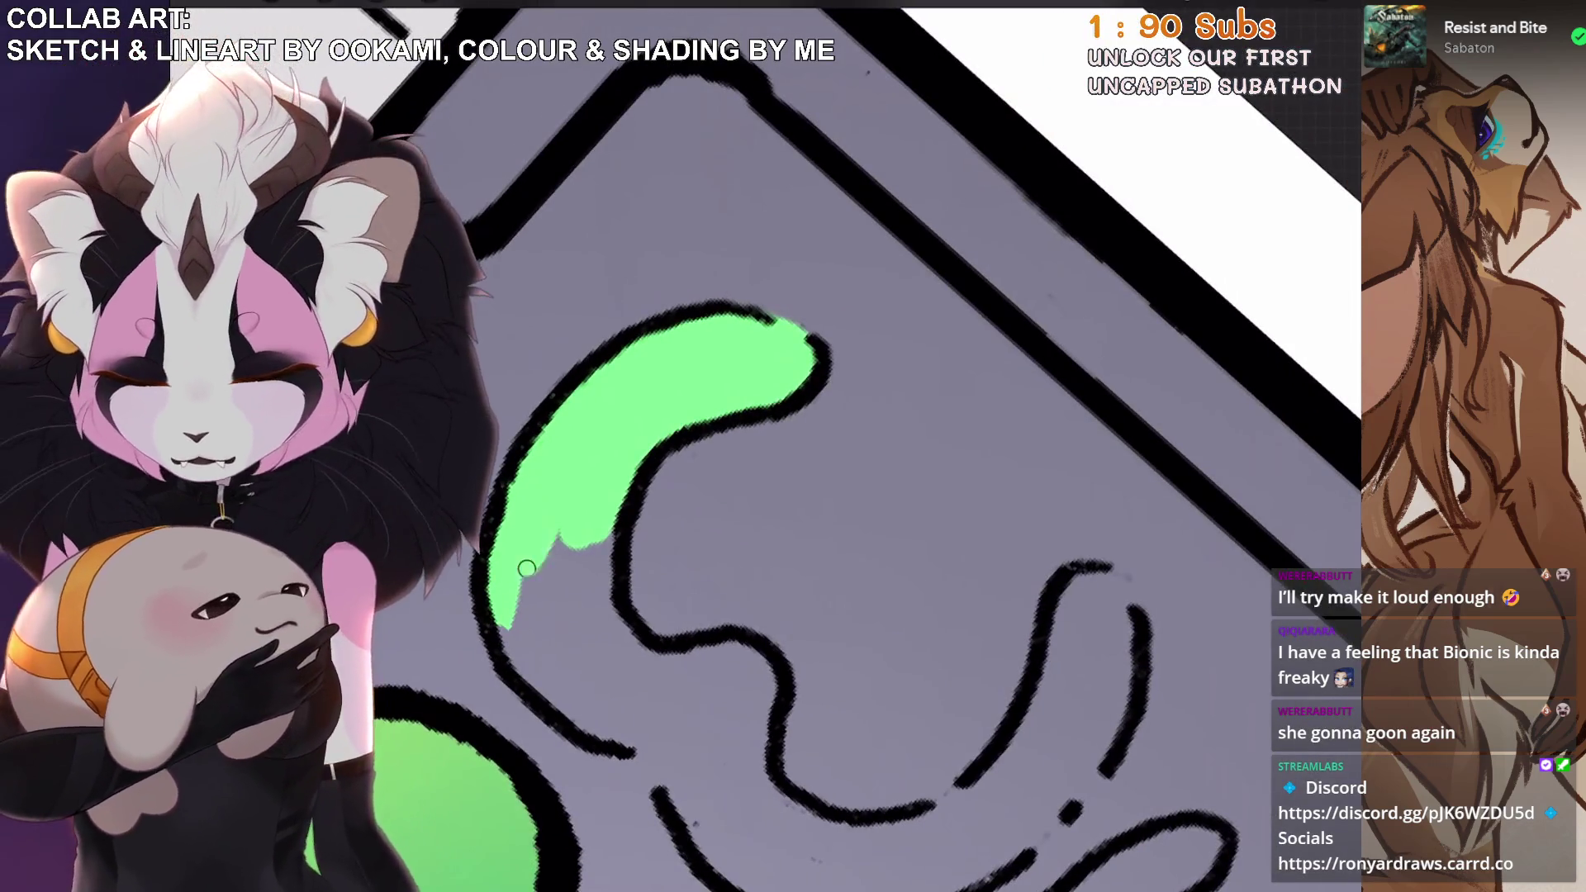
left_click_drag(545, 499, 604, 492)
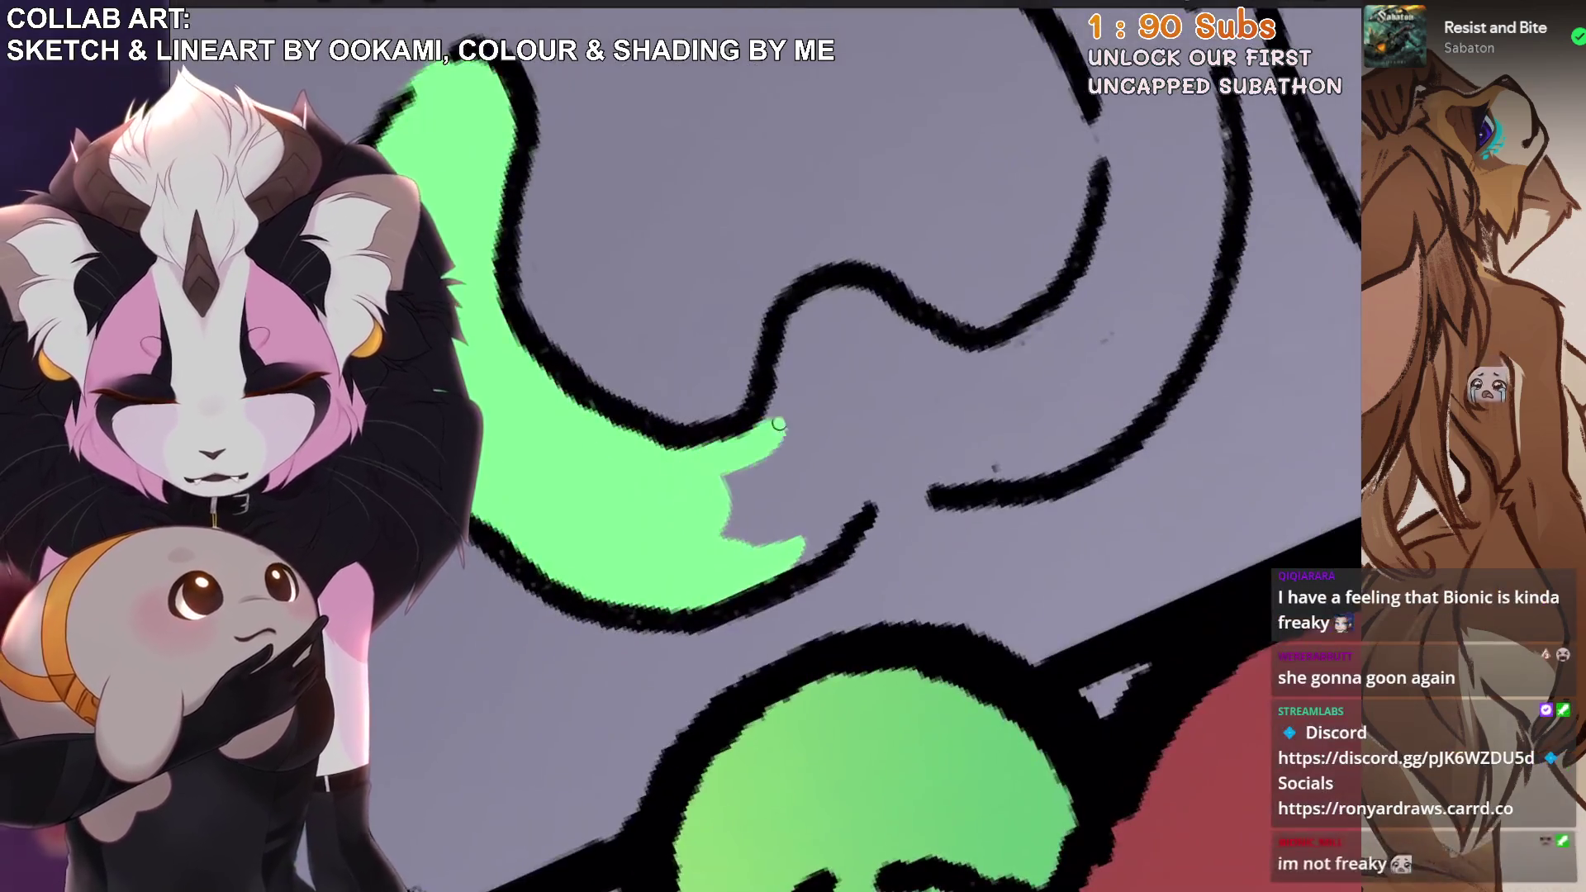
left_click_drag(777, 434, 786, 385)
mouse_move(851, 288)
left_mouse_down()
mouse_move(938, 351)
mouse_move(1066, 343)
mouse_move(708, 531)
mouse_move(734, 562)
mouse_move(882, 448)
left_mouse_up()
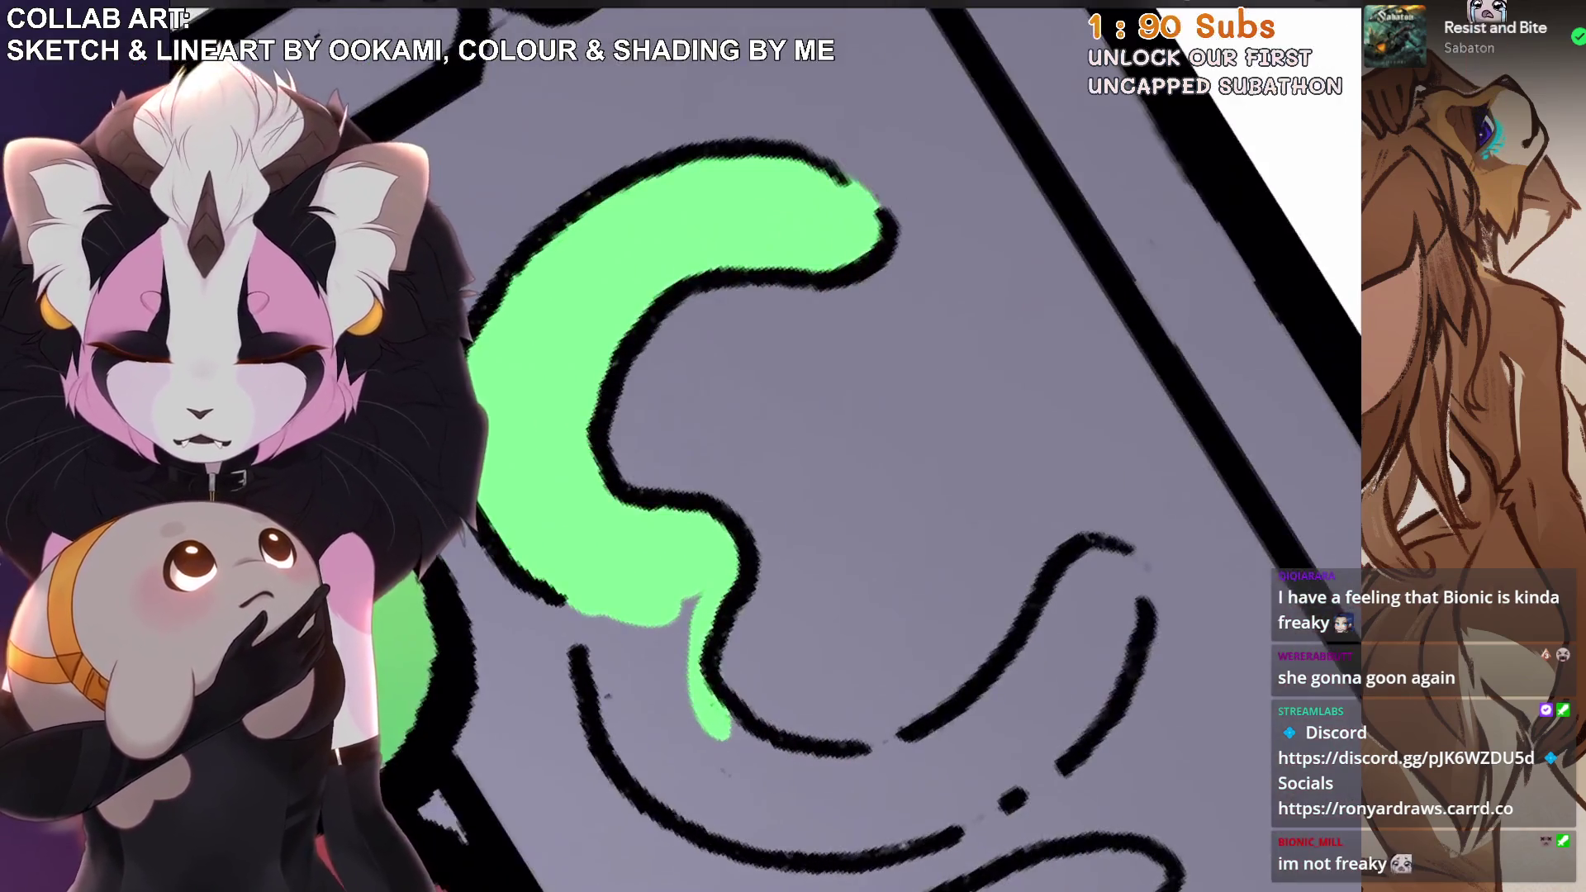
Fill the first W's left drip and left arms with green, out to their tips.
mouse_move(673, 512)
left_mouse_down()
mouse_move(686, 619)
mouse_move(670, 440)
mouse_move(754, 732)
mouse_move(750, 534)
left_mouse_up()
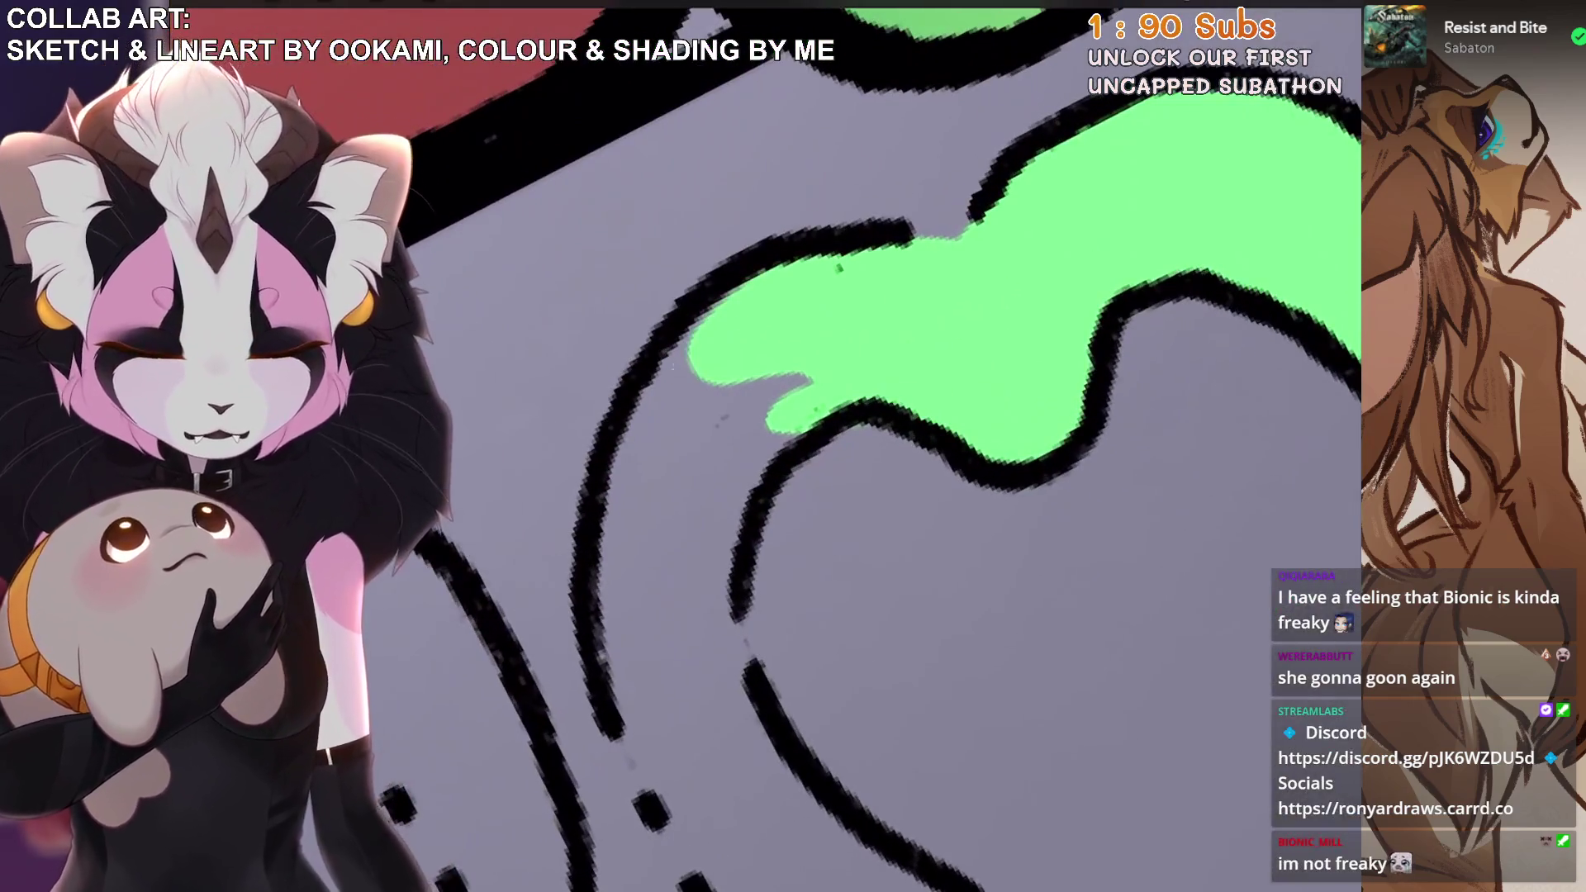
left_click_drag(628, 611, 750, 313)
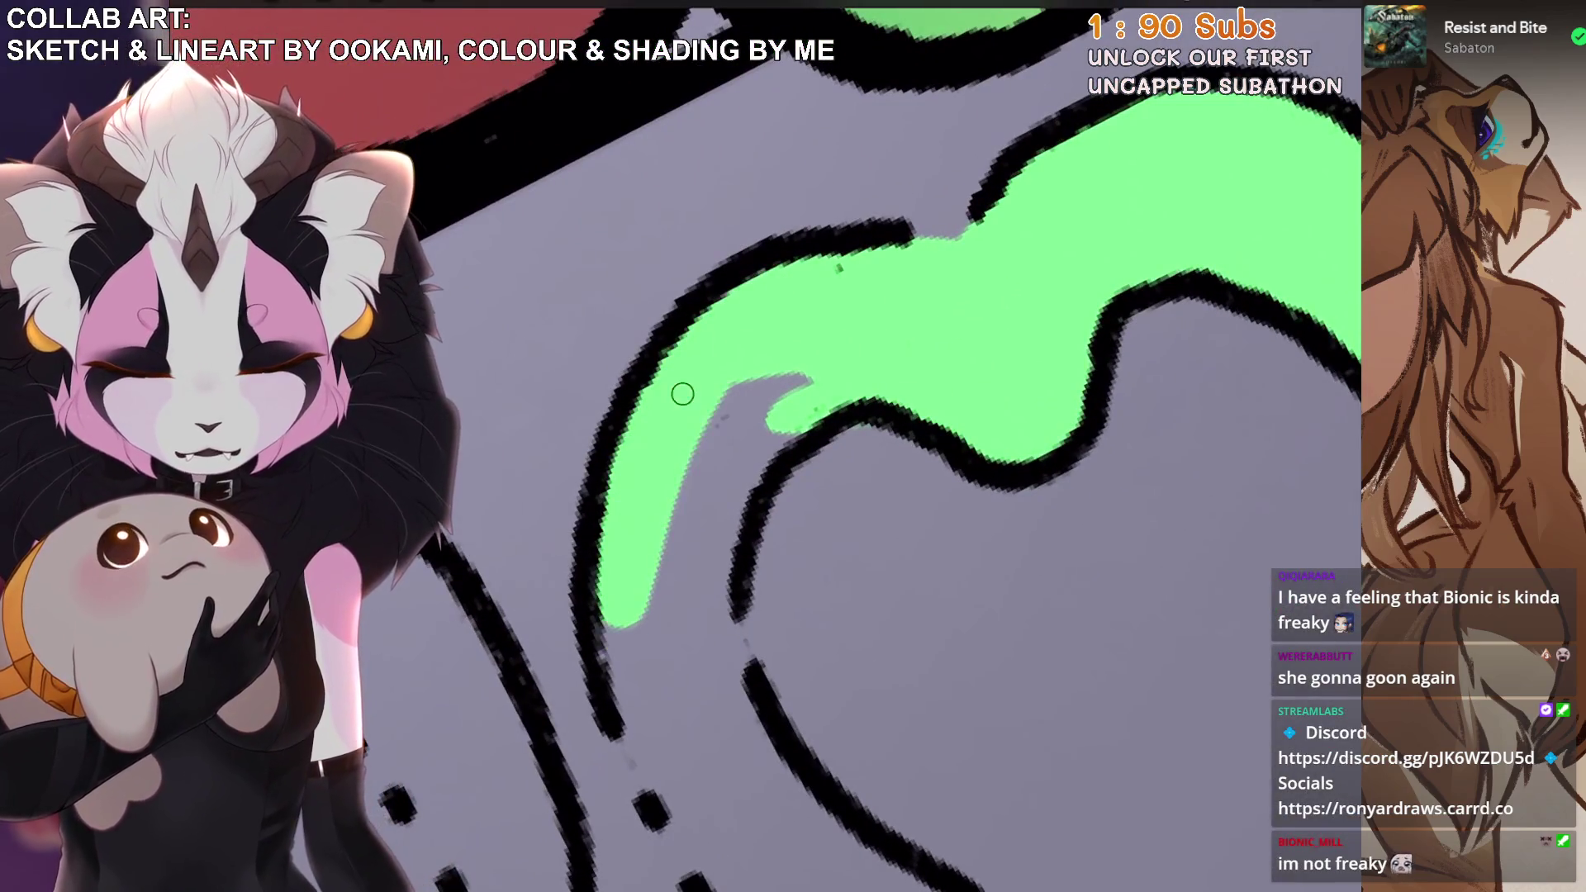
left_click_drag(663, 479, 754, 435)
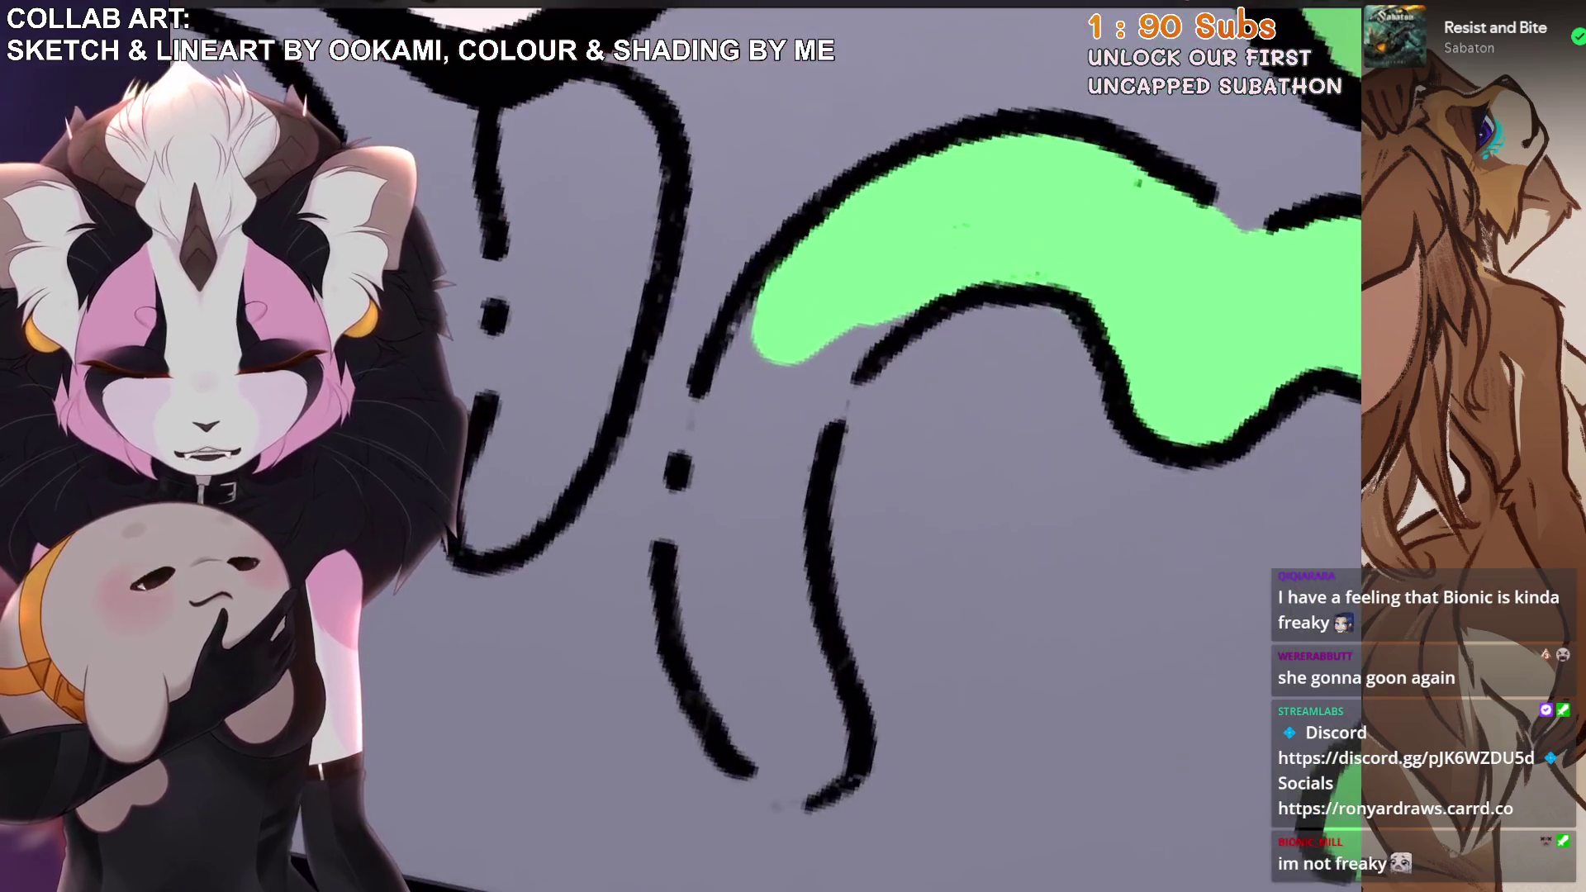
mouse_move(743, 718)
left_mouse_down()
mouse_move(777, 371)
mouse_move(694, 598)
mouse_move(844, 331)
left_mouse_up()
left_click_drag(805, 395, 811, 706)
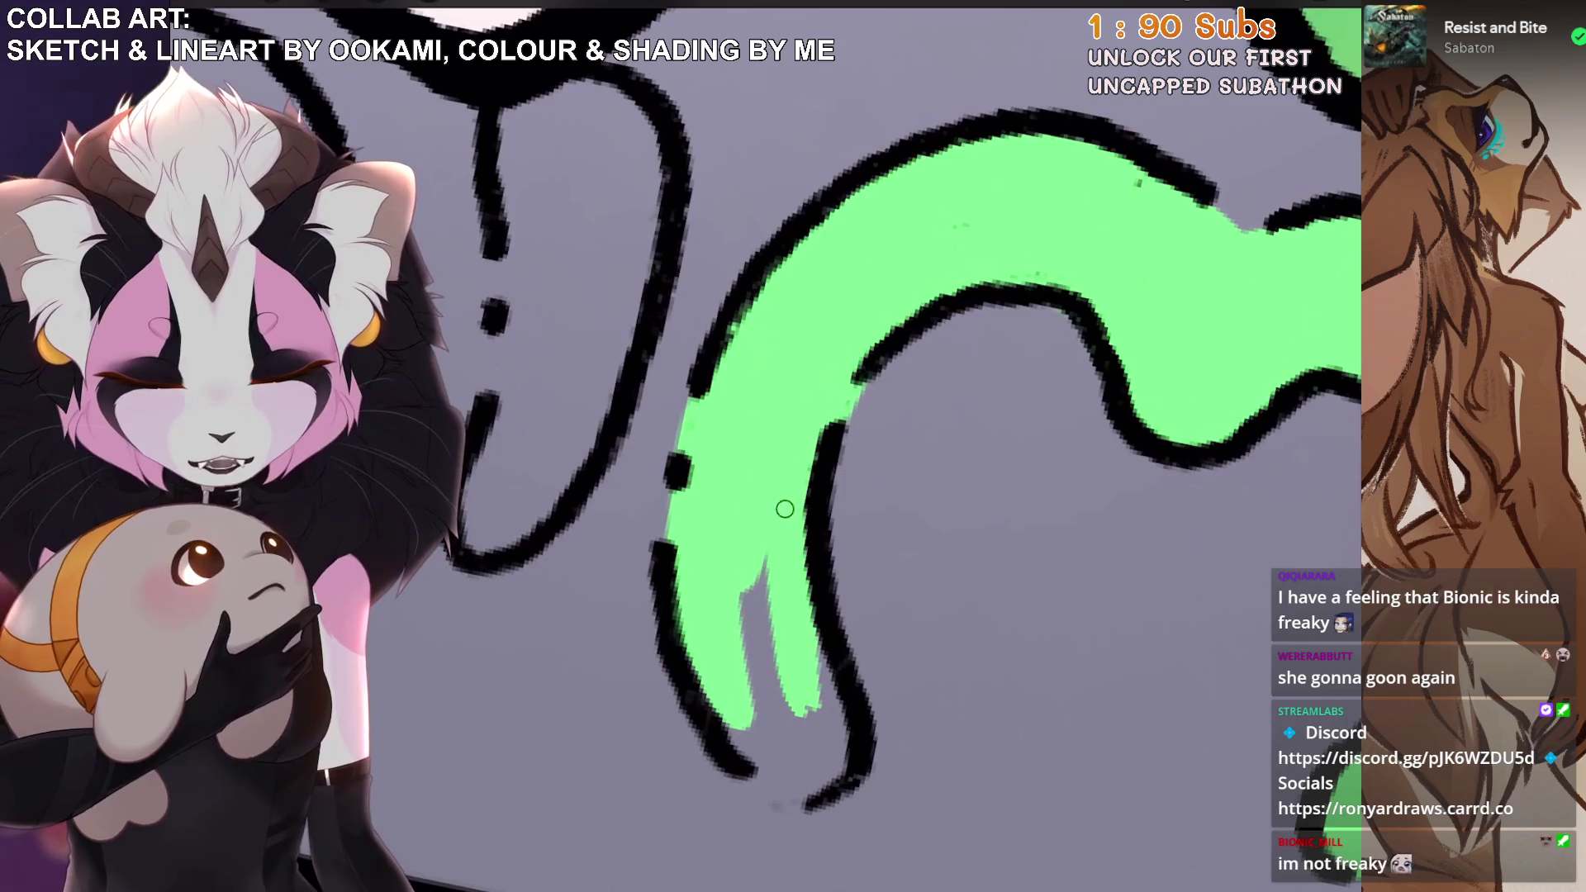
left_click_drag(788, 478, 774, 763)
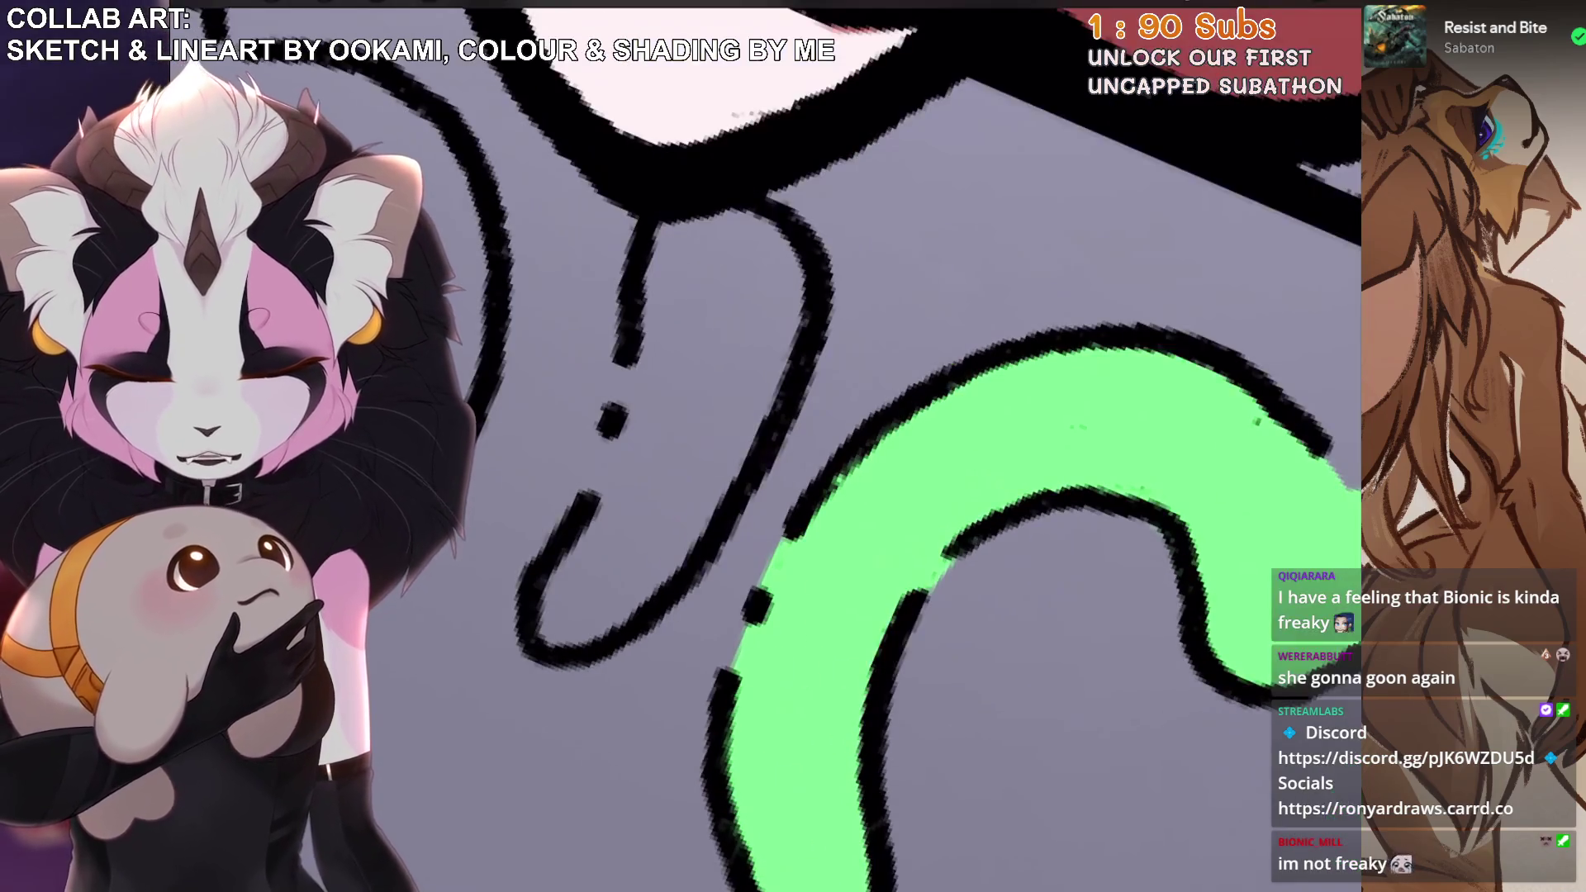
mouse_move(693, 230)
left_mouse_down()
mouse_move(609, 533)
mouse_move(554, 603)
mouse_move(653, 496)
mouse_move(616, 553)
left_mouse_up()
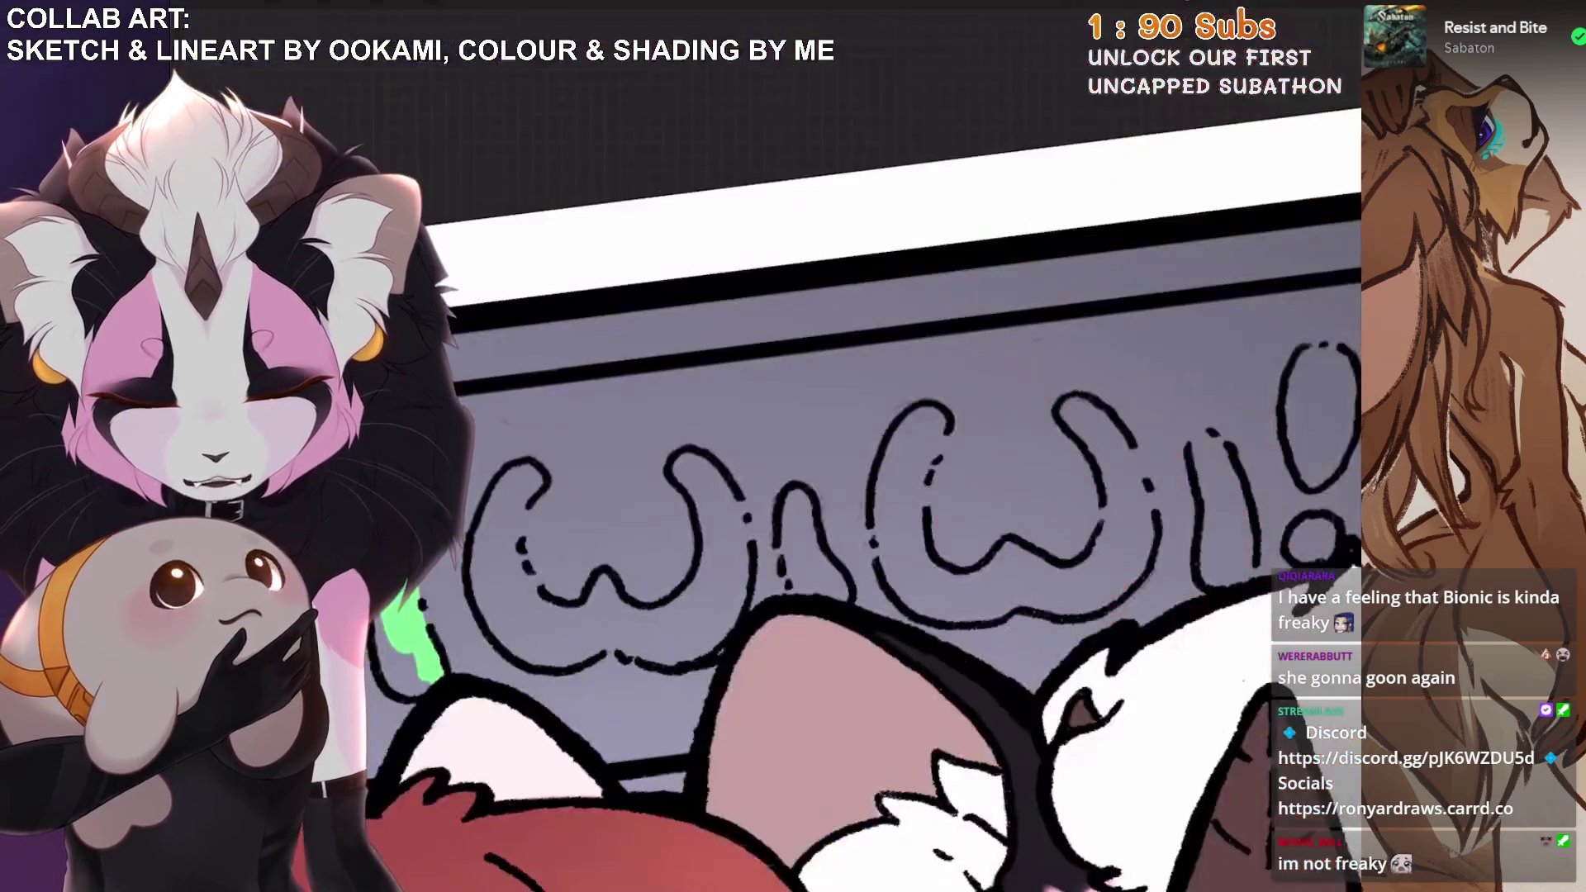
Paint green down the next letter's left arm, undoing one stray stroke.
mouse_move(628, 677)
left_mouse_down()
mouse_move(608, 566)
mouse_move(653, 674)
left_mouse_up()
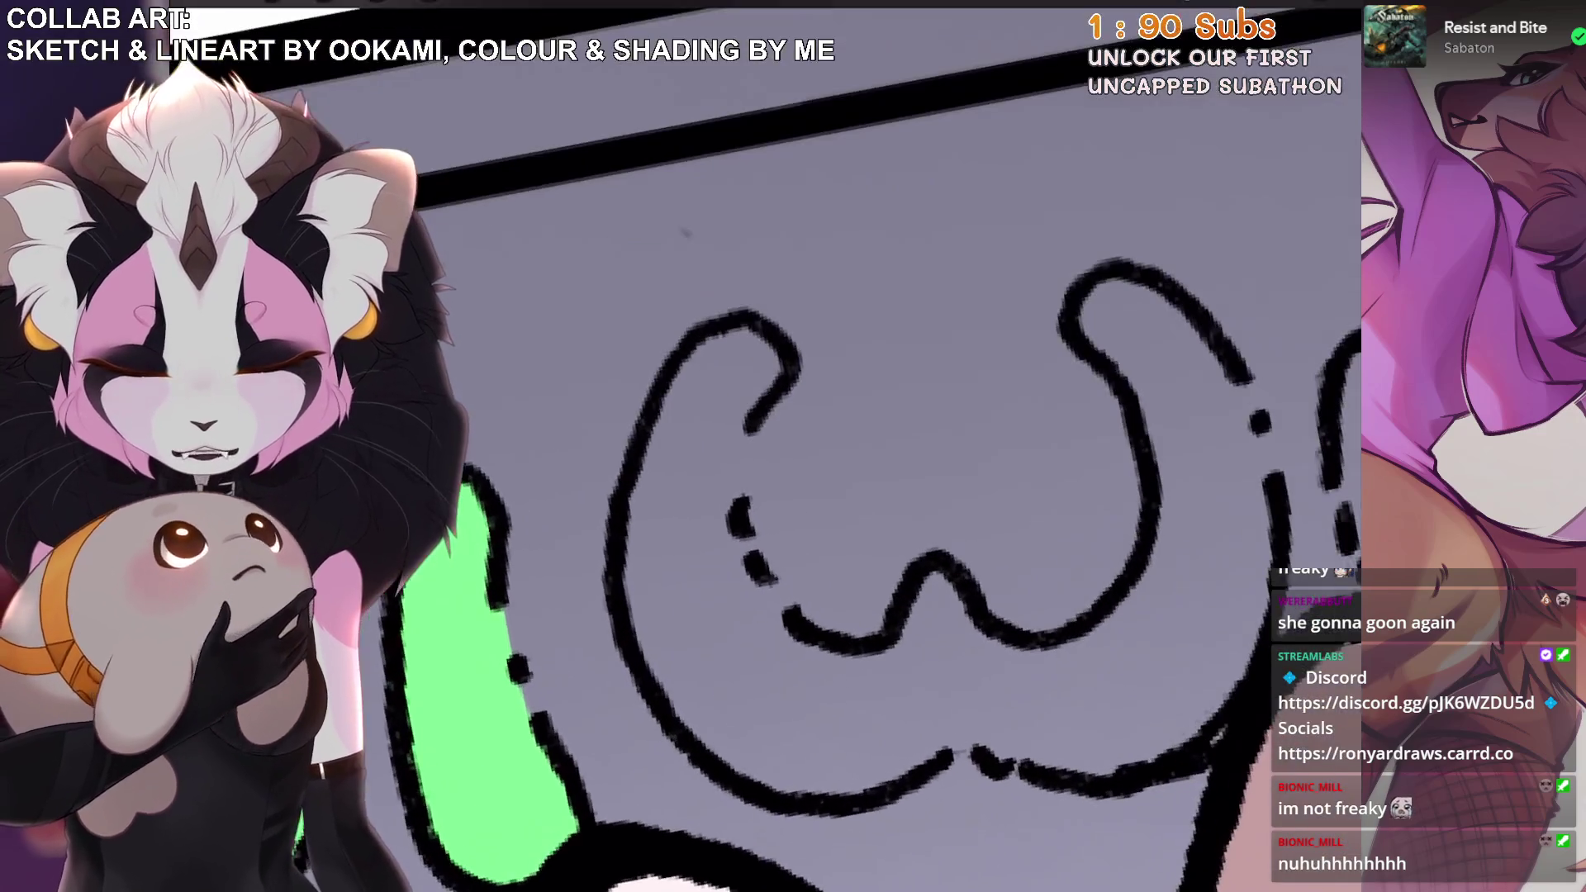
left_click_drag(739, 334, 646, 529)
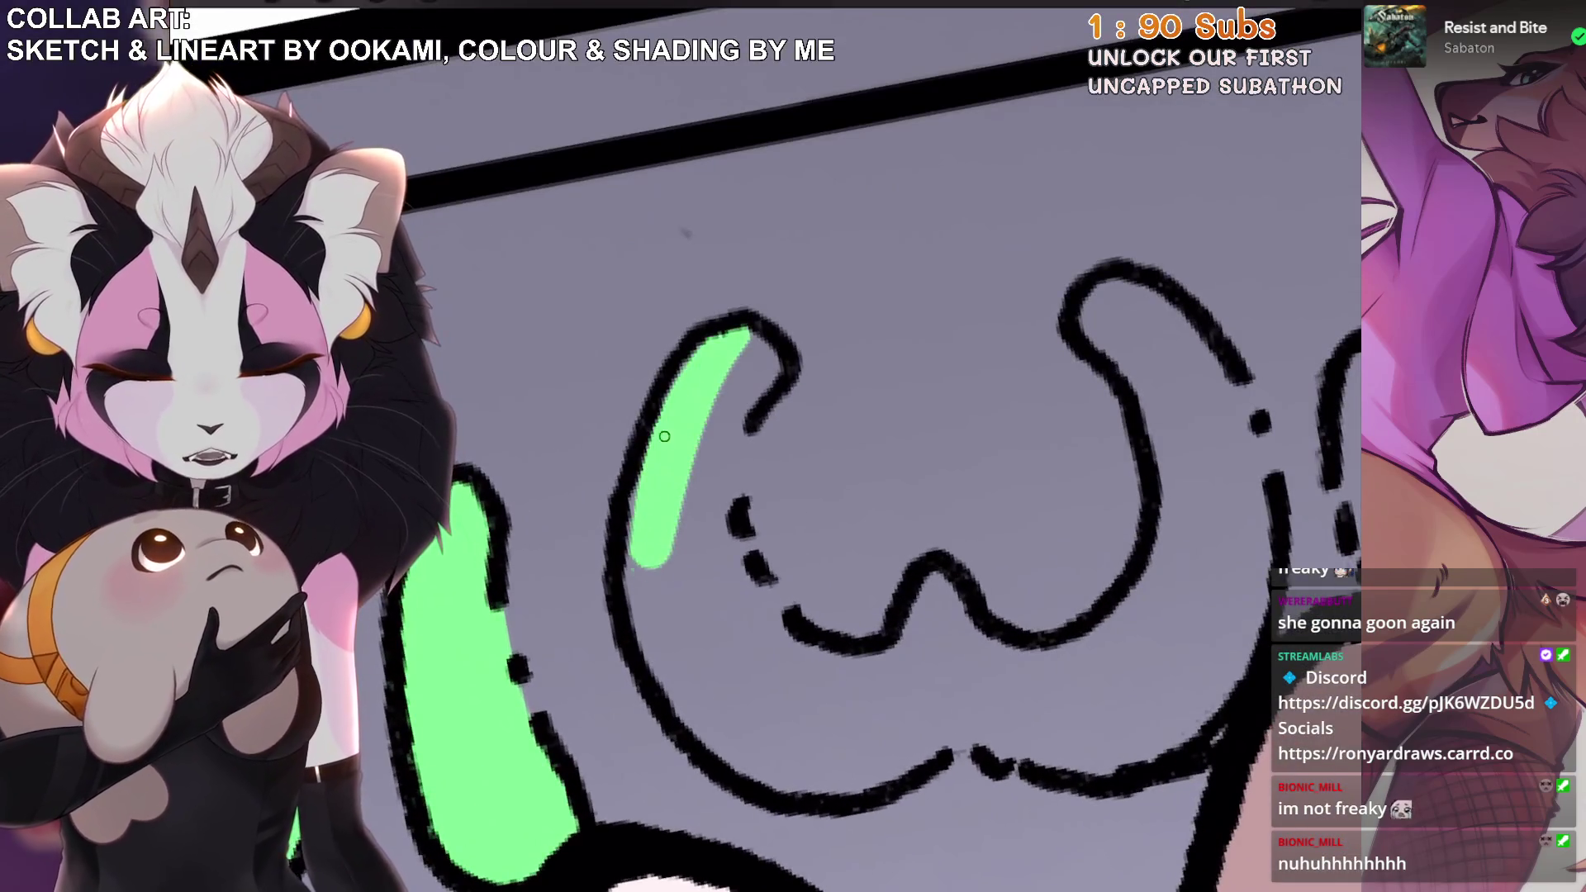
left_click_drag(727, 426, 698, 578)
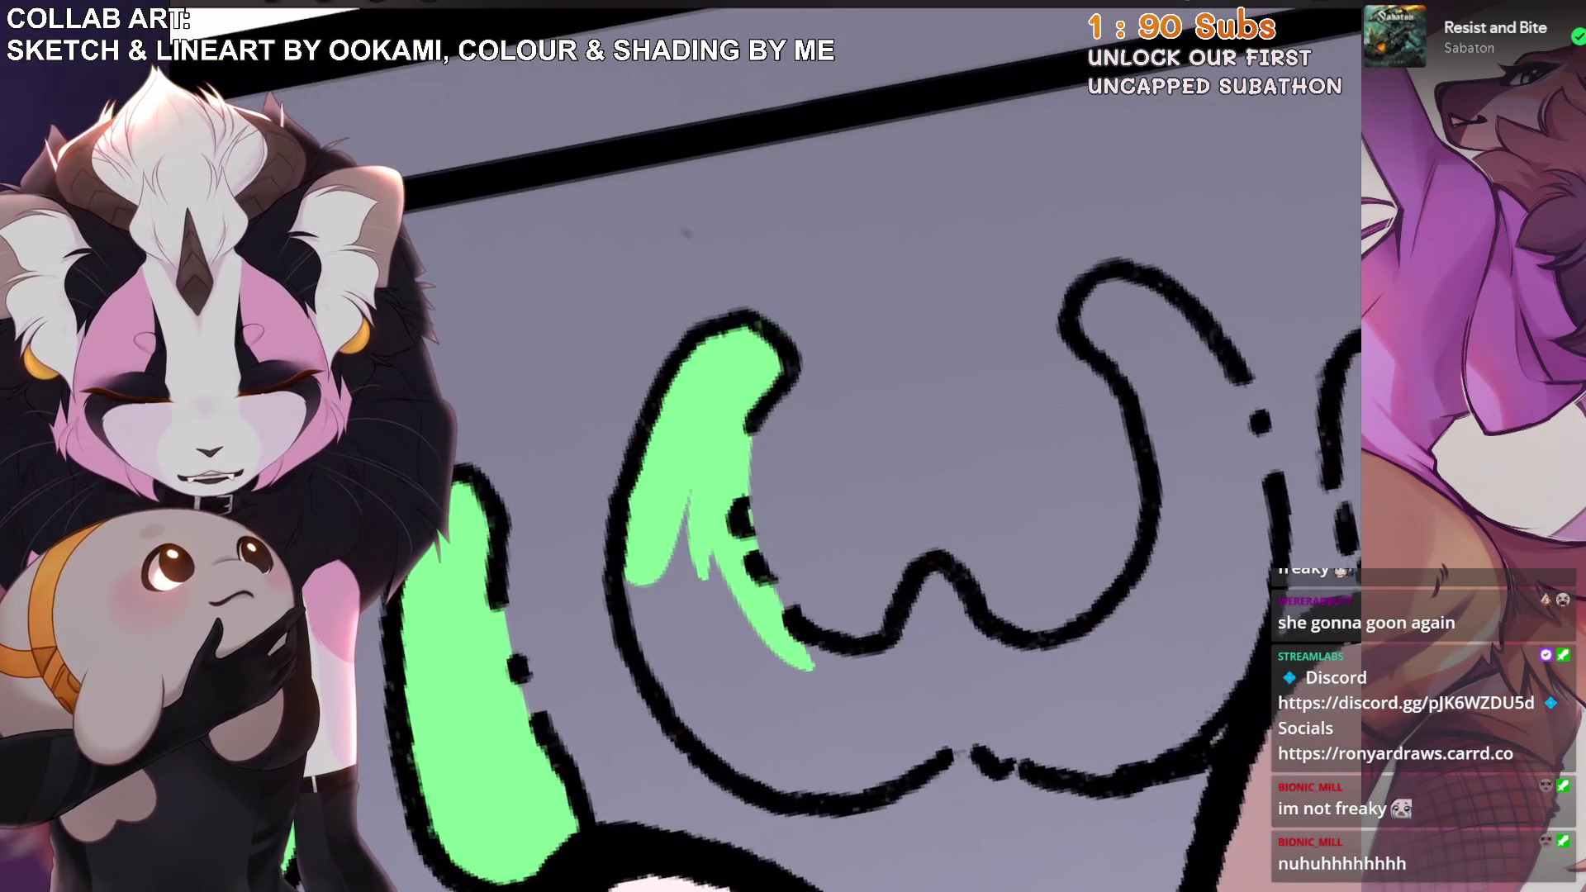
key("ctrl+z")
left_click_drag(710, 467, 785, 671)
left_click_drag(727, 529, 836, 678)
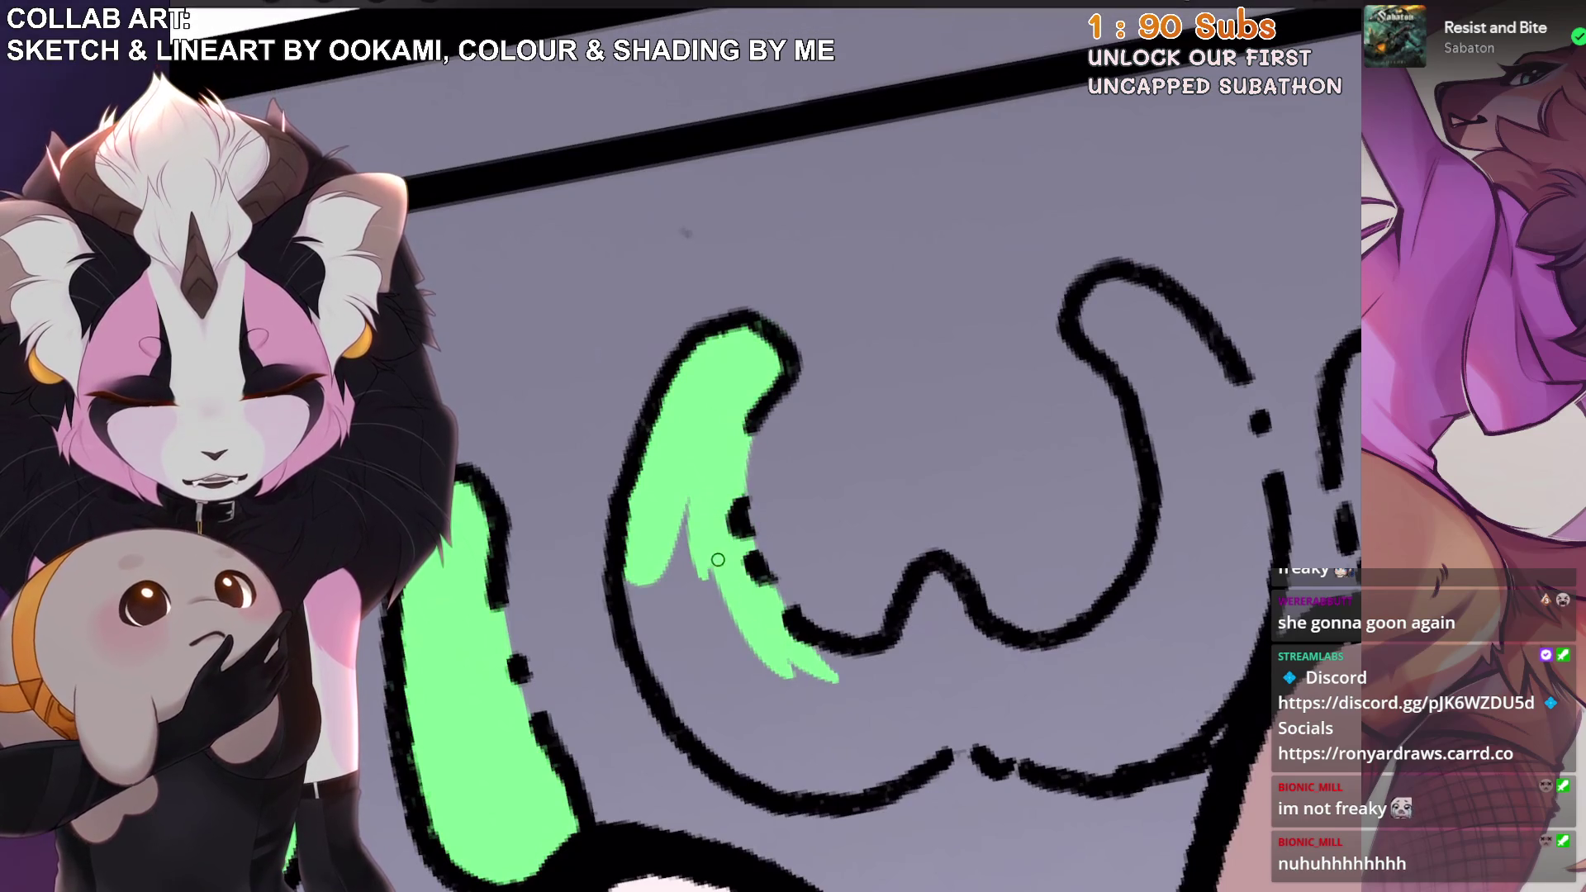
left_click_drag(646, 548, 748, 773)
left_click_drag(723, 685, 834, 792)
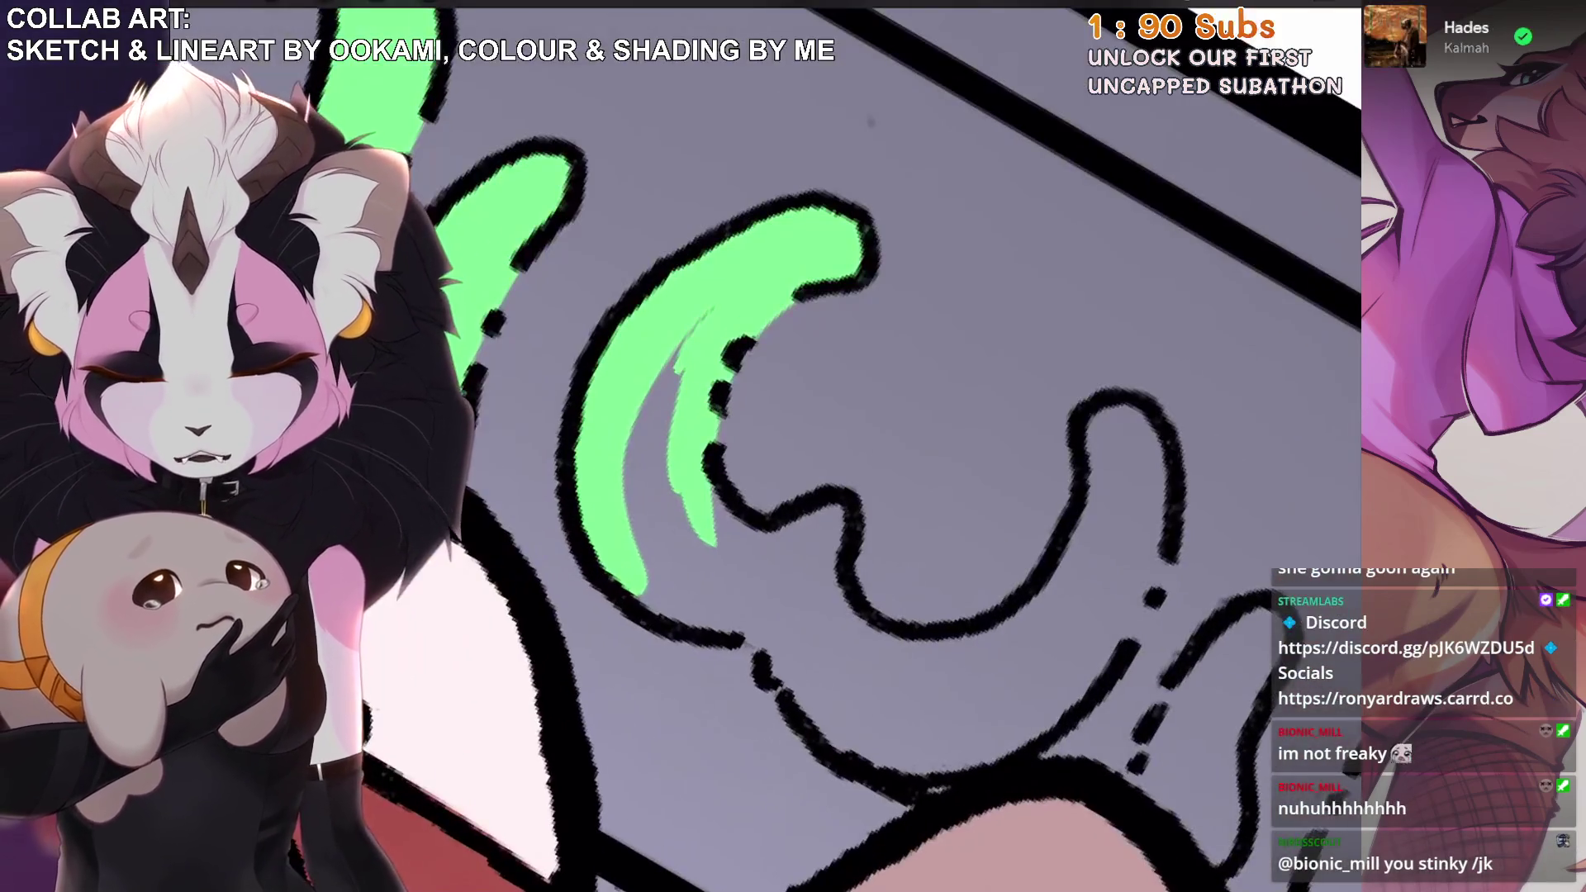
left_click_drag(652, 487, 660, 602)
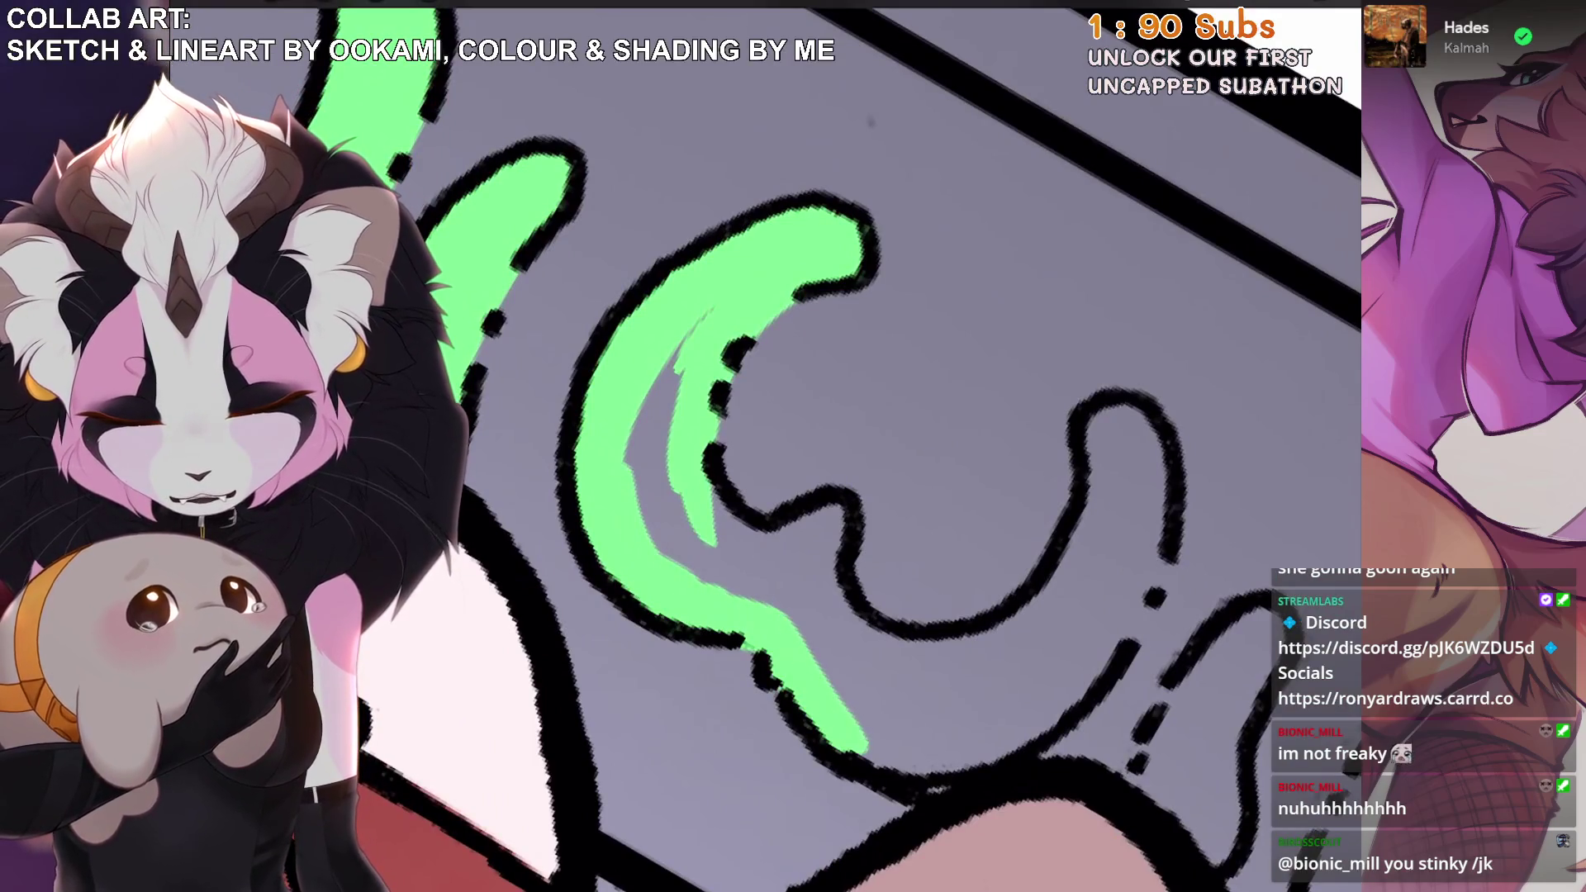
mouse_move(800, 694)
left_mouse_down()
mouse_move(927, 642)
mouse_move(991, 578)
mouse_move(1012, 512)
left_mouse_up()
Fill the letter's right hook and the remaining grey gaps with green.
left_click_drag(950, 384, 962, 574)
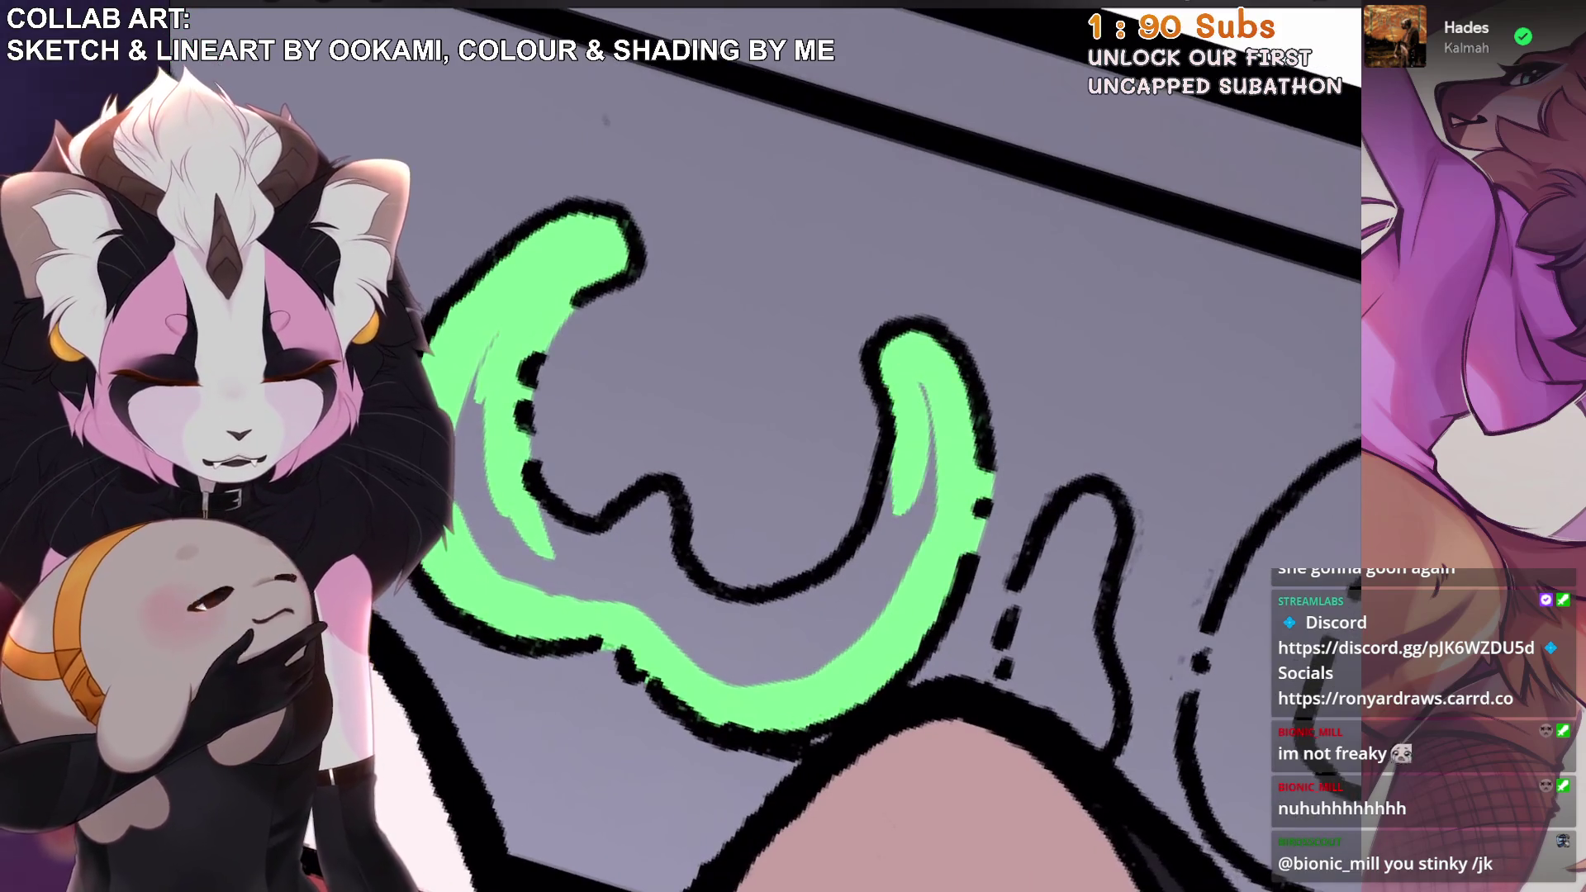
left_click_drag(927, 336, 863, 653)
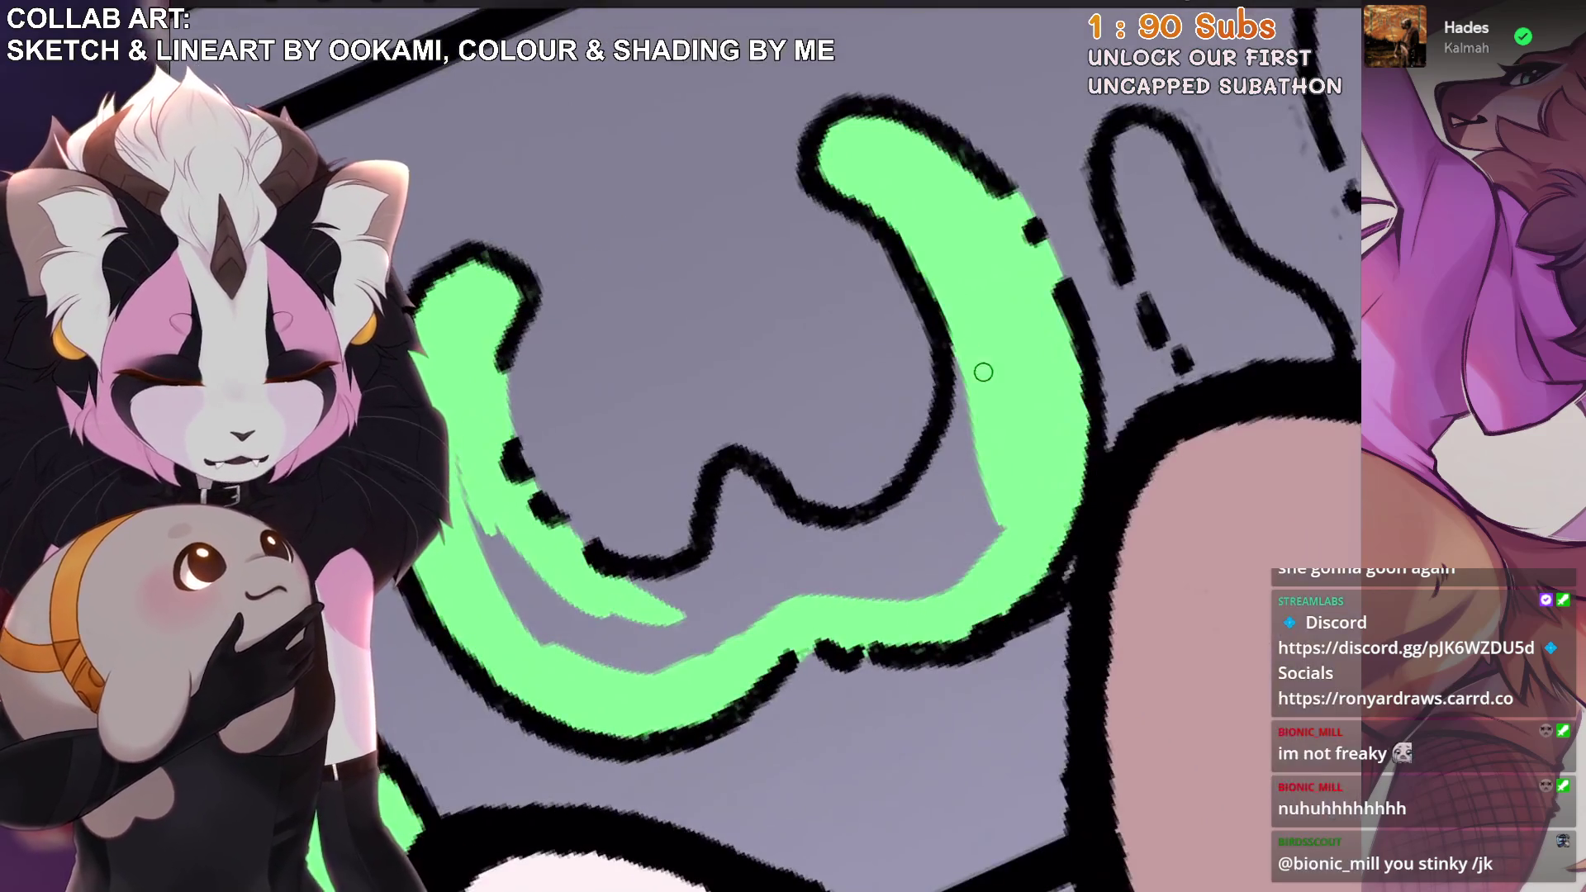
left_click_drag(969, 347, 925, 528)
mouse_move(998, 411)
left_mouse_down()
mouse_move(839, 606)
mouse_move(826, 572)
left_mouse_up()
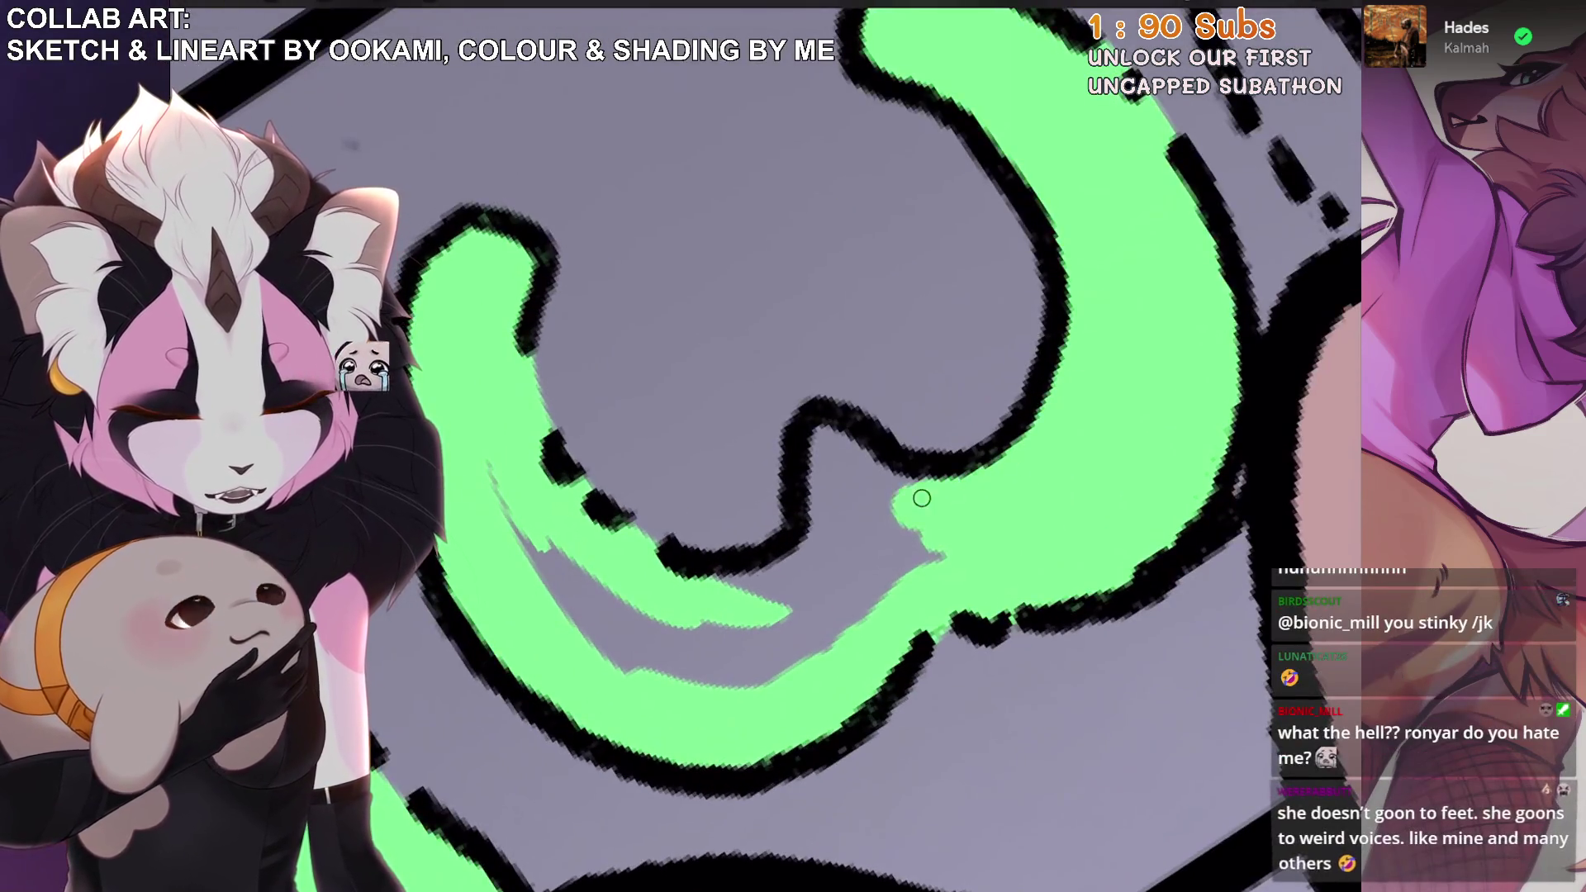
mouse_move(913, 495)
left_mouse_down()
mouse_move(821, 446)
mouse_move(894, 506)
mouse_move(673, 674)
left_mouse_up()
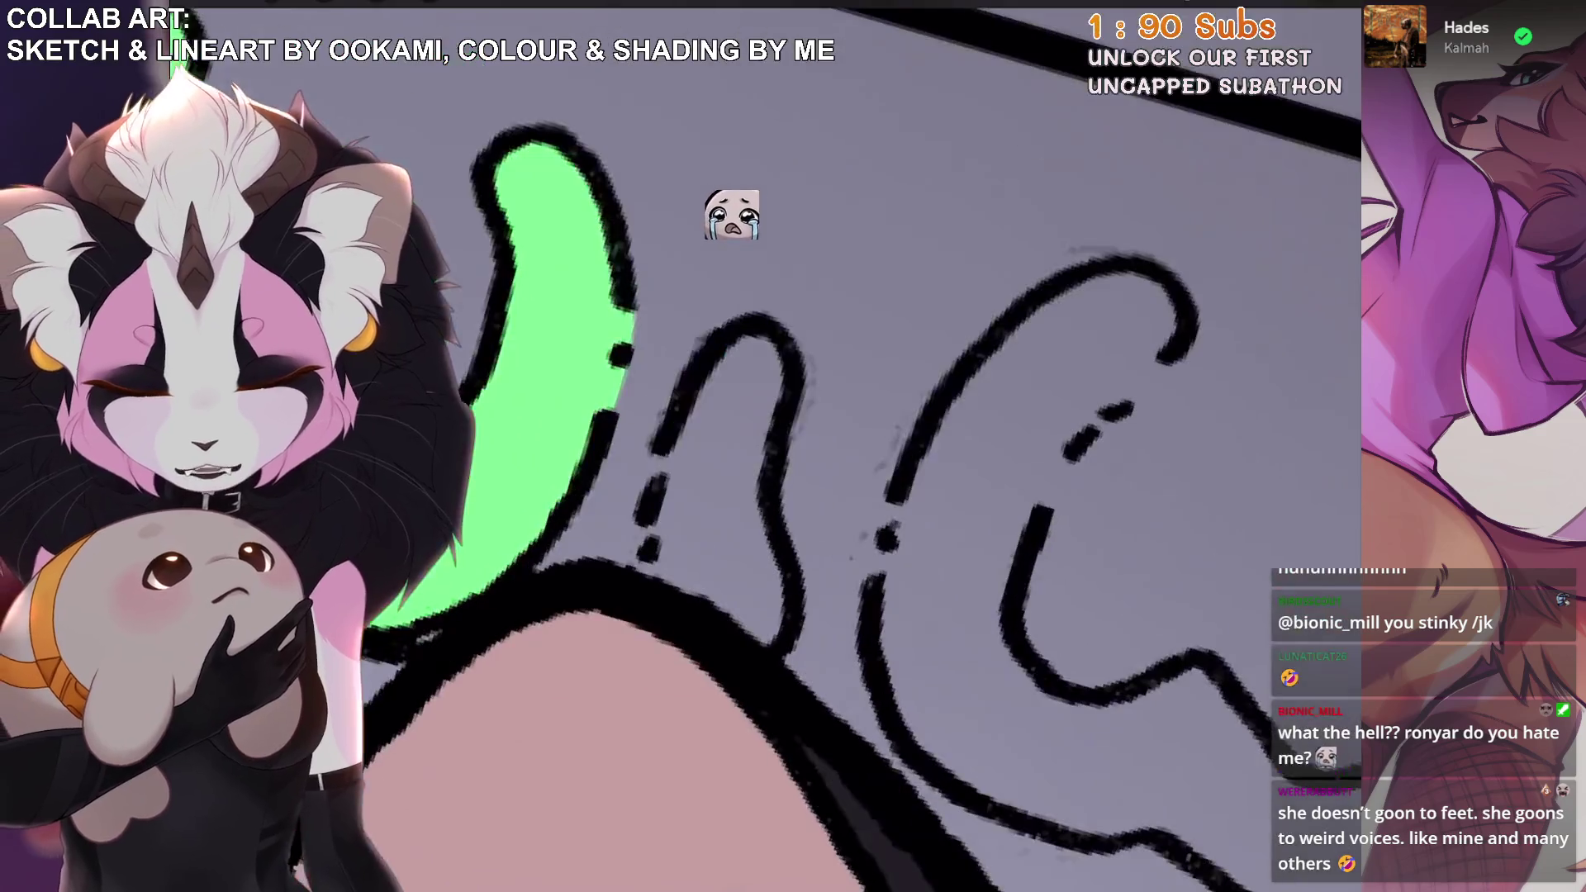
mouse_move(739, 360)
left_mouse_down()
mouse_move(673, 575)
mouse_move(690, 438)
mouse_move(721, 471)
mouse_move(759, 604)
mouse_move(750, 534)
left_mouse_up()
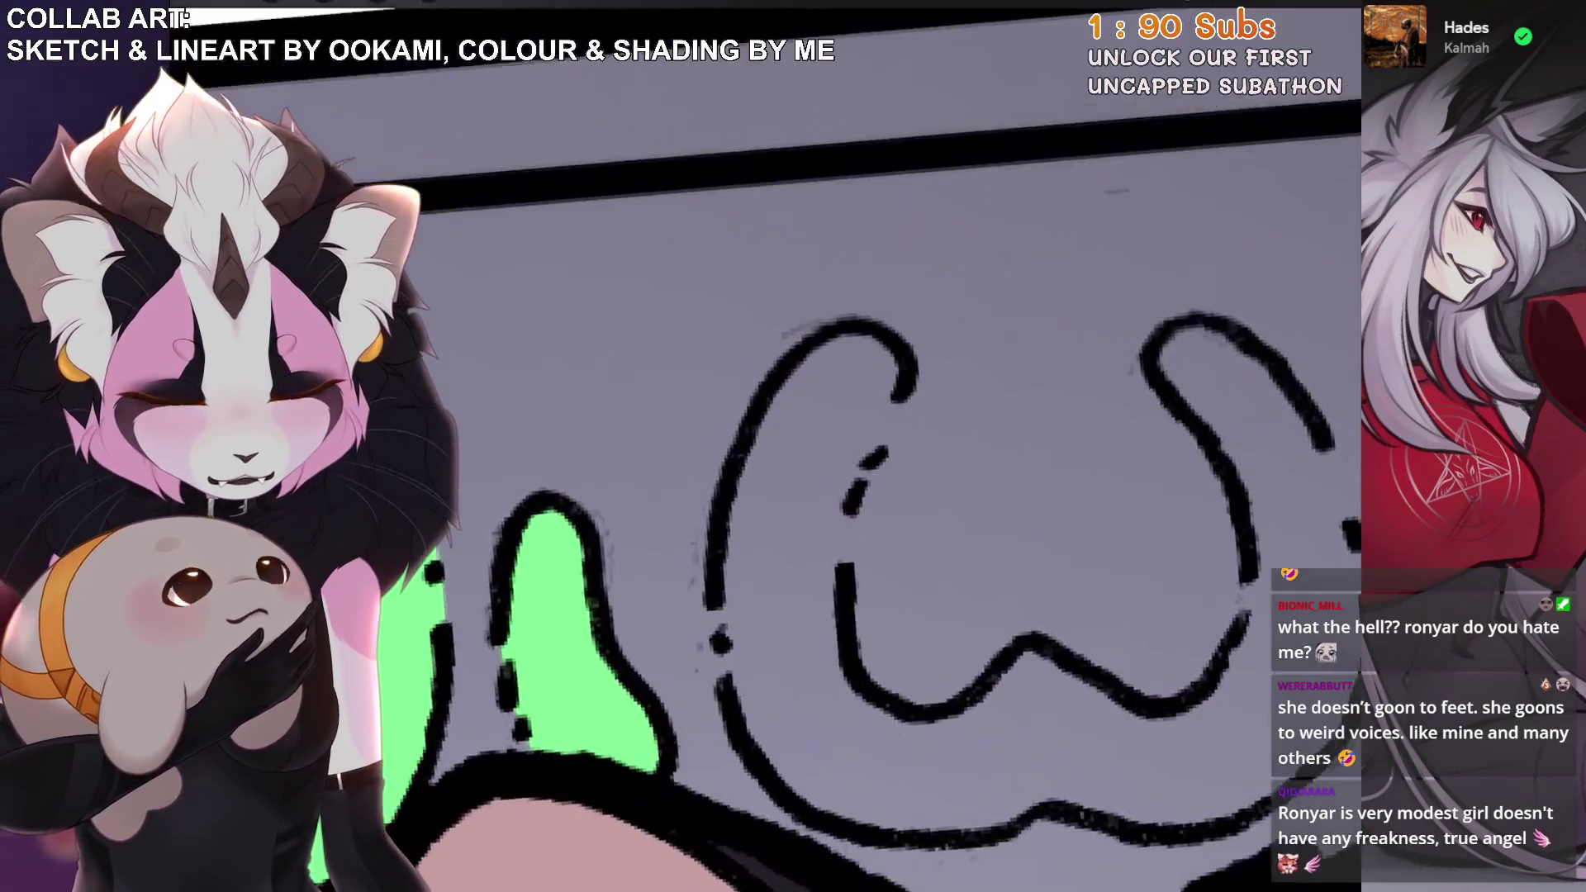
Fill the W's right loop, notch and lower strokes with green.
mouse_move(795, 386)
left_mouse_down()
mouse_move(728, 652)
mouse_move(748, 464)
left_mouse_up()
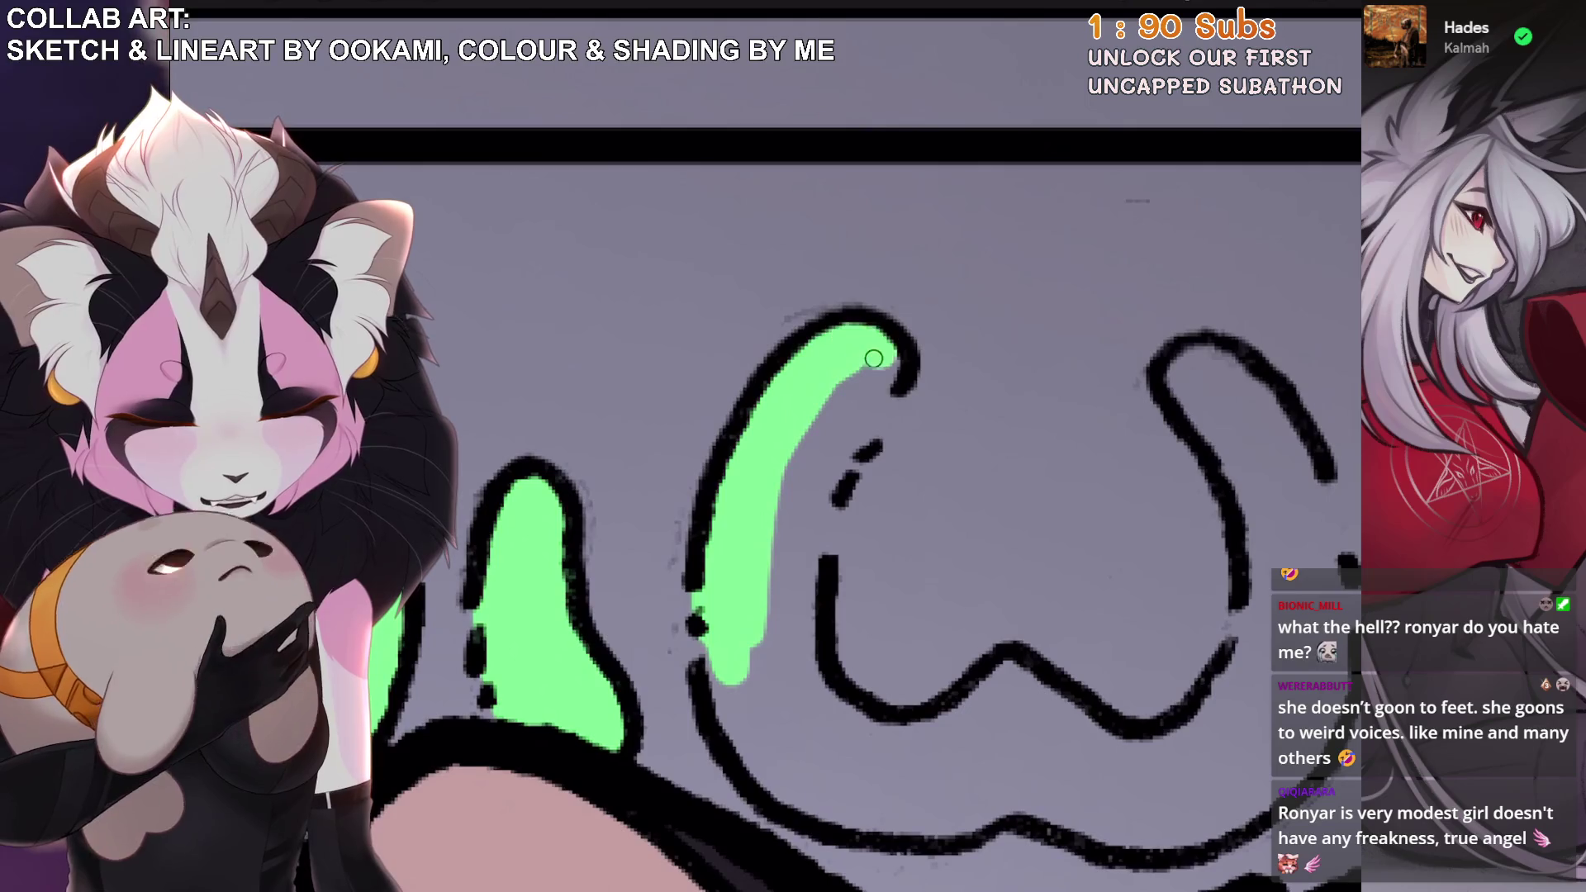
left_click_drag(885, 346, 790, 461)
left_click_drag(865, 400, 754, 694)
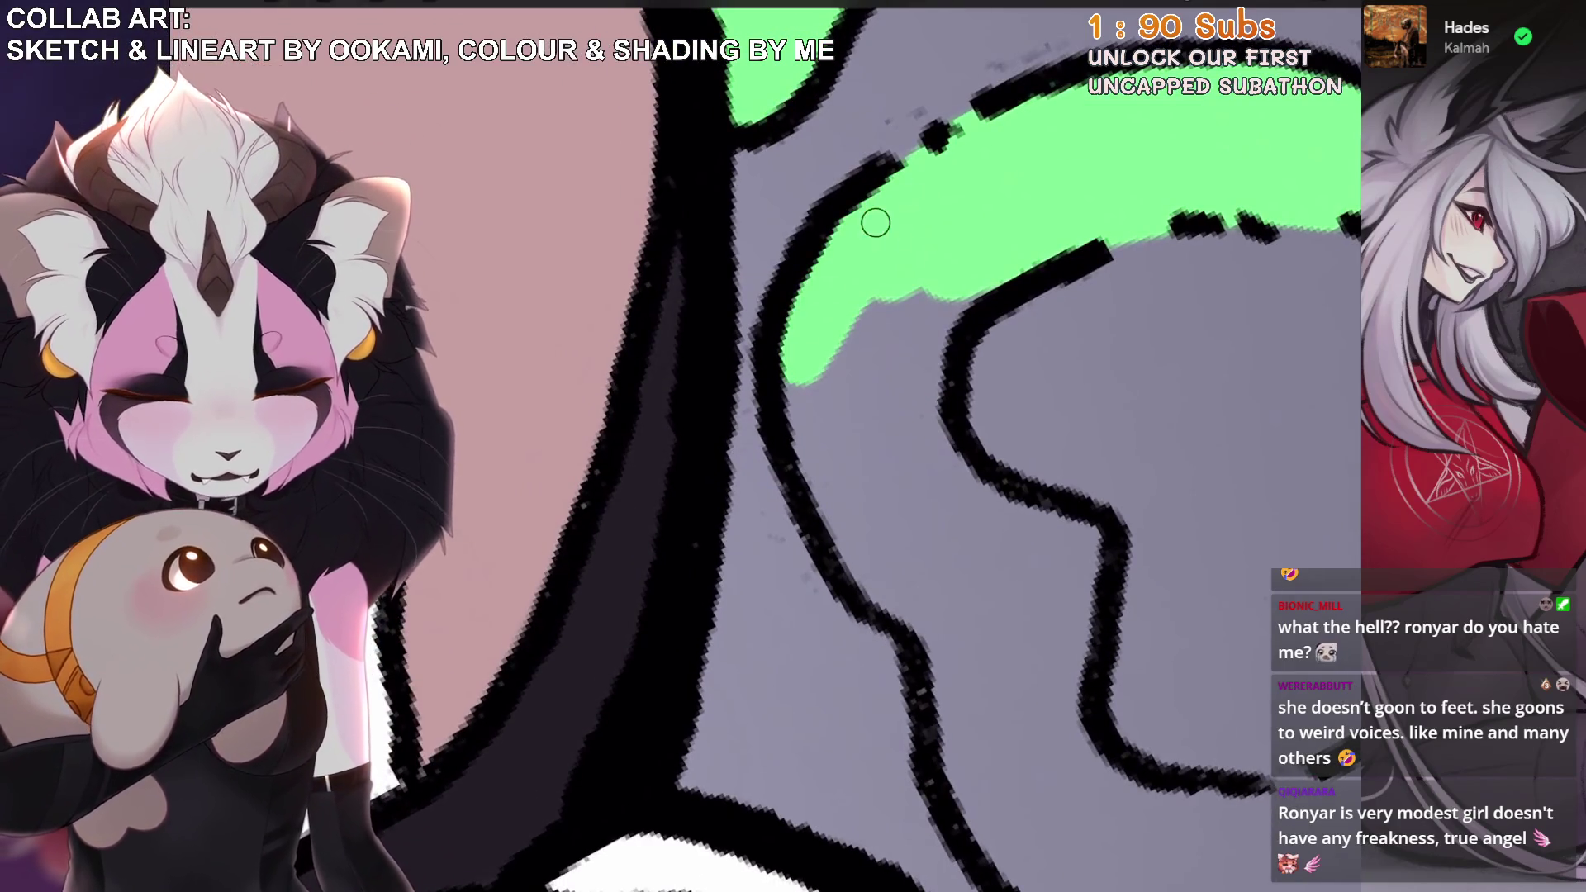
mouse_move(793, 430)
left_mouse_down()
mouse_move(845, 339)
mouse_move(927, 329)
left_mouse_up()
mouse_move(712, 529)
left_mouse_down()
mouse_move(709, 686)
mouse_move(757, 683)
left_mouse_up()
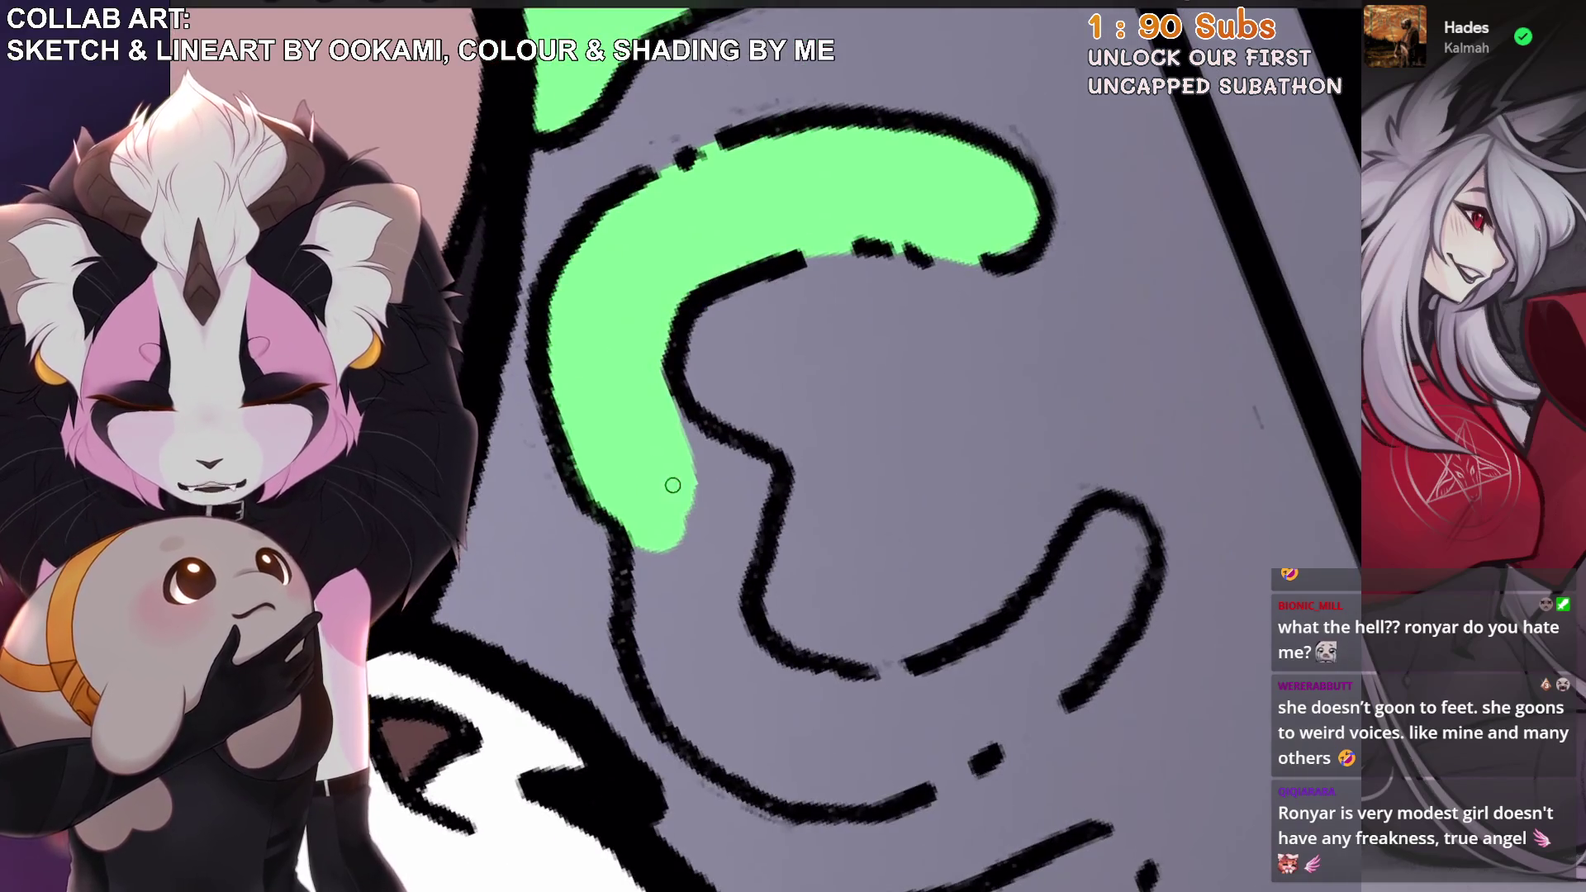
left_click_drag(665, 570, 655, 608)
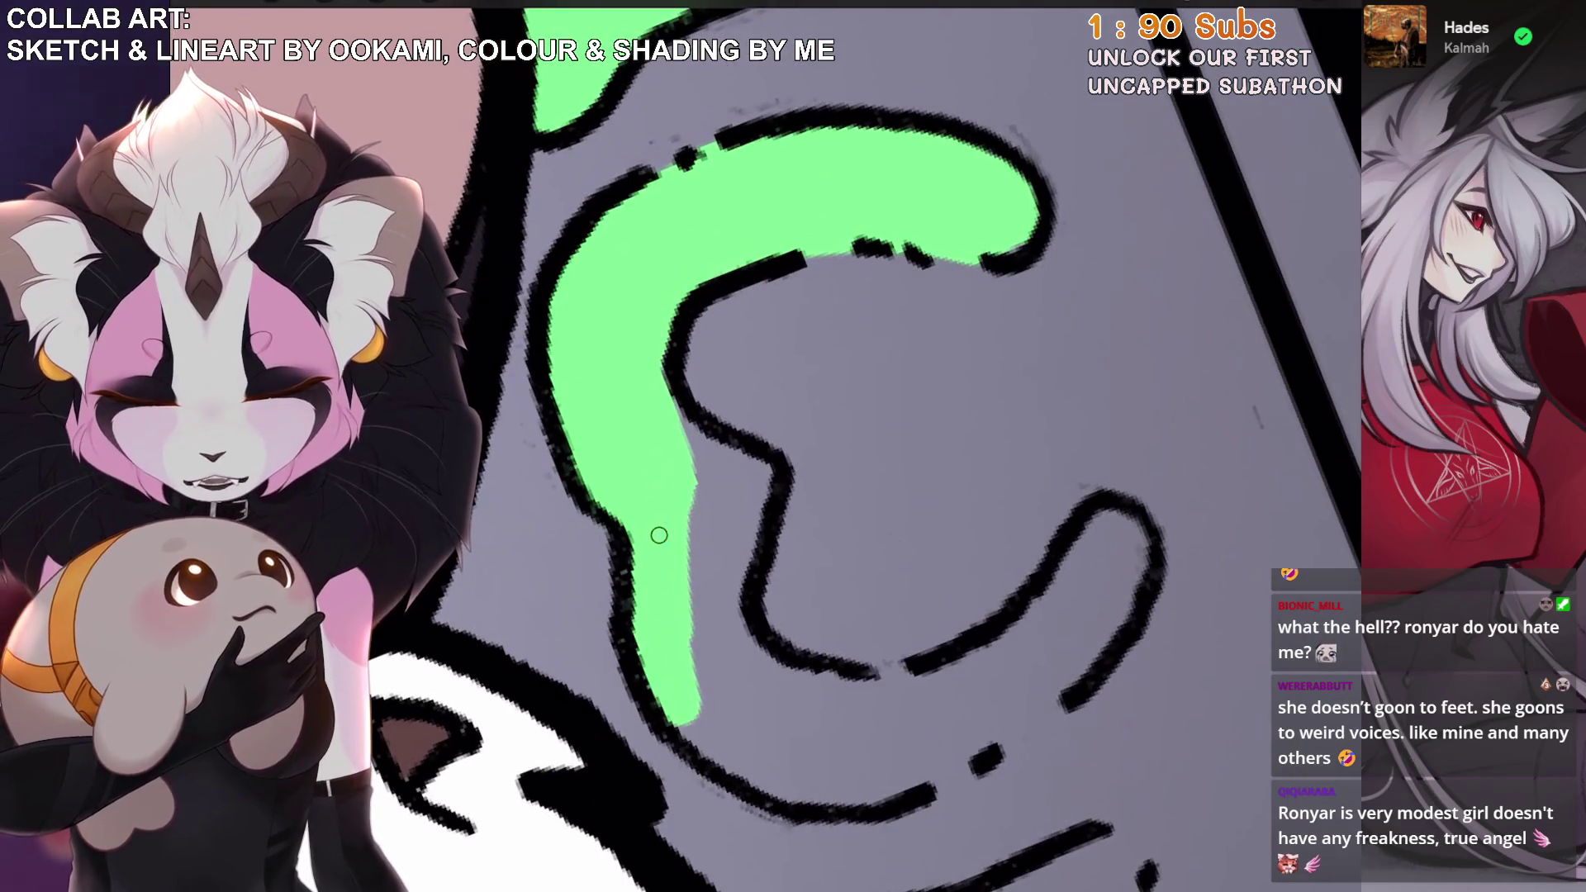
mouse_move(720, 507)
left_mouse_down()
mouse_move(807, 481)
mouse_move(908, 273)
mouse_move(877, 421)
left_mouse_up()
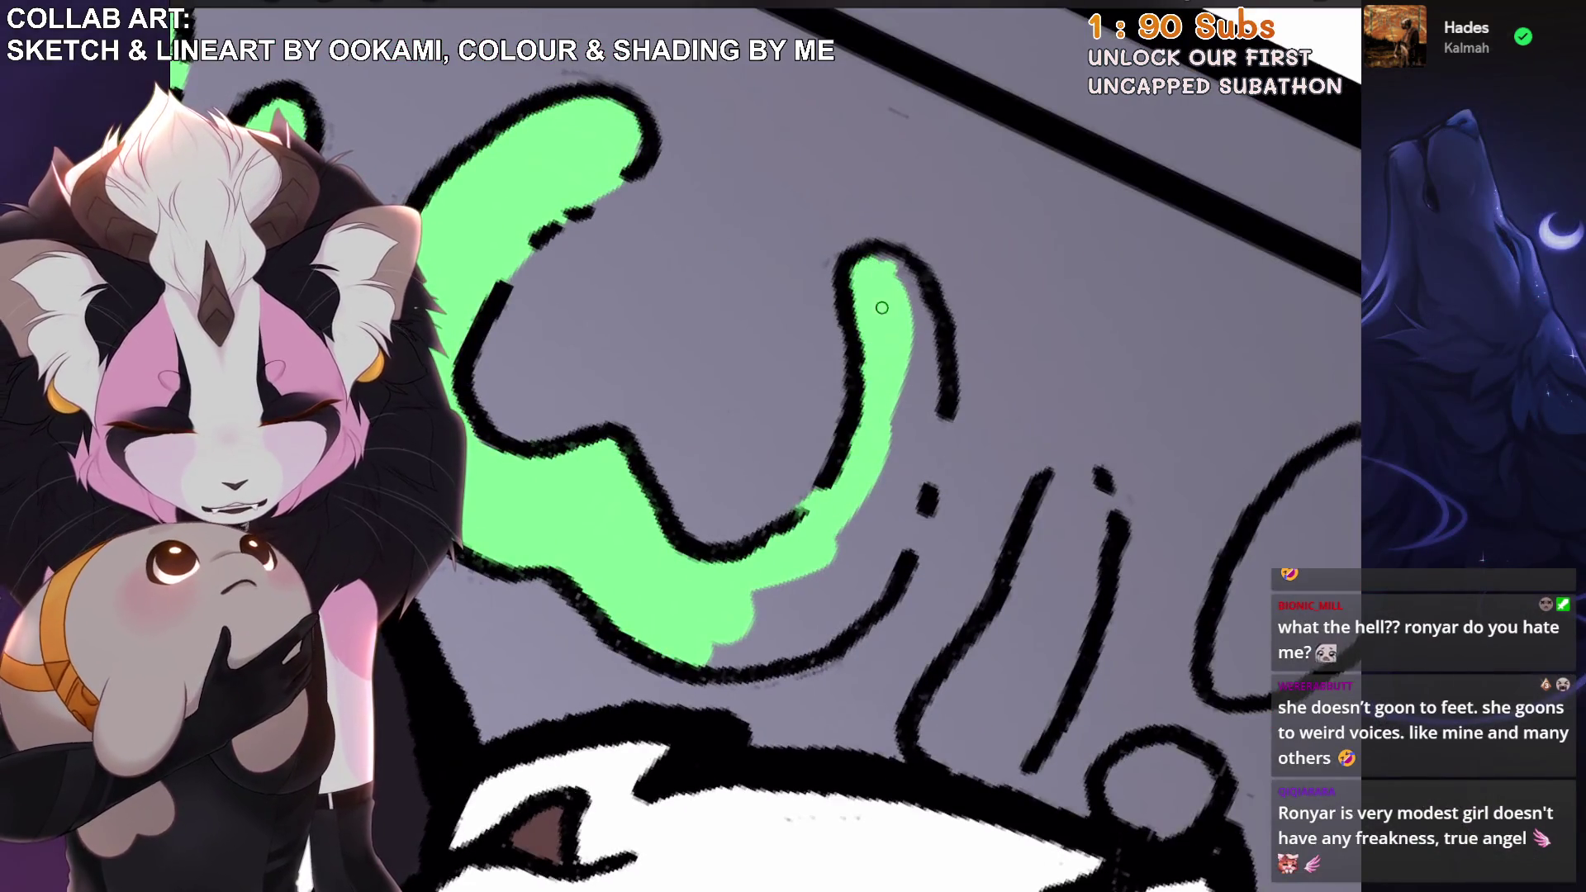
left_click_drag(907, 295, 884, 516)
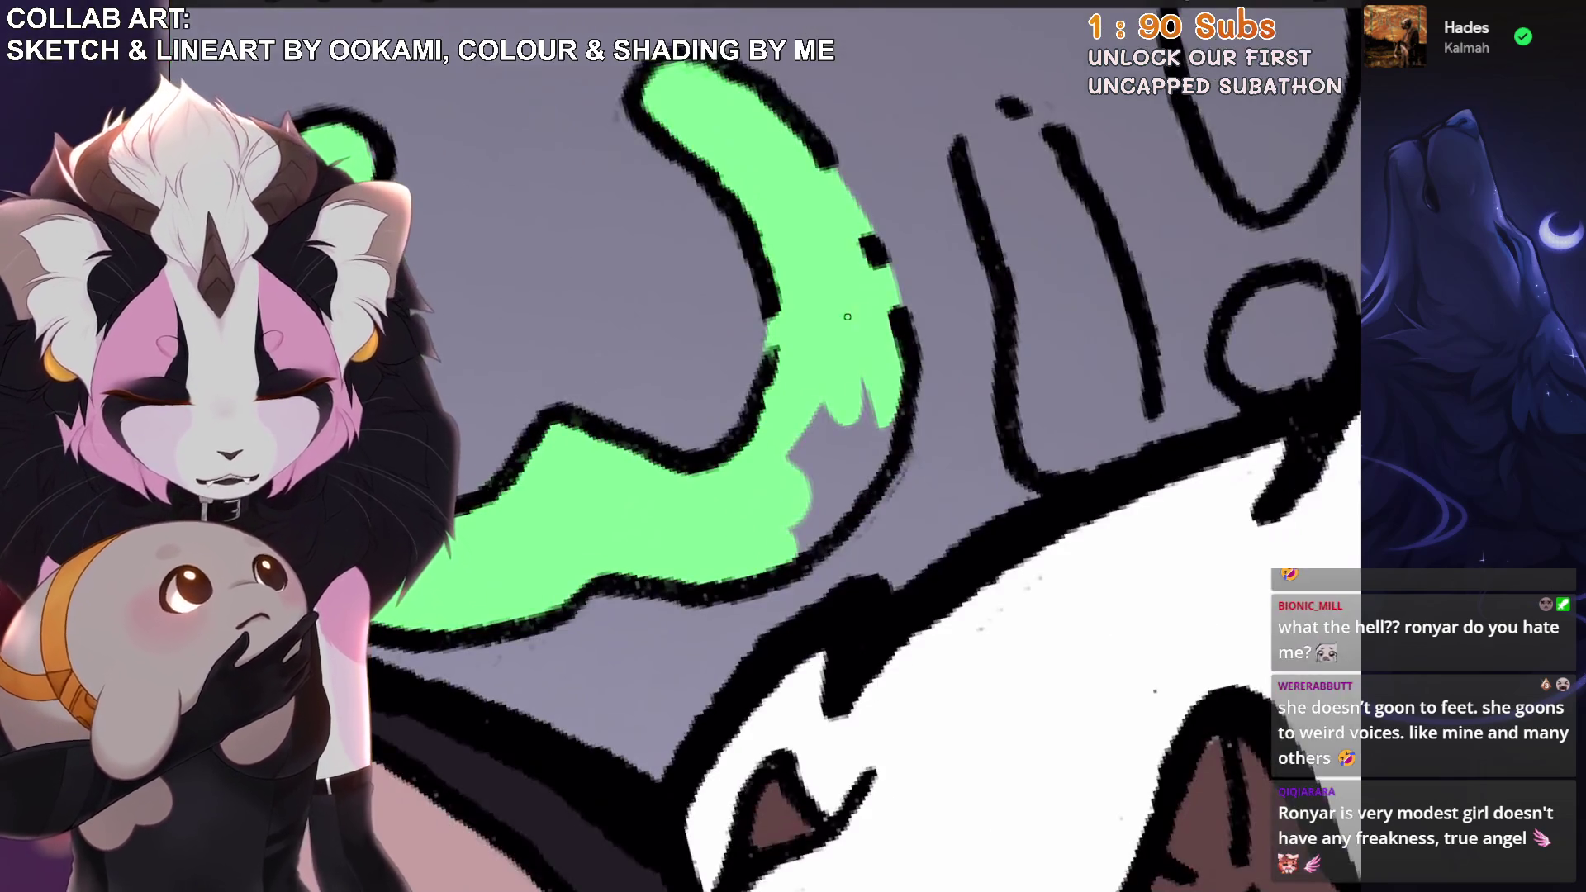
left_click_drag(859, 388, 750, 547)
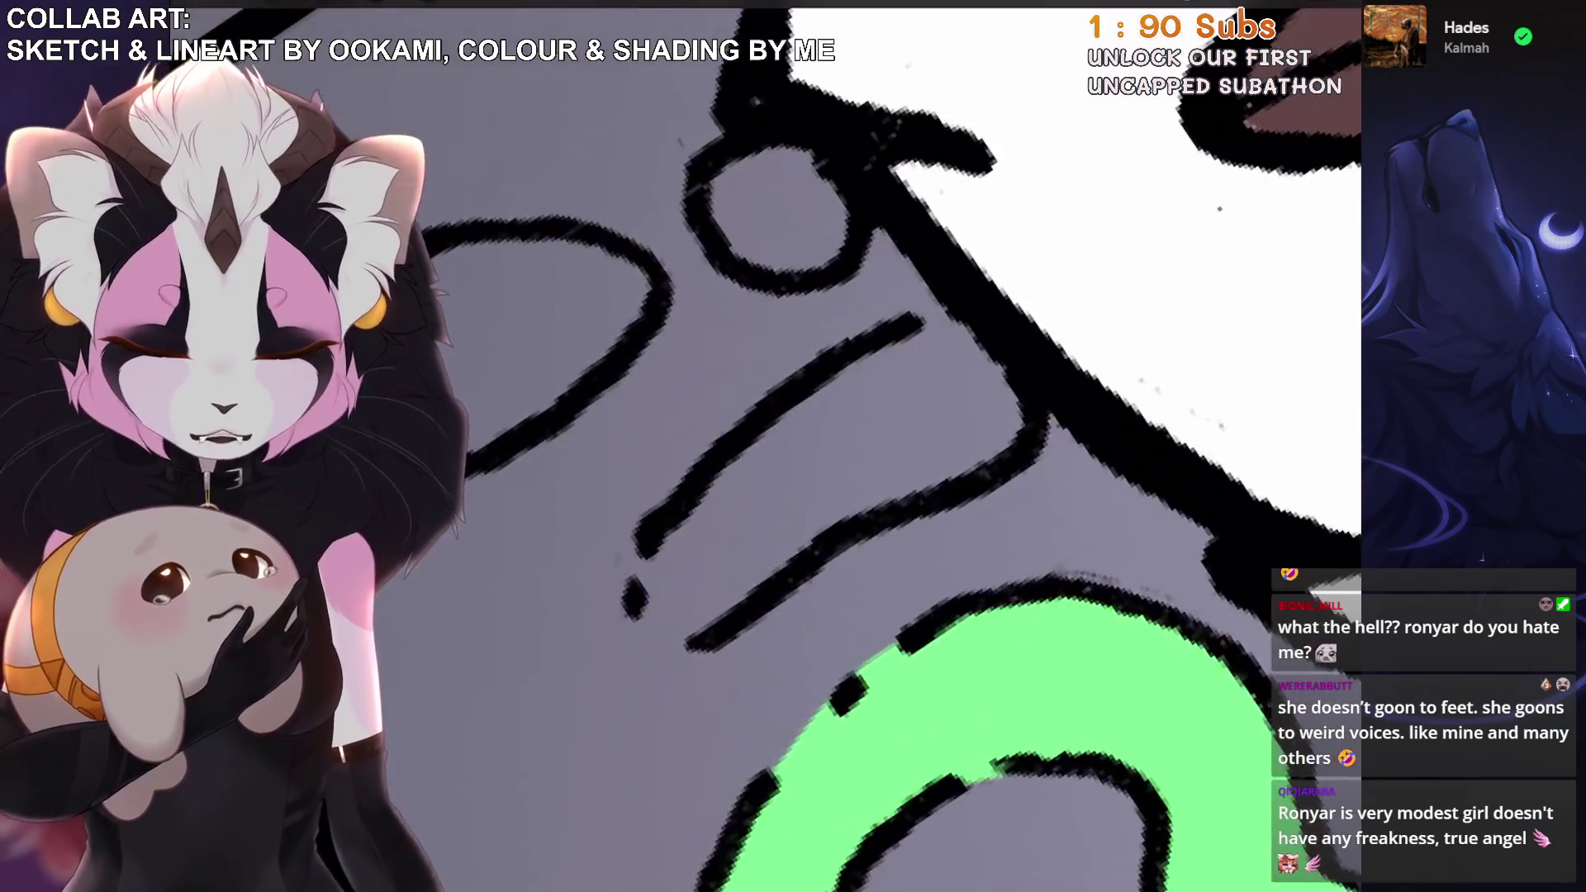
Paint green into the next letter stroke, the i dot and the exclamation mark's oval.
mouse_move(933, 364)
left_mouse_down()
mouse_move(696, 527)
mouse_move(697, 608)
mouse_move(710, 593)
left_mouse_up()
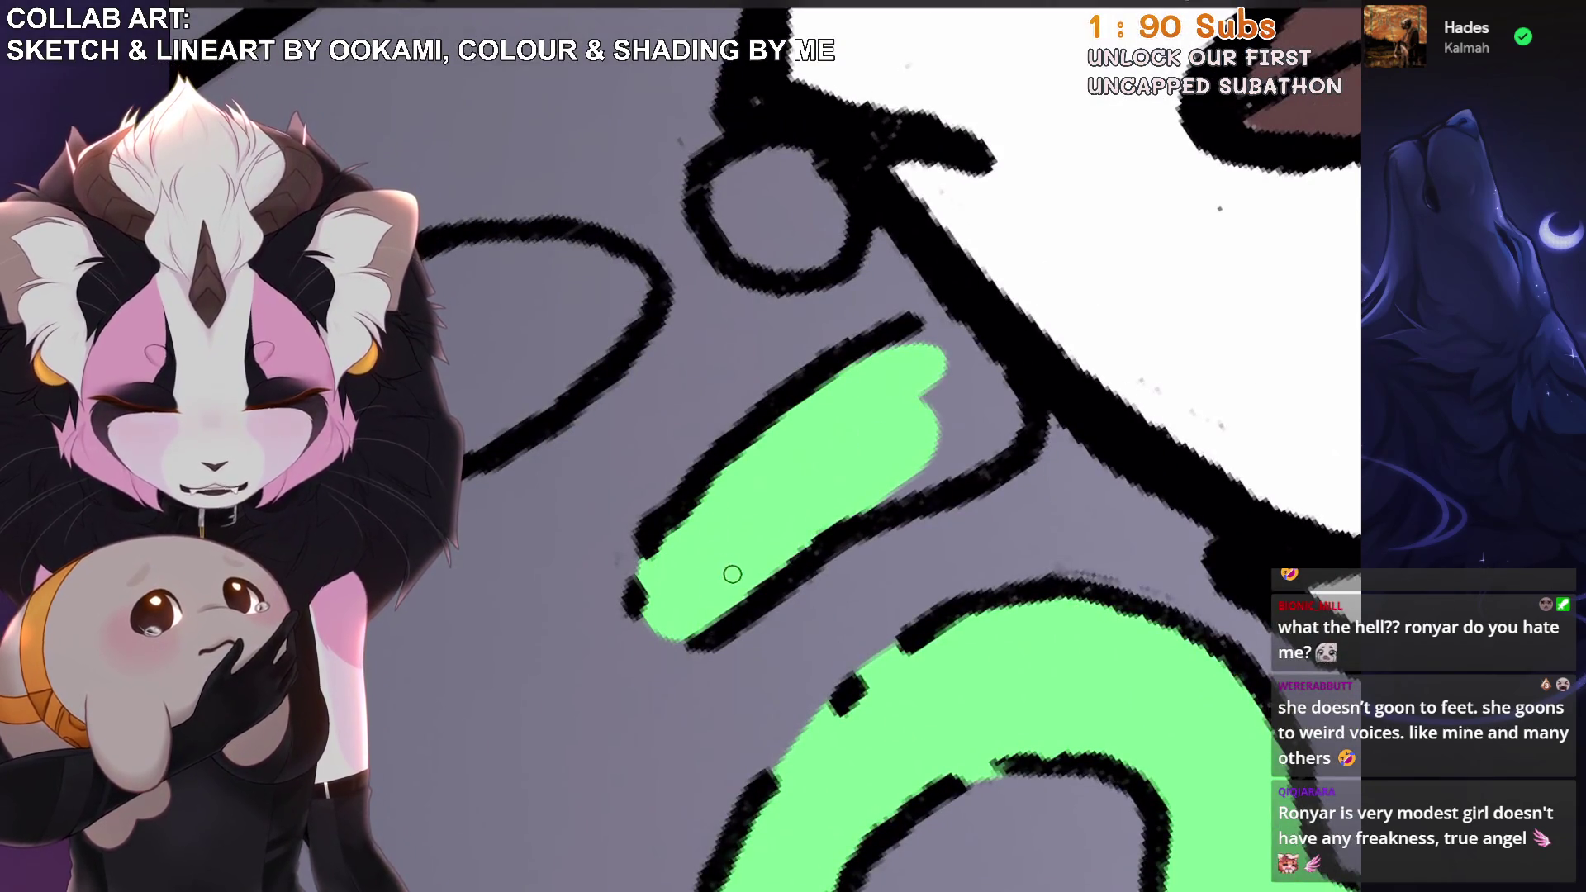
left_click_drag(952, 355, 924, 468)
mouse_move(905, 248)
left_mouse_down()
mouse_move(826, 289)
mouse_move(895, 335)
left_mouse_up()
scroll(681, 446, "down", 5)
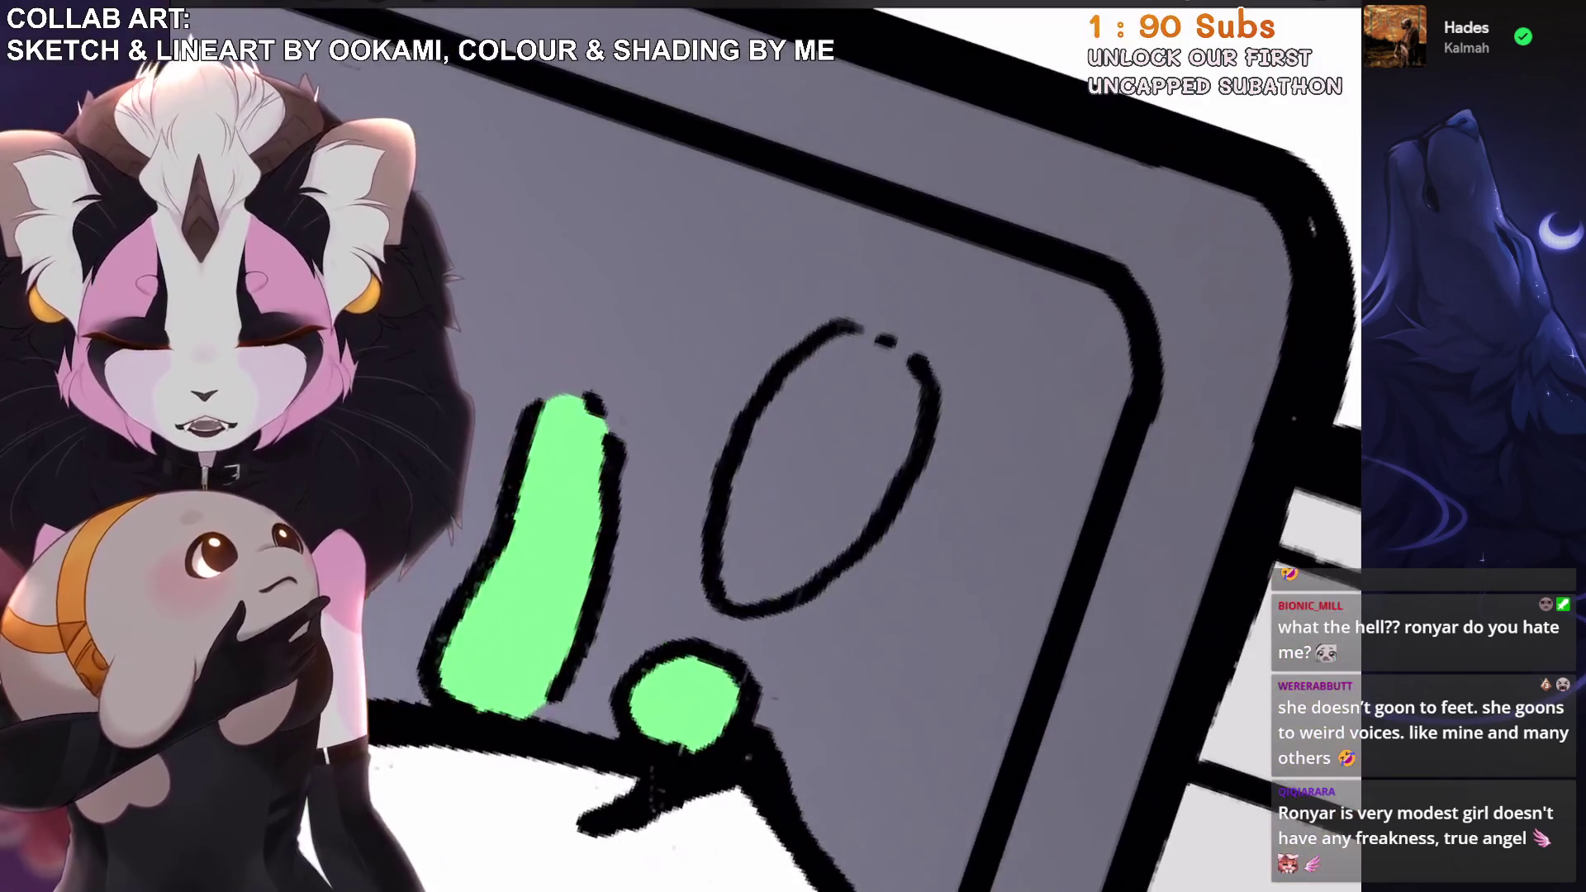
mouse_move(731, 578)
left_mouse_down()
mouse_move(754, 432)
mouse_move(892, 372)
mouse_move(735, 594)
left_mouse_up()
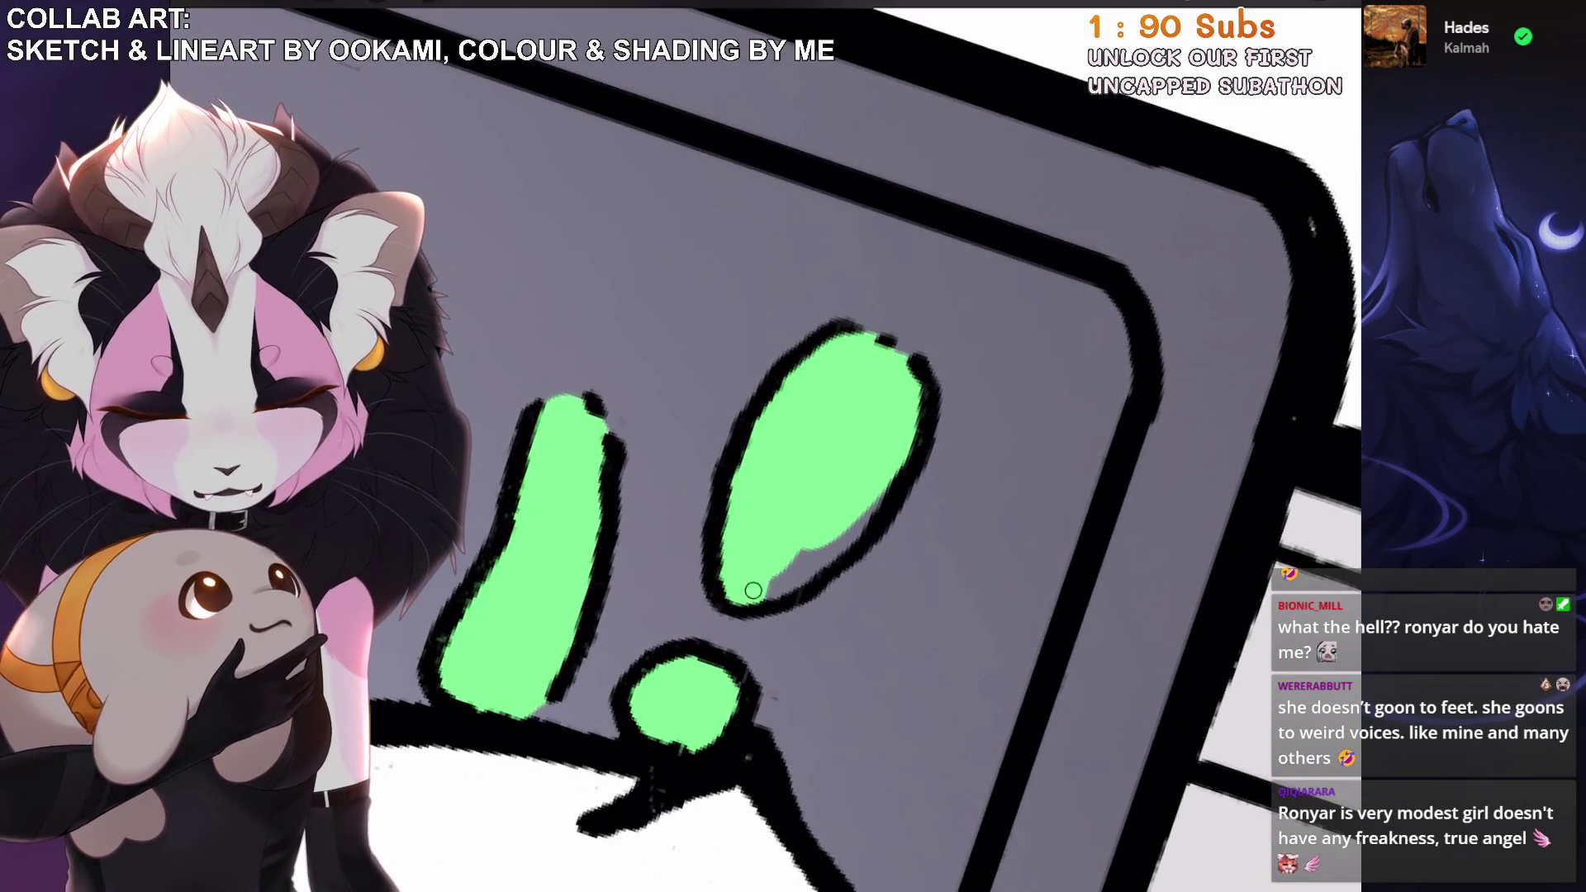
Paint green along the sign's bottom edge, finishing with a straight QuickLine.
scroll(681, 446, "down", 3)
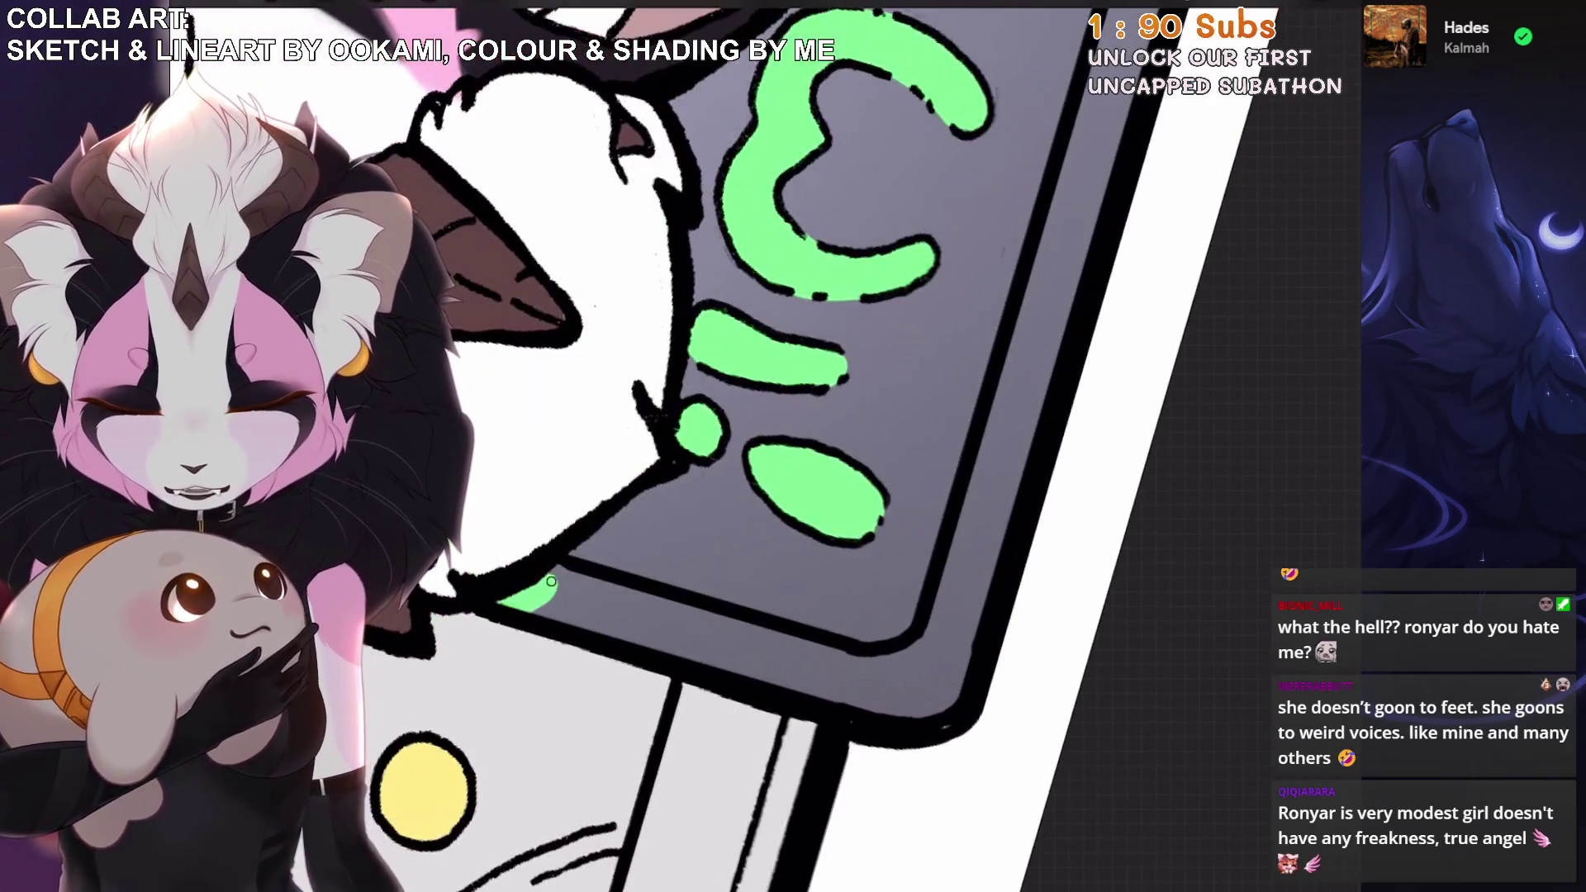
left_click_drag(550, 580, 611, 594)
mouse_move(768, 483)
left_mouse_down()
mouse_move(958, 331)
mouse_move(995, 277)
left_mouse_up()
scroll(743, 446, "down", 3)
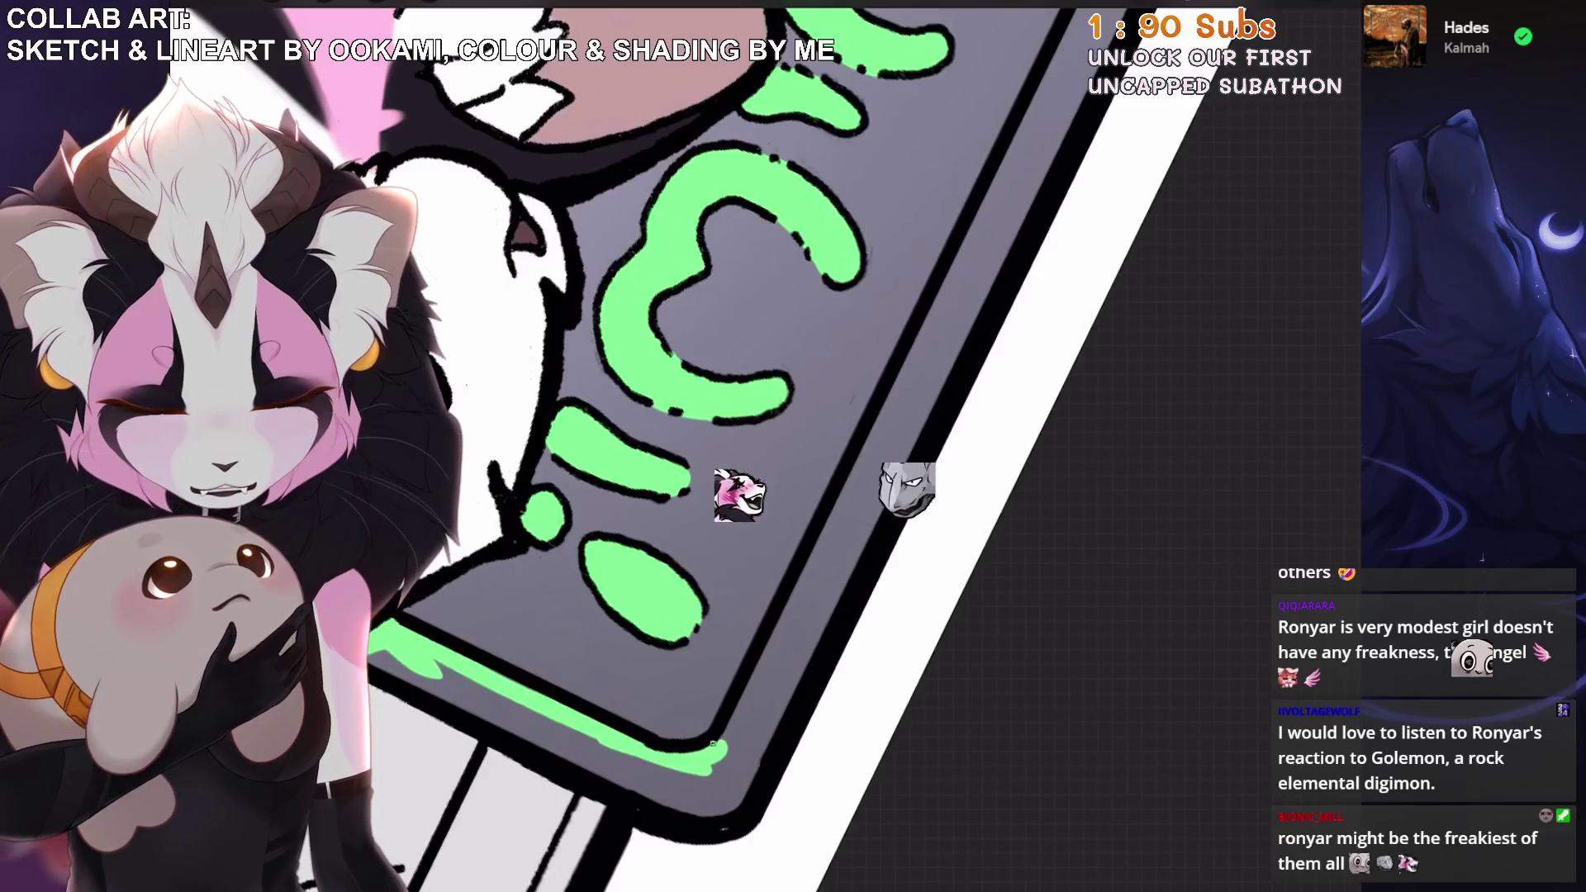
scroll(743, 446, "up", 3)
left_click_drag(813, 553, 1280, 35)
Brush green down the sign's side border and along its top edge.
scroll(744, 446, "down", 2)
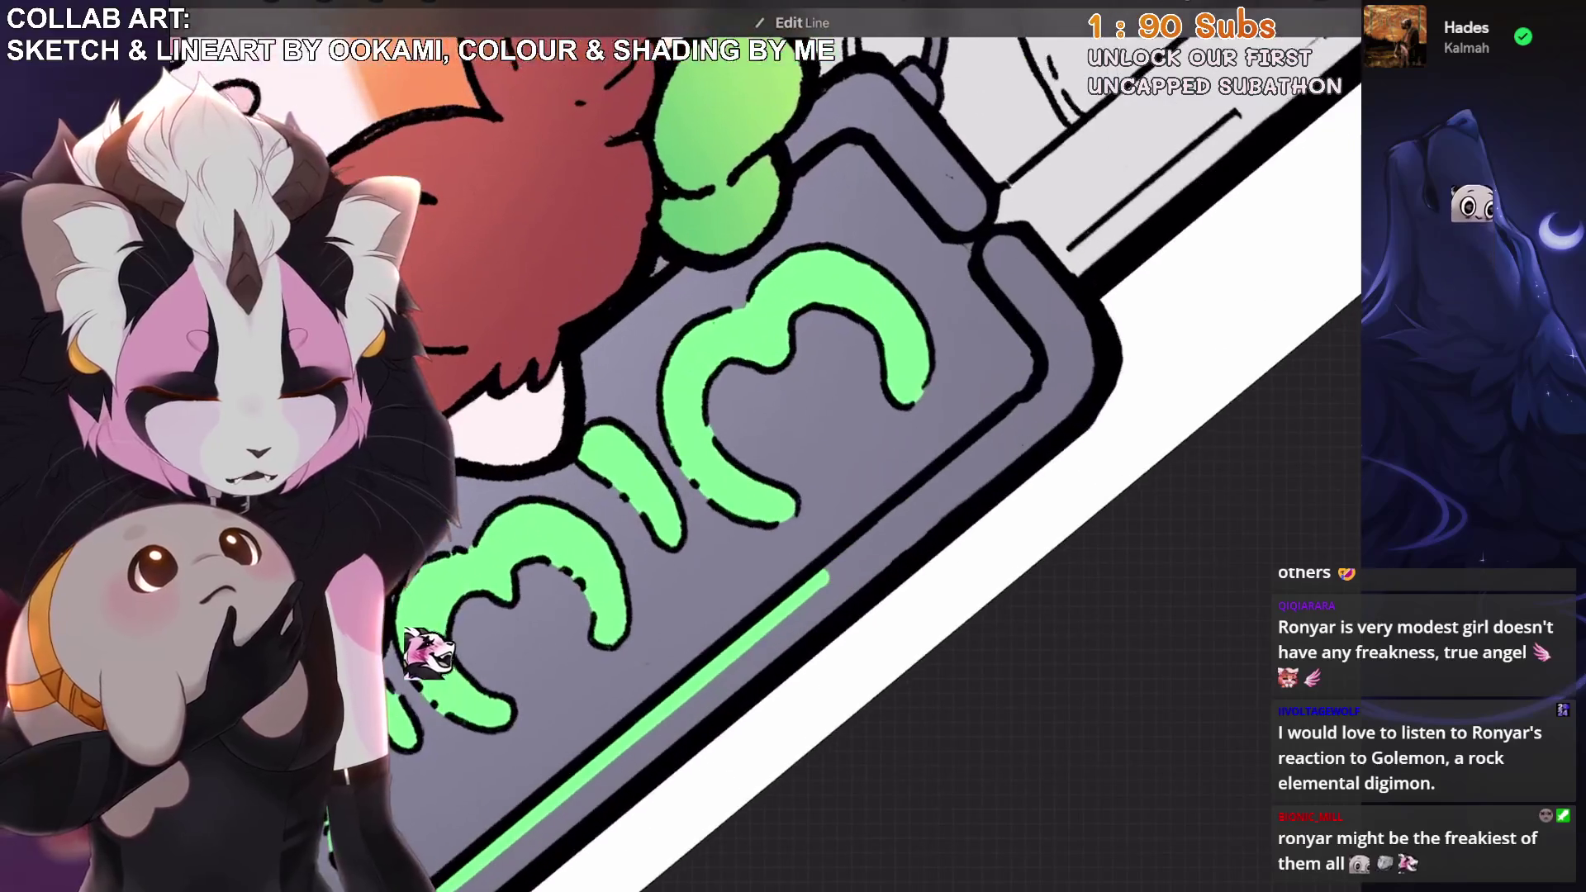
scroll(826, 330, "down", 2)
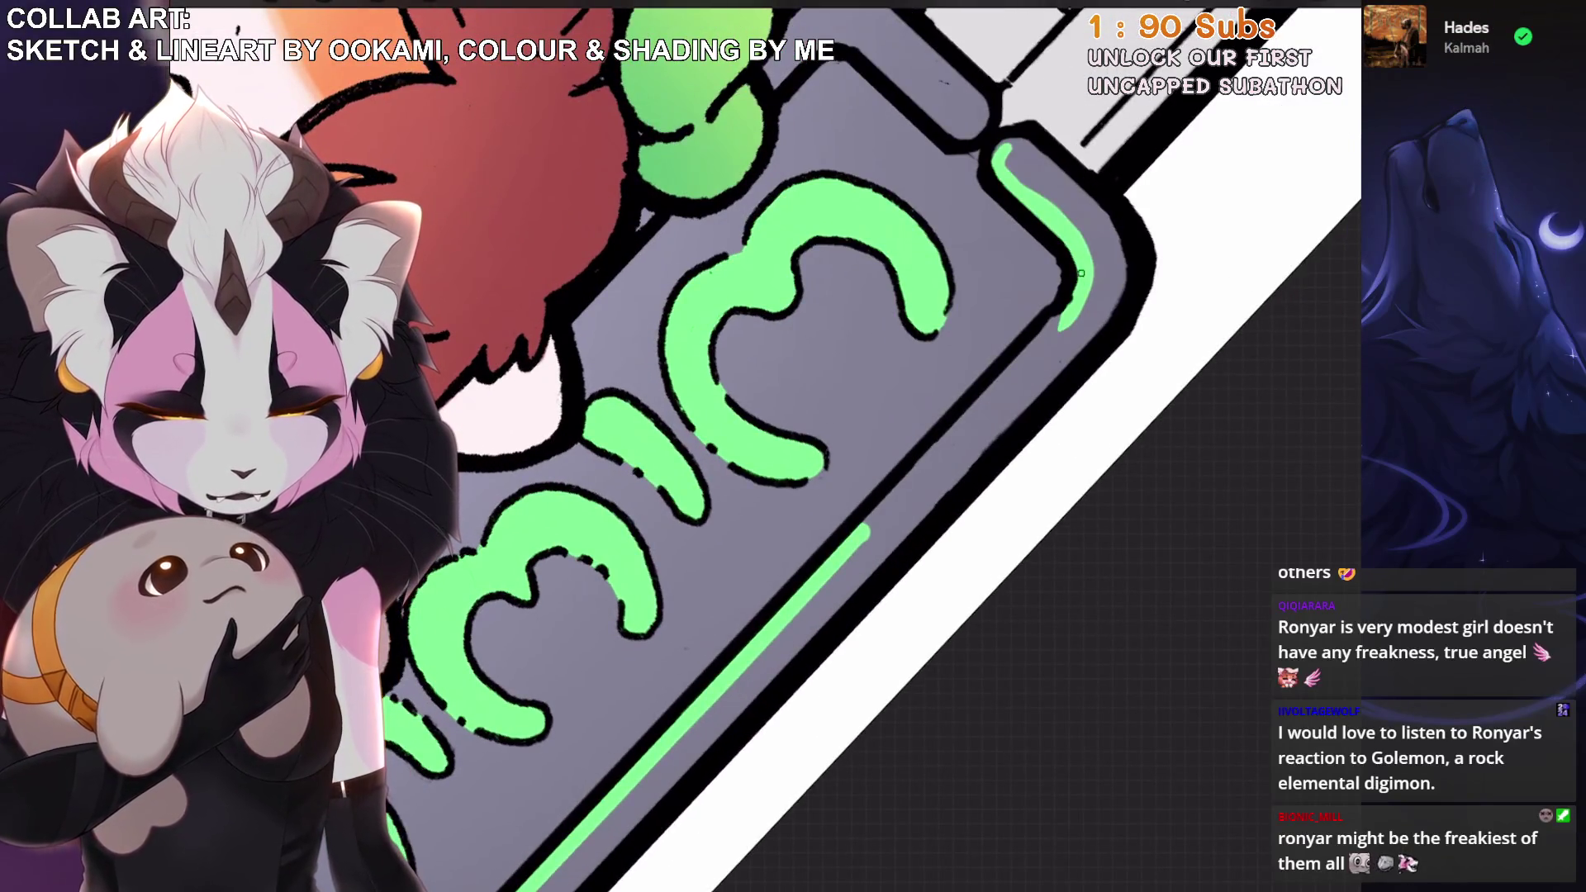
scroll(832, 318, "up", 3)
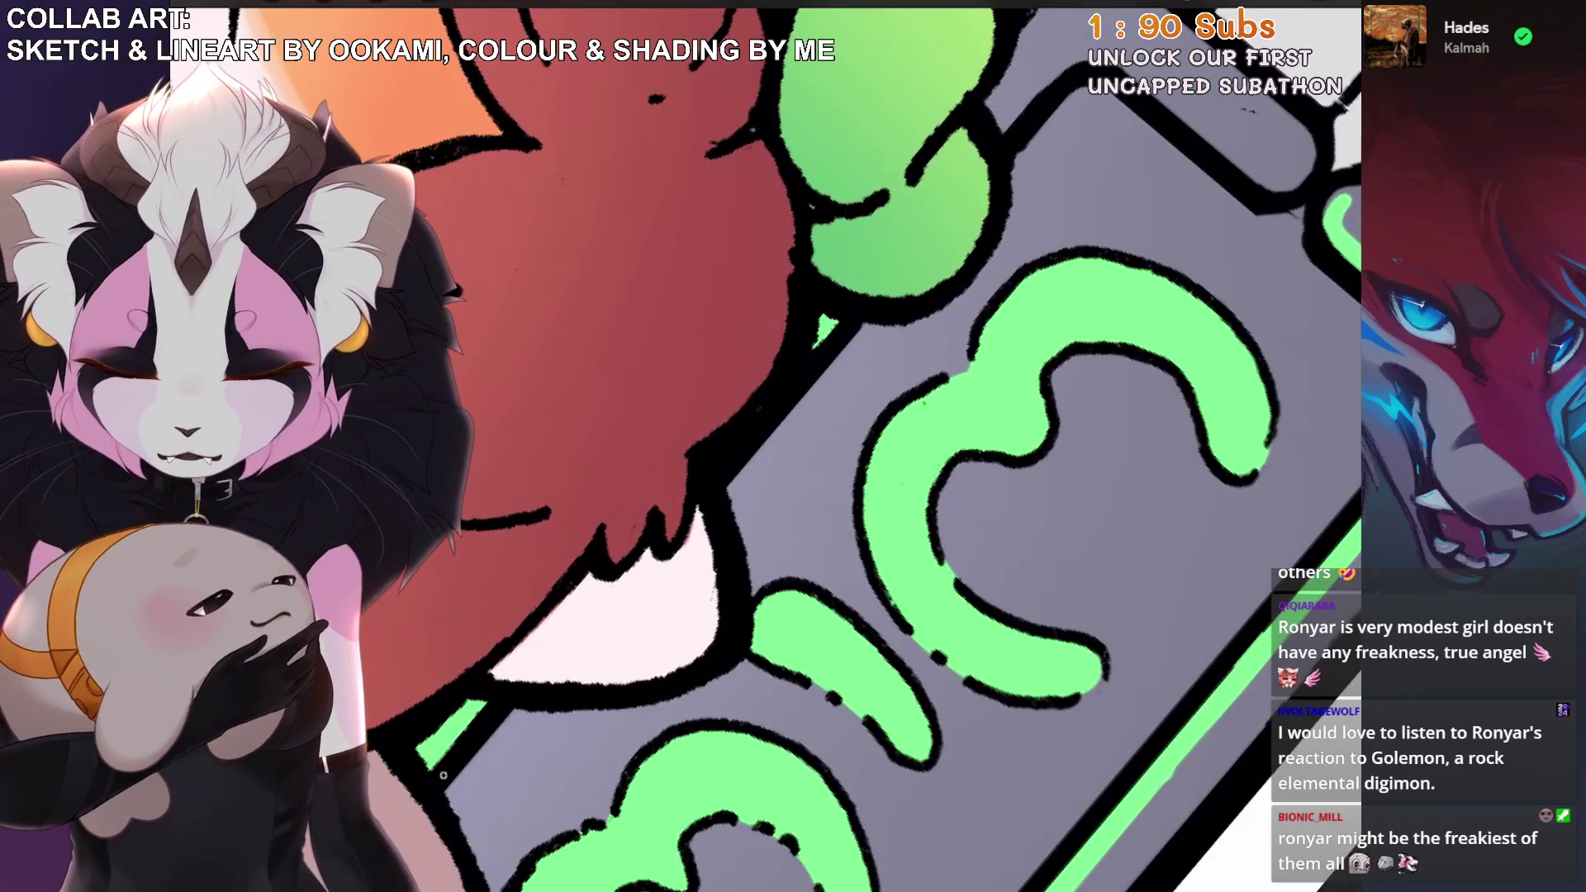
scroll(743, 446, "up", 3)
mouse_move(833, 172)
left_mouse_down()
mouse_move(622, 557)
mouse_move(792, 677)
mouse_move(826, 594)
mouse_move(715, 460)
mouse_move(801, 268)
mouse_move(859, 198)
mouse_move(884, 265)
left_mouse_up()
scroll(884, 264, "down", 3)
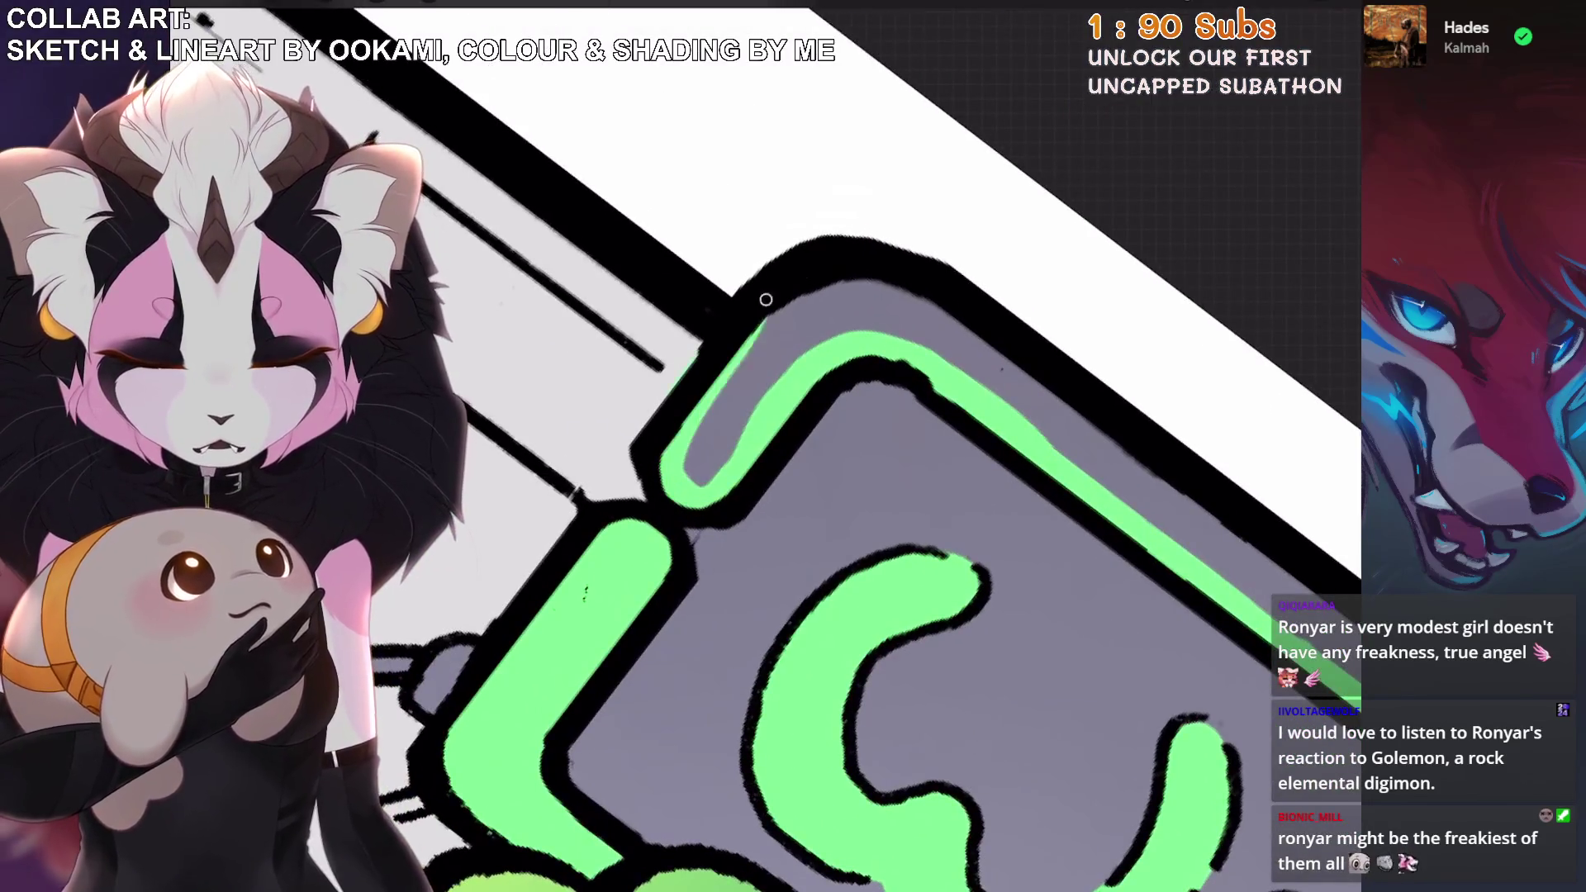
left_click_drag(725, 342, 1121, 447)
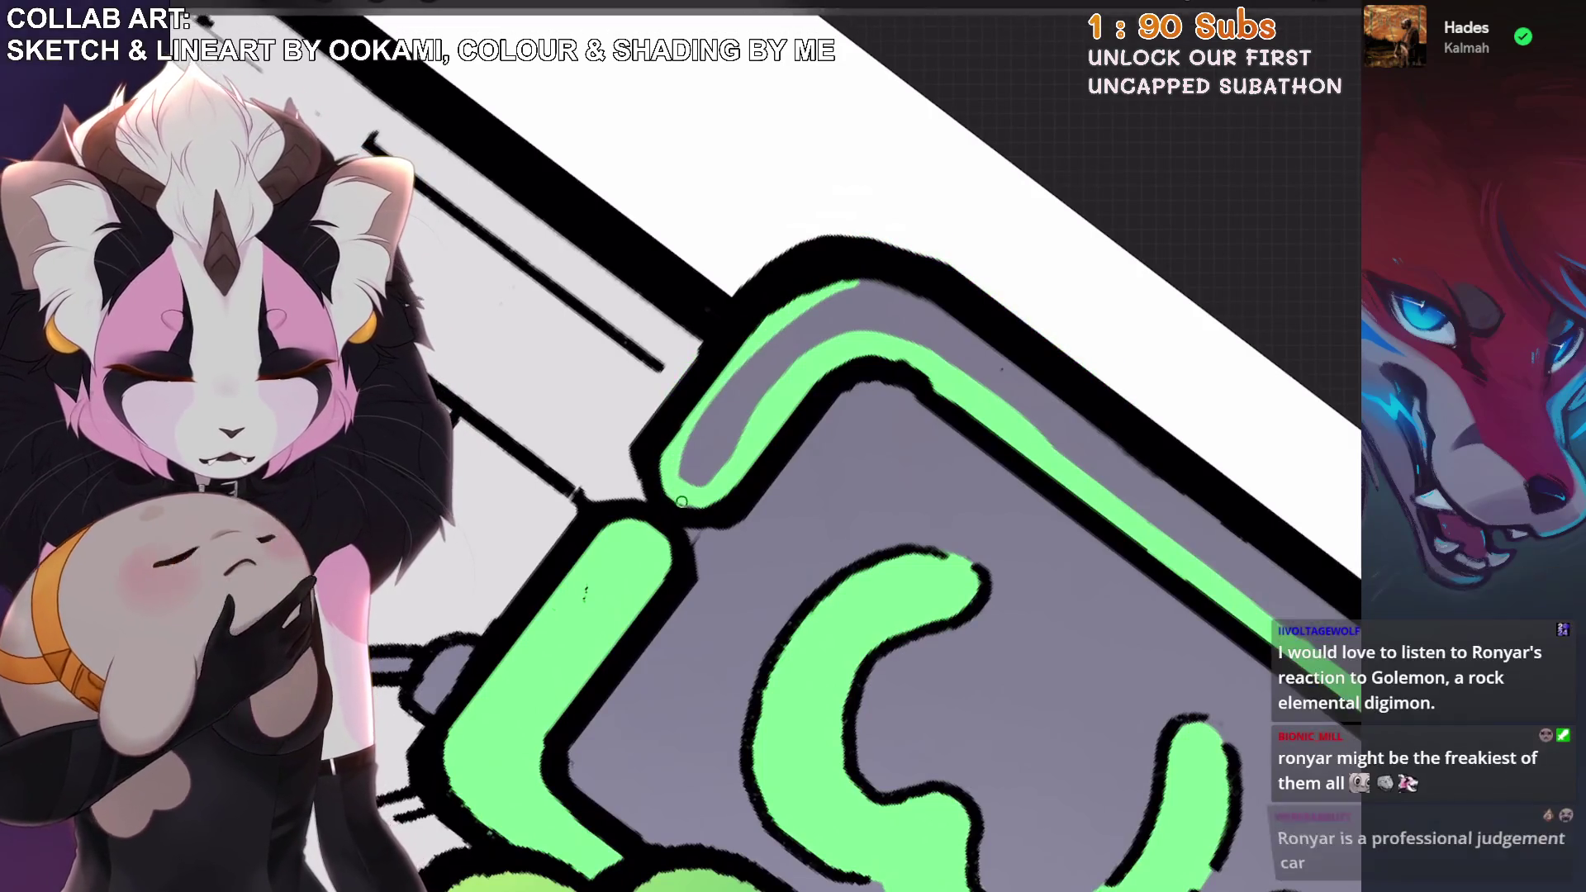
ColorDrop green into the sign's outer border band and zoom back out.
scroll(825, 496, "up", 3)
scroll(901, 529, "up", 2)
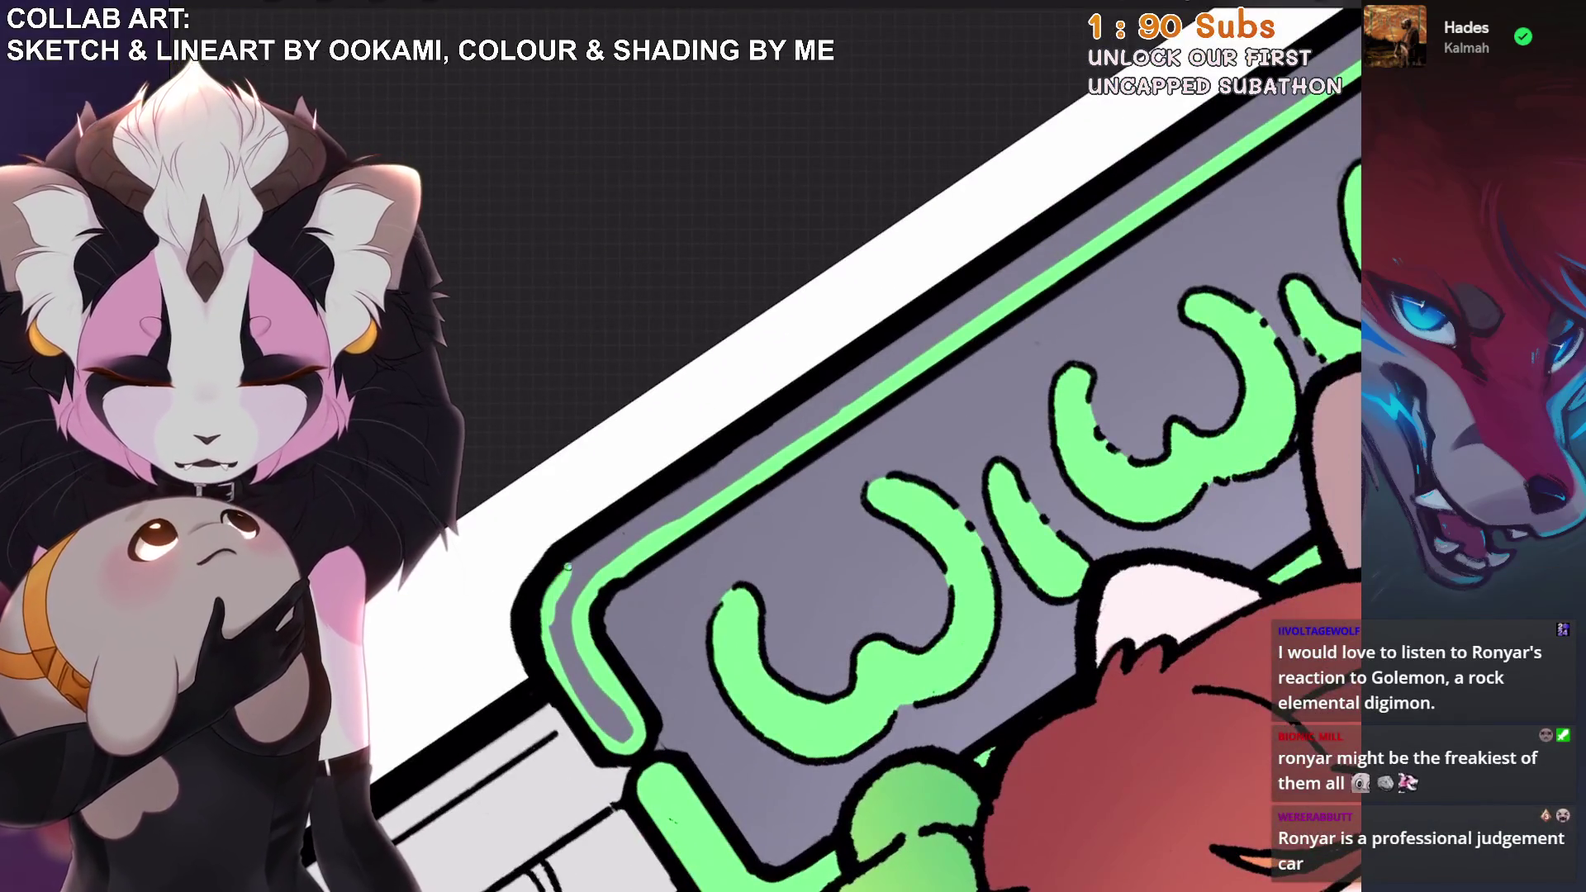
scroll(1024, 253, "down", 2)
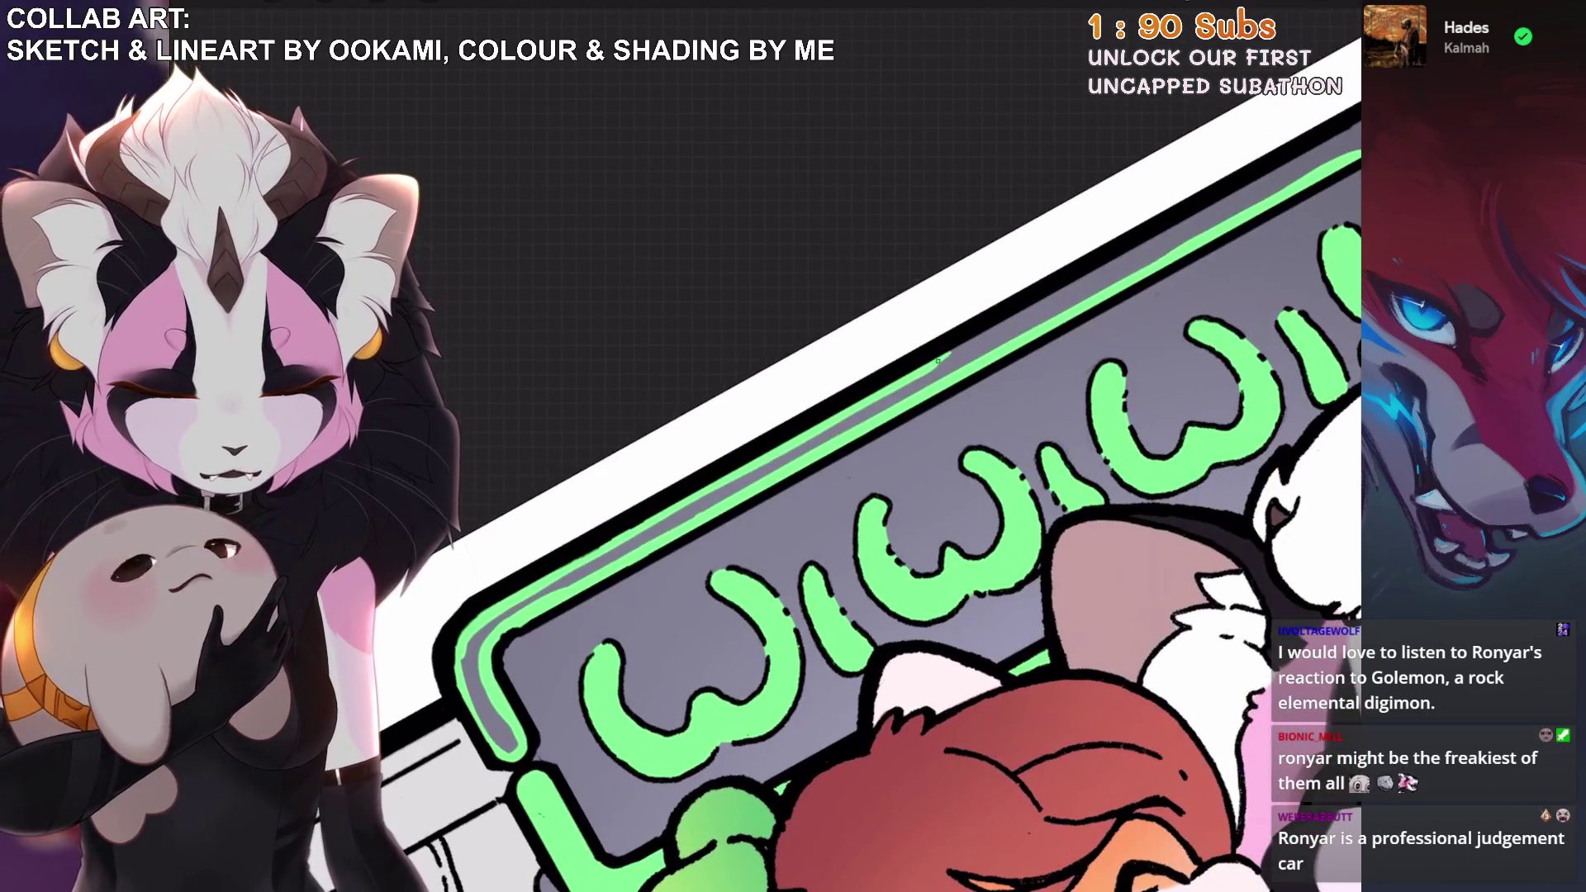
scroll(900, 487, "down", 2)
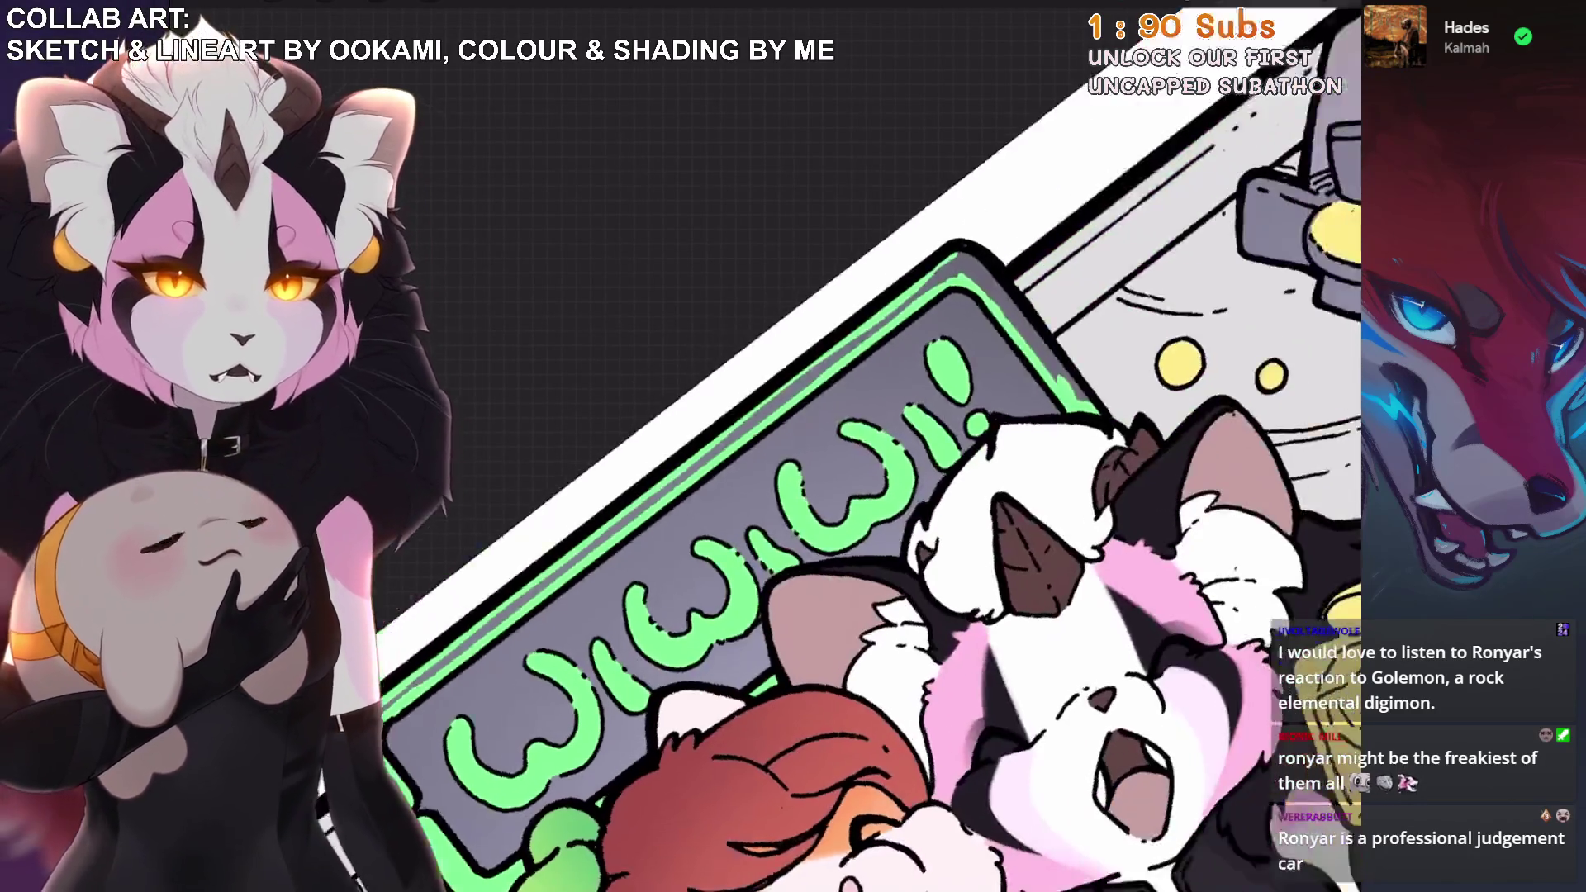
scroll(908, 496, "up", 3)
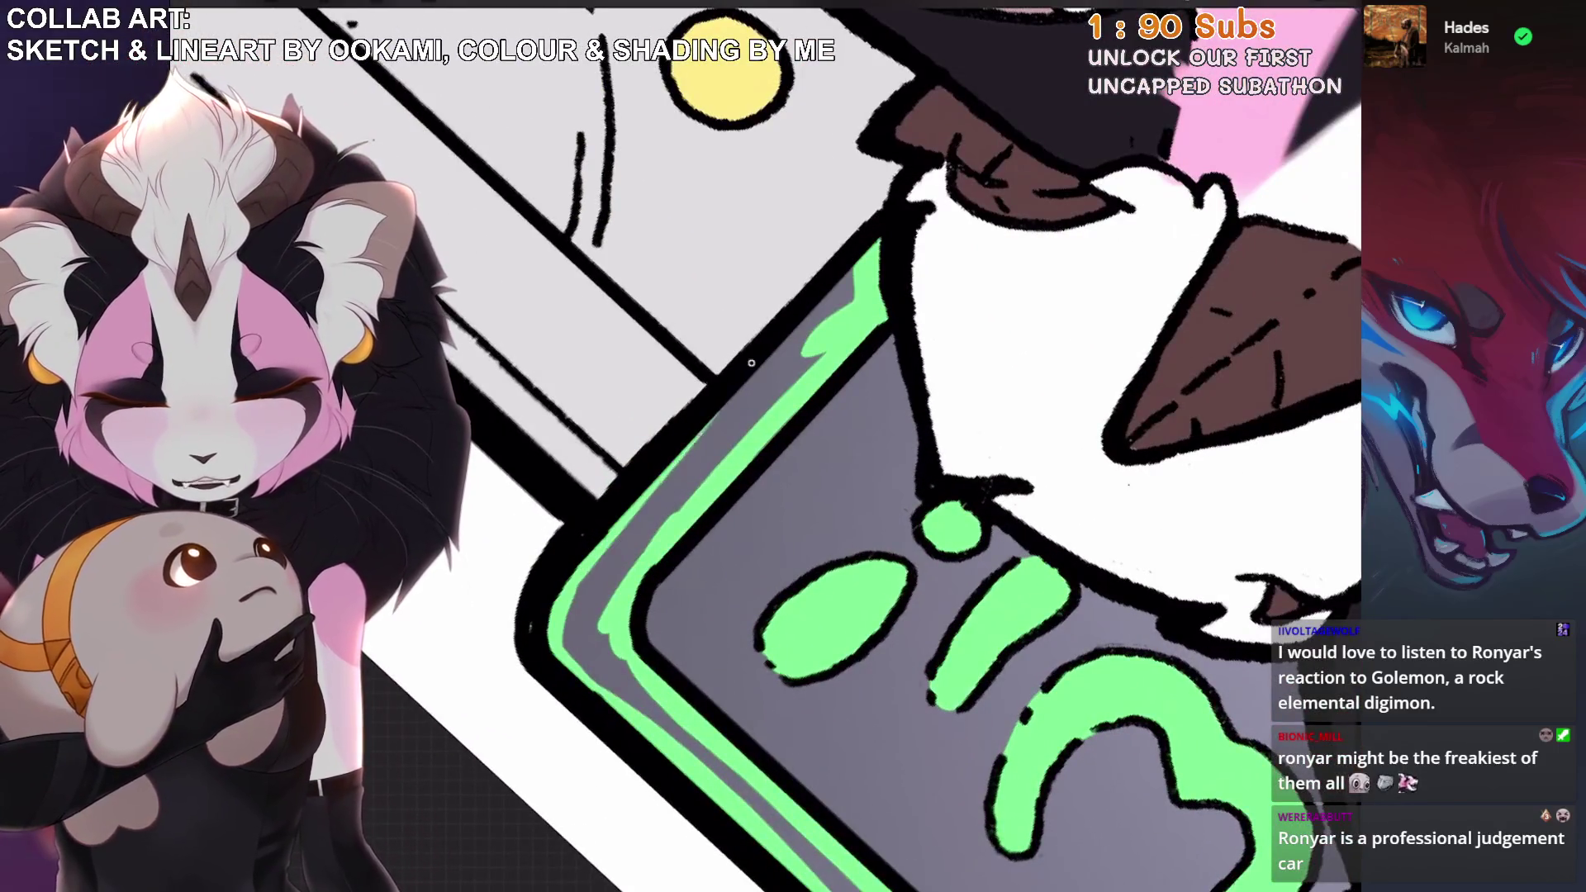
left_click(751, 362)
scroll(826, 495, "down", 1)
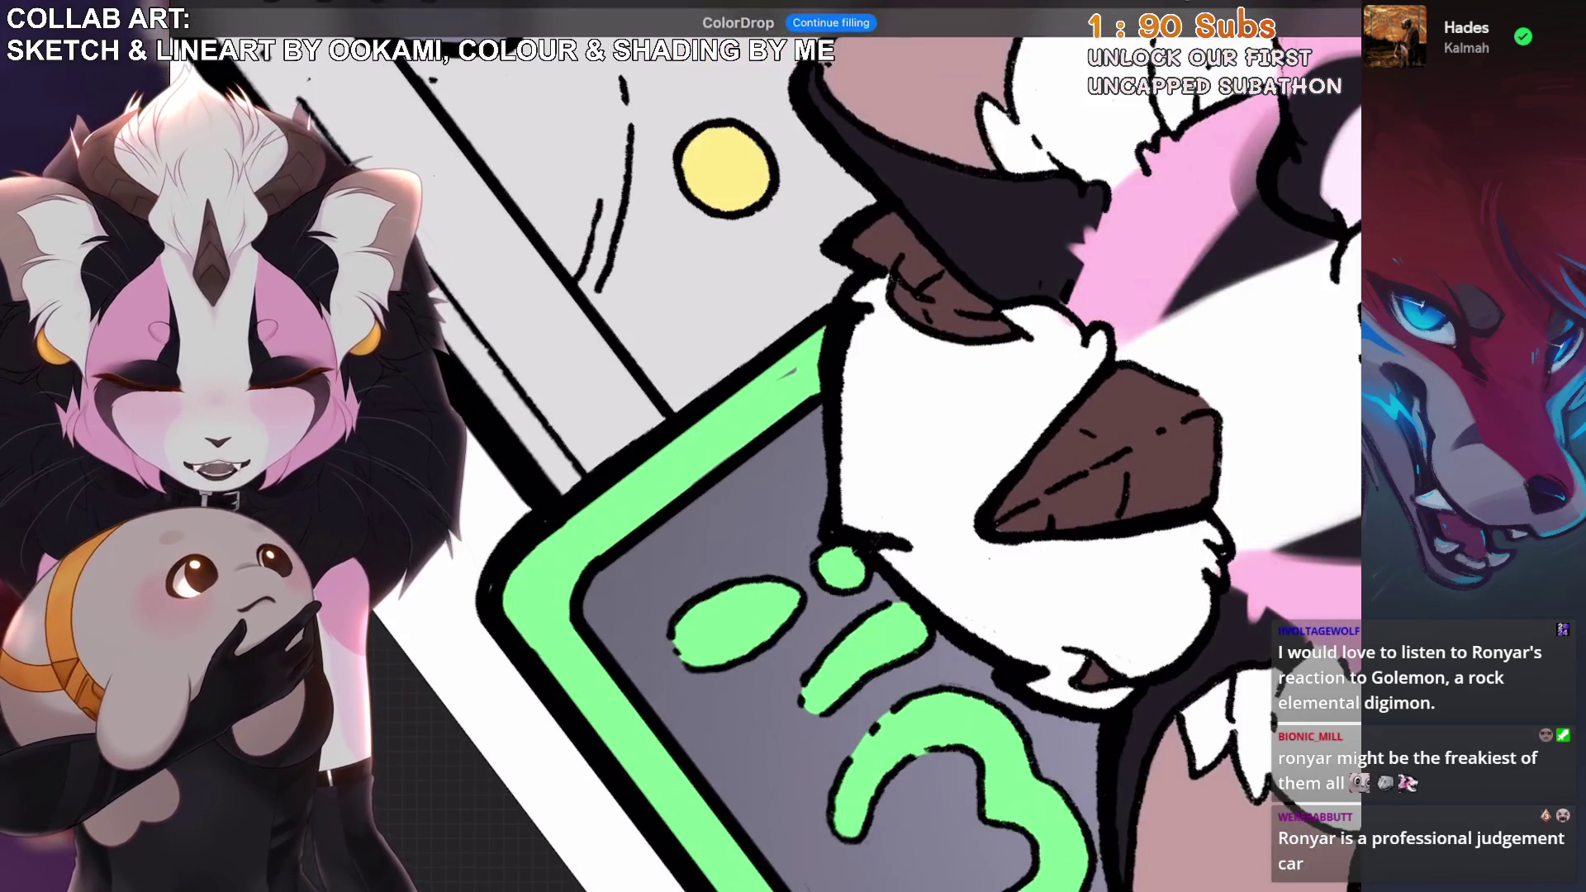
scroll(799, 367, "down", 5)
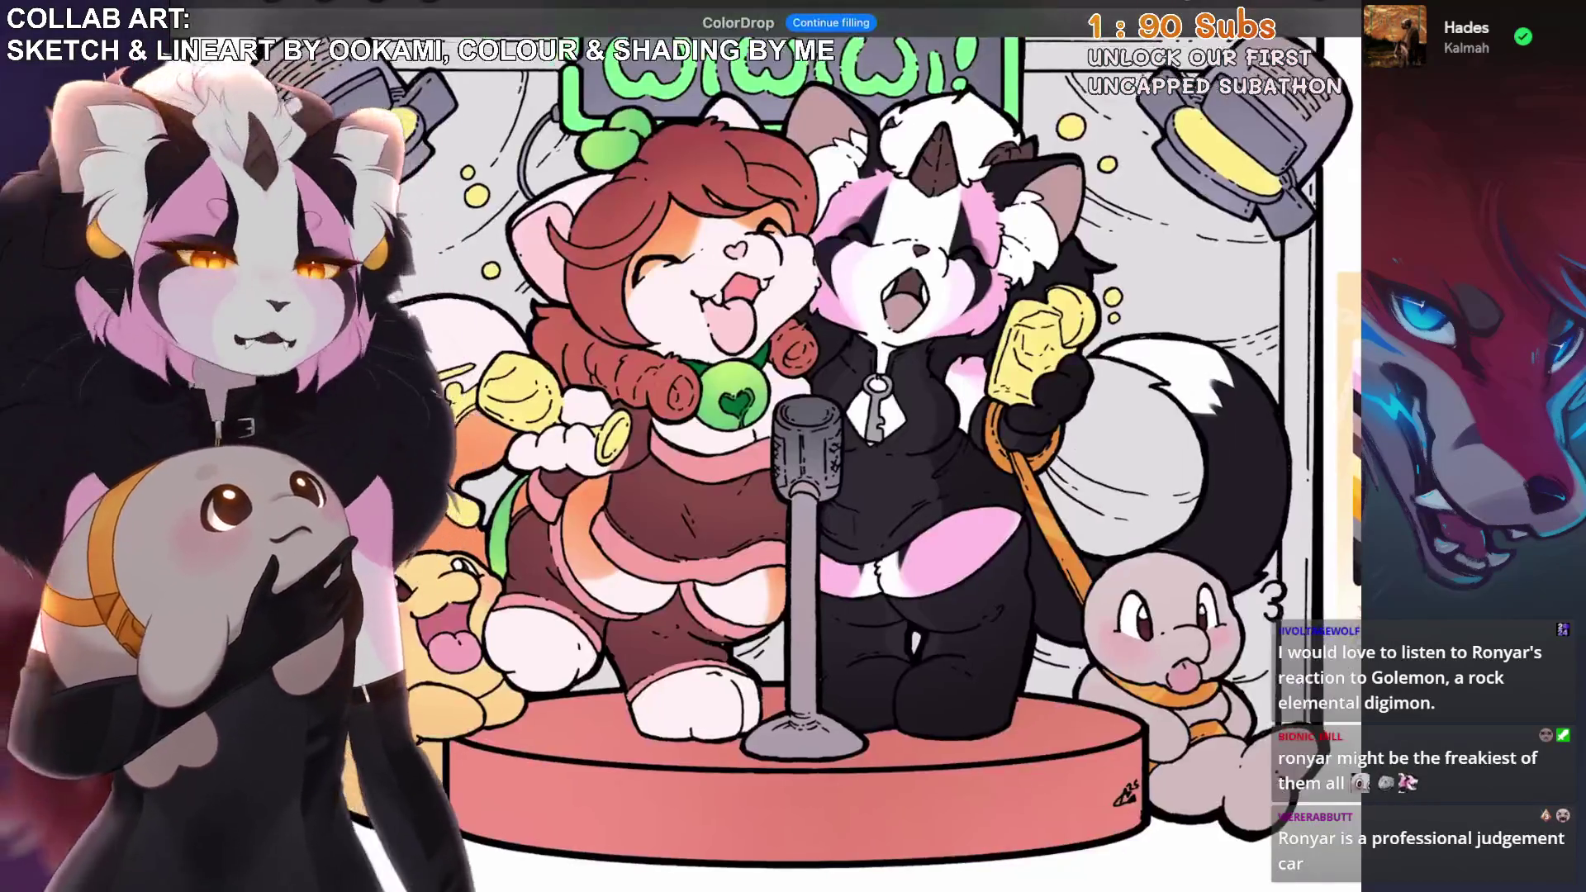
scroll(867, 495, "up", 1)
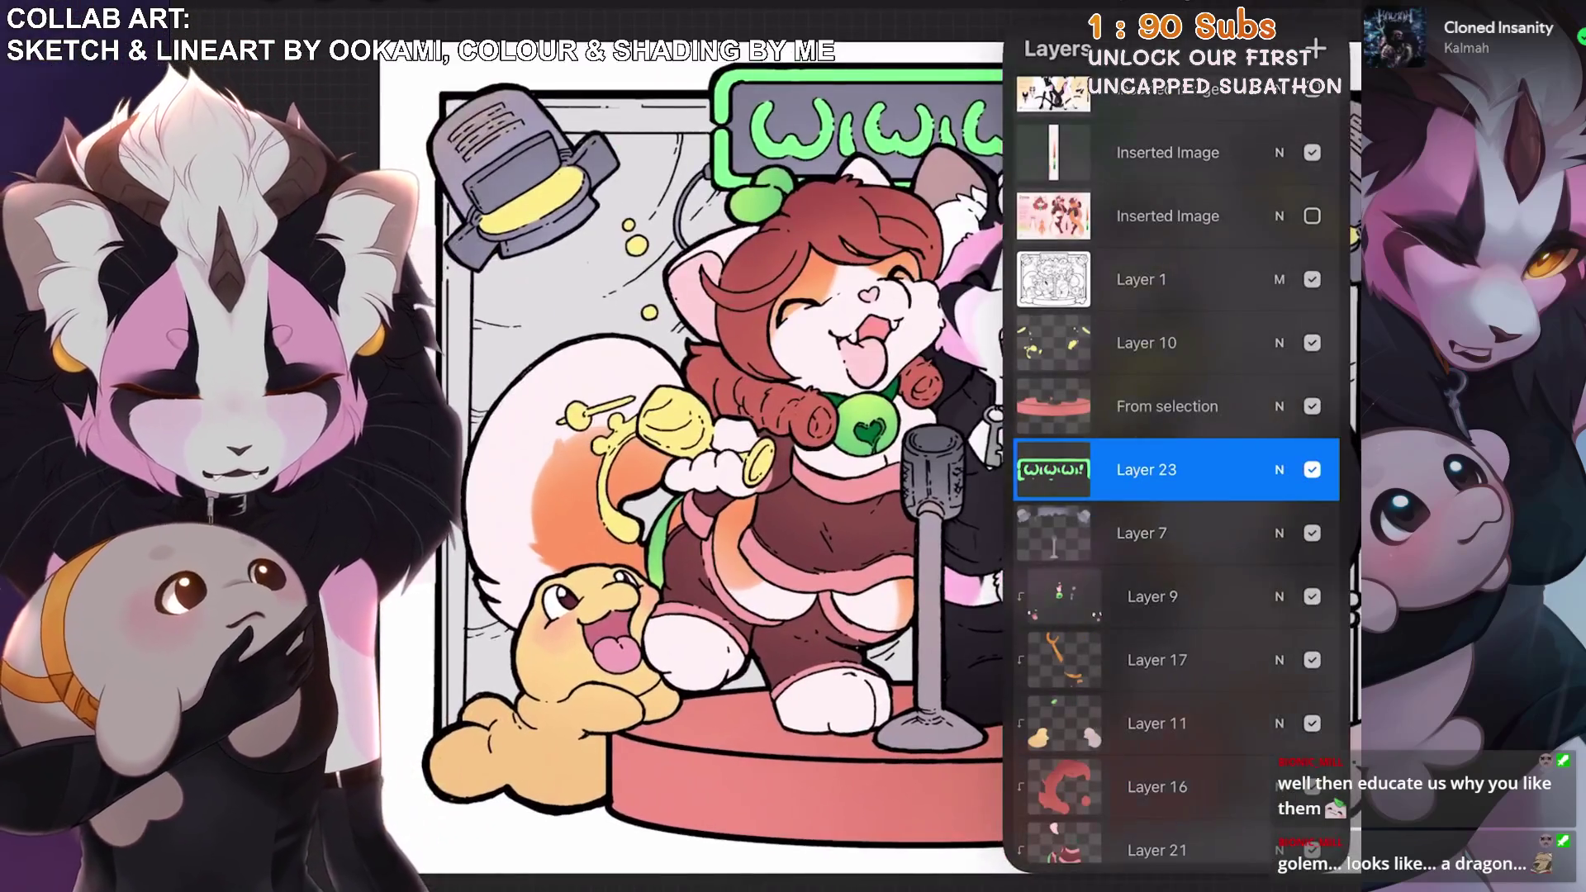
Duplicate Layer 23, then undo the duplication.
left_click_drag(1239, 469, 1106, 469)
left_click(1257, 469)
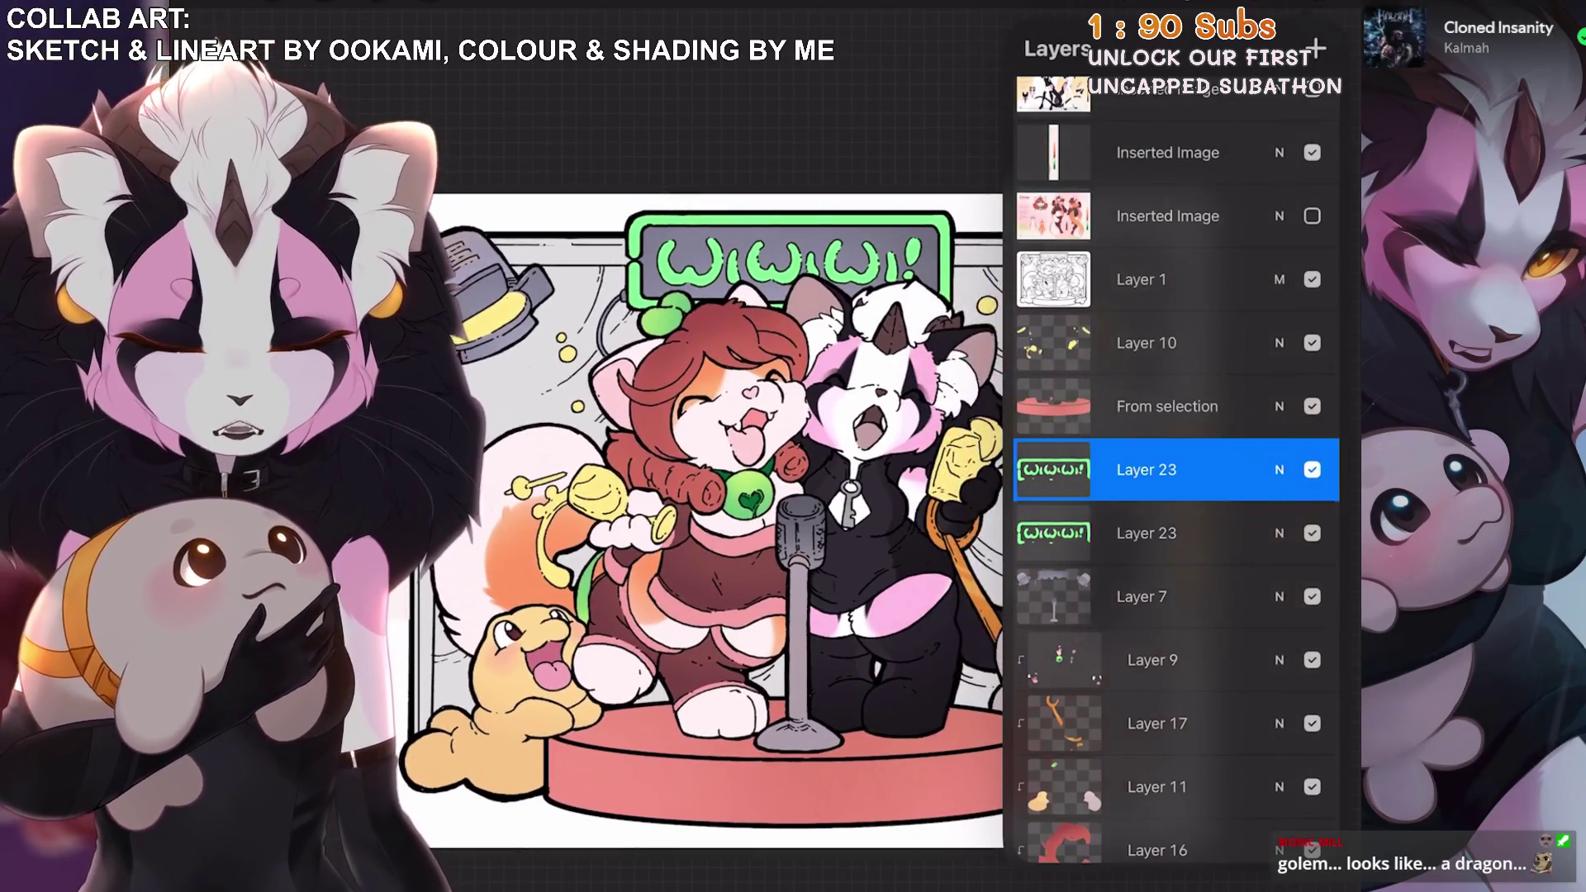
left_click(1146, 469)
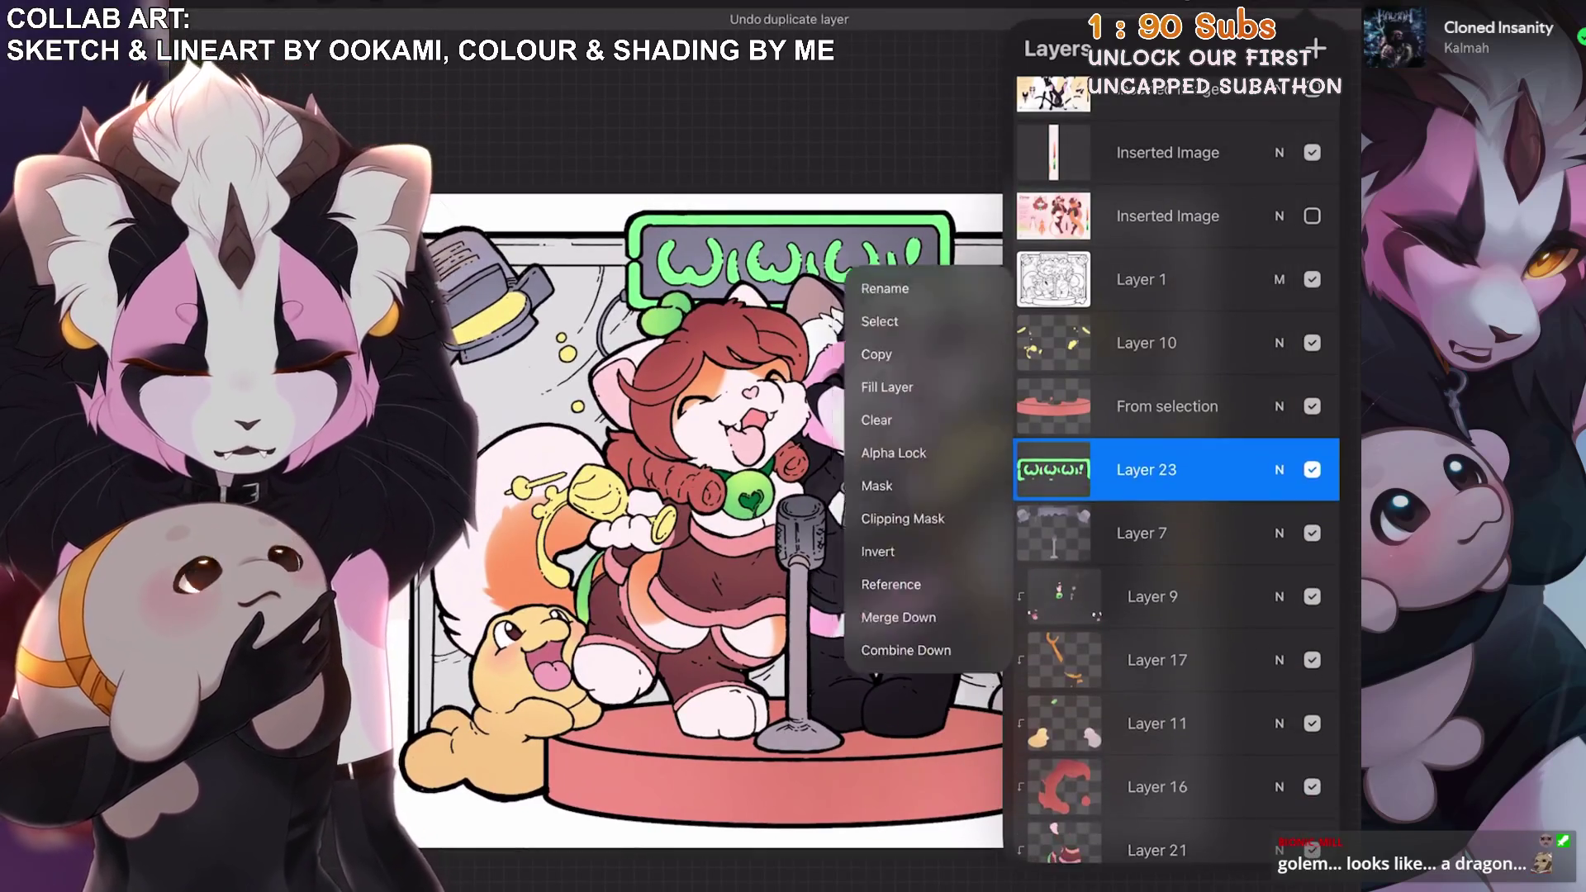
left_click(921, 693)
Sample the green from the artwork and browse the Inking brushes.
left_click(1313, 50)
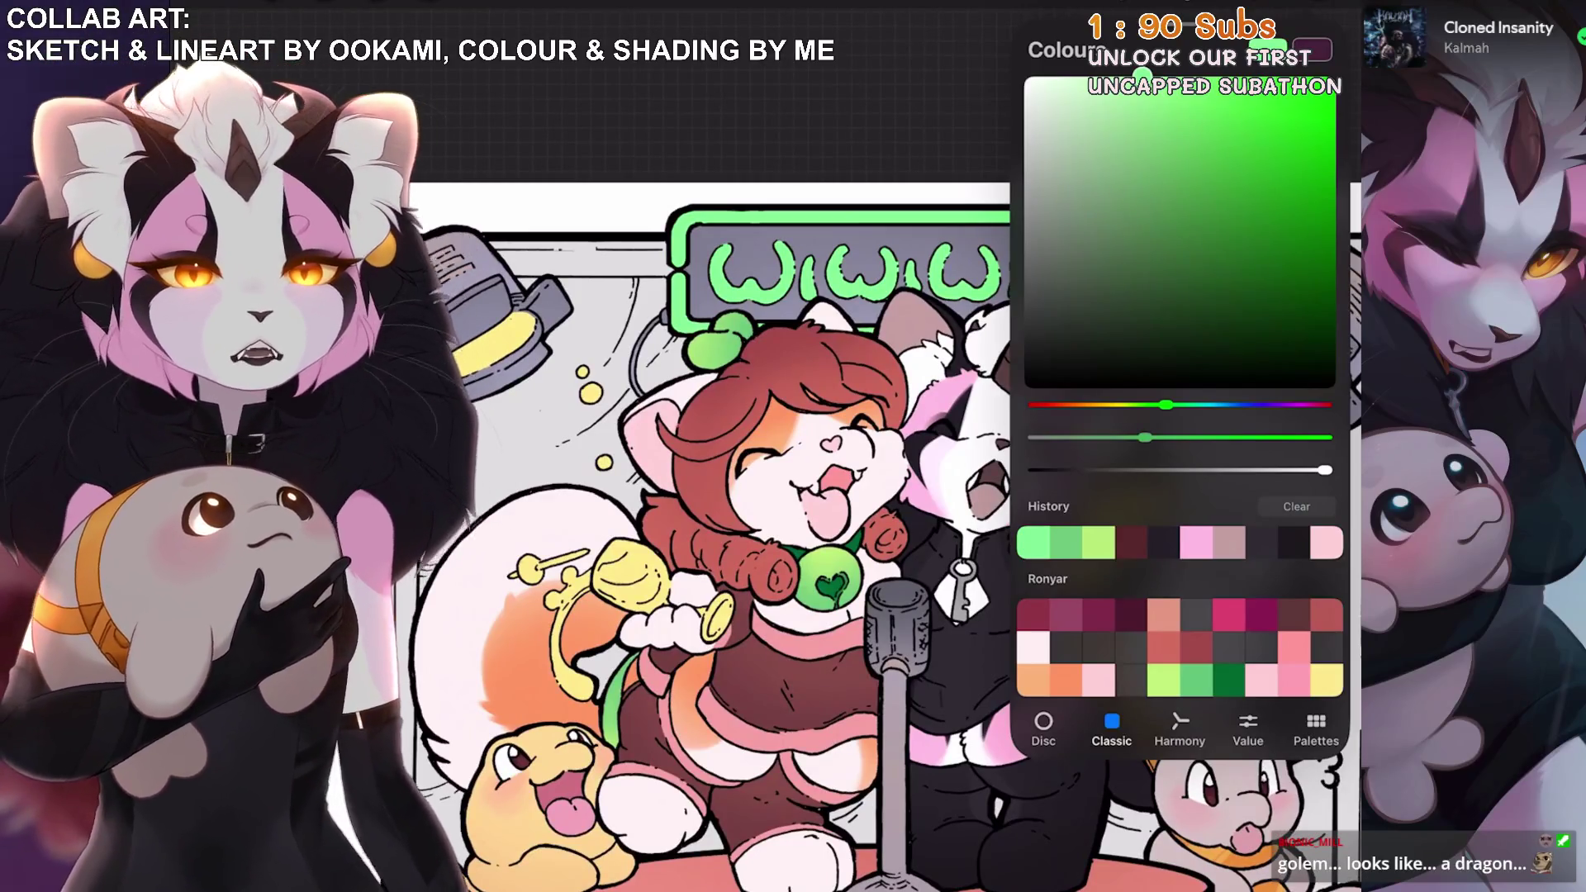
scroll(710, 536, "up", 2)
scroll(710, 537, "right", 2)
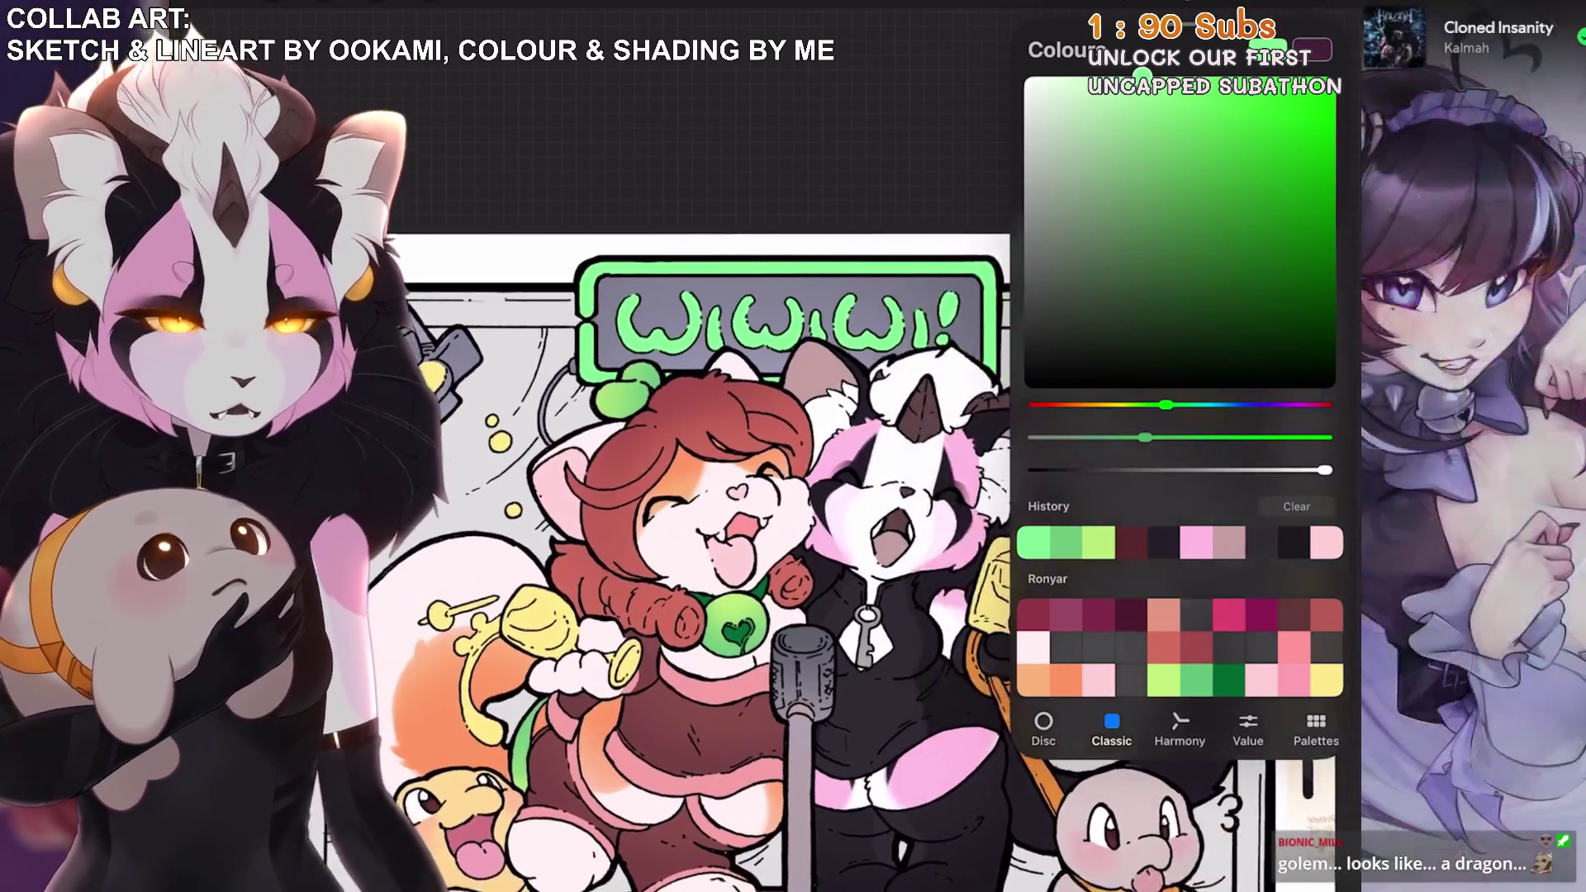
scroll(743, 495, "down", 3)
left_click(753, 400)
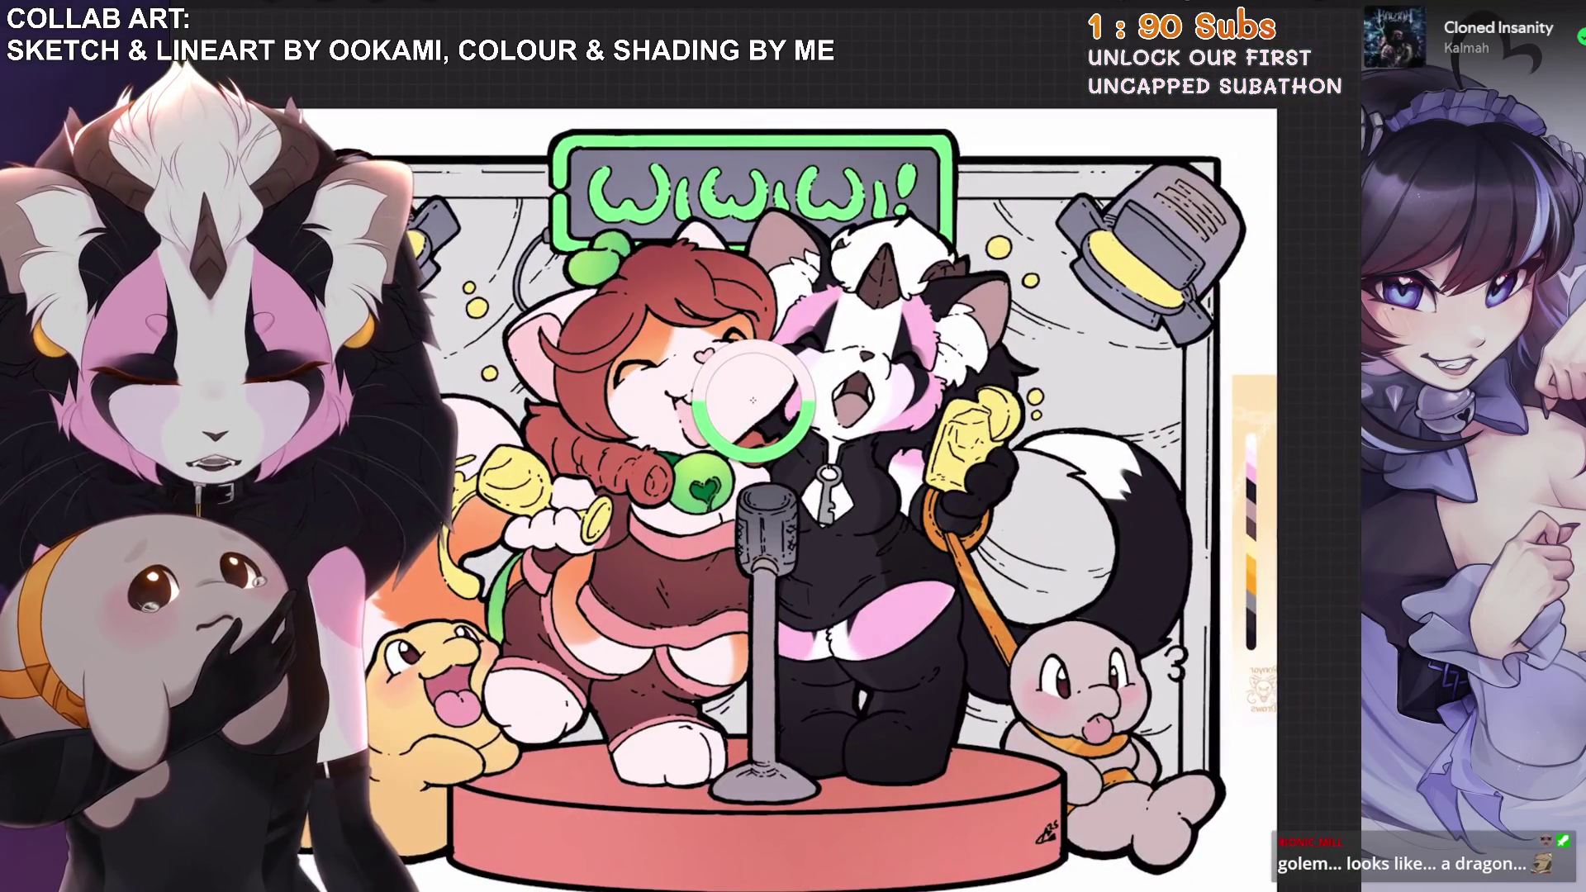
left_click(1321, 13)
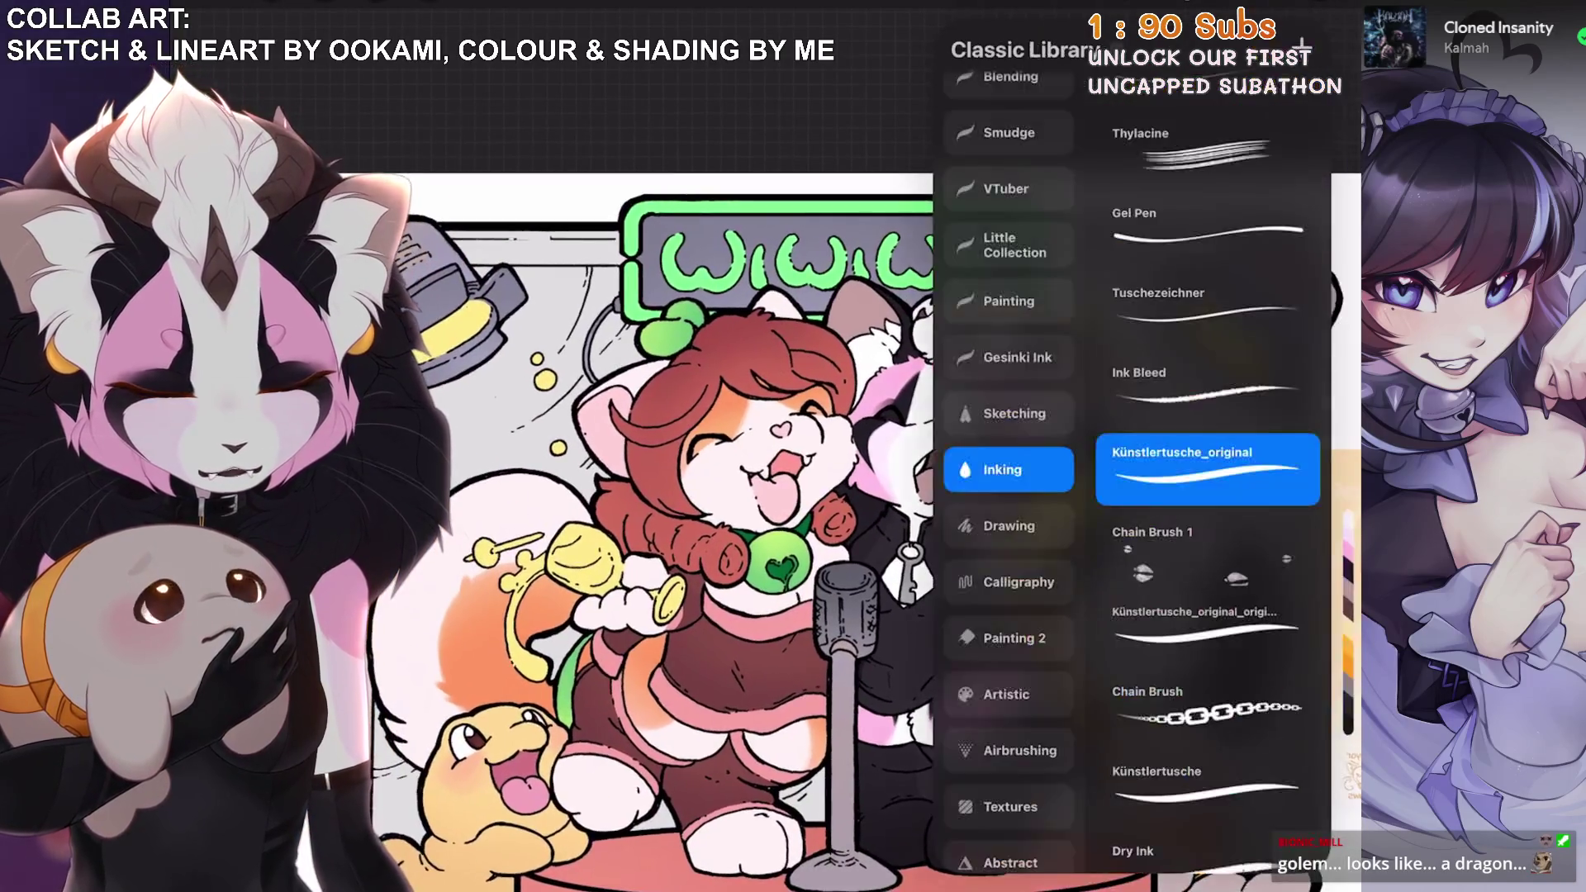
scroll(1007, 471, "down", 1)
left_click(1008, 564)
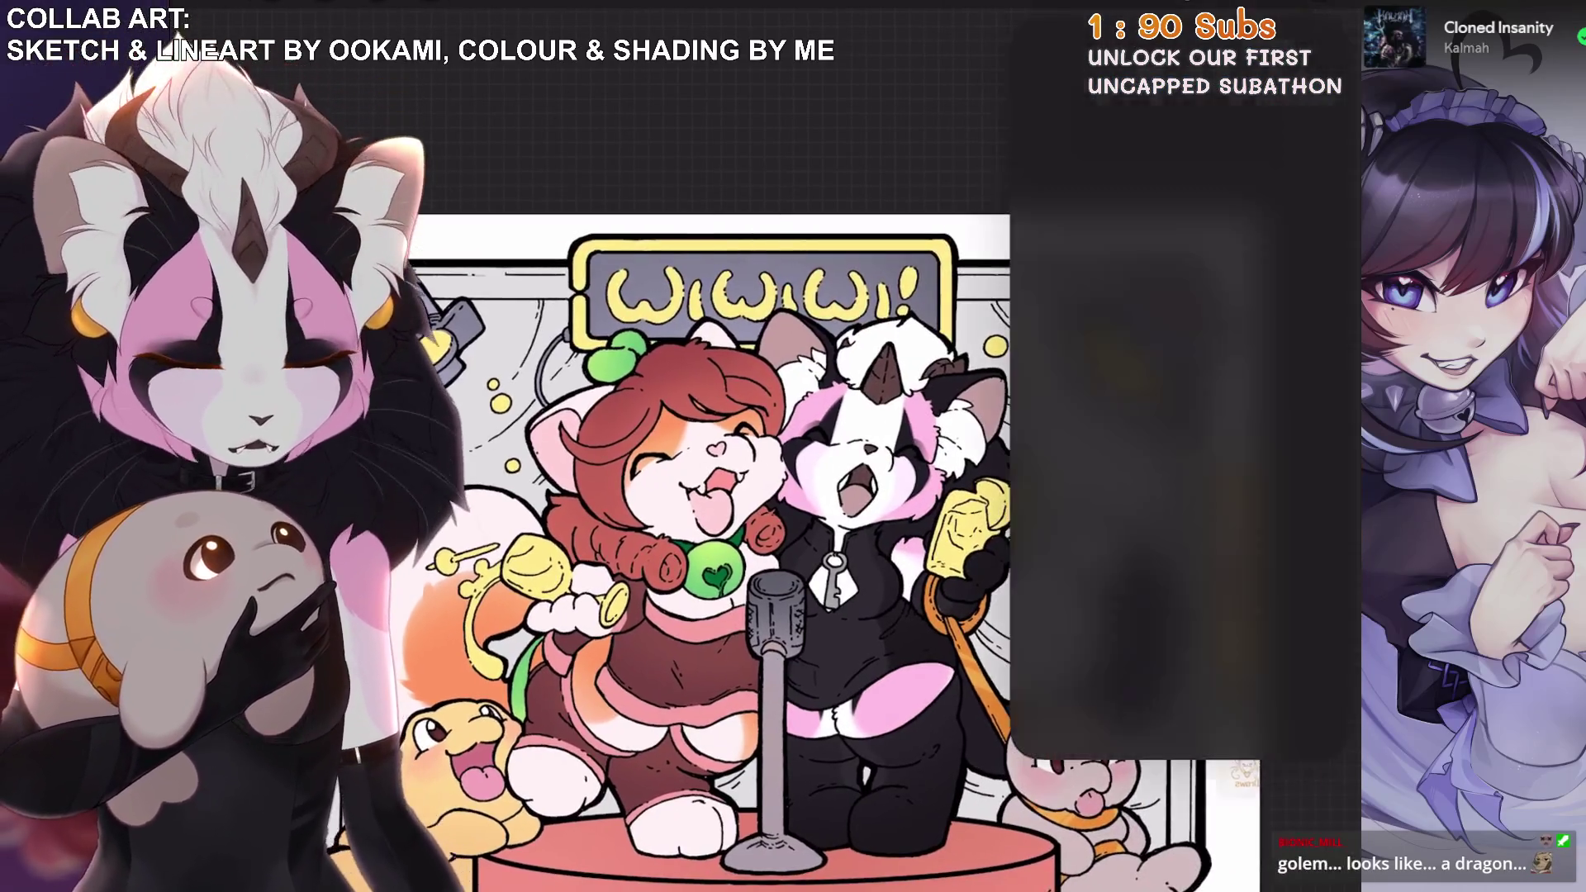
Choose the orange swatch in the Untitled palette and close the Colours panel.
left_click(1321, 13)
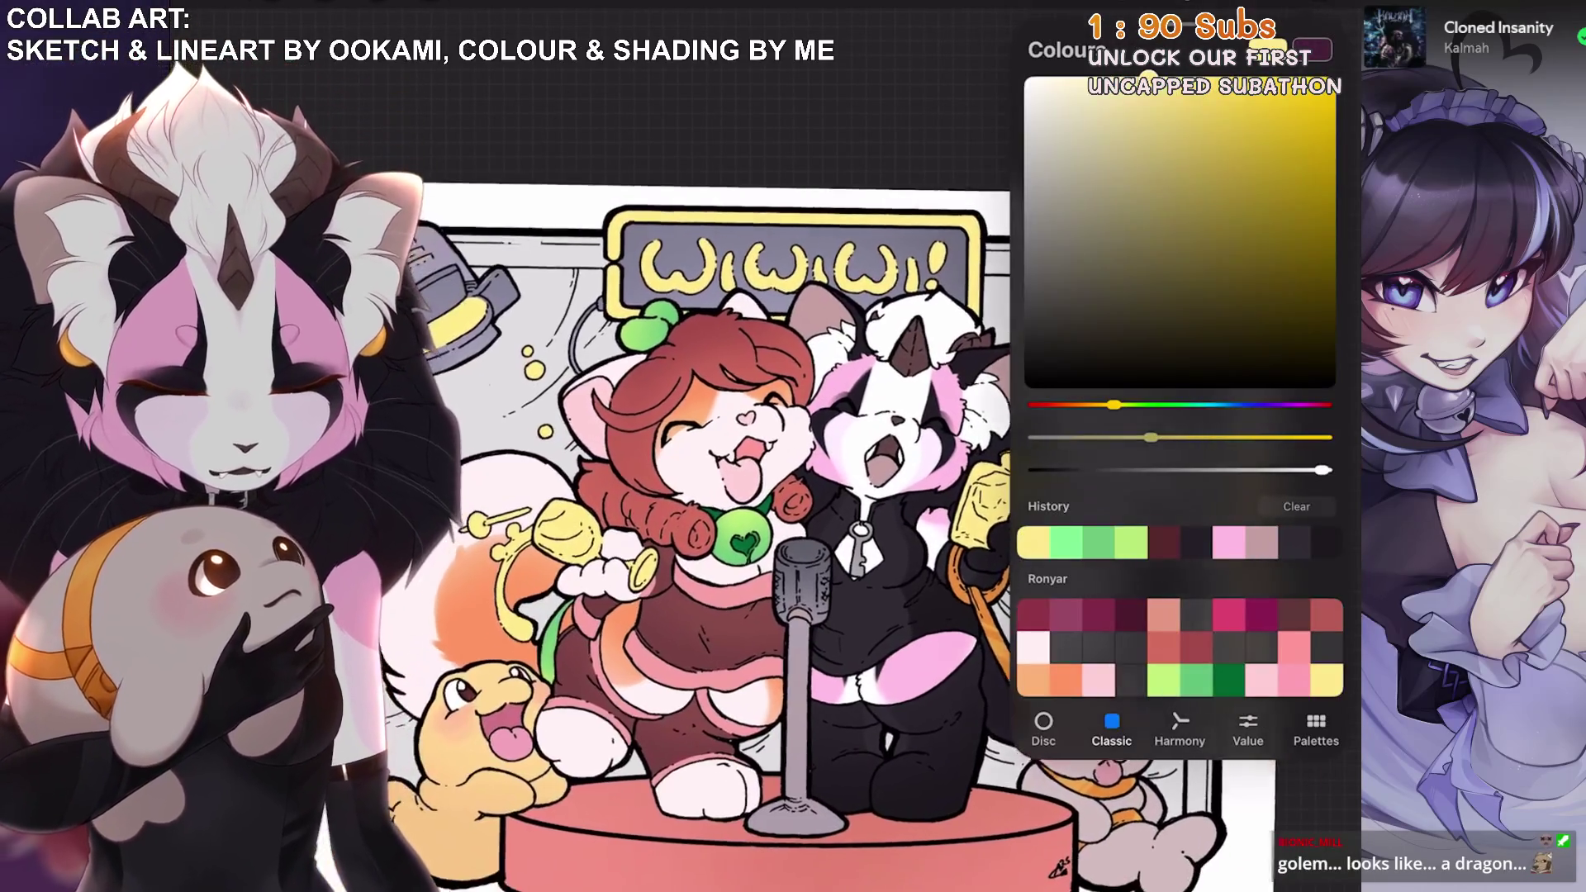
left_click(1316, 671)
scroll(1181, 380, "up", 1)
scroll(1181, 380, "down", 1)
left_click(1294, 173)
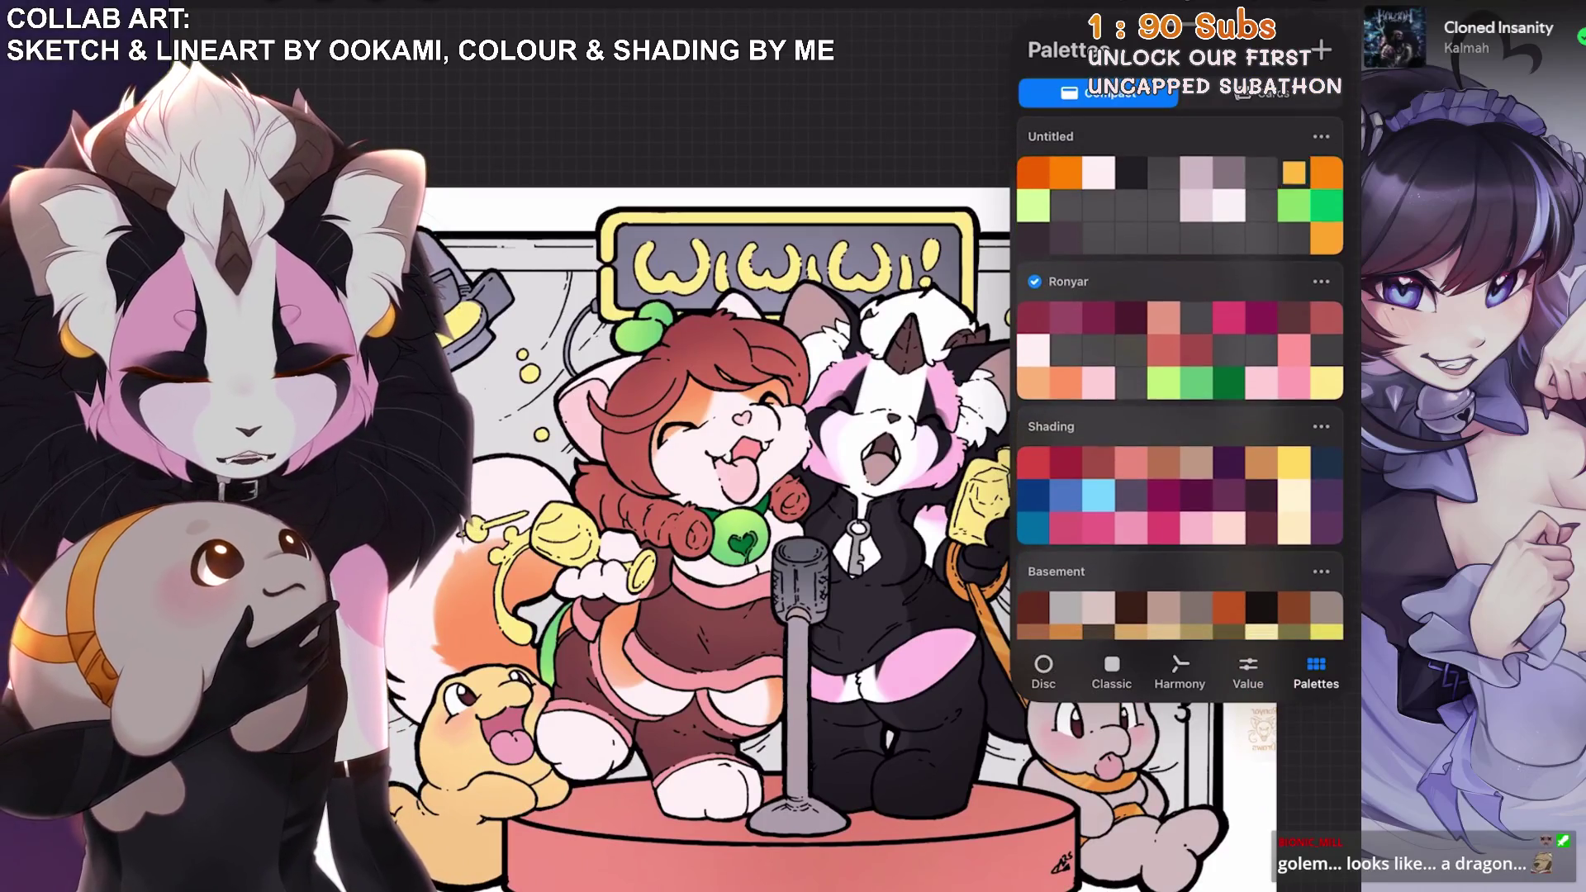
left_click(1321, 12)
Turn the canvas upright onto the sign and duplicate the WiWiWi sign layer.
mouse_move(842, 495)
left_mouse_down()
mouse_move(660, 371)
mouse_move(578, 463)
left_mouse_up()
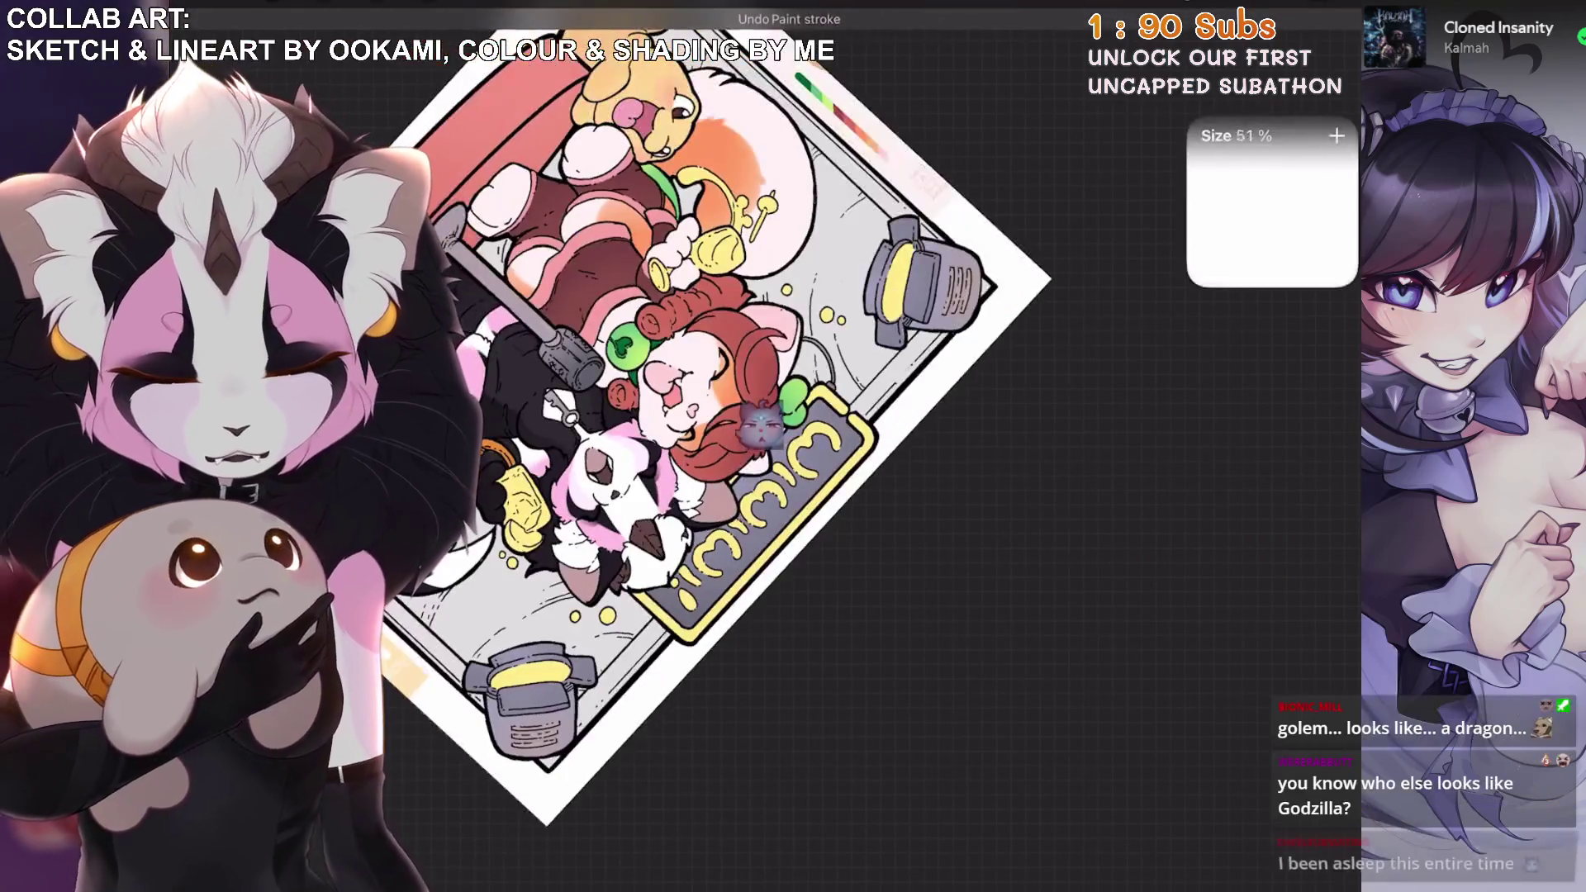
left_click_drag(661, 413, 545, 346)
left_click(1284, 12)
left_click_drag(660, 495, 711, 462)
left_click_drag(1238, 469, 1140, 469)
left_click(1052, 469)
Apply a 6% Gaussian Blur to the duplicated sign layer.
left_click(1052, 469)
left_click_drag(744, 495, 826, 537)
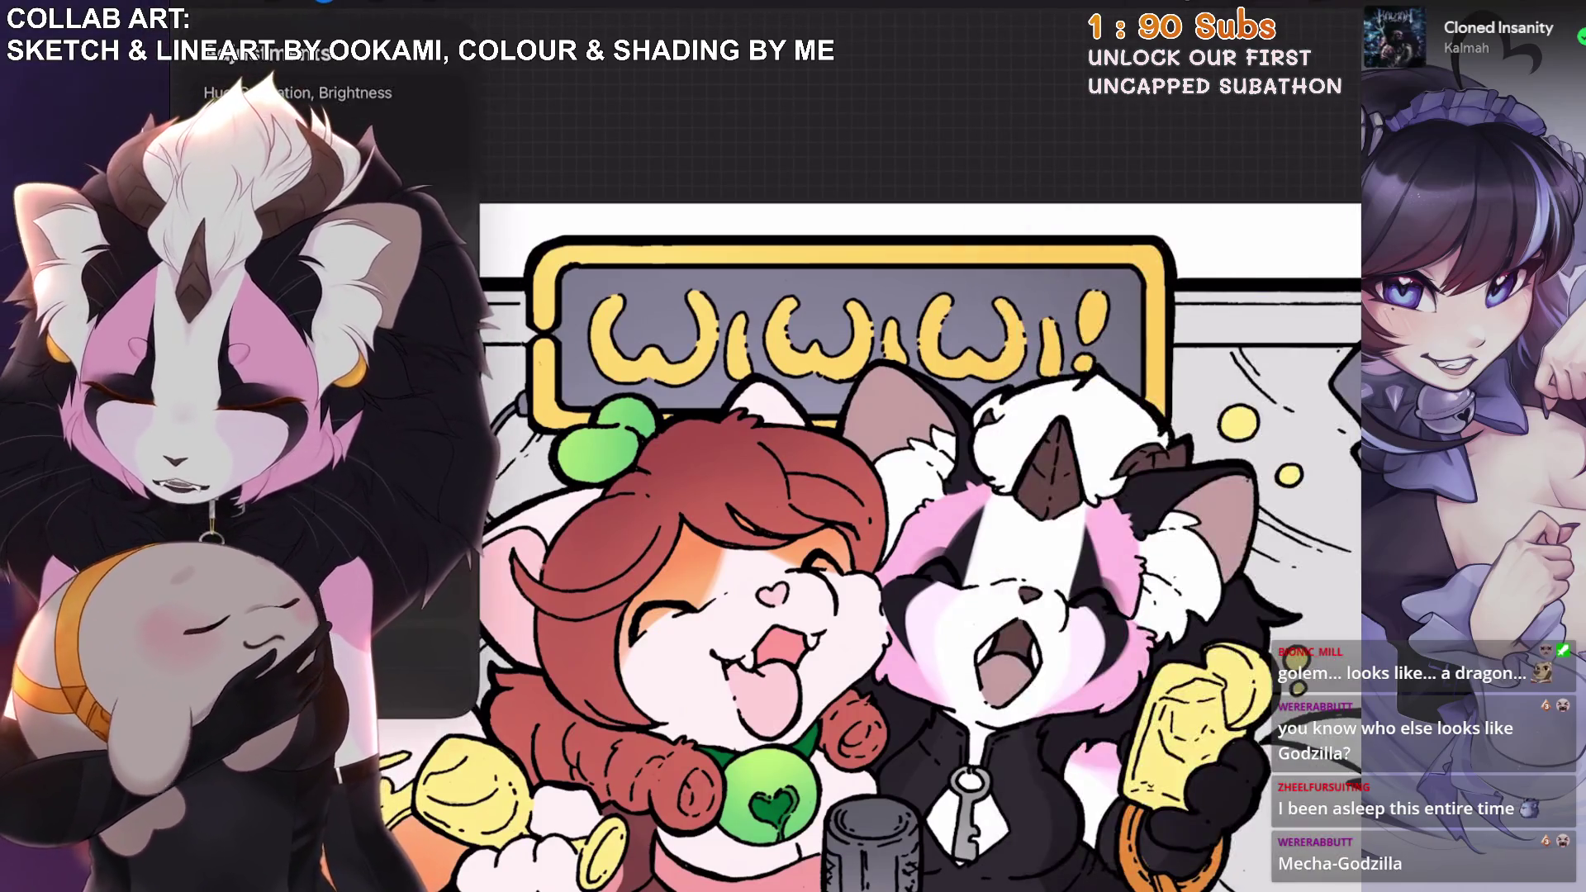
left_click(264, 248)
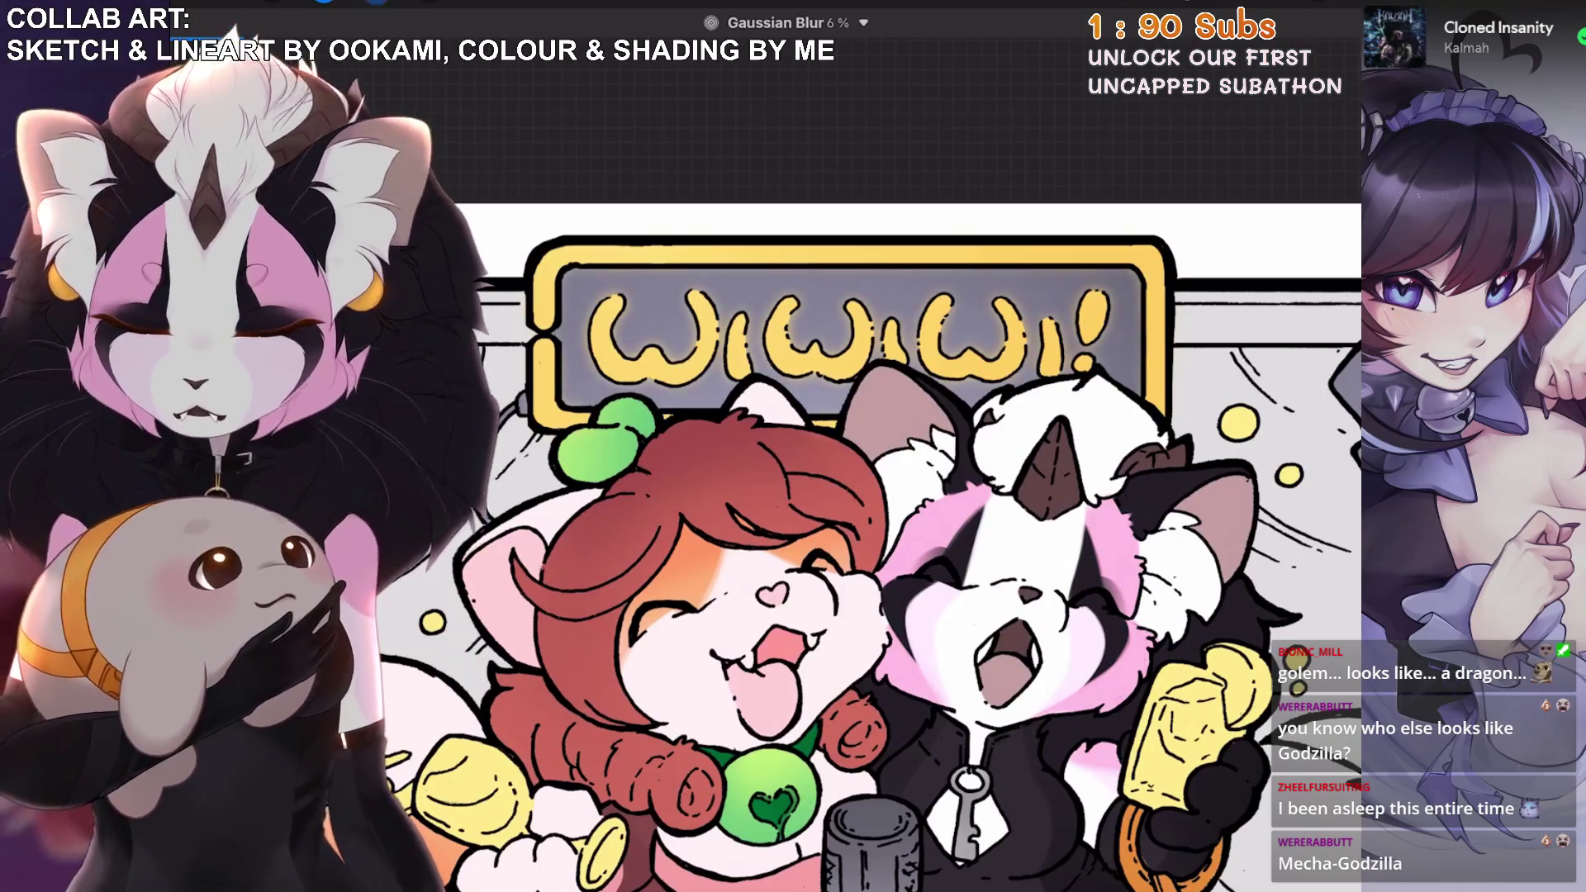
Automatically select the sign's yellow shapes at a 65.6% threshold.
scroll(772, 446, "up", 3)
key("s")
left_click(623, 789)
mouse_move(818, 462)
left_mouse_down()
mouse_move(927, 562)
mouse_move(1016, 725)
left_mouse_up()
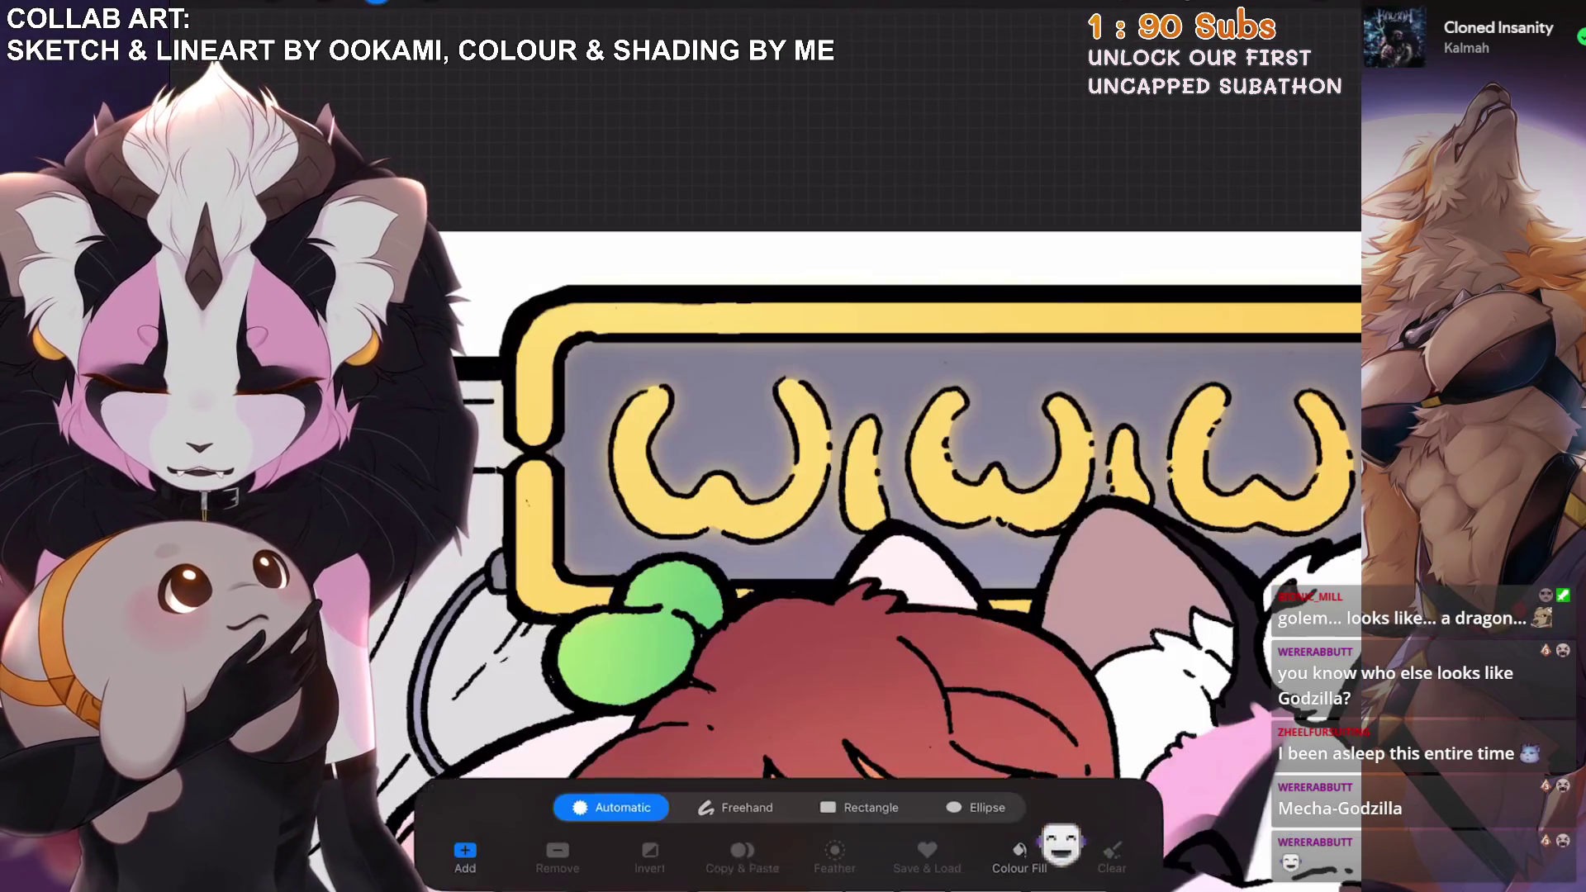
left_click_drag(591, 538, 983, 537)
Load the lettering as a selection and invert it.
left_click(1309, 13)
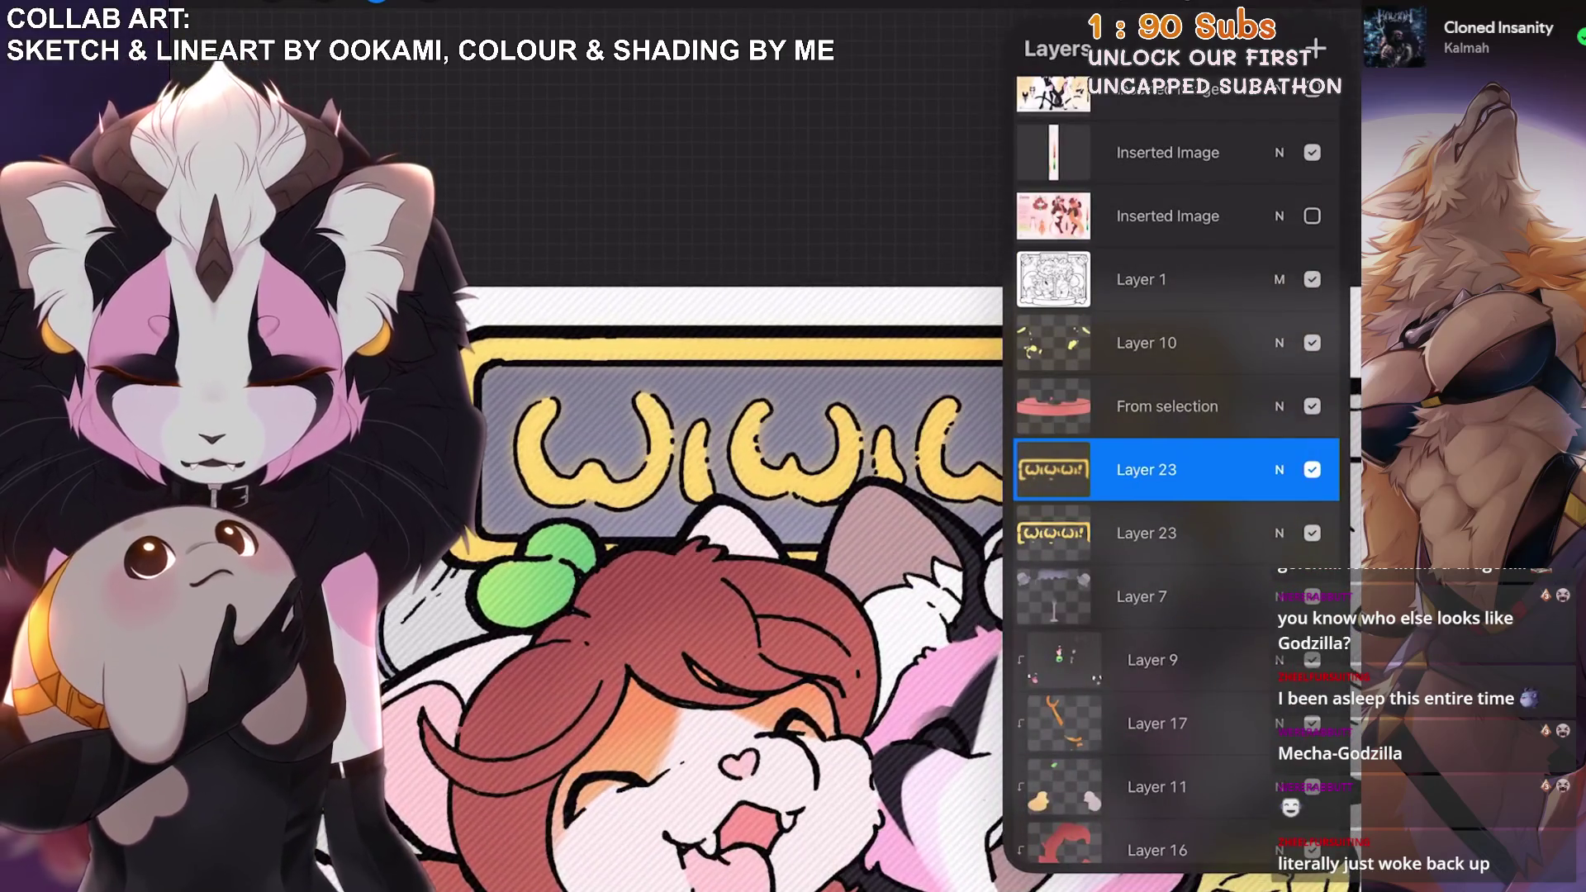
left_click(376, 4)
left_click(650, 833)
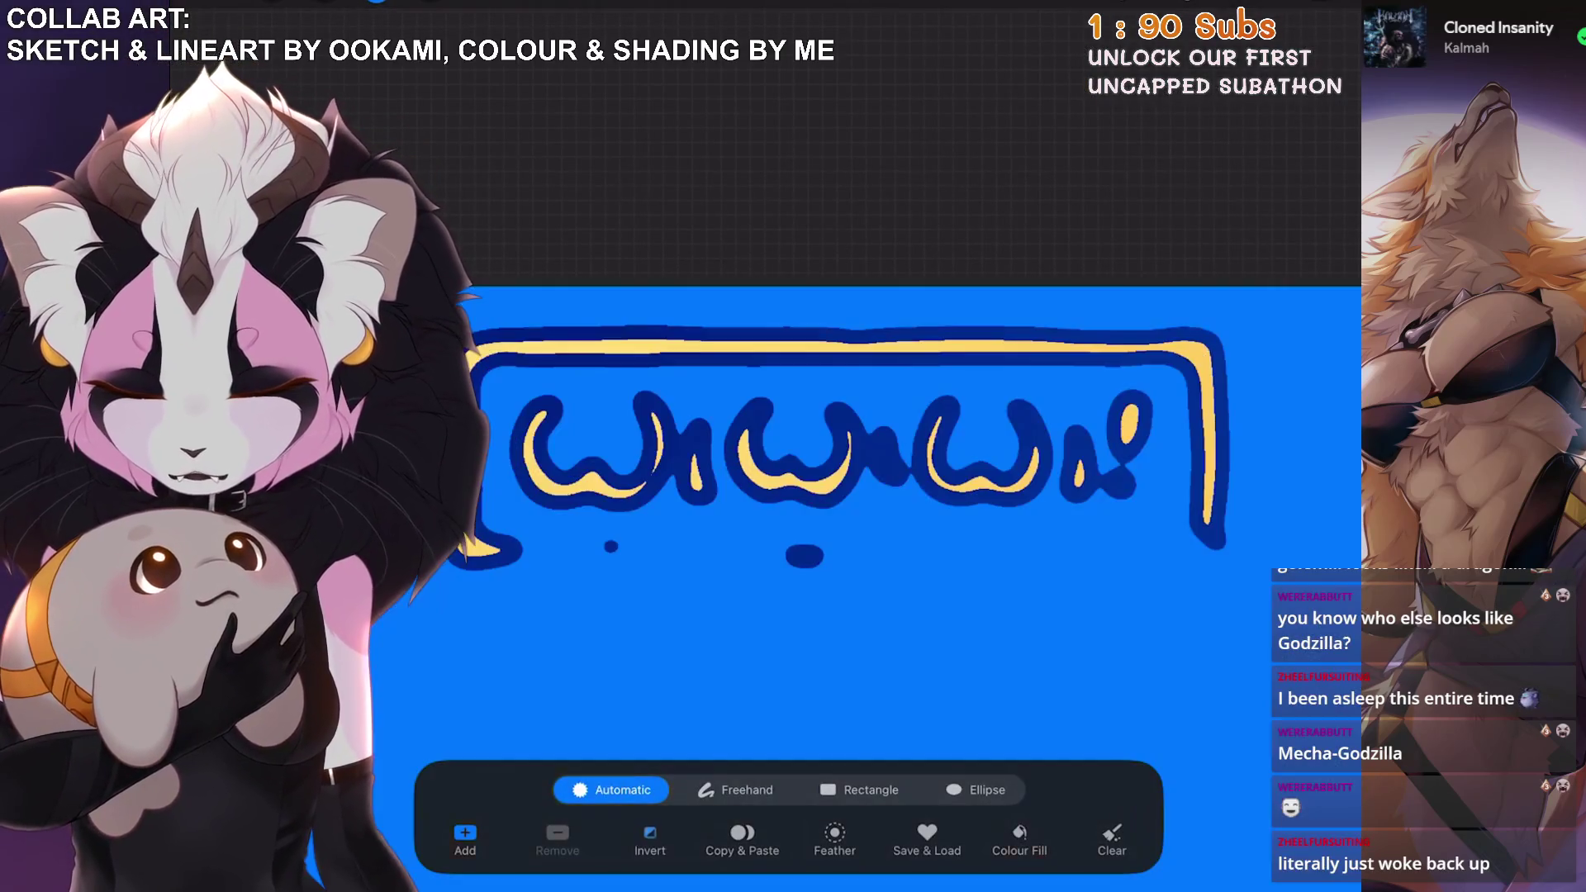
left_click(1308, 12)
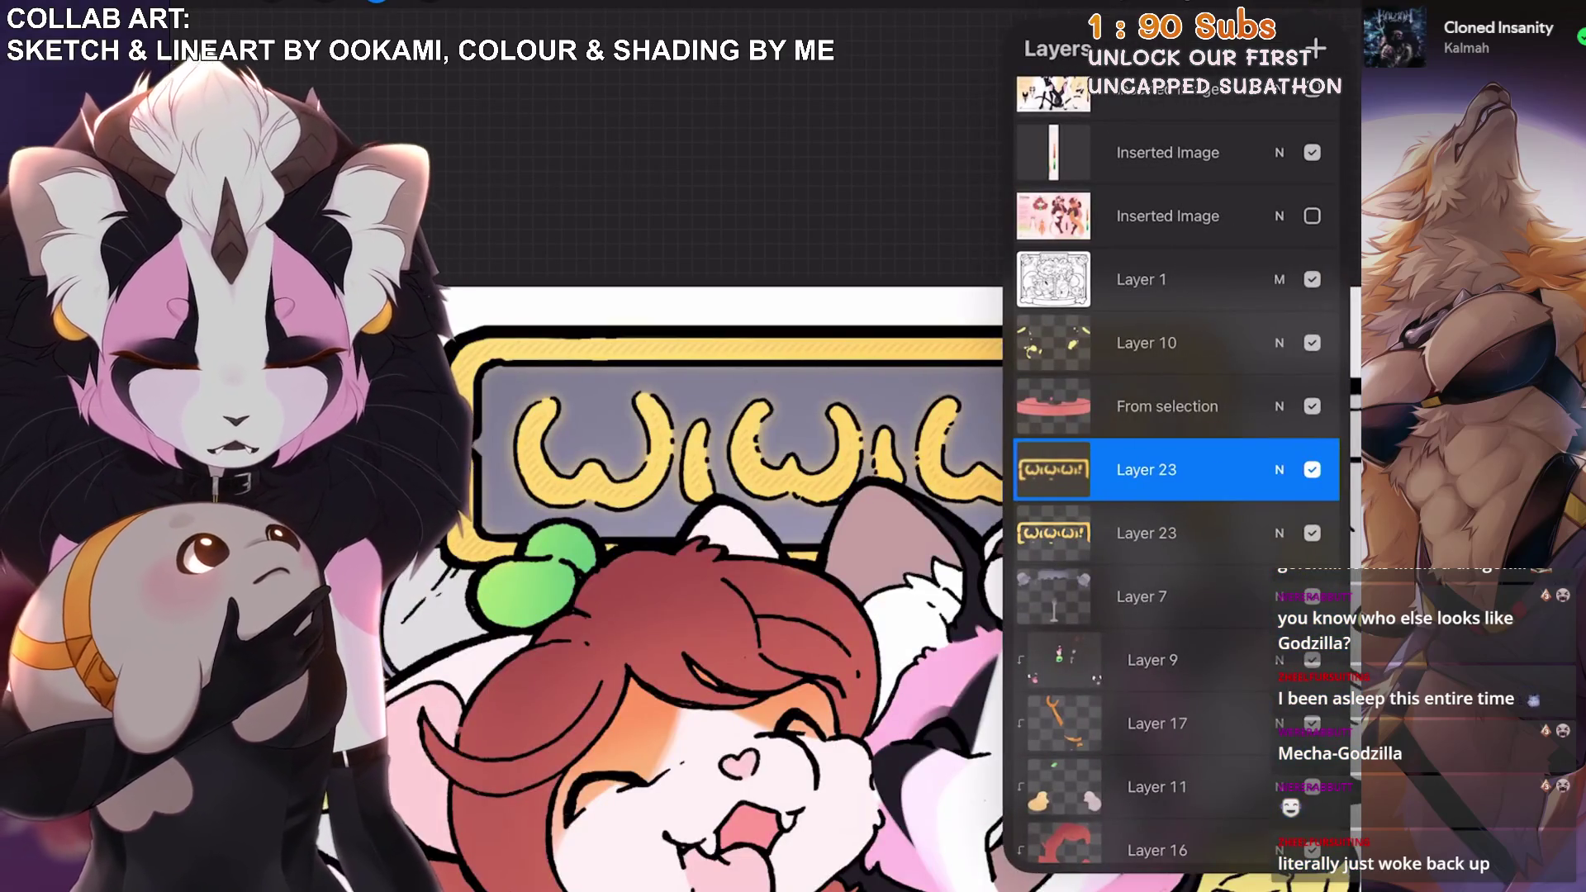
Add a new Layer 25 and fill the selection with orange.
left_click(1316, 48)
left_click_drag(1239, 533, 1066, 532)
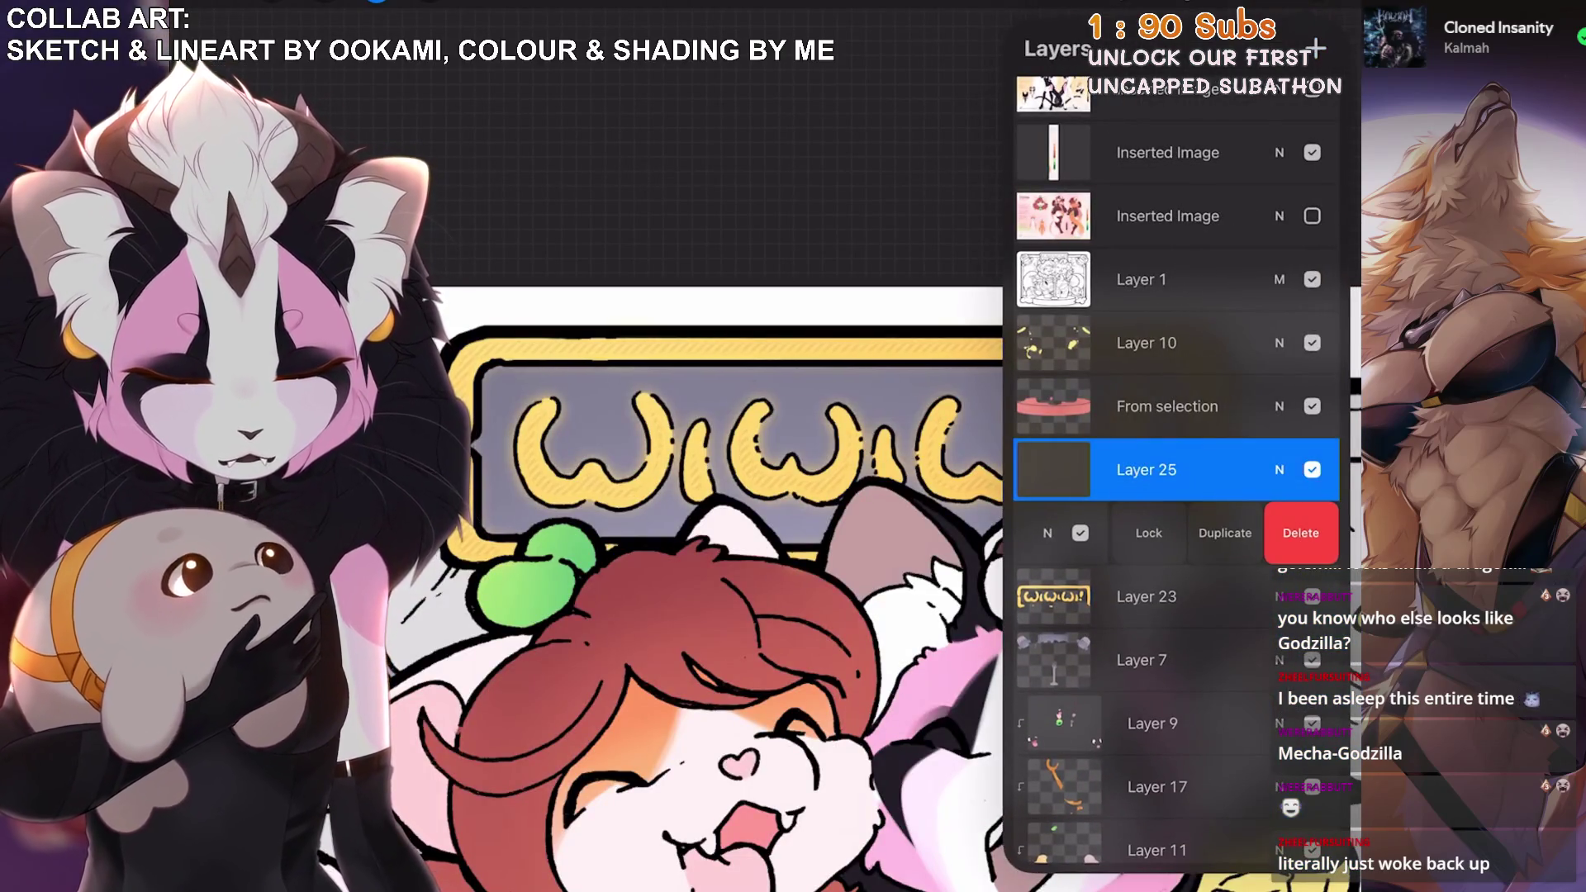
left_click(1053, 469)
left_click(1053, 469)
left_click(1346, 10)
scroll(743, 537, "down", 2)
left_click(1346, 10)
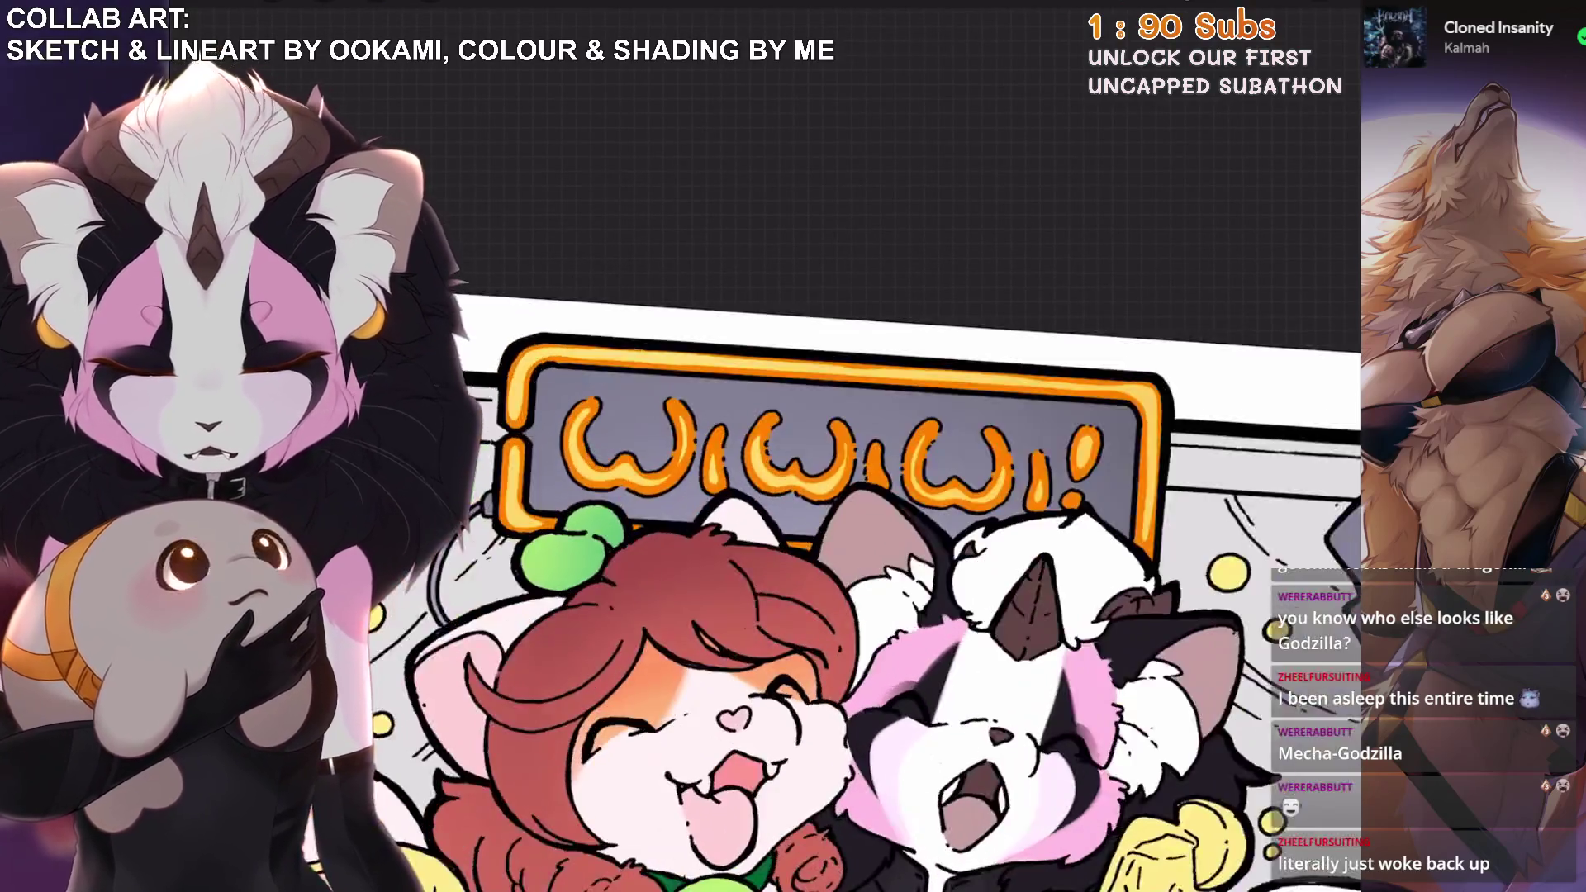
Soften the orange layer with a 3% Gaussian Blur.
left_click(1347, 10)
left_click(272, 10)
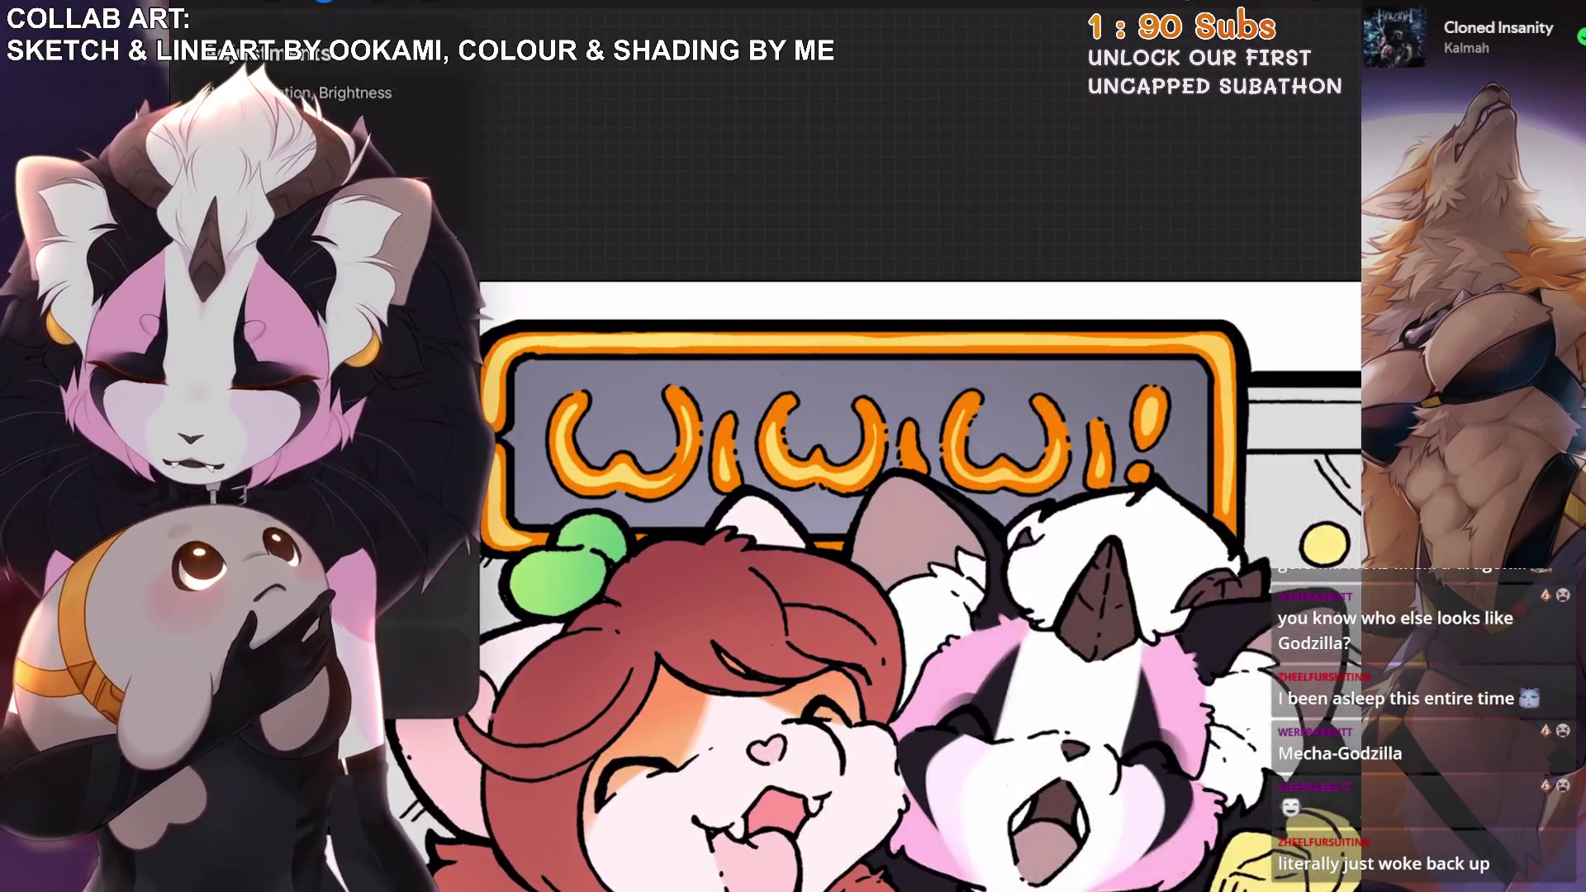
left_click(347, 124)
mouse_move(743, 578)
left_mouse_down()
mouse_move(793, 578)
mouse_move(777, 578)
left_mouse_up()
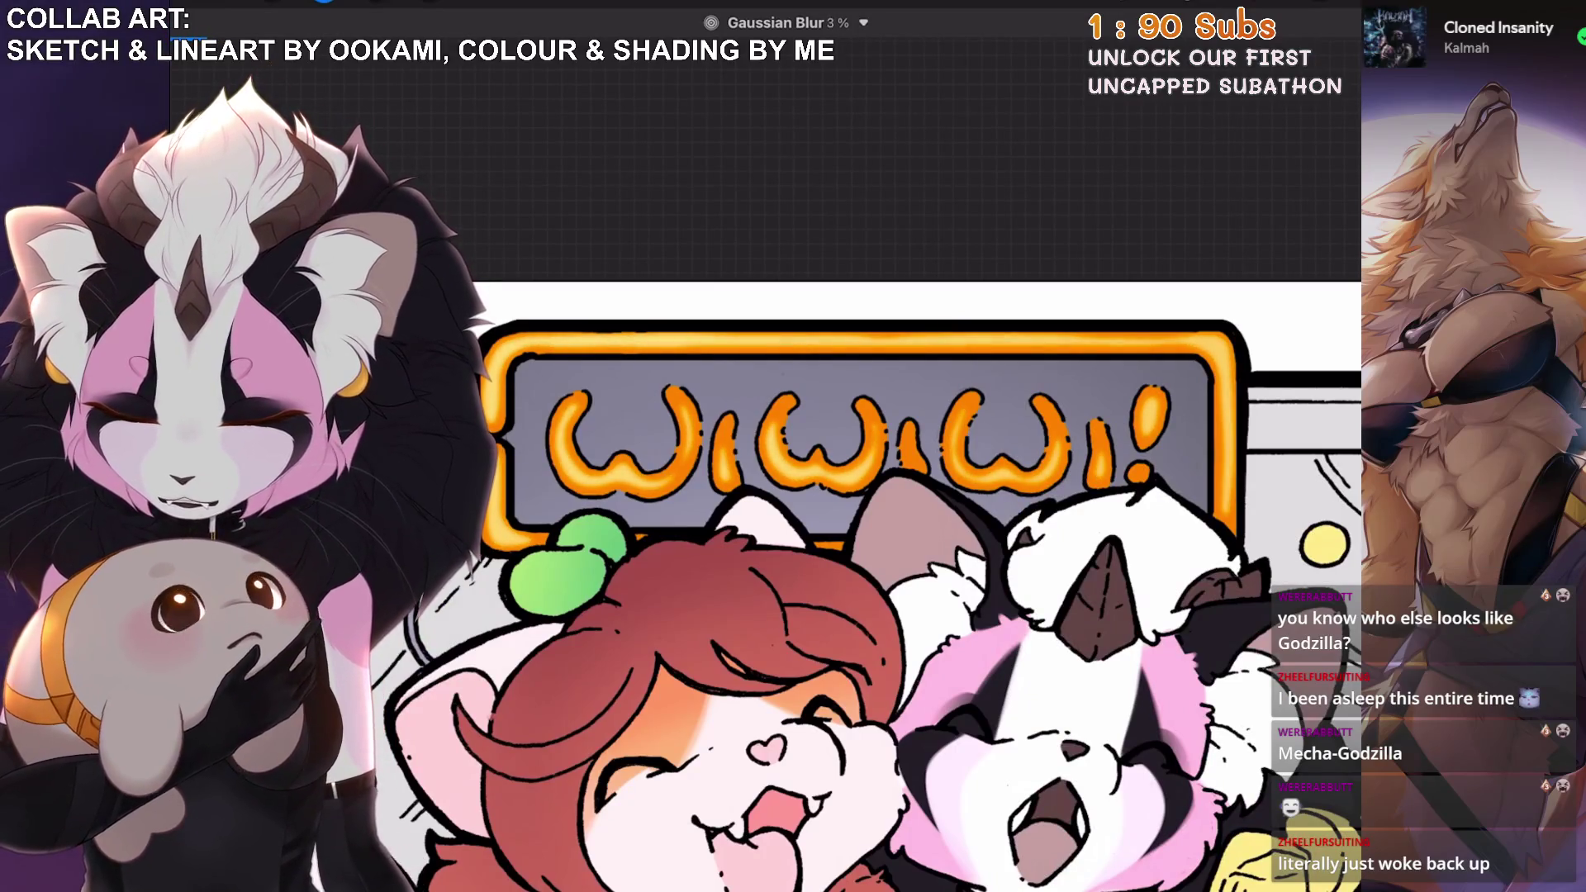
left_click(1306, 11)
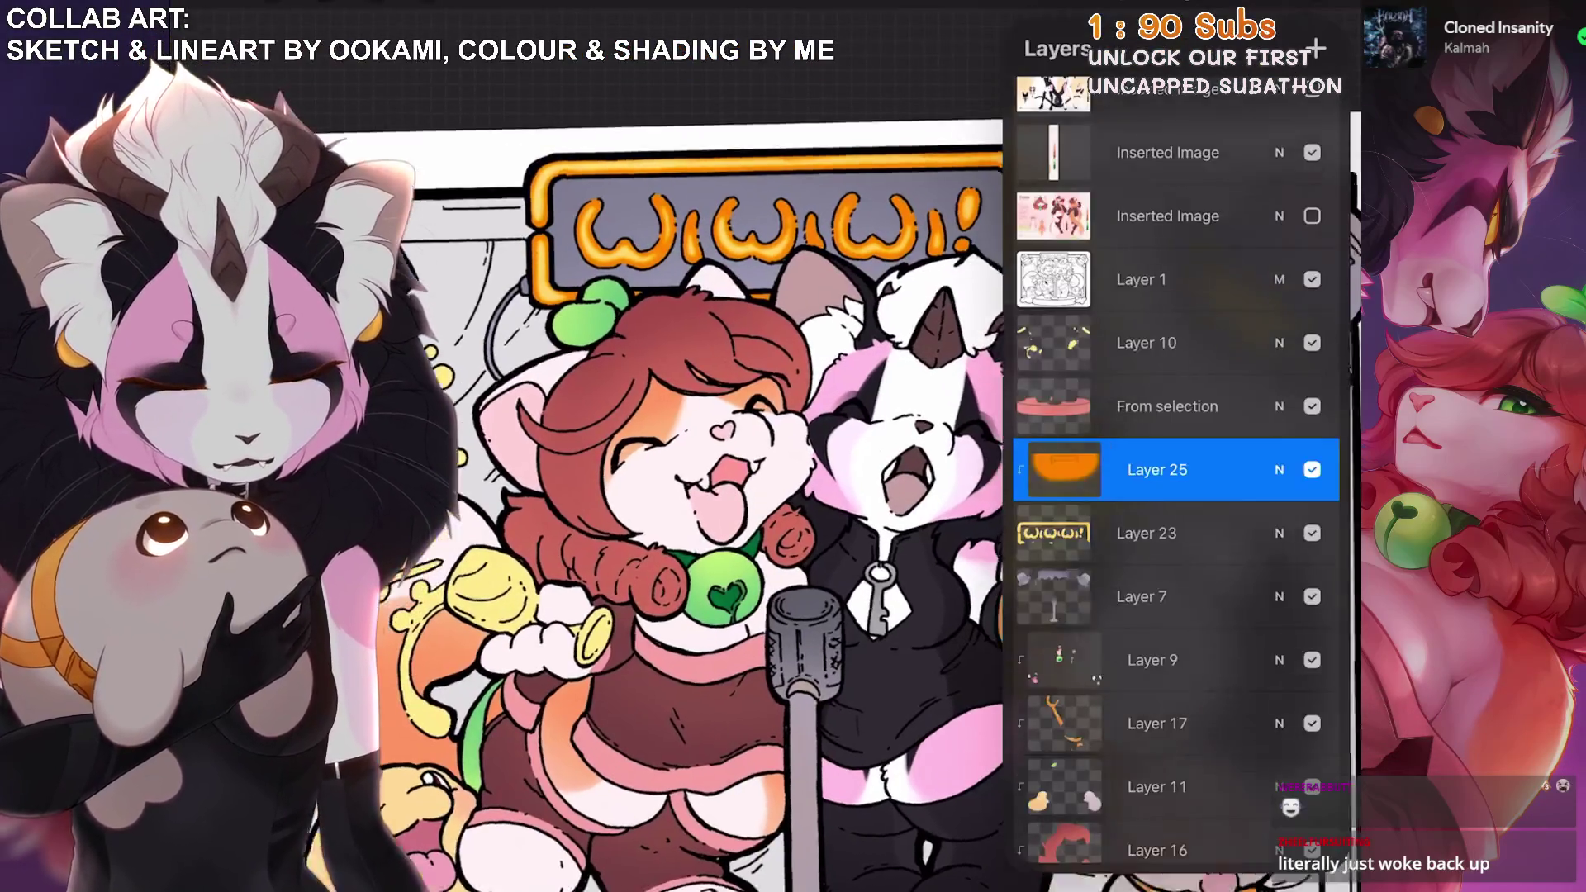
Preview blend modes on Layer 25, then undo back to Normal.
scroll(1173, 693, "up", 10)
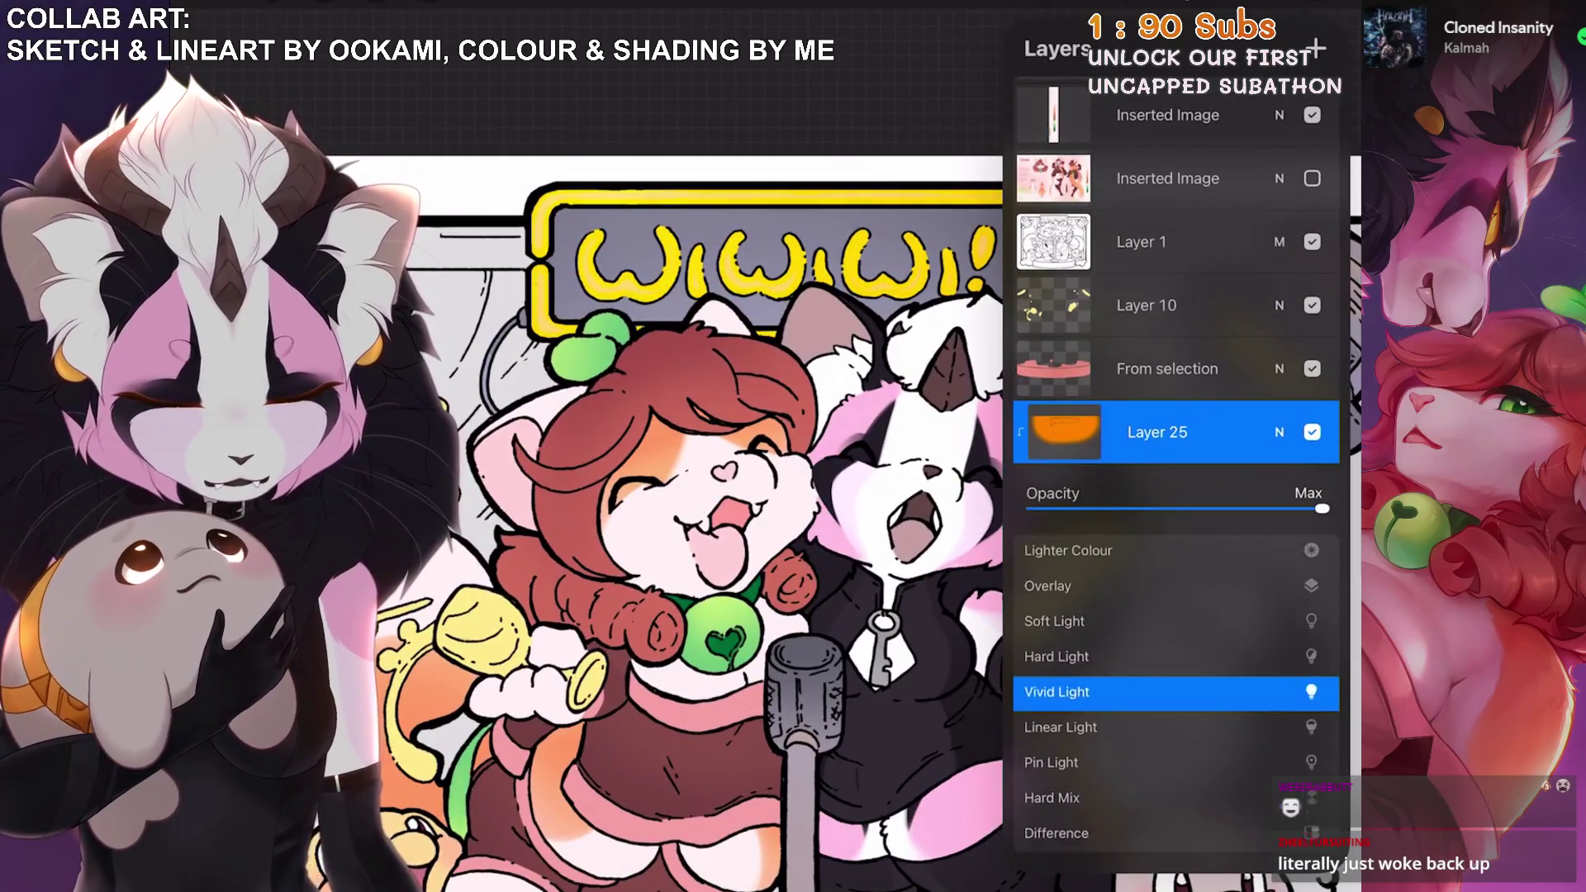
scroll(1173, 694, "down", 10)
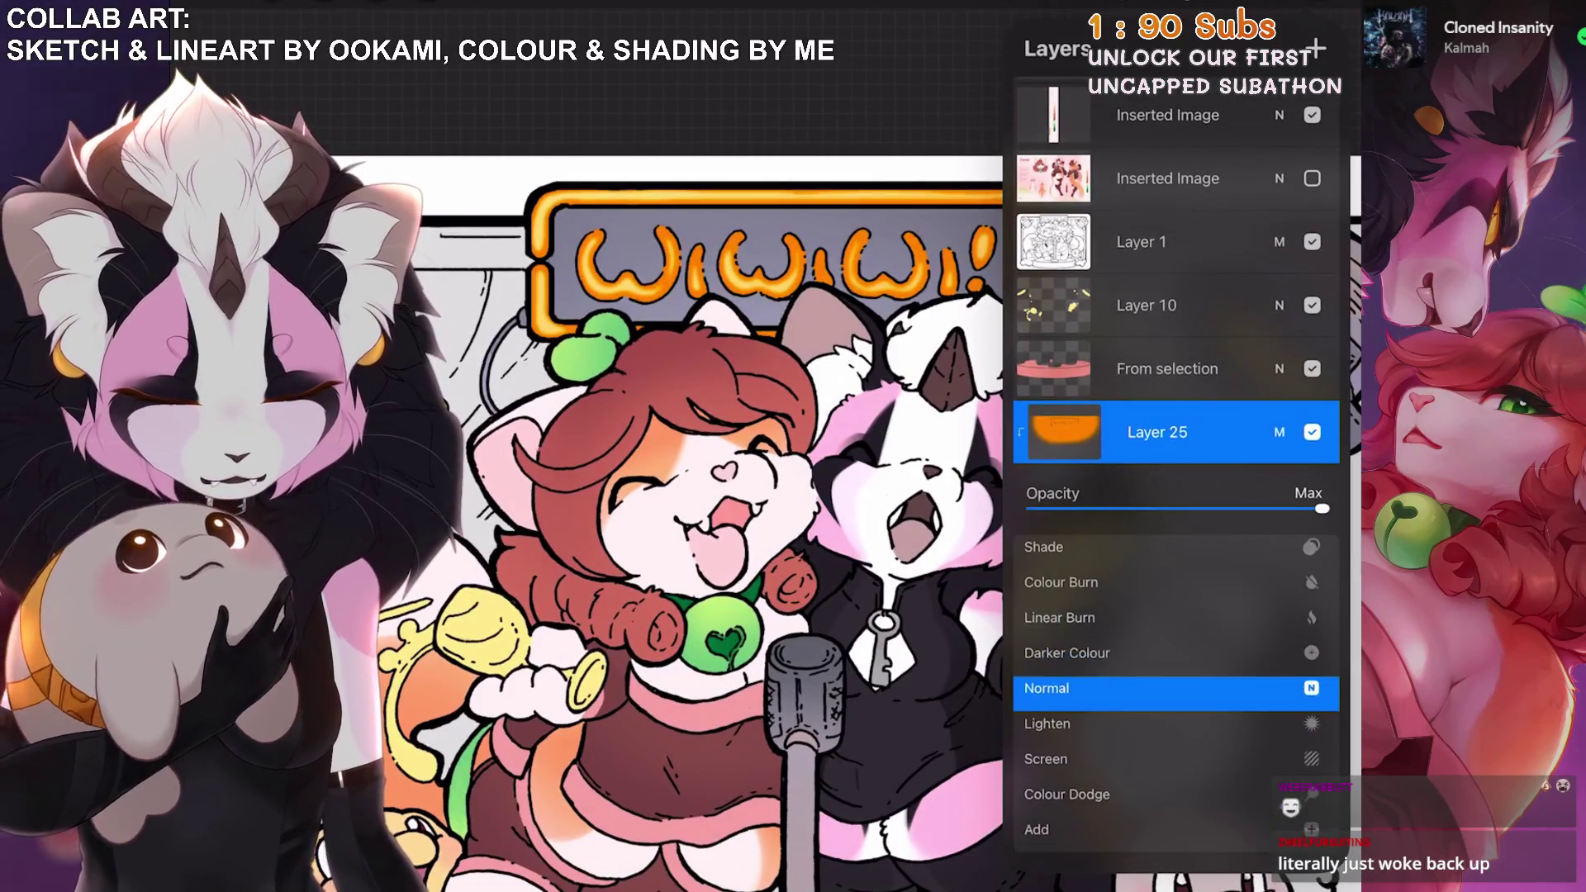
scroll(1172, 694, "down", 2)
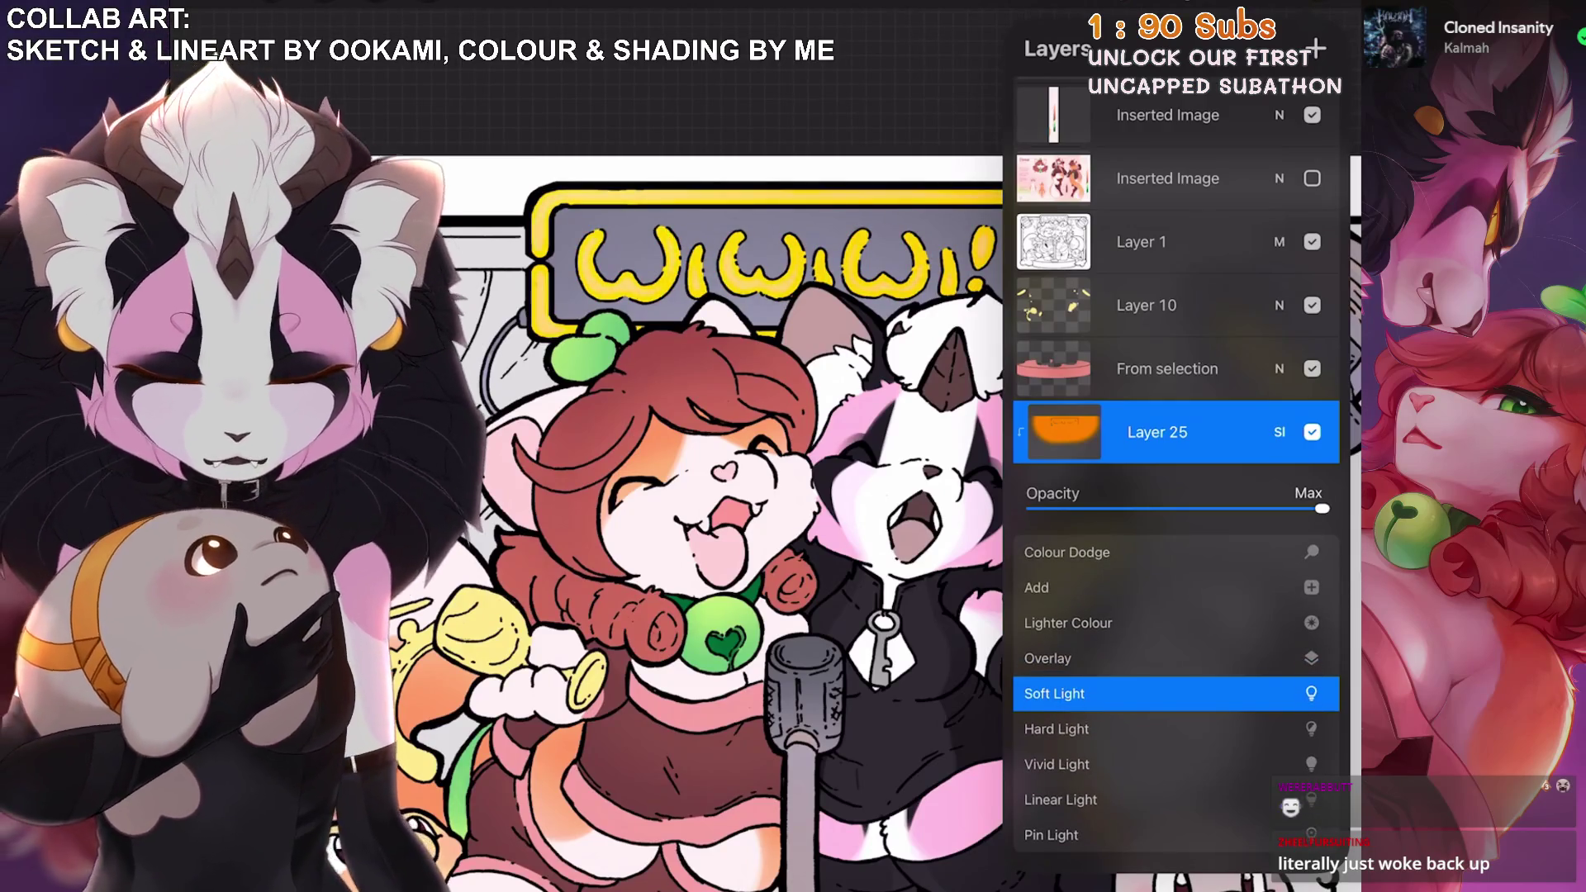
key("ctrl+z")
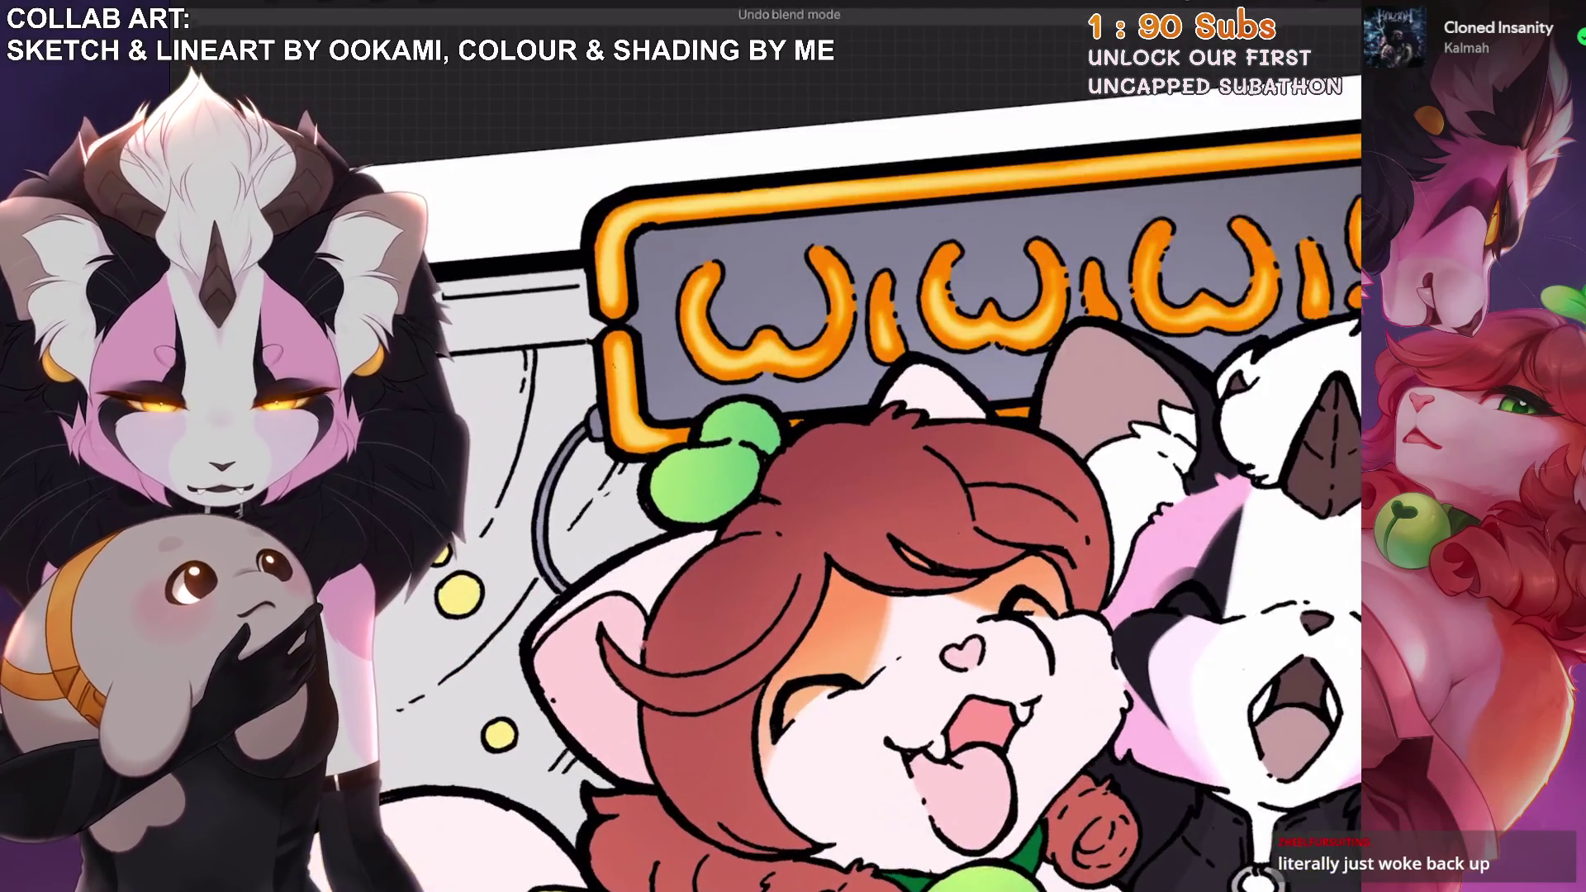
Test automatic selections on the sign at 37% threshold, cancel them, and pick an Airbrushing brush.
key("s")
left_click(603, 264)
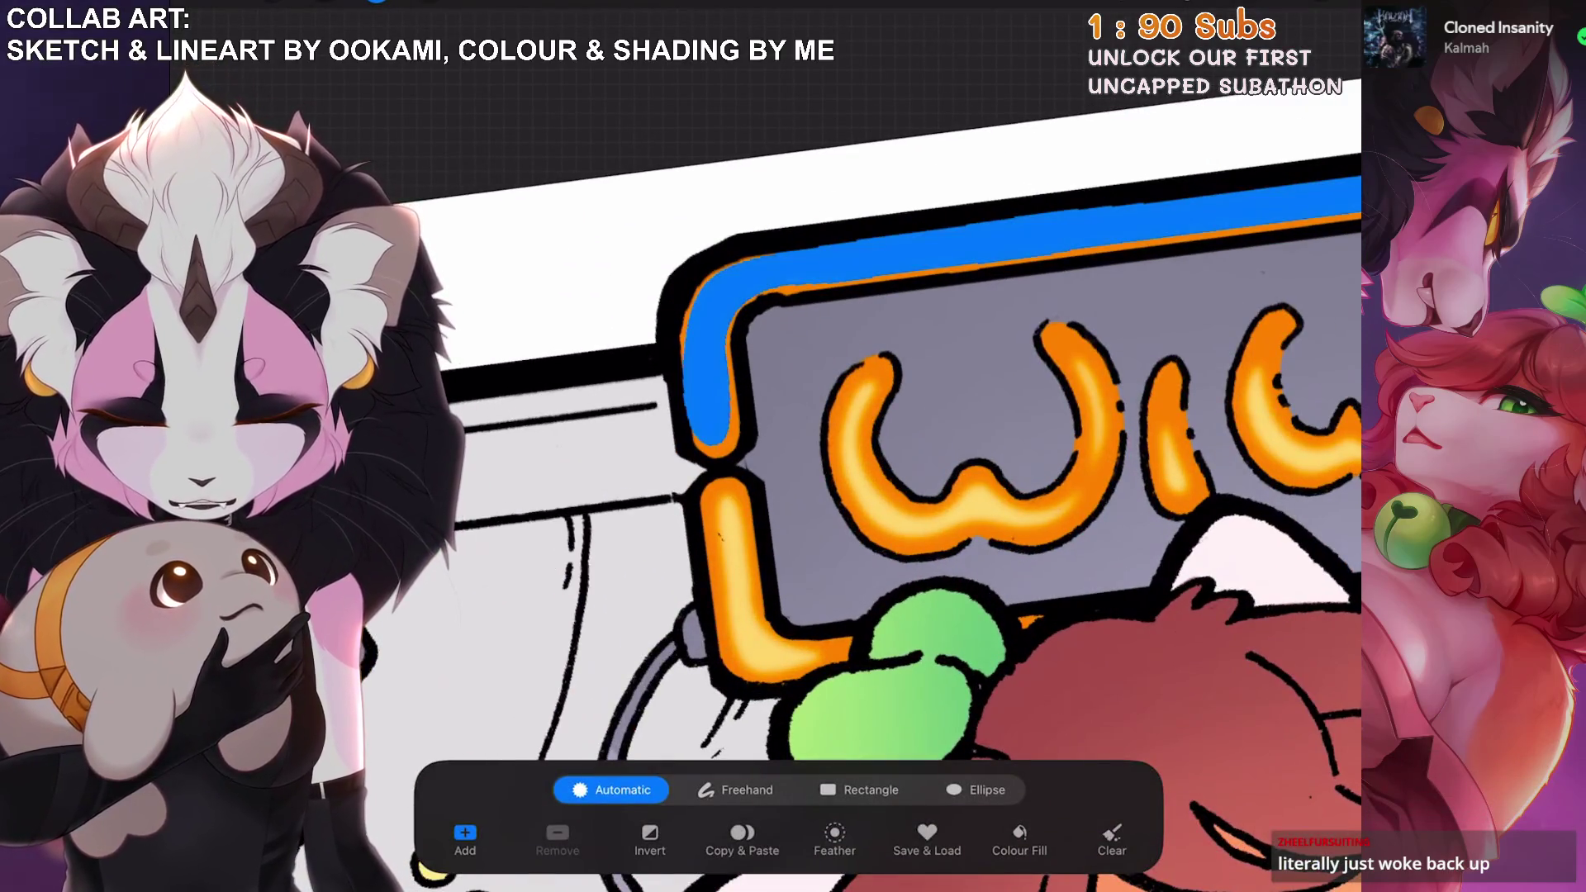
left_click_drag(710, 347, 908, 347)
key("s")
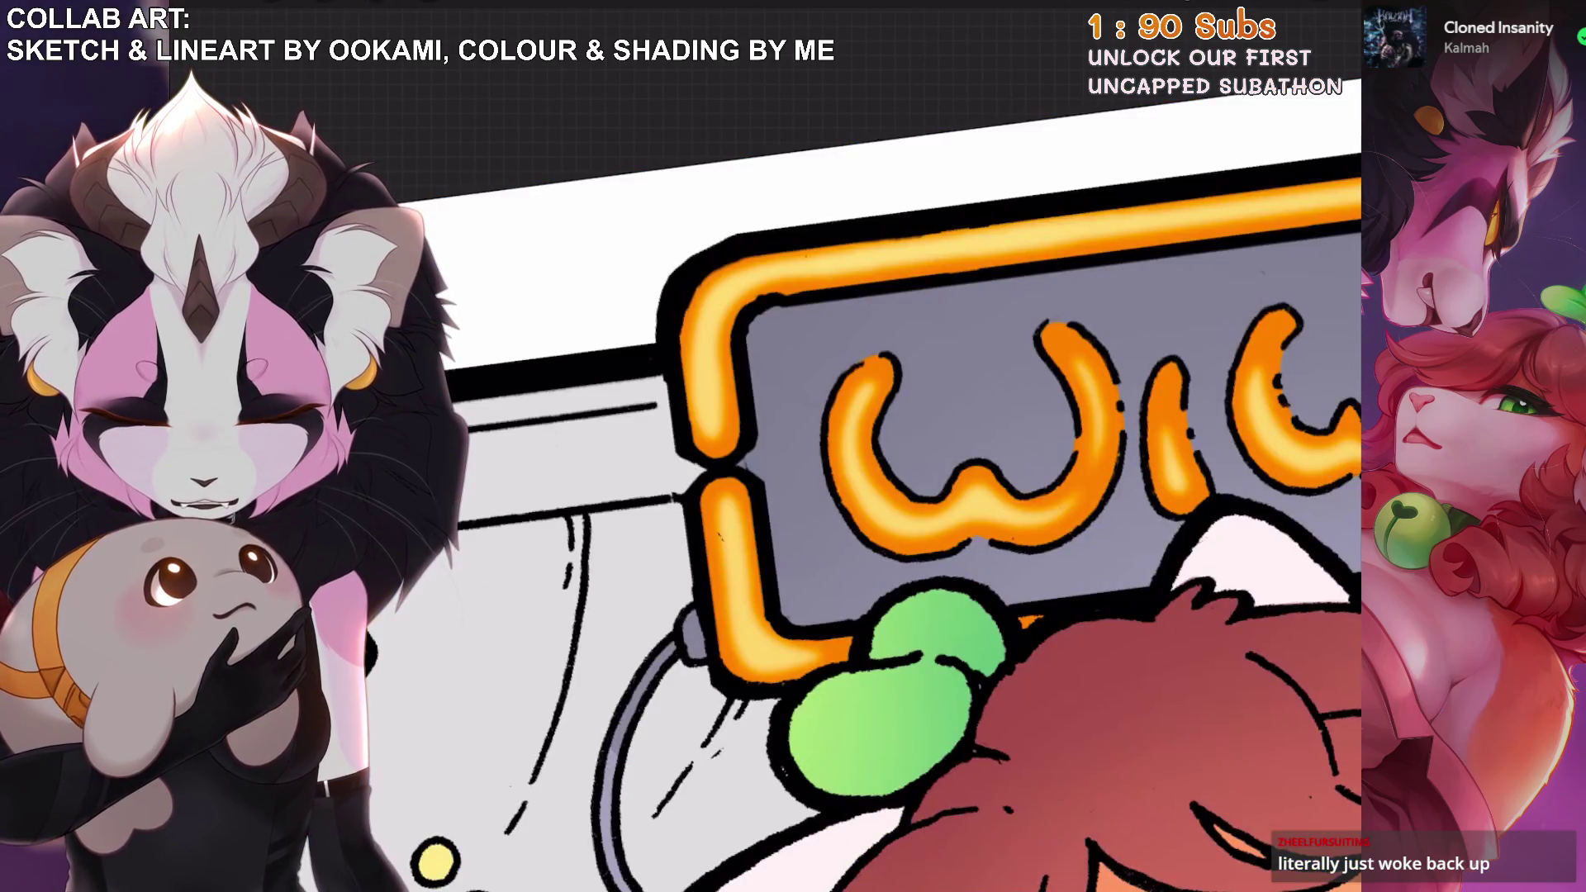
key("s")
left_click_drag(908, 620, 743, 619)
left_click_drag(545, 636, 654, 636)
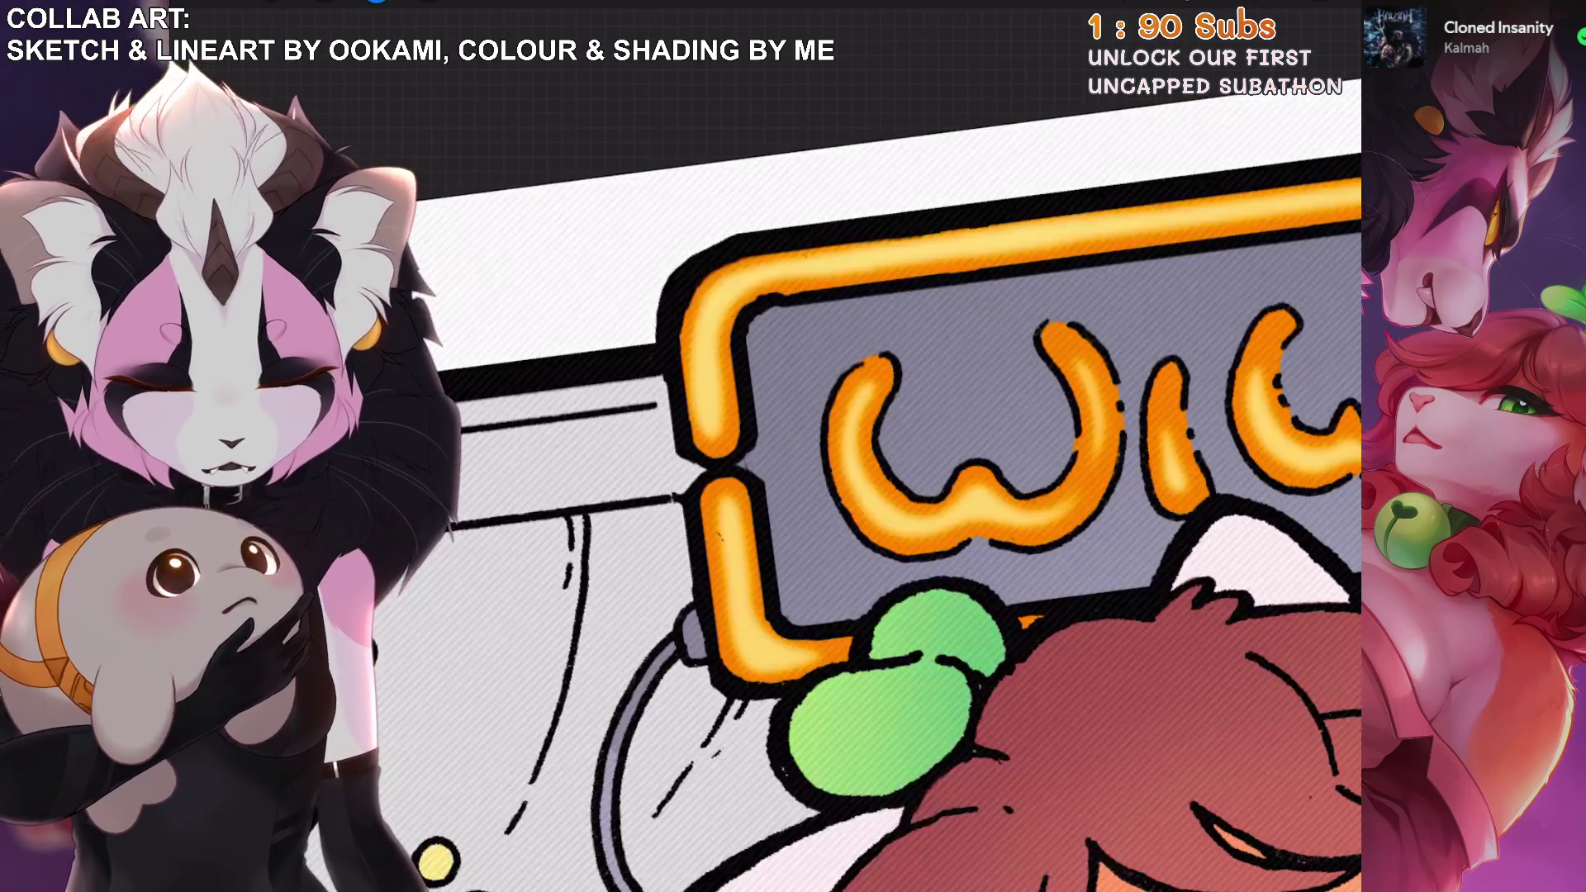
key("l")
key("l")
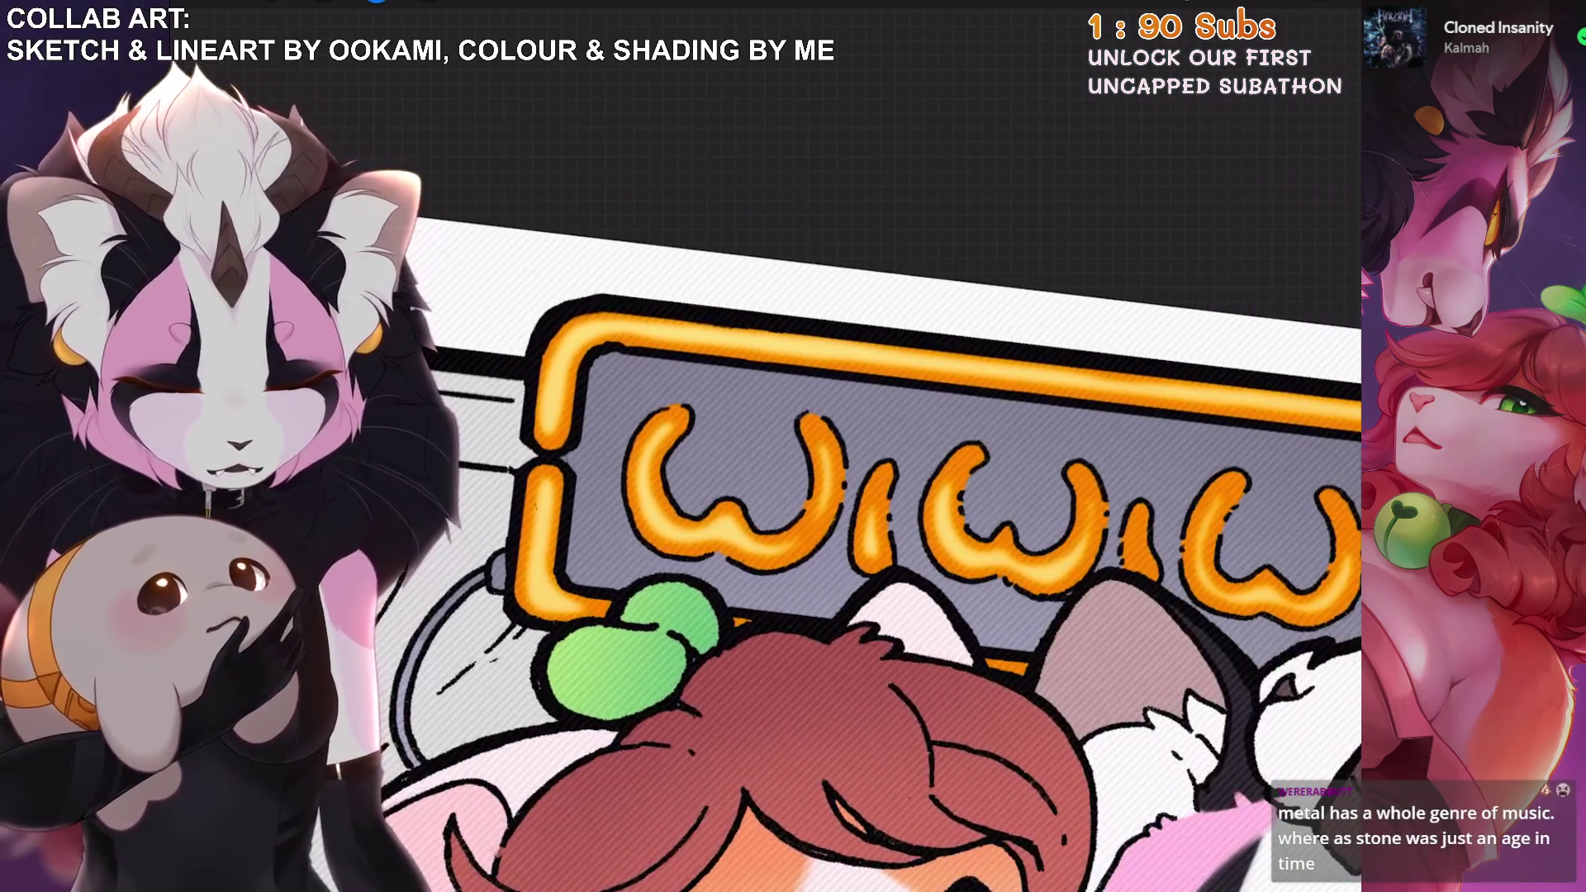
key("b")
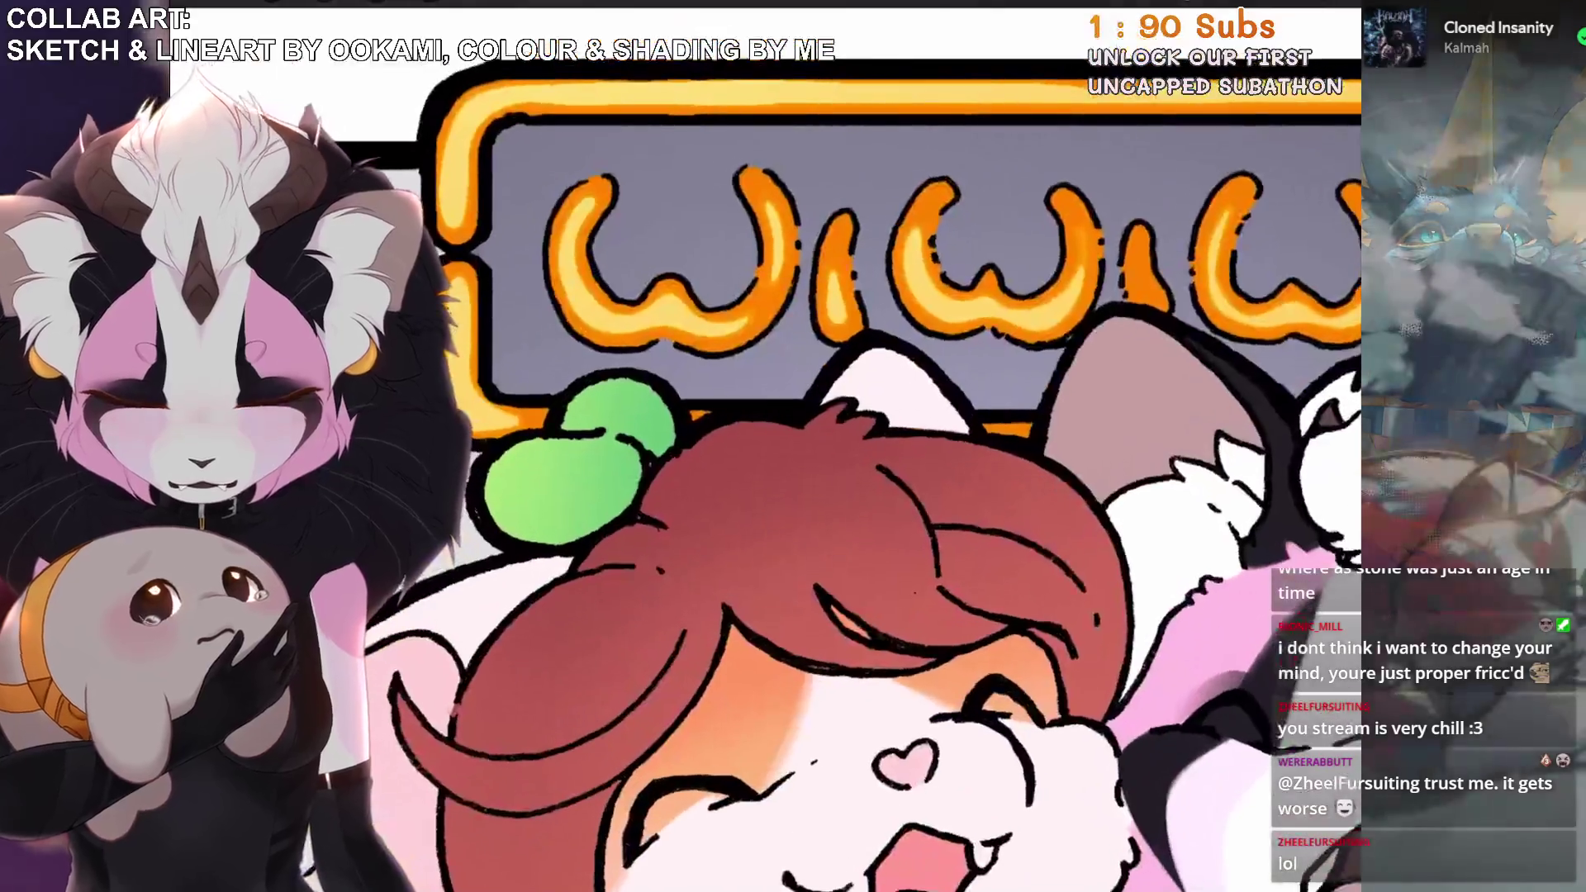
Start an Automatic selection on the sign to pick the first W's inner stroke.
key("l")
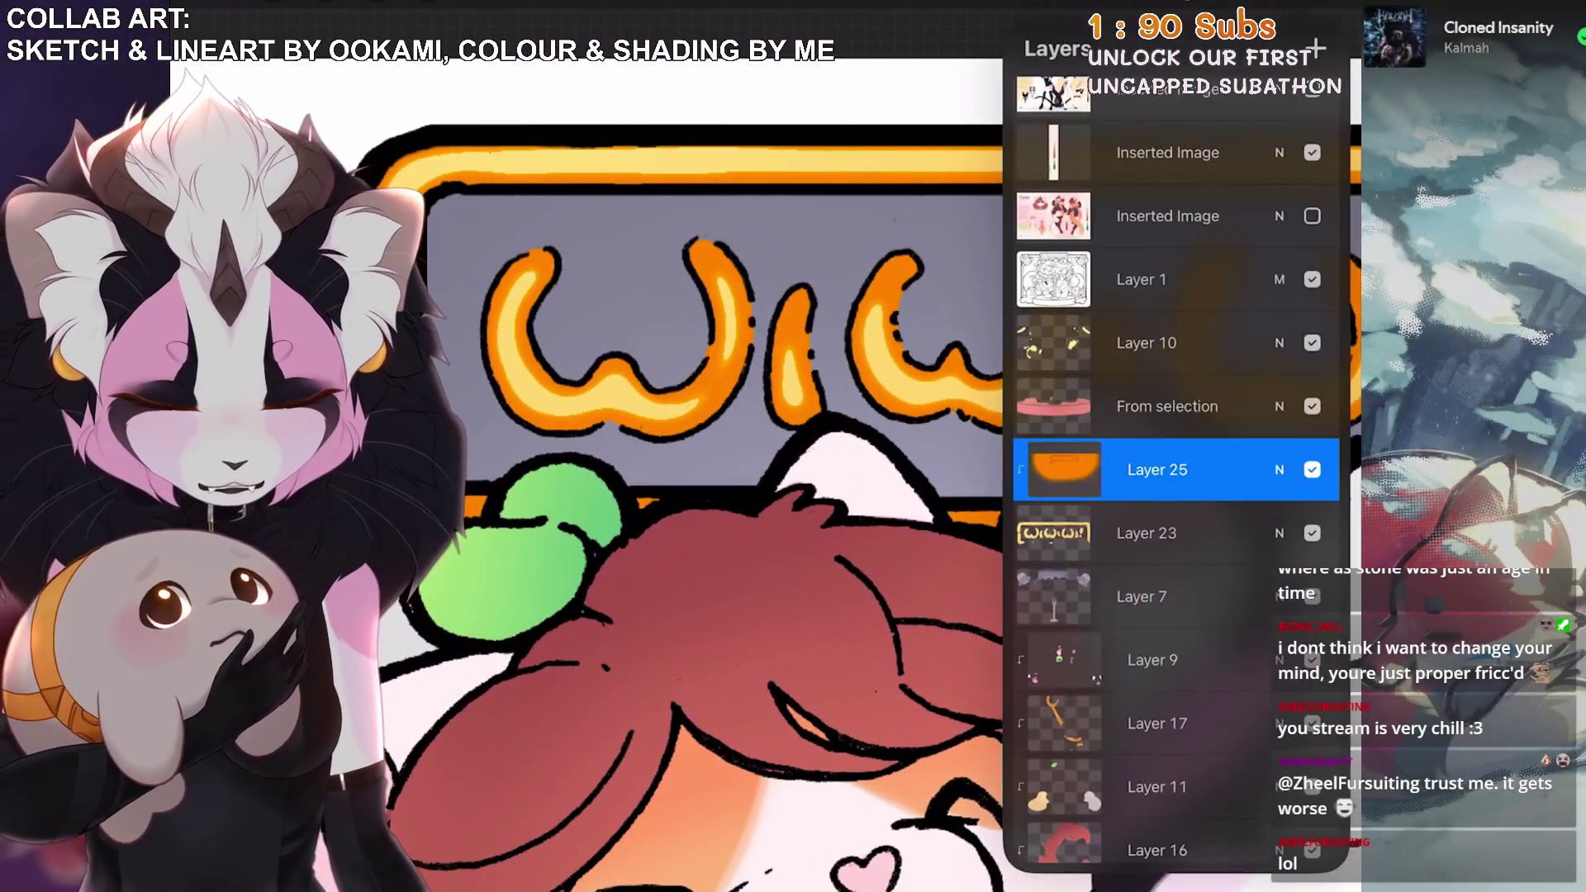
left_click(377, 4)
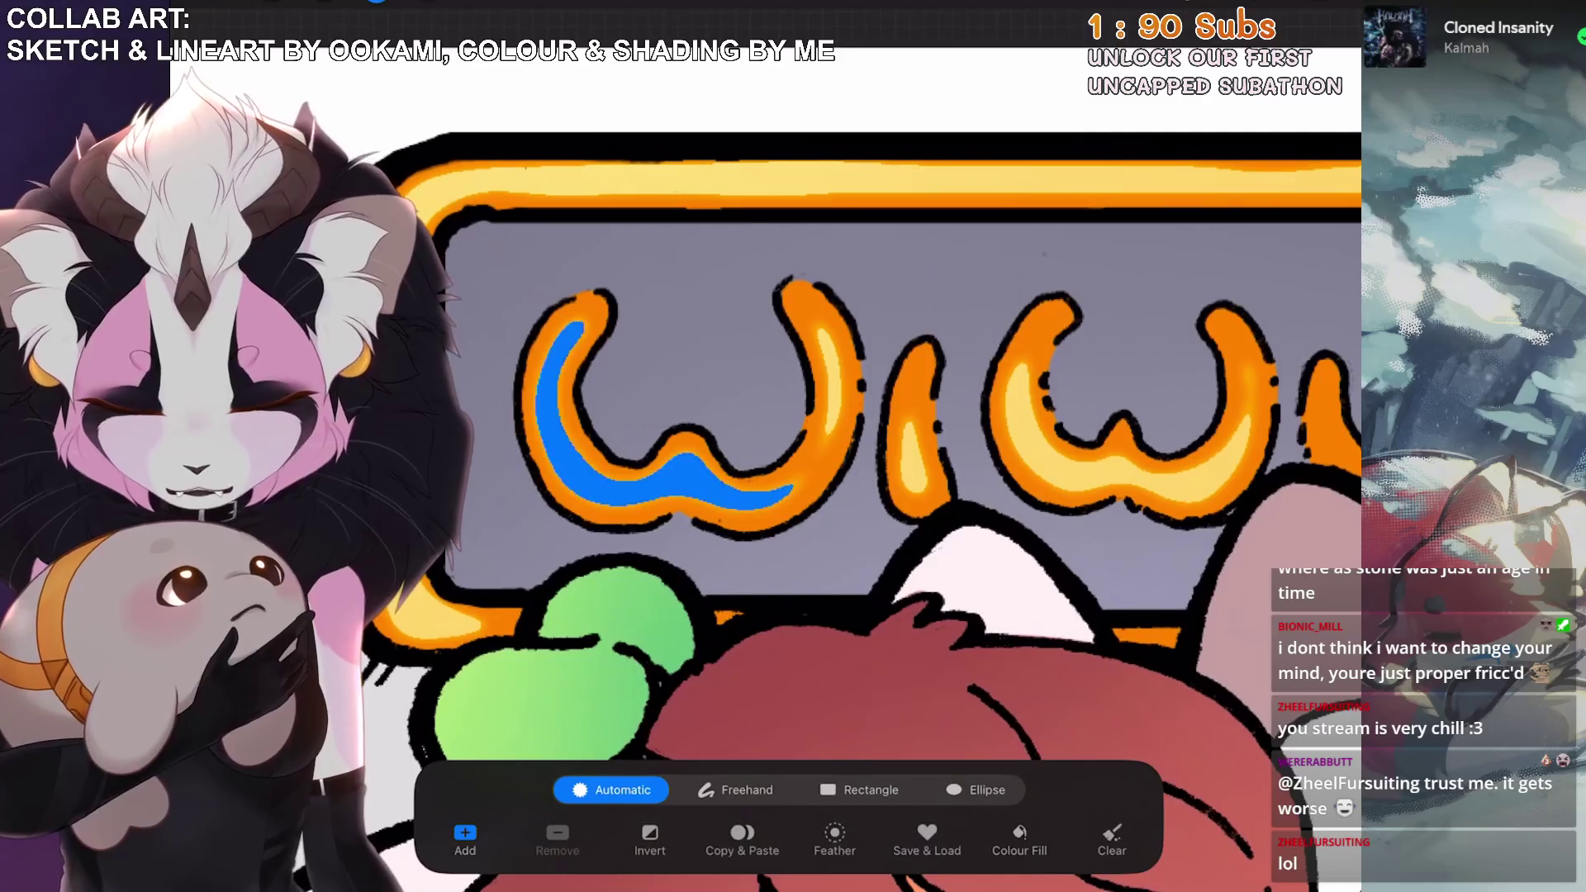
Select the inner strokes of the first W, its right arm, the i and the second W.
left_click(487, 397)
left_click(714, 376)
left_click(787, 438)
left_click(966, 421)
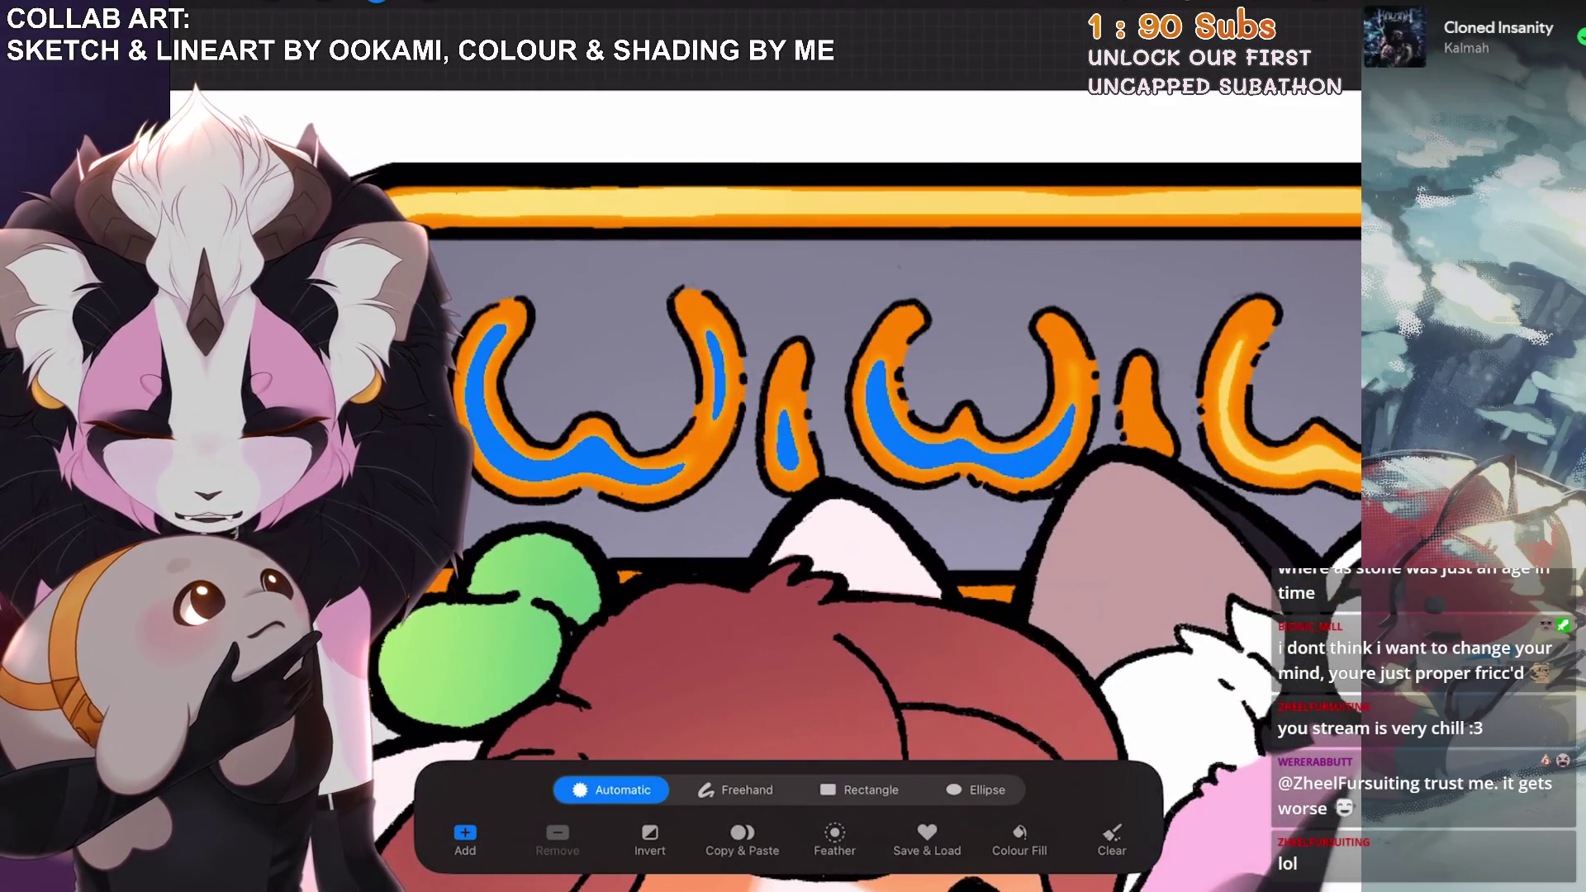
Undo a canvas-flooding selection, then add the second W, next letter and exclamation mark strokes.
left_click_drag(991, 578, 834, 553)
left_click_drag(834, 388, 789, 388)
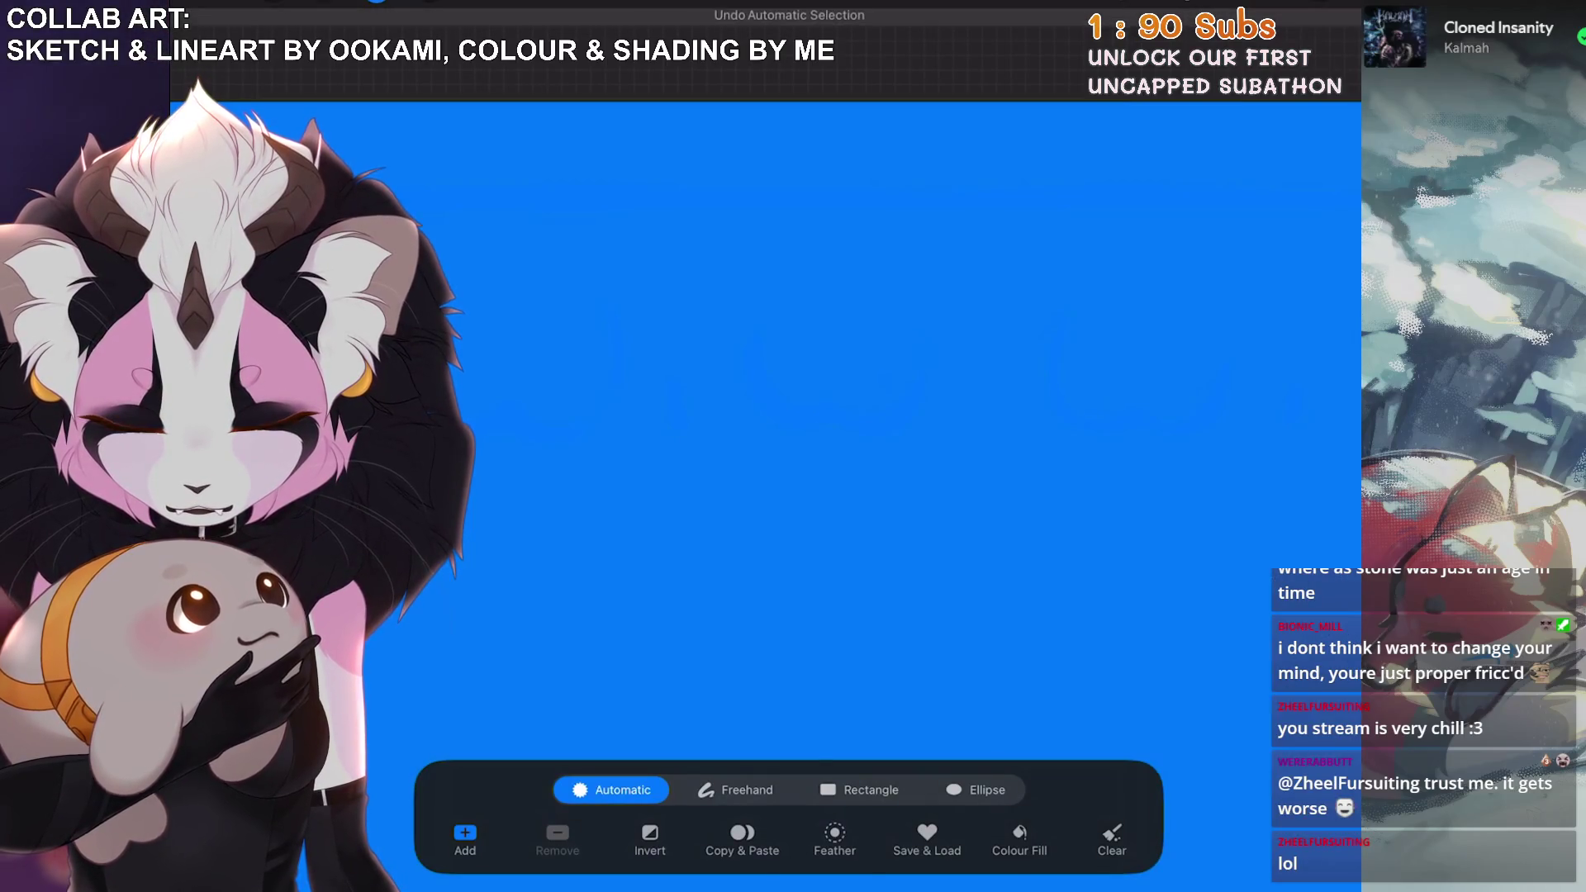
key("ctrl+z")
left_click_drag(834, 496, 710, 512)
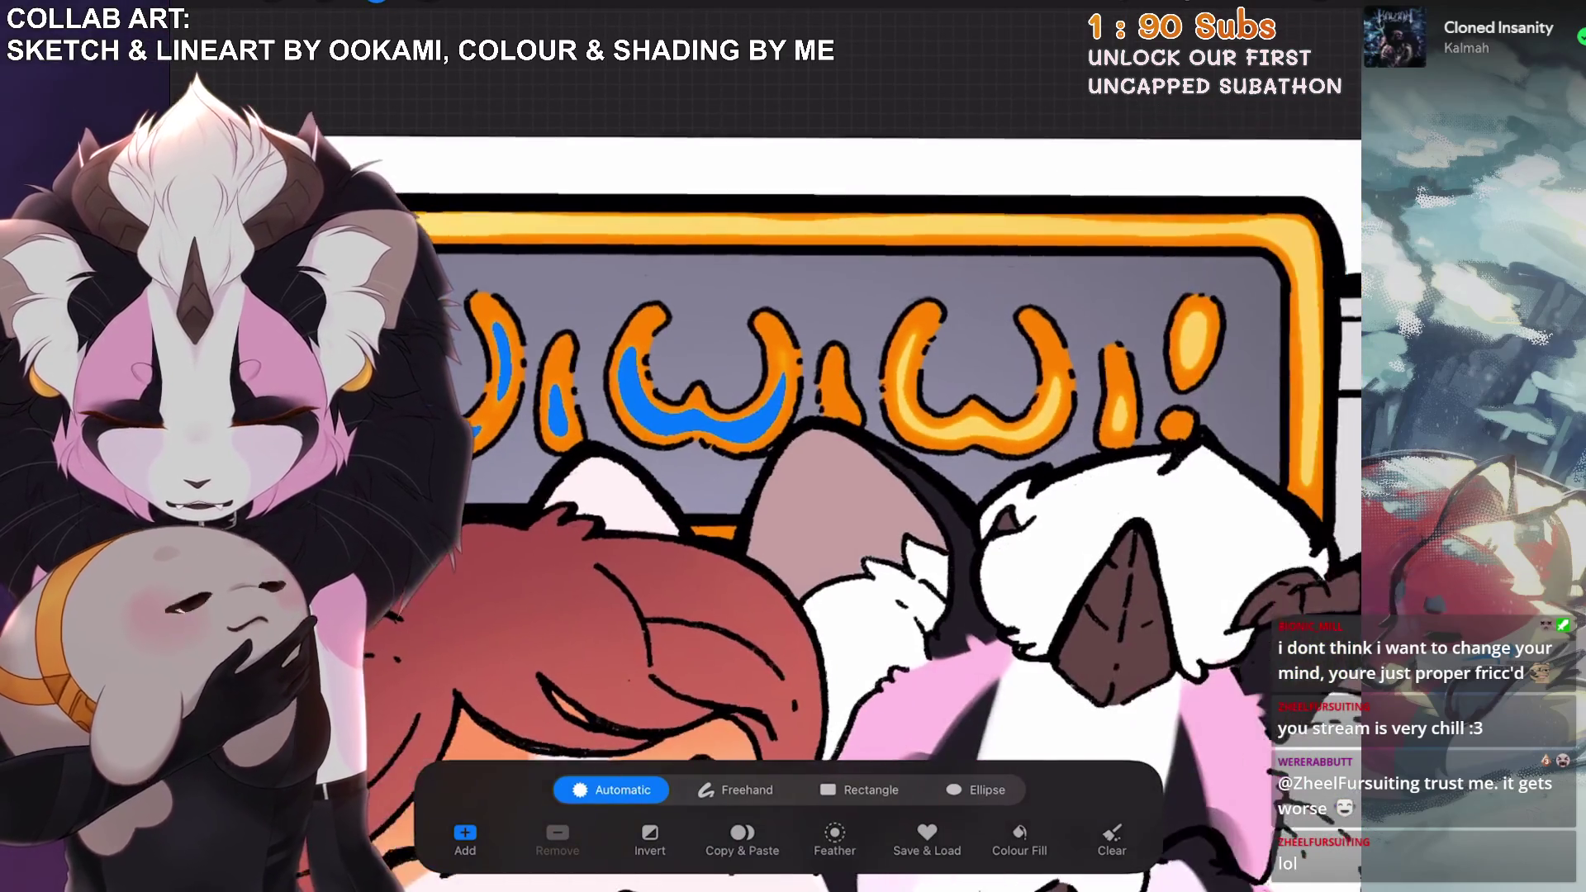
left_click(983, 412)
left_click(1120, 408)
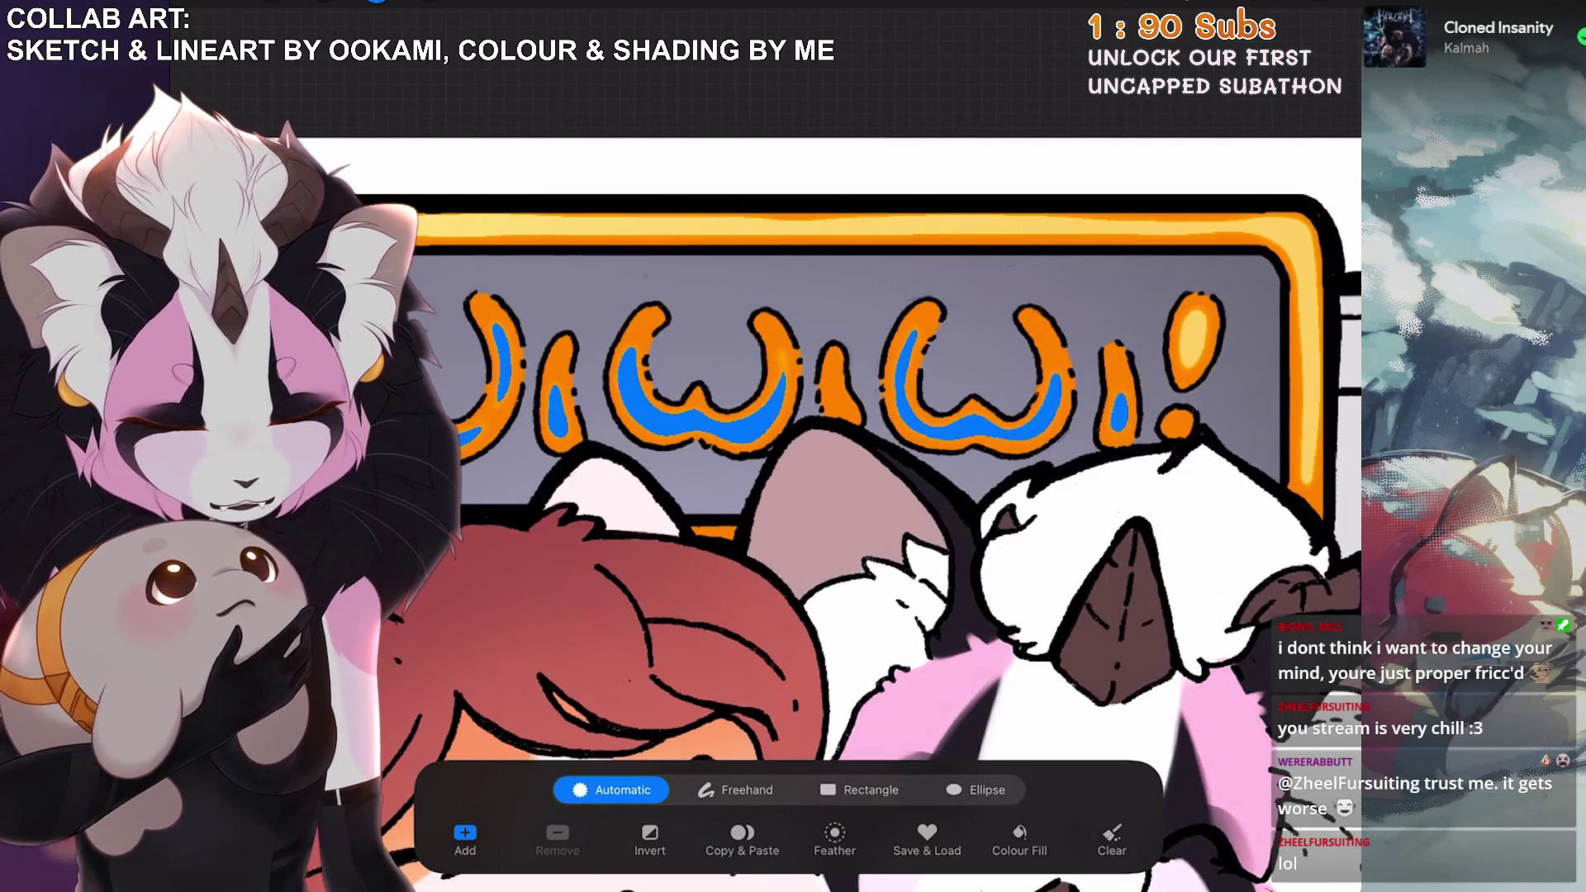
left_click(1193, 334)
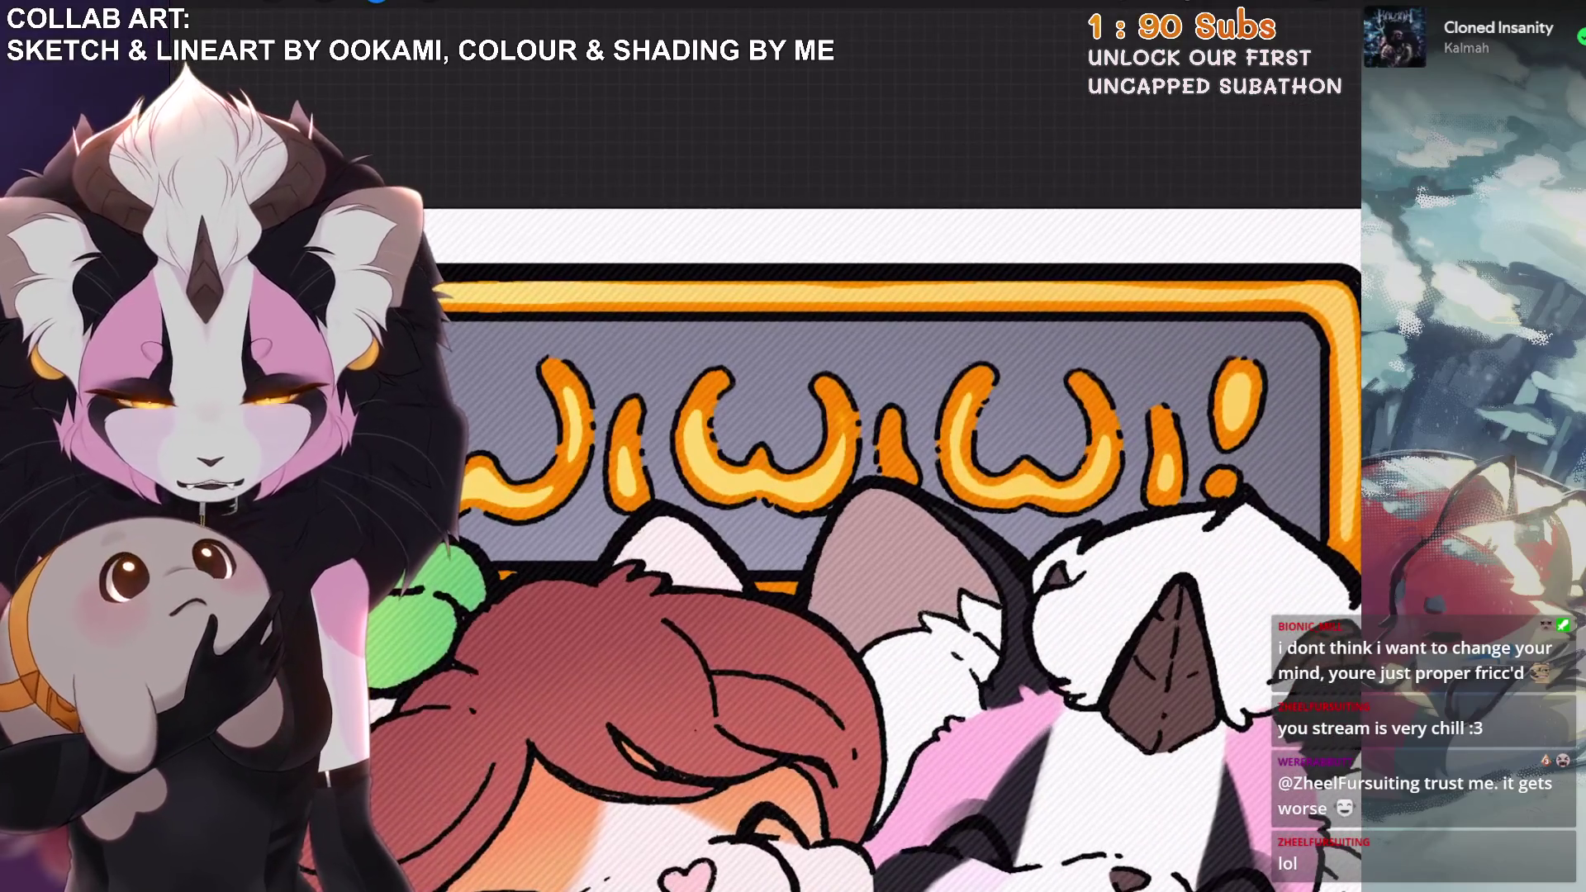
Paint light-yellow highlights on the i, the letter arms, the W and the exclamation mark.
scroll(900, 529, "up", 2)
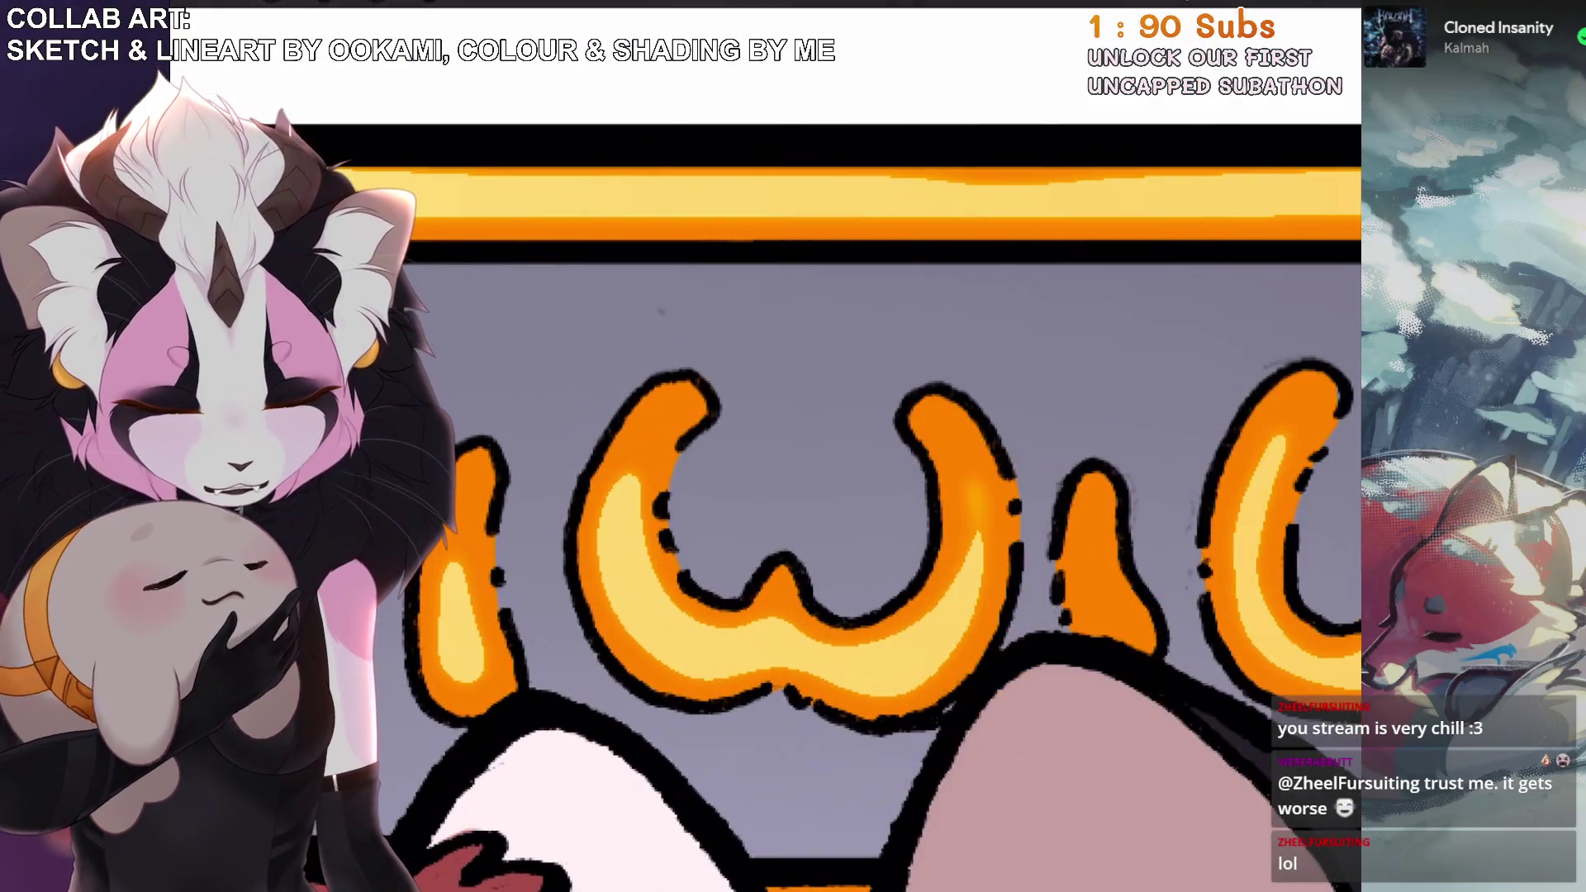
left_click_drag(1094, 528, 1115, 636)
scroll(900, 529, "down", 1)
key("ctrl+z")
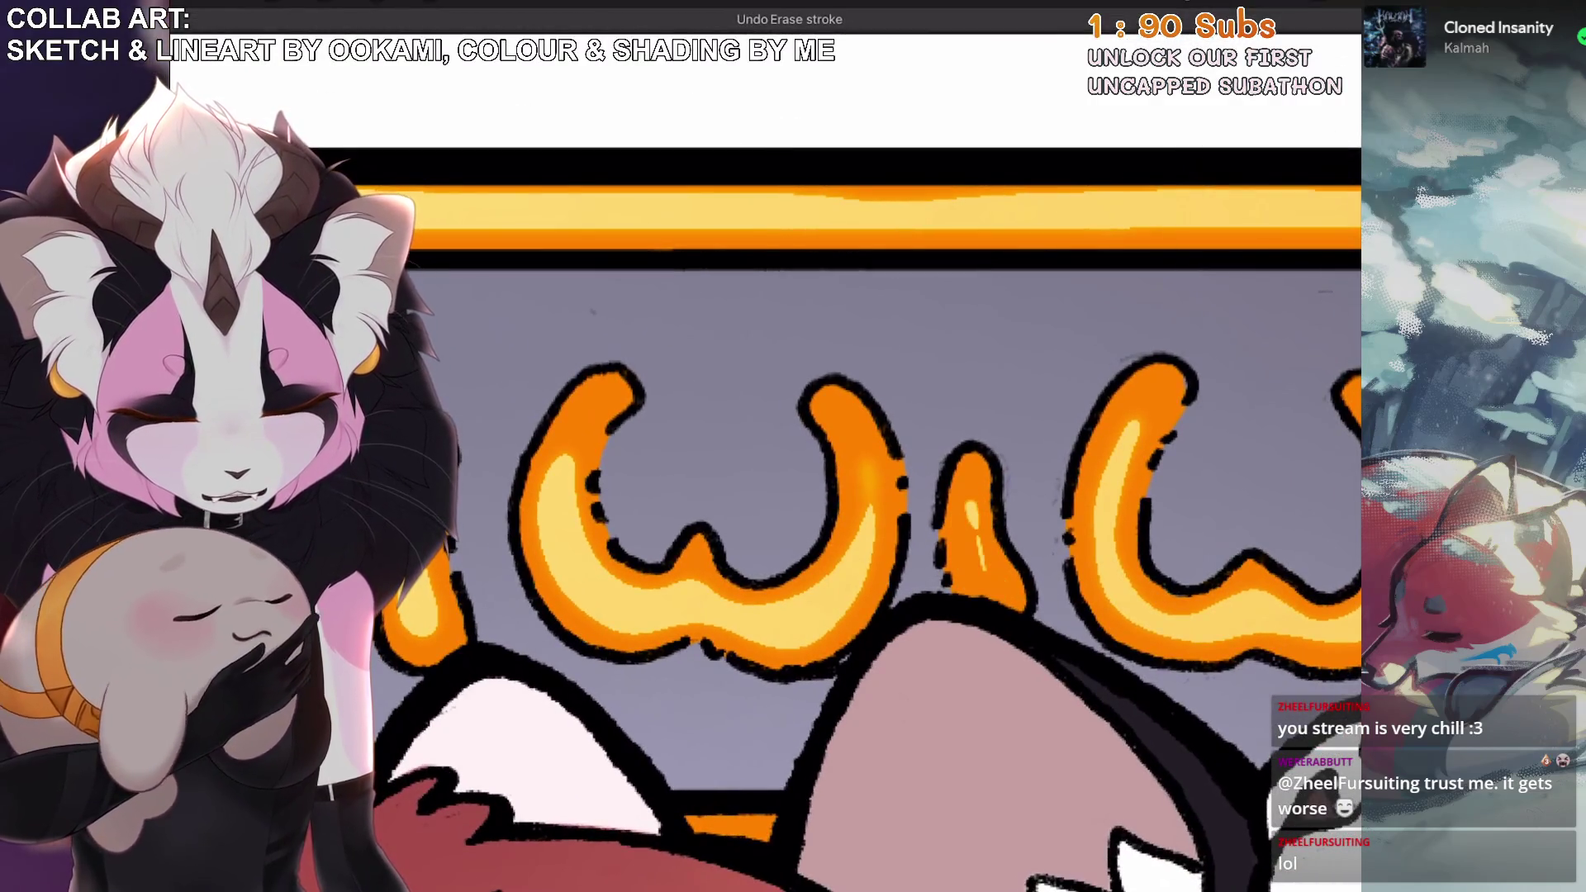
mouse_move(863, 431)
left_mouse_down()
mouse_move(867, 533)
mouse_move(844, 409)
left_mouse_up()
left_click_drag(570, 456, 590, 388)
scroll(826, 495, "down", 2)
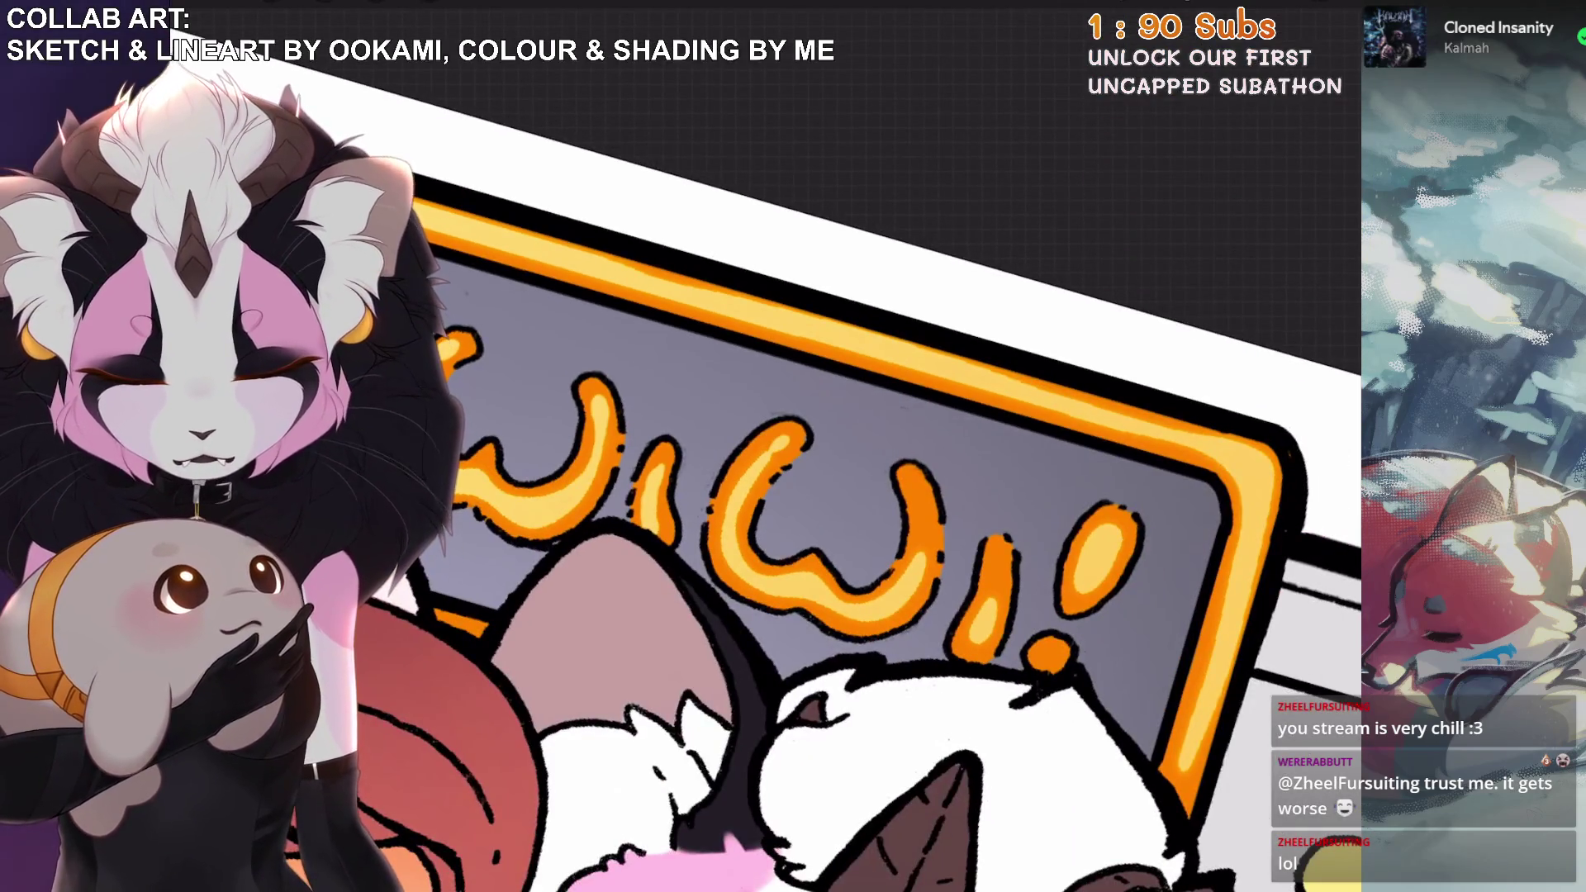
mouse_move(916, 489)
left_mouse_down()
mouse_move(925, 580)
mouse_move(991, 605)
left_mouse_up()
key("ctrl+z")
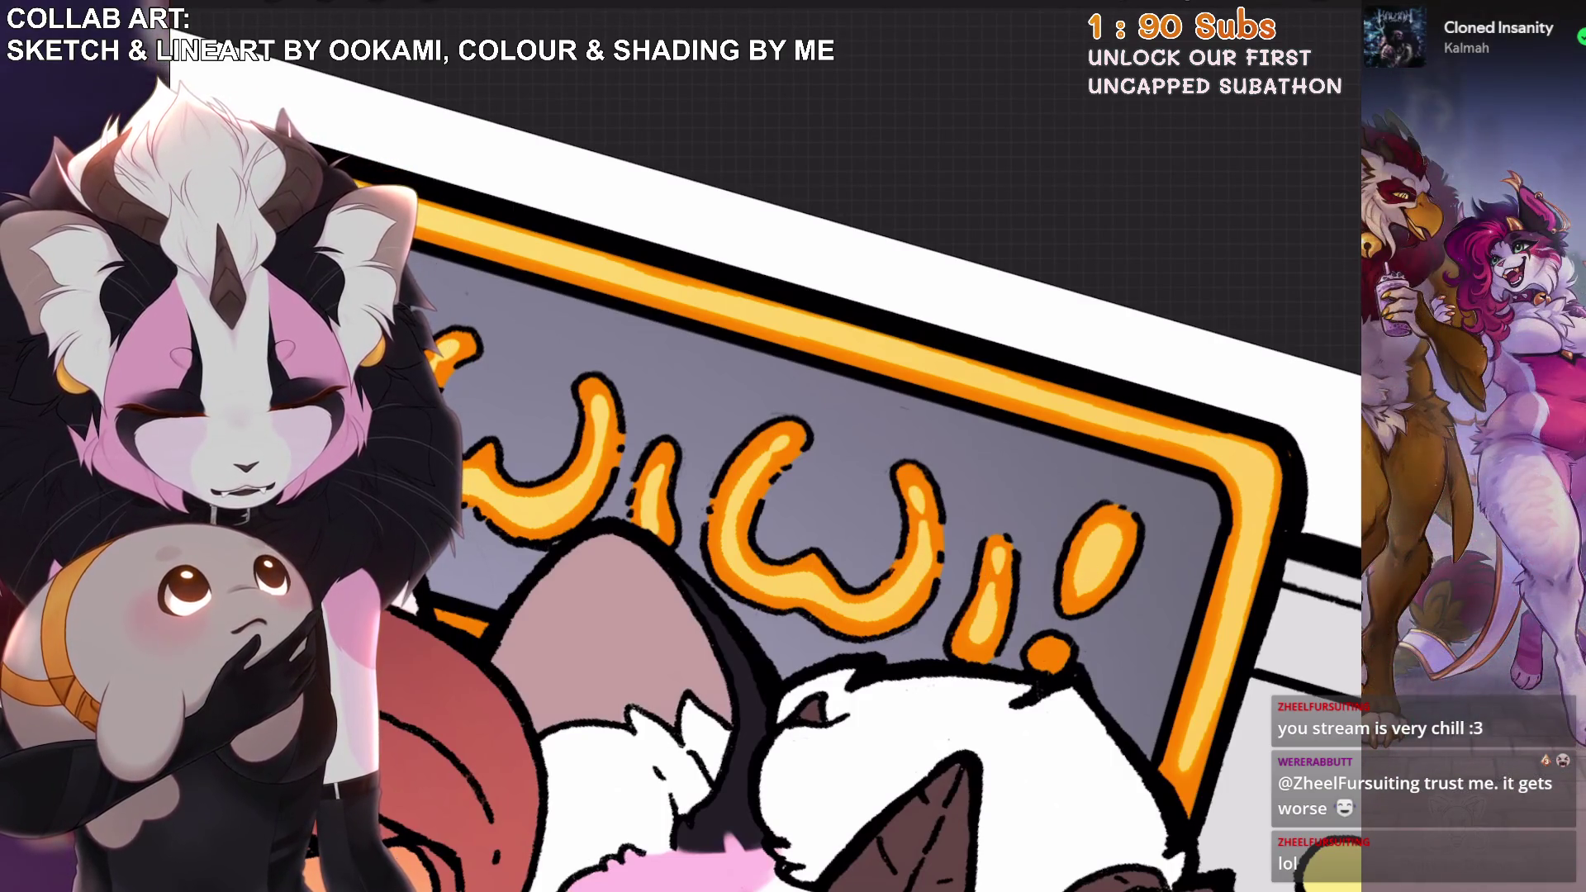
Brighten a letter's left edge, the top letter's end and the middle dash.
scroll(826, 495, "down", 2)
scroll(826, 496, "down", 2)
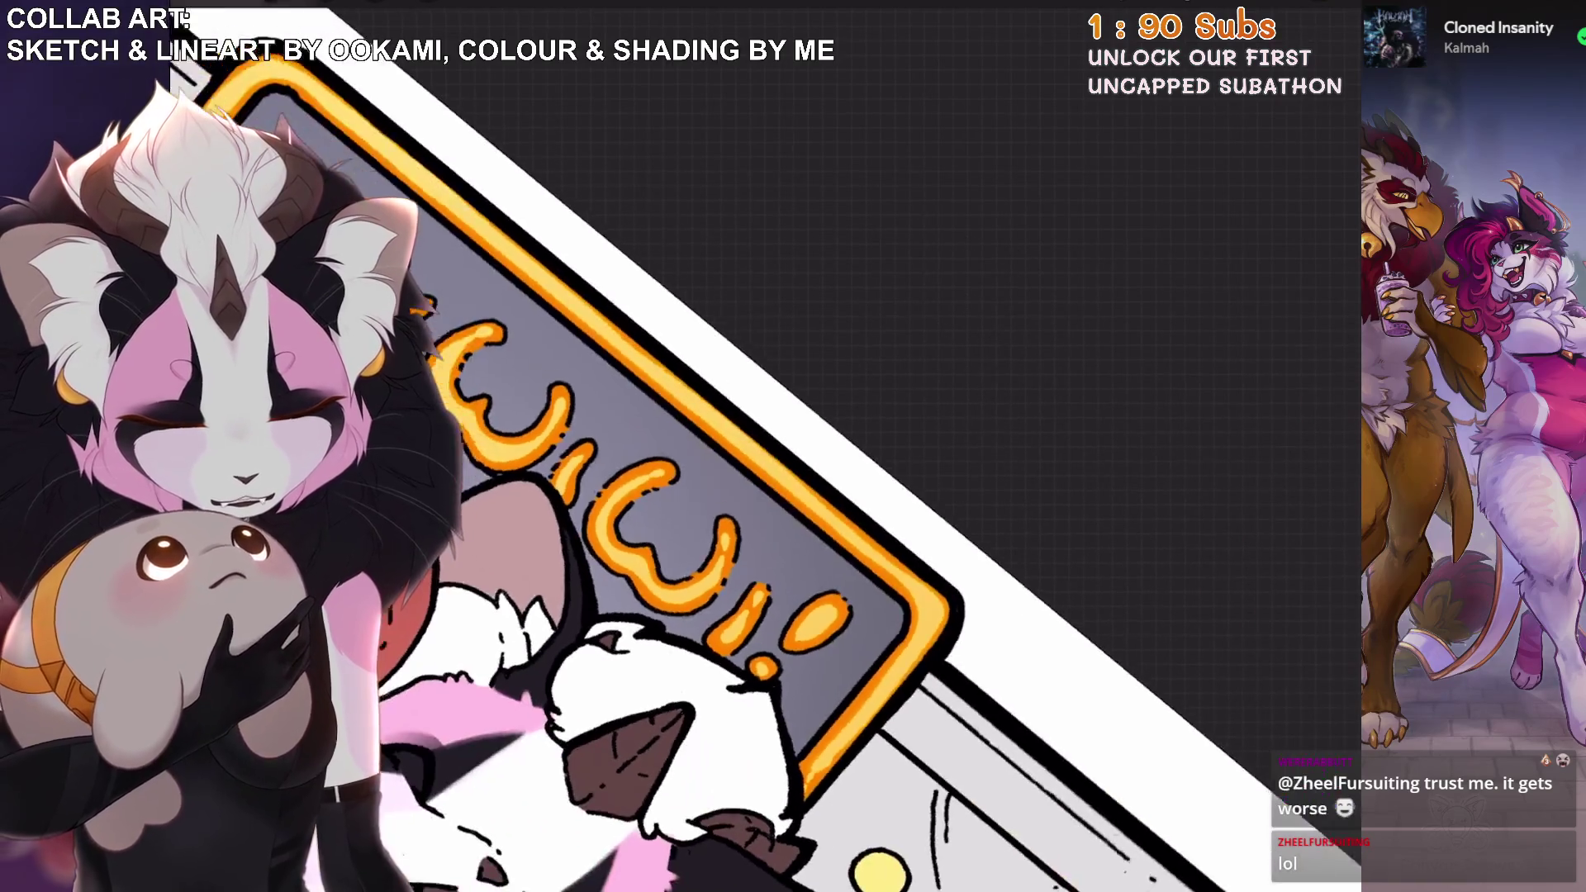
scroll(826, 495, "up", 3)
mouse_move(896, 466)
left_mouse_down()
mouse_move(867, 428)
mouse_move(875, 339)
left_mouse_up()
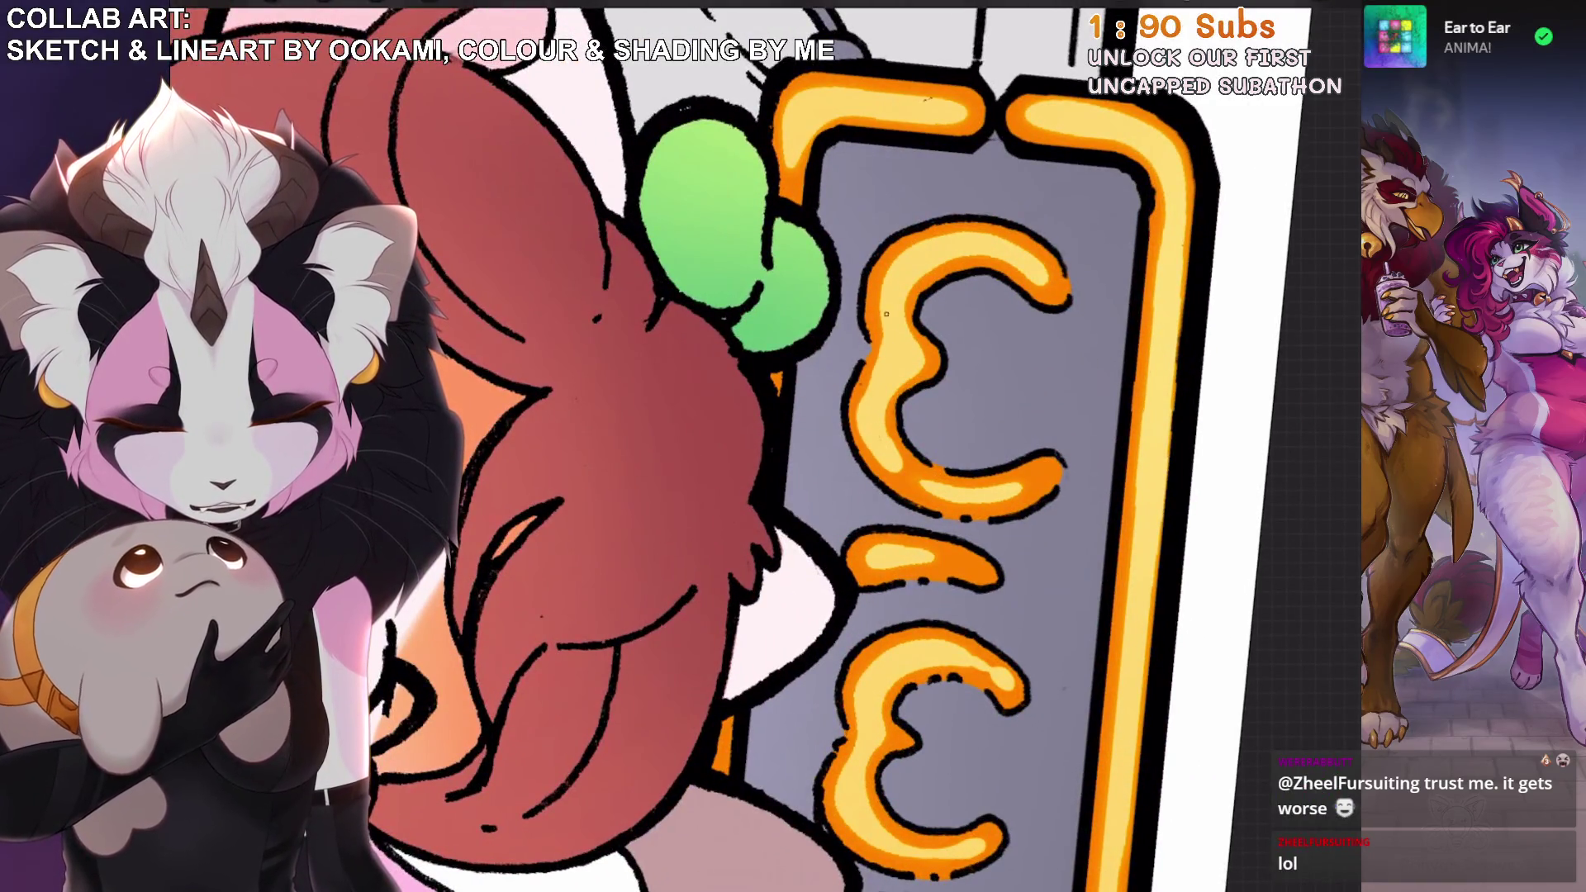
left_click_drag(1028, 486, 1039, 477)
mouse_move(856, 563)
left_mouse_down()
mouse_move(868, 546)
mouse_move(985, 560)
left_mouse_up()
scroll(826, 445, "down", 3)
scroll(743, 413, "up", 3)
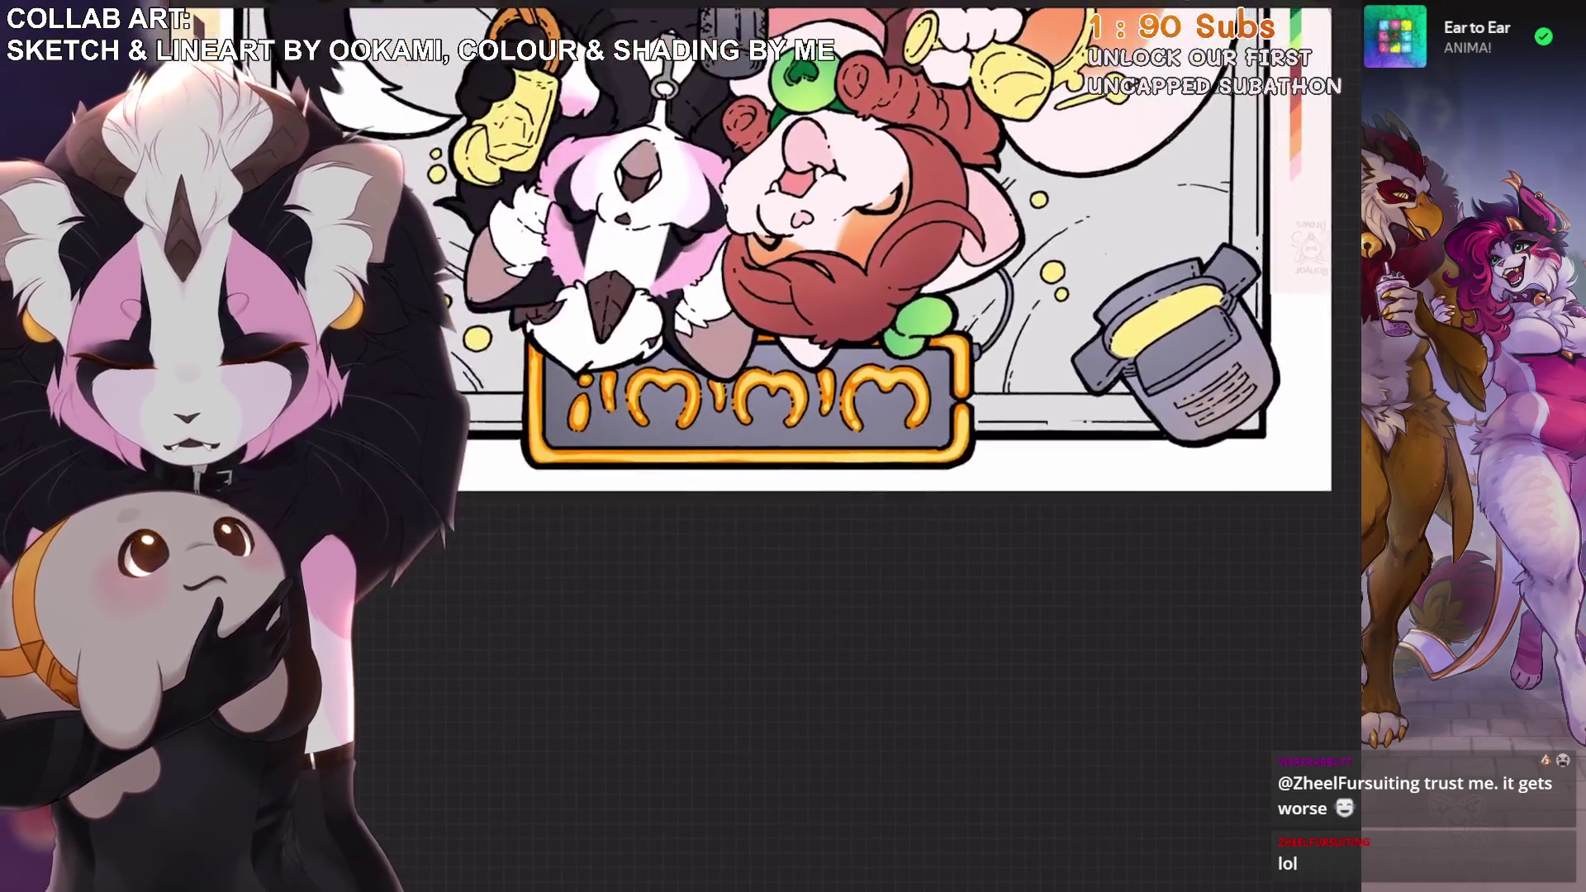
Eyedrop the sign frame's orange and switch to an Inking brush.
left_click(980, 569)
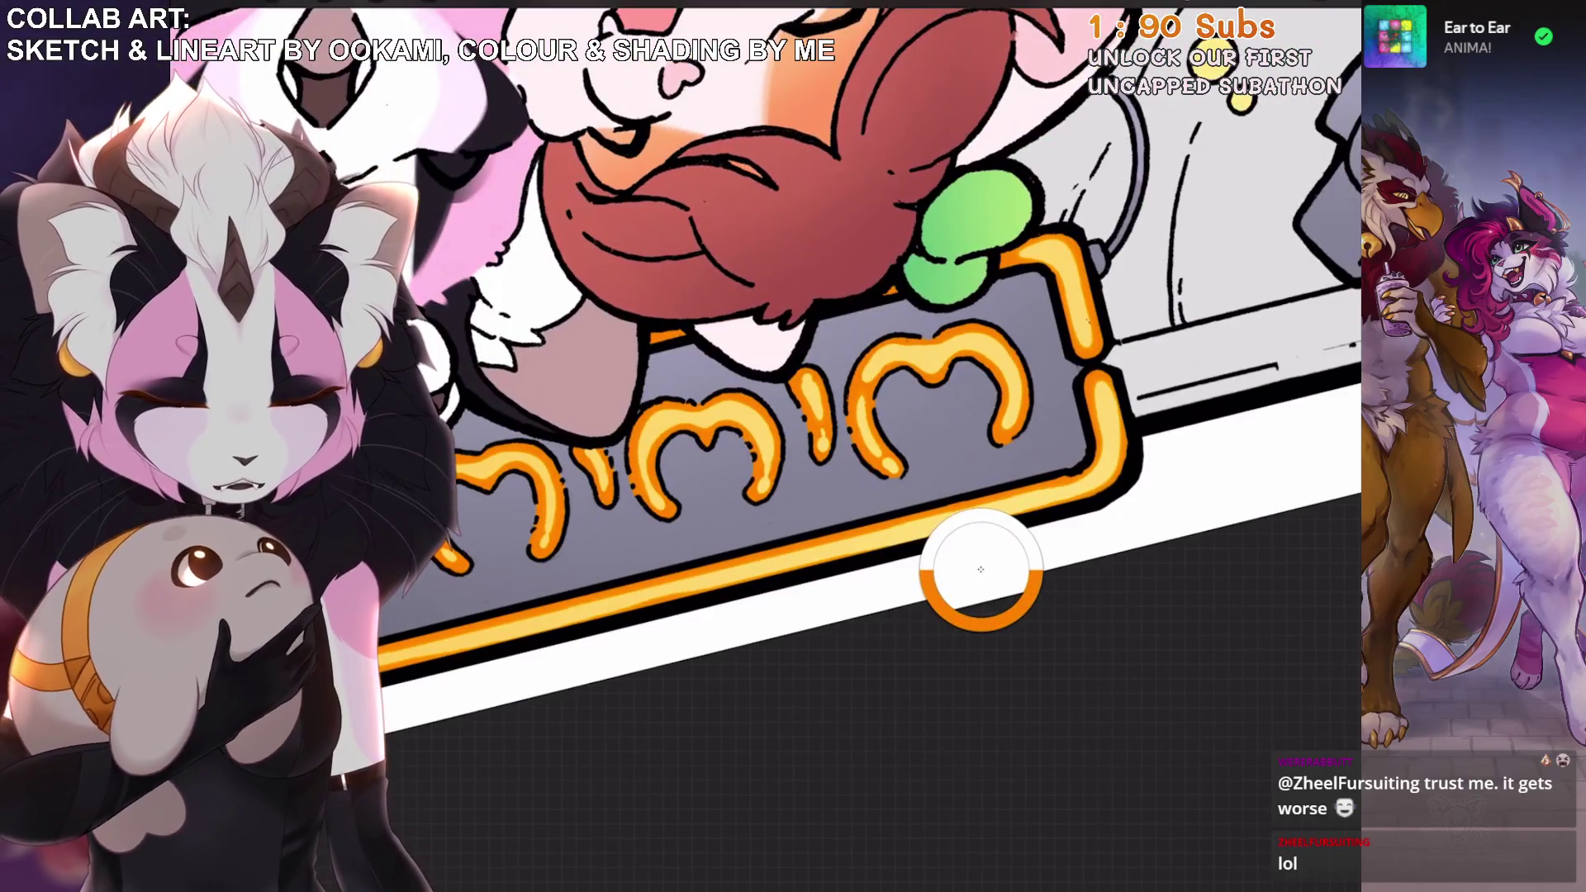
key("ctrl+z")
left_click(1206, 10)
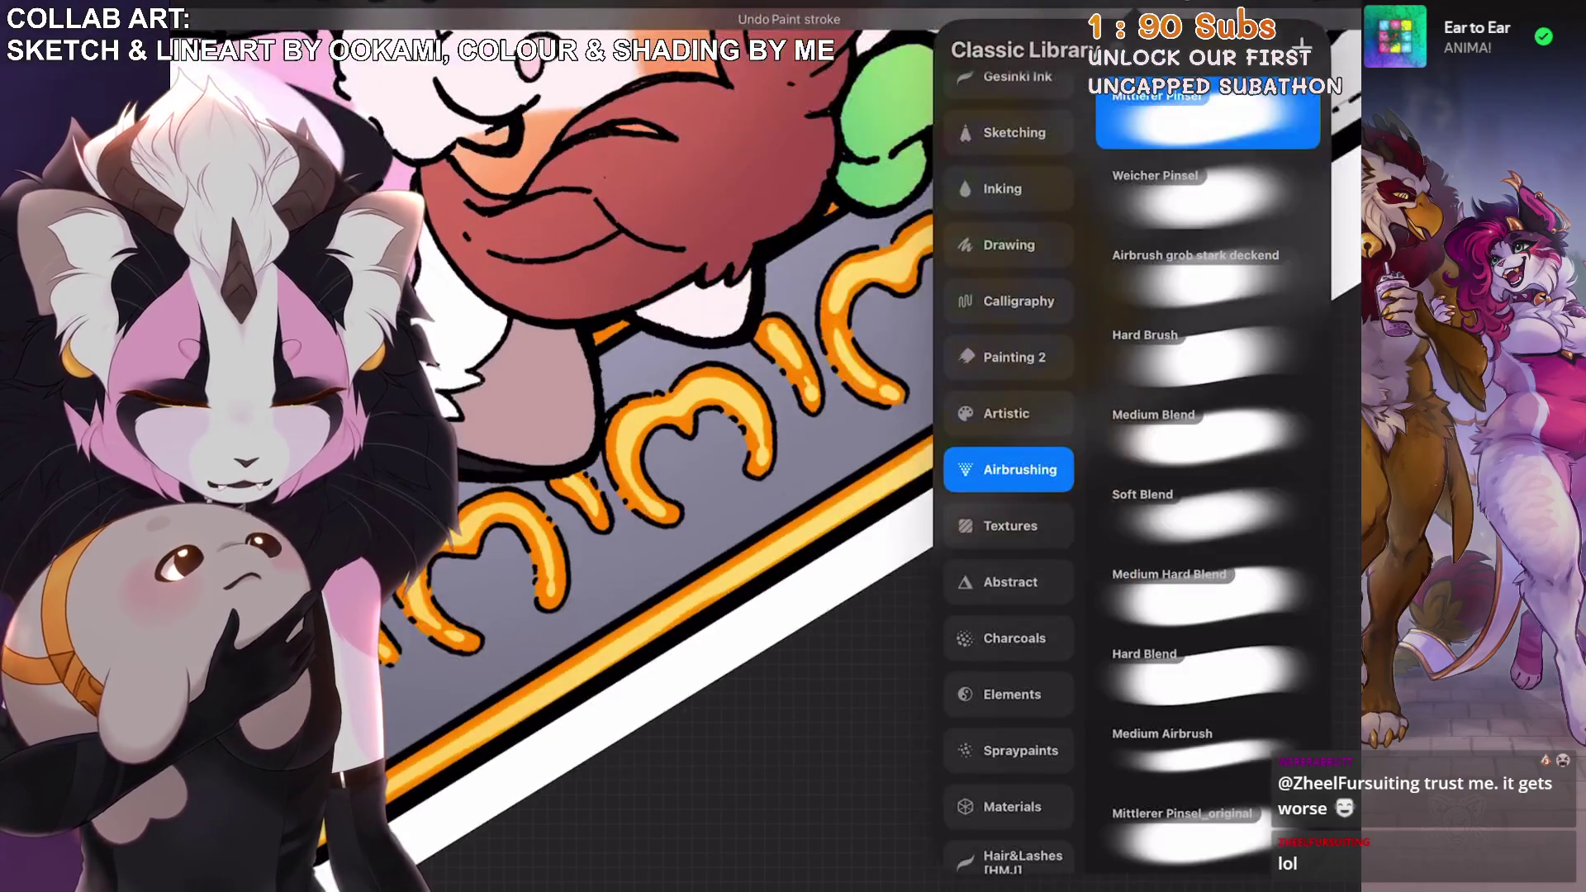
left_click(1002, 189)
Paint a light highlight along the orange frame, undoing two stray erase strokes.
scroll(1007, 496, "down", 3)
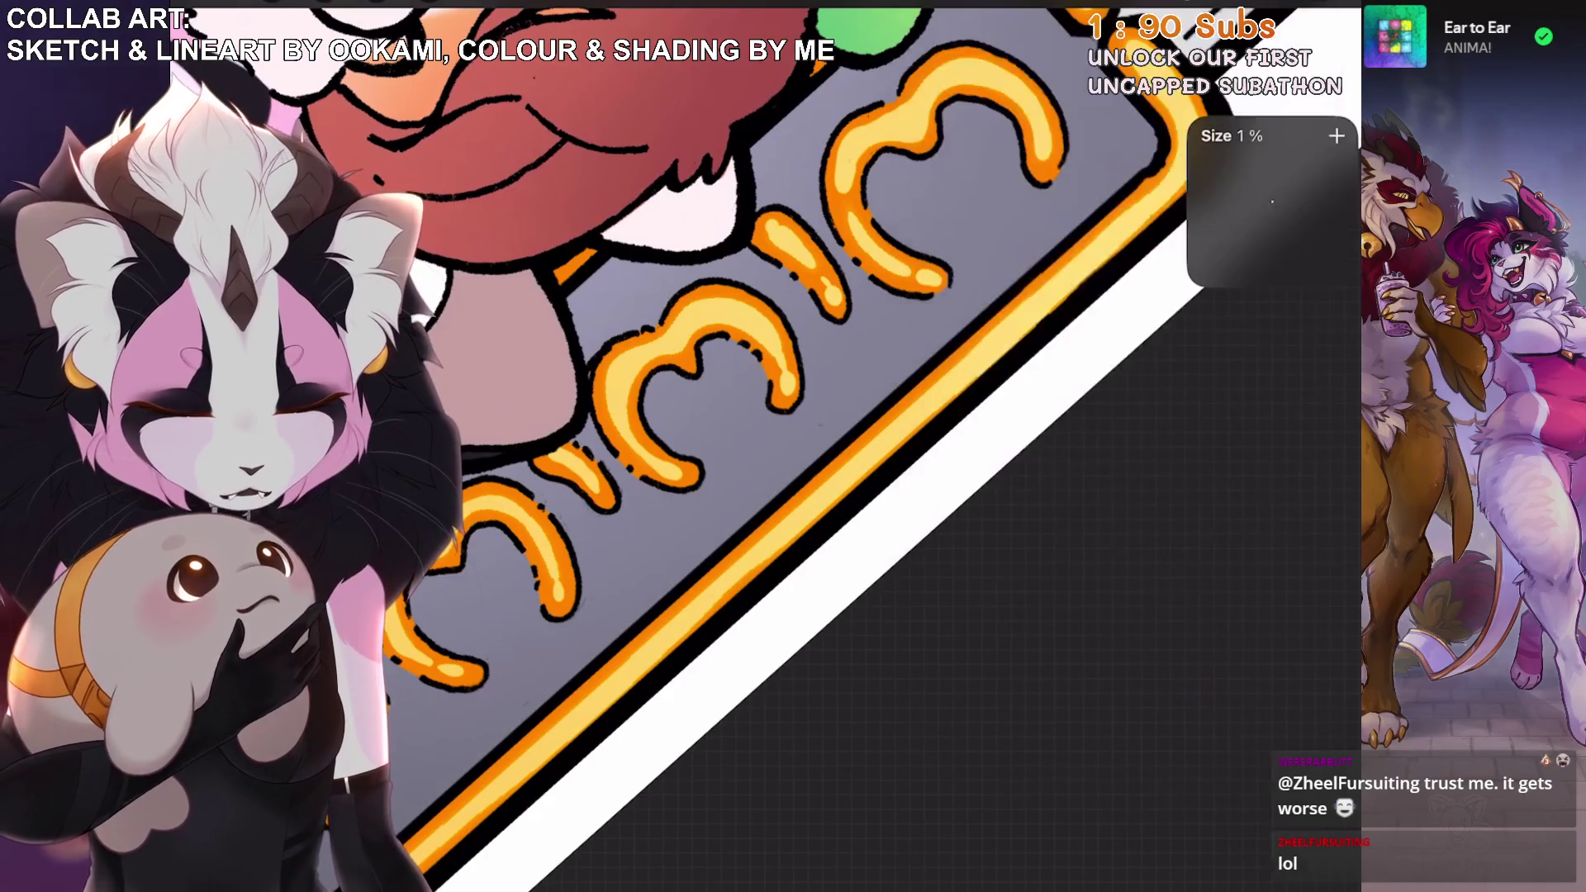
scroll(826, 446, "down", 3)
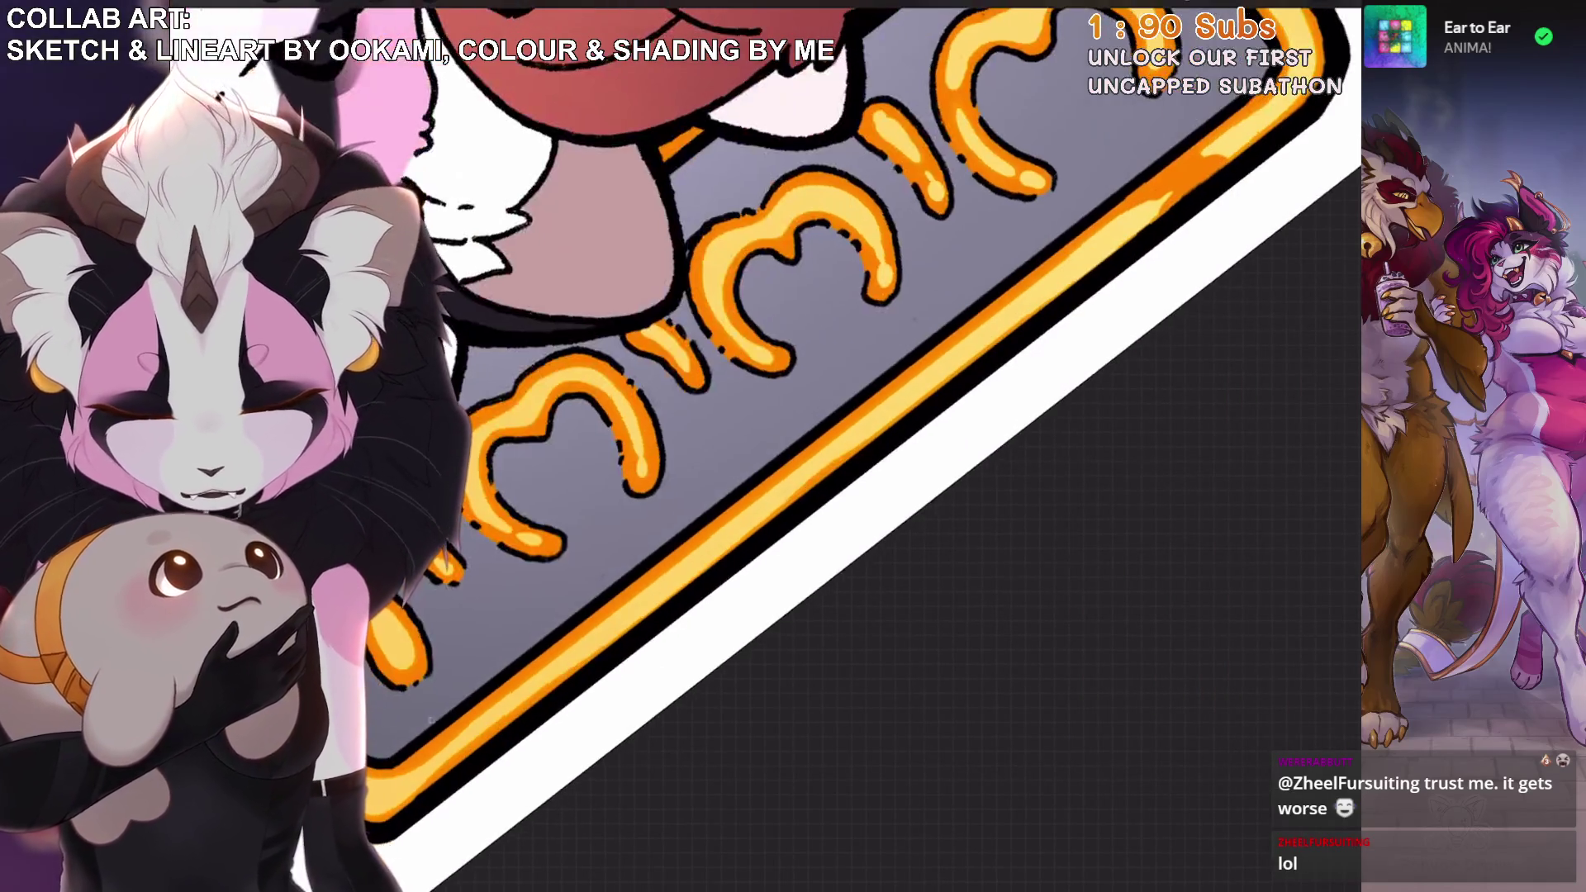
scroll(826, 446, "up", 3)
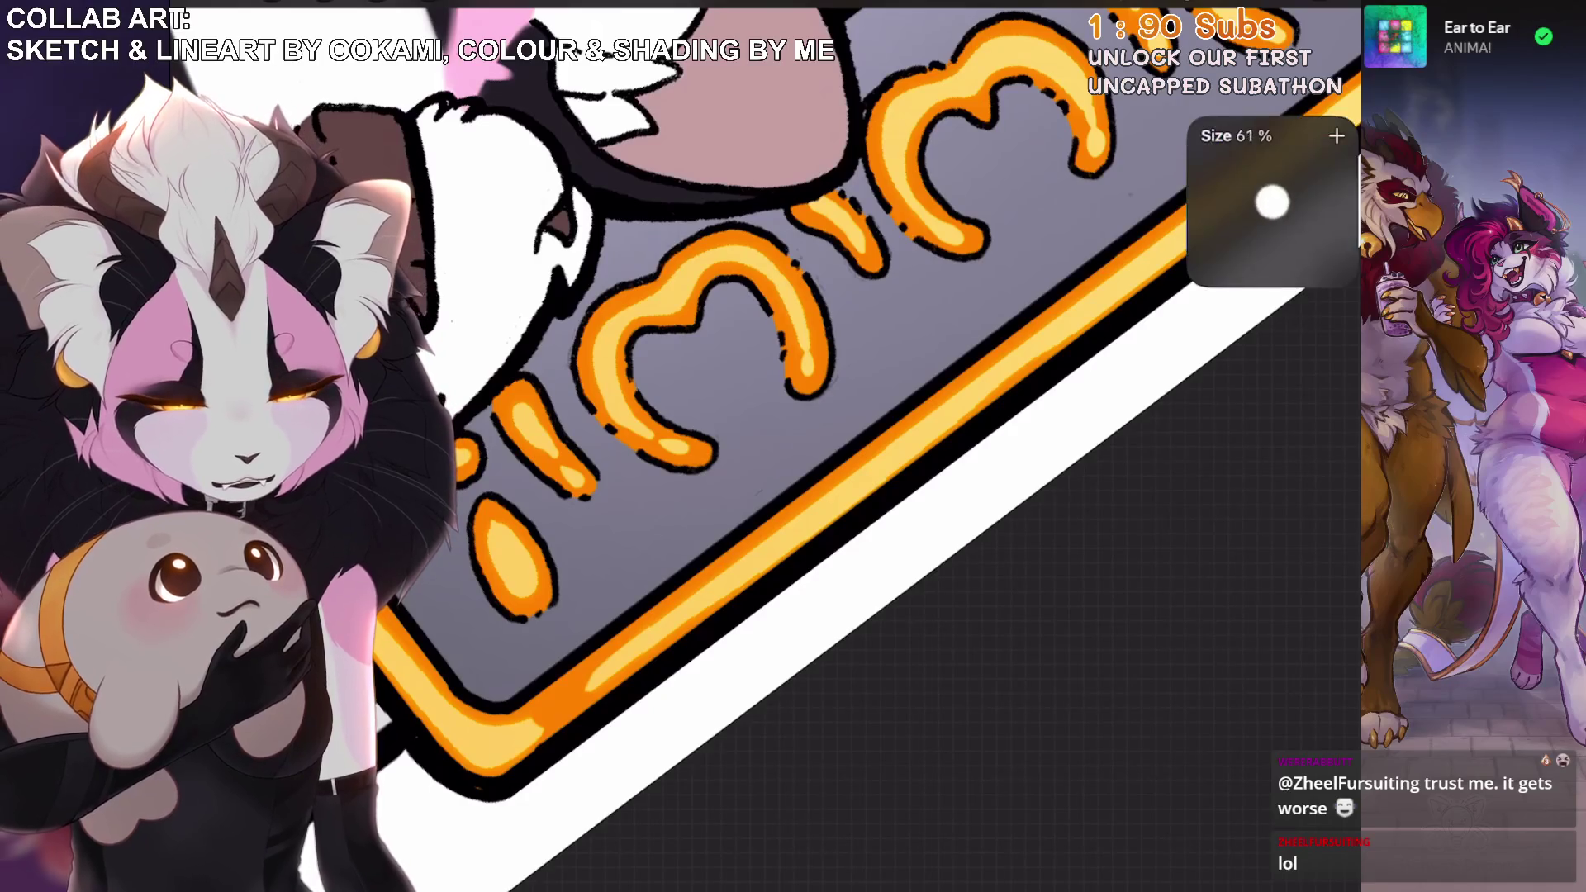
mouse_move(549, 714)
left_mouse_down()
mouse_move(620, 660)
mouse_move(590, 686)
left_mouse_up()
scroll(826, 446, "down", 3)
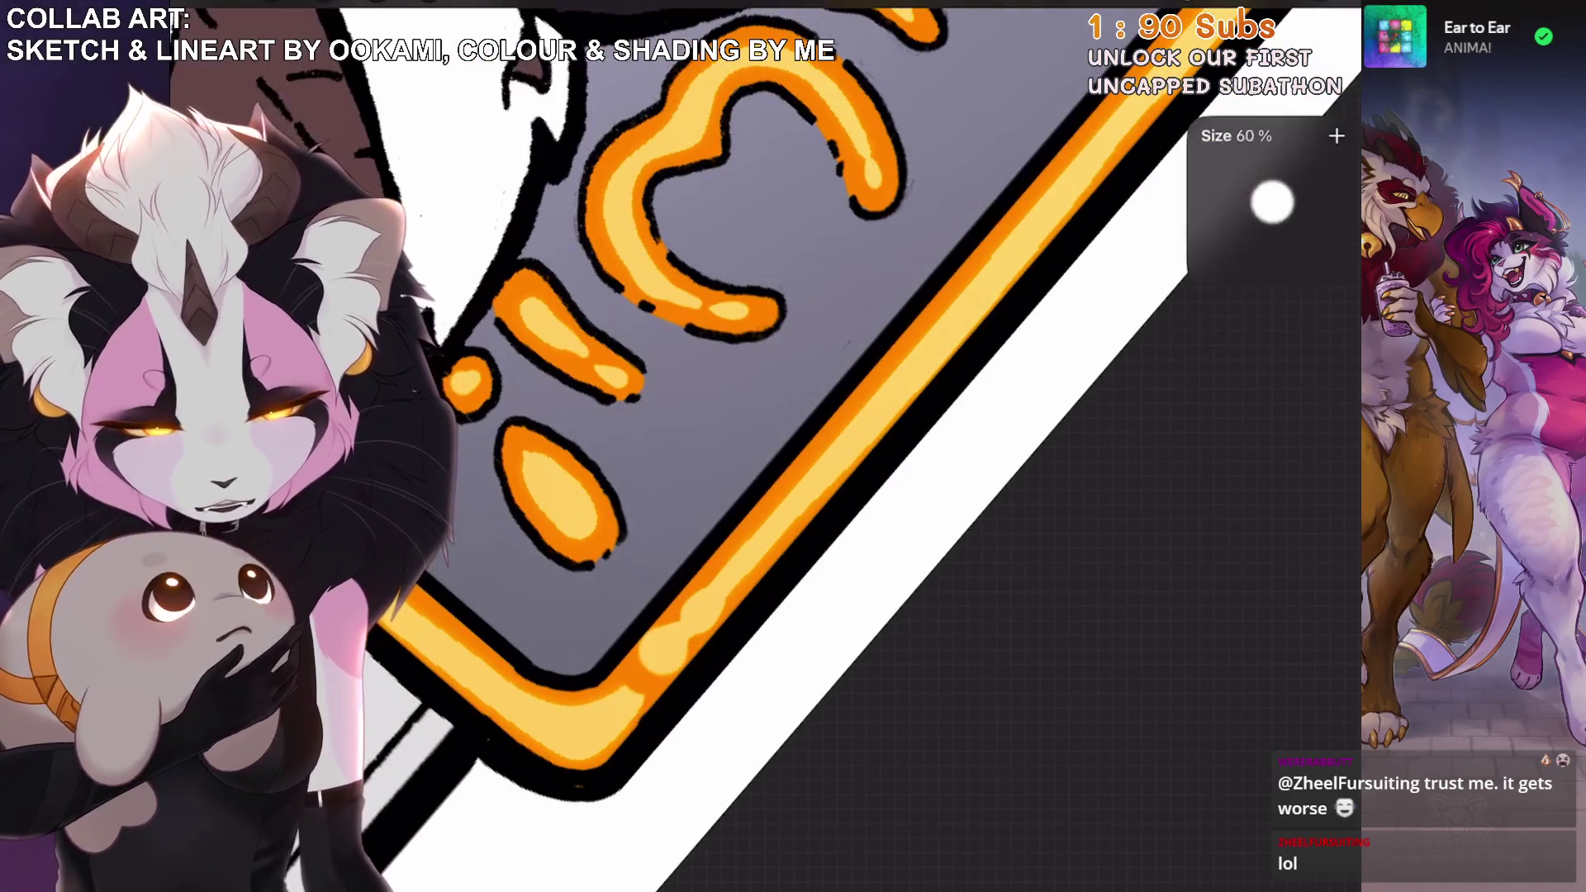
left_click_drag(701, 598, 652, 664)
key("ctrl+z")
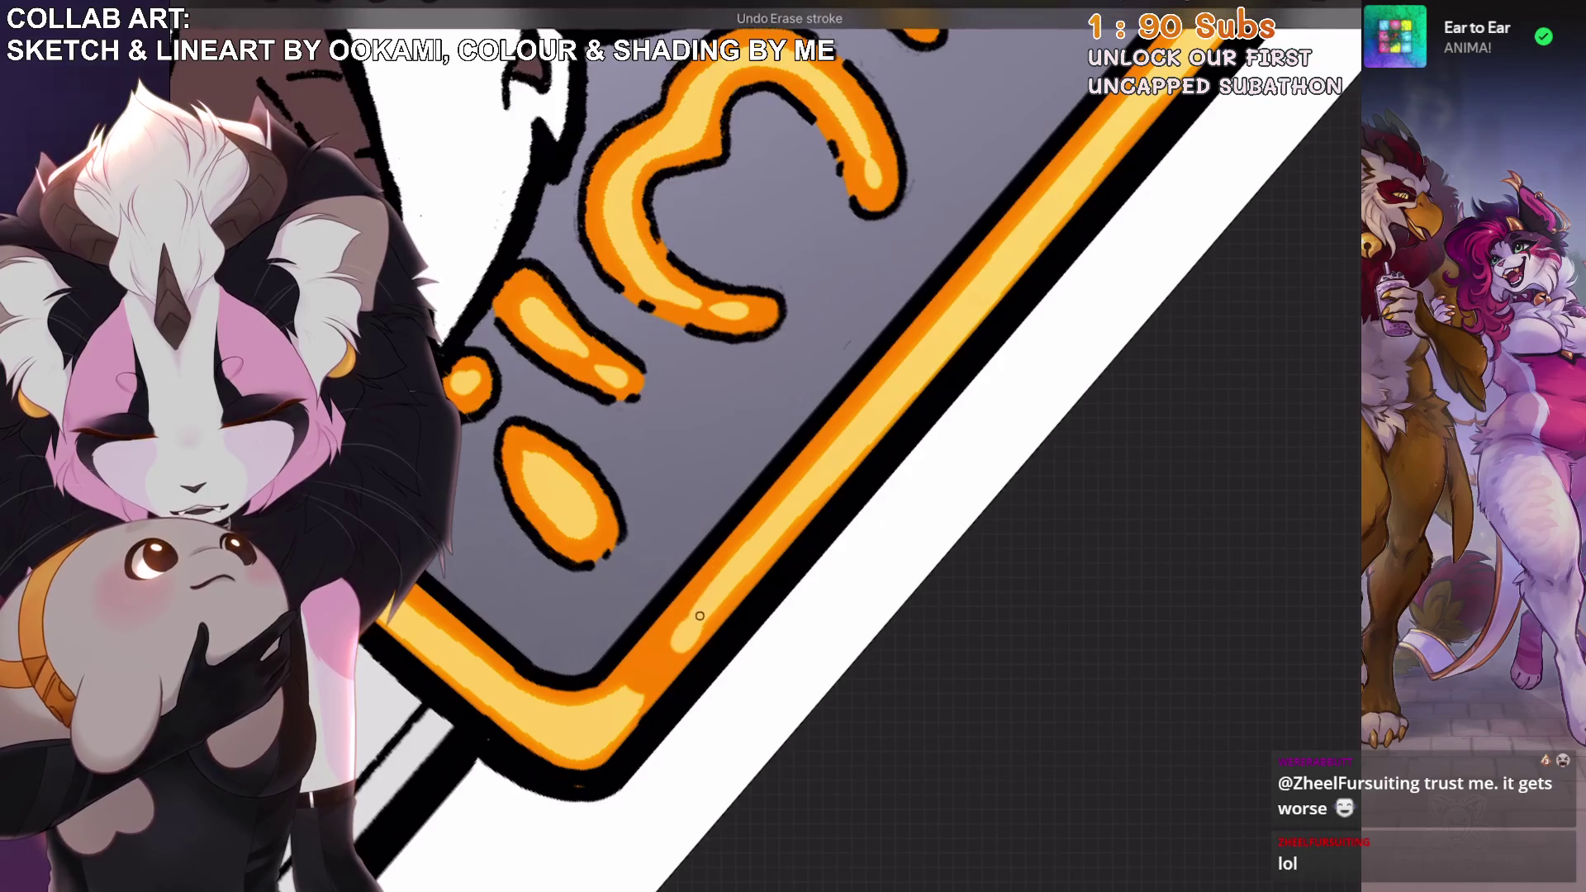
scroll(825, 446, "down", 3)
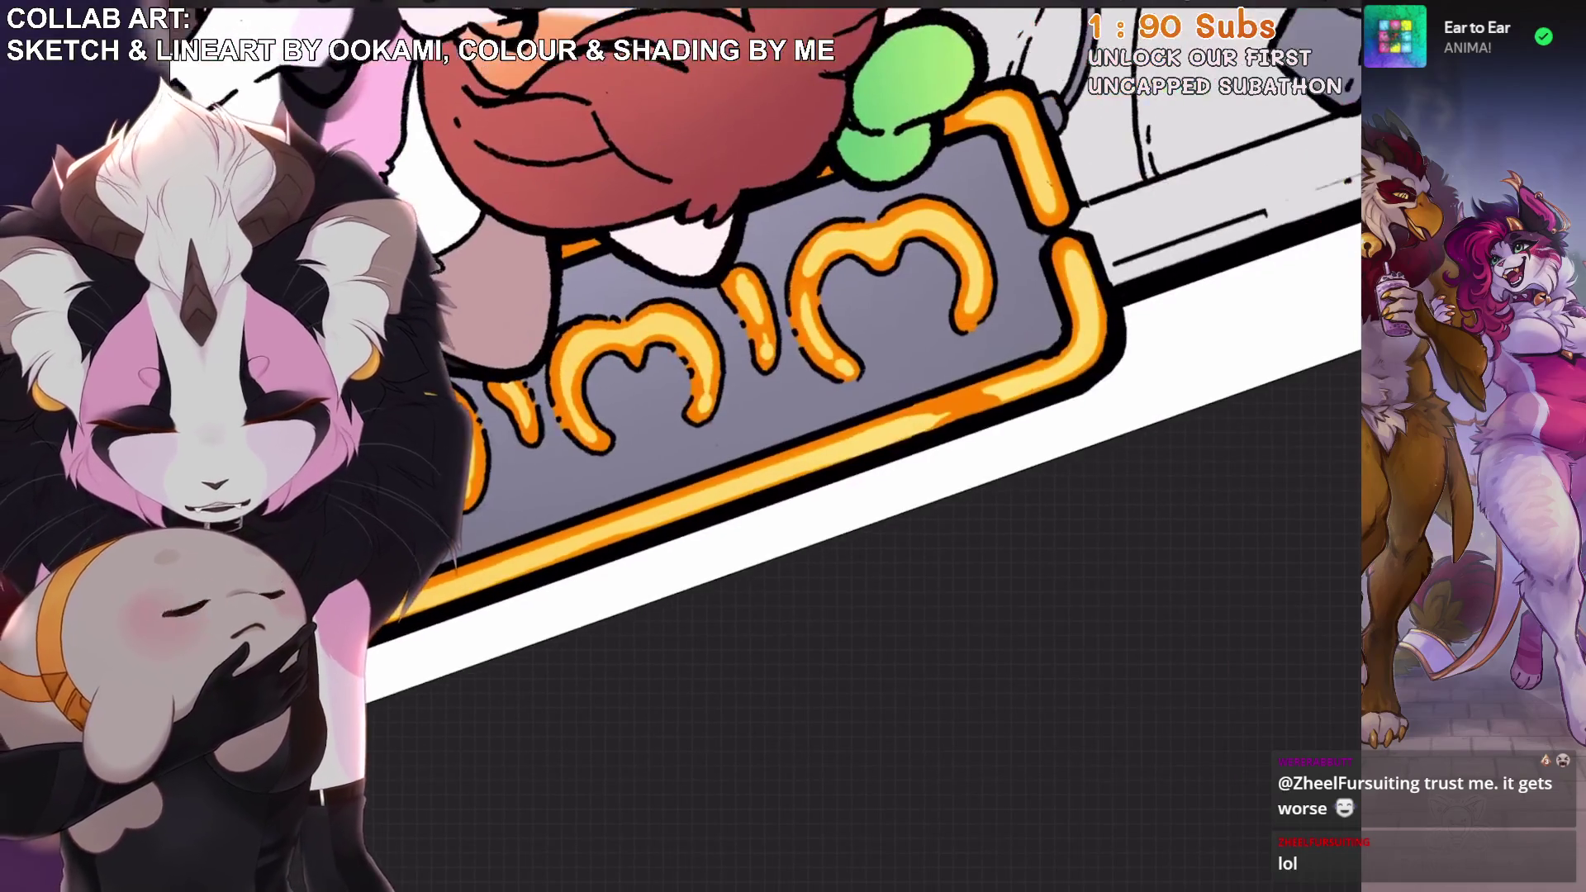
left_click_drag(912, 417, 970, 402)
key("ctrl+z")
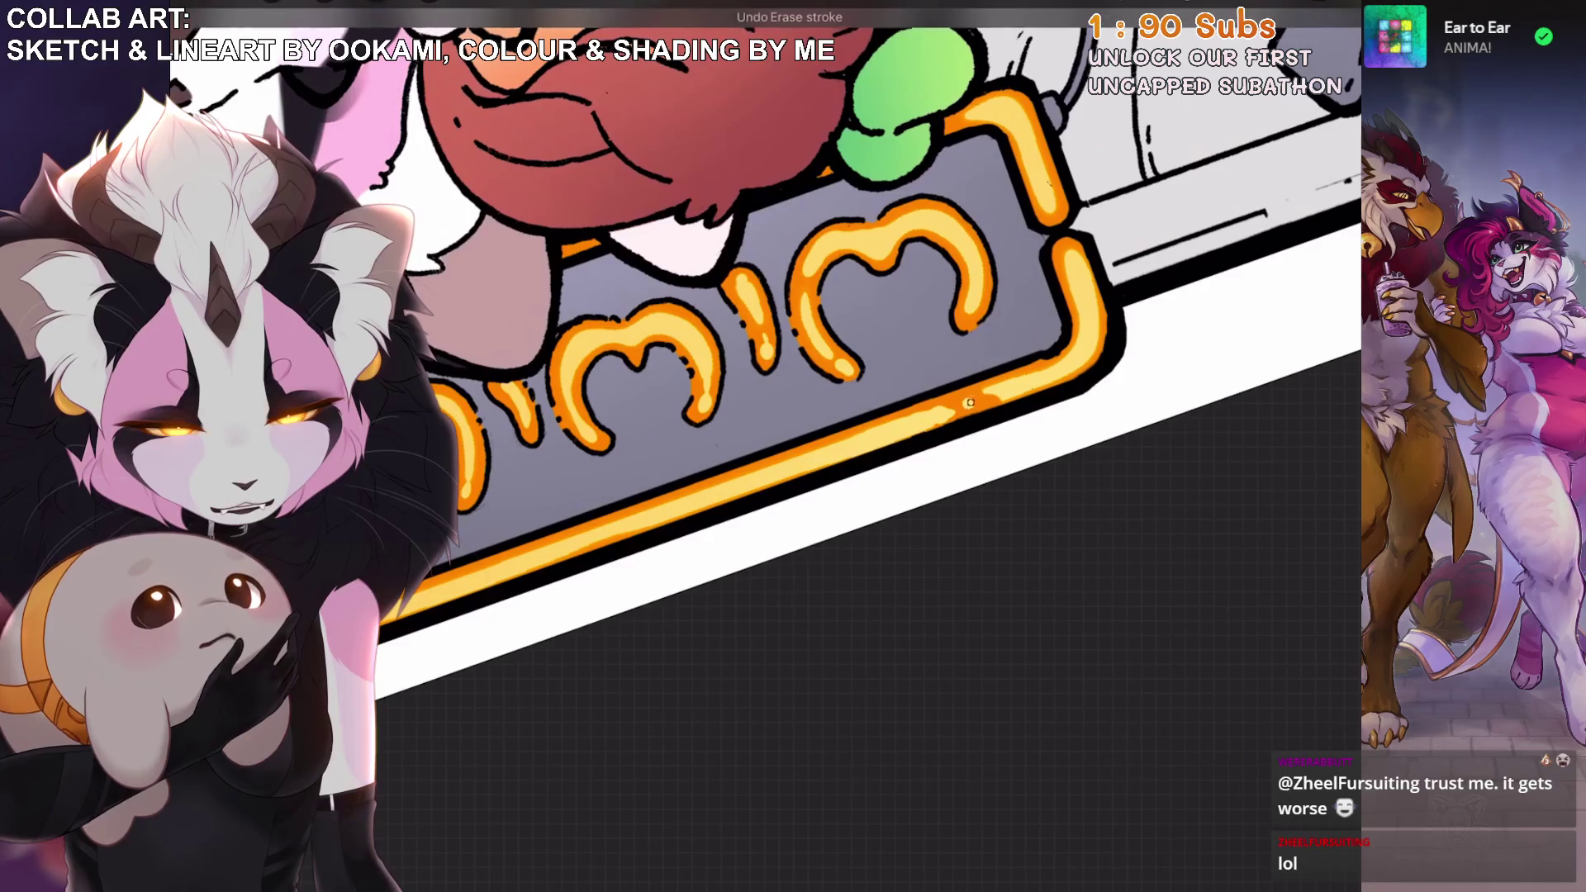
scroll(826, 446, "up", 3)
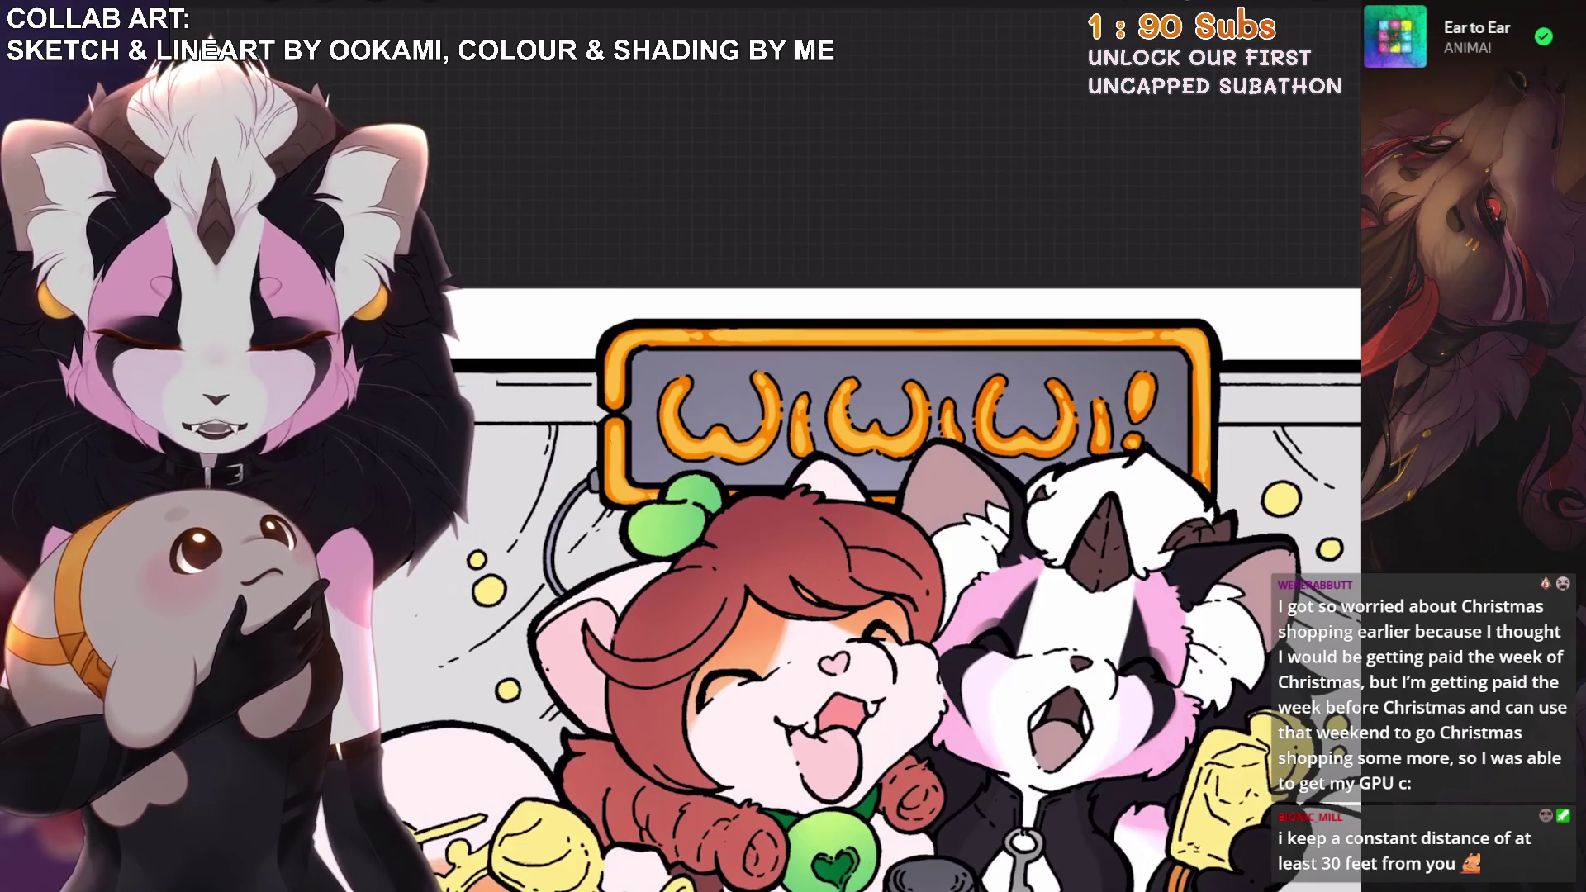
Undo the last paint stroke and check colours in Palettes and the Classic picker.
key("l")
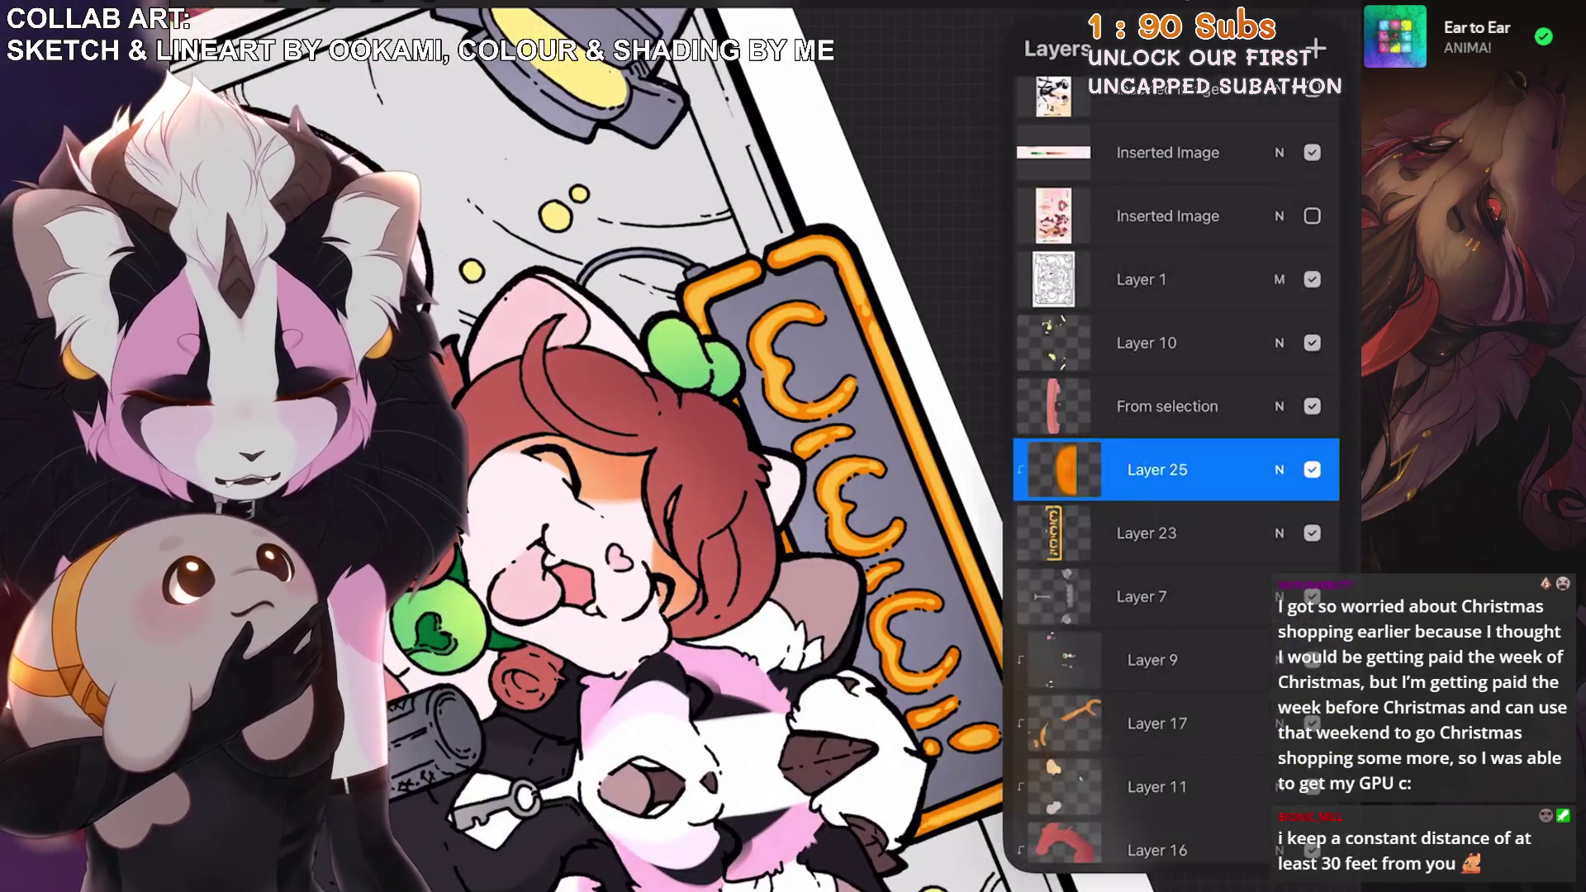
key("ctrl+z")
key("c")
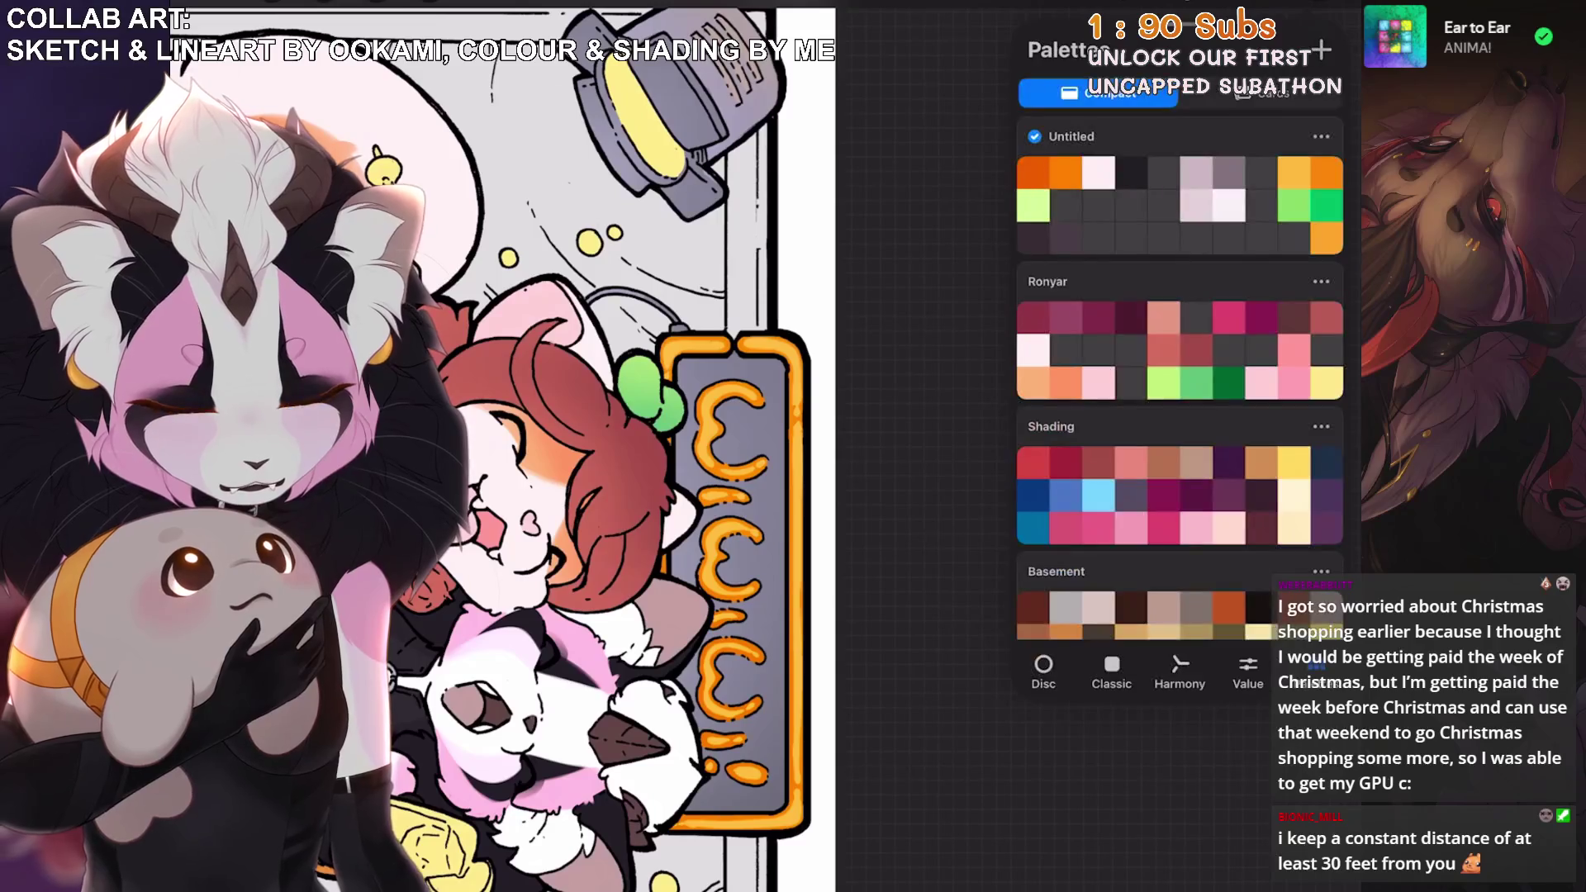
left_click(1111, 673)
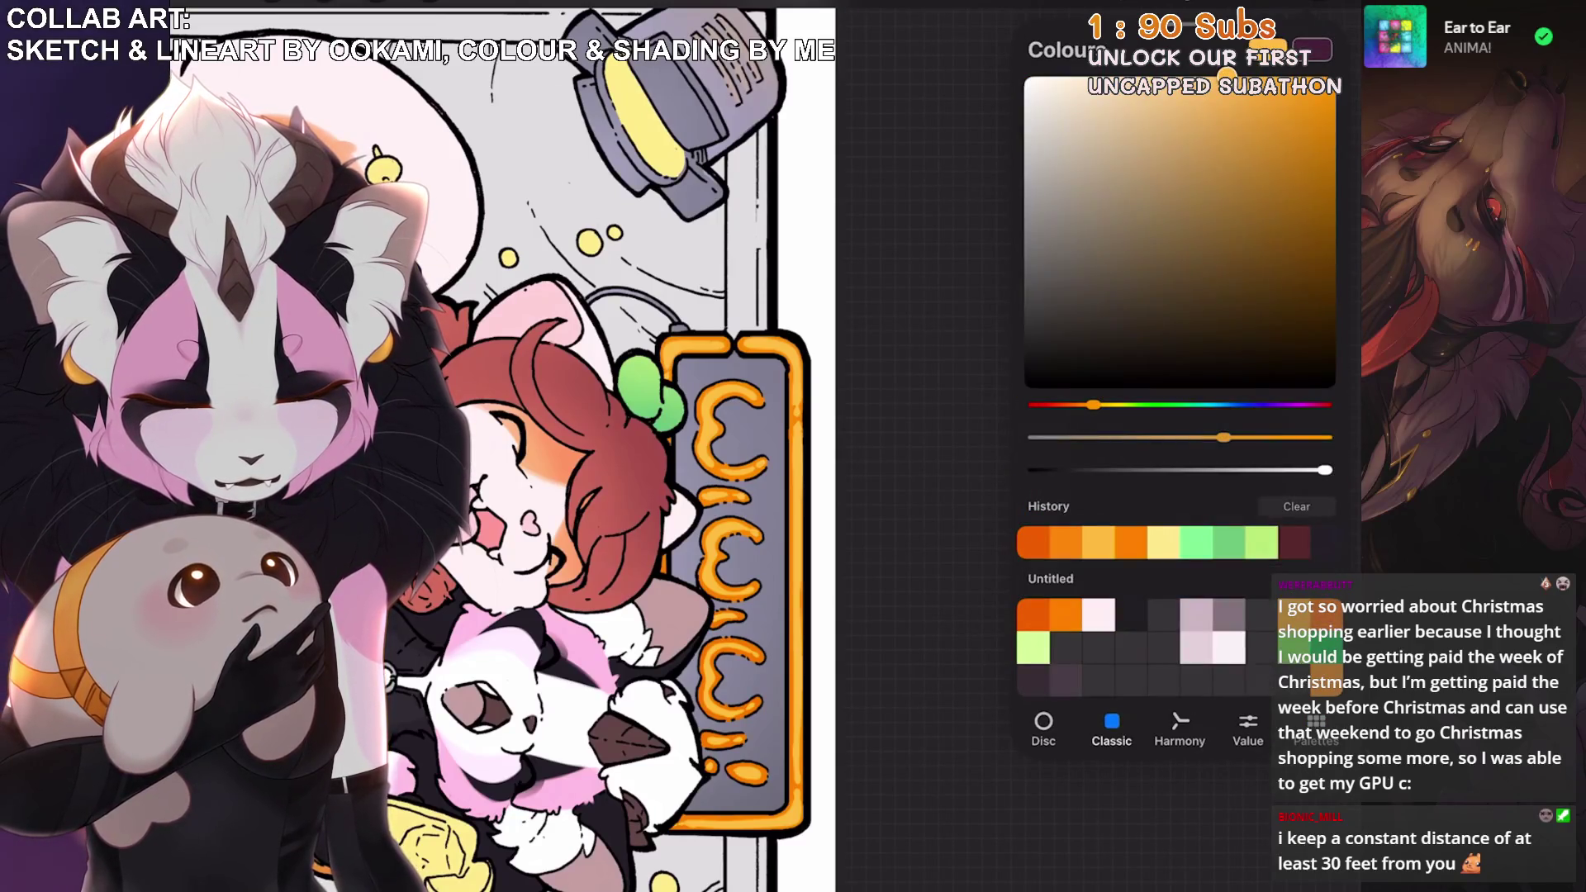
key("c")
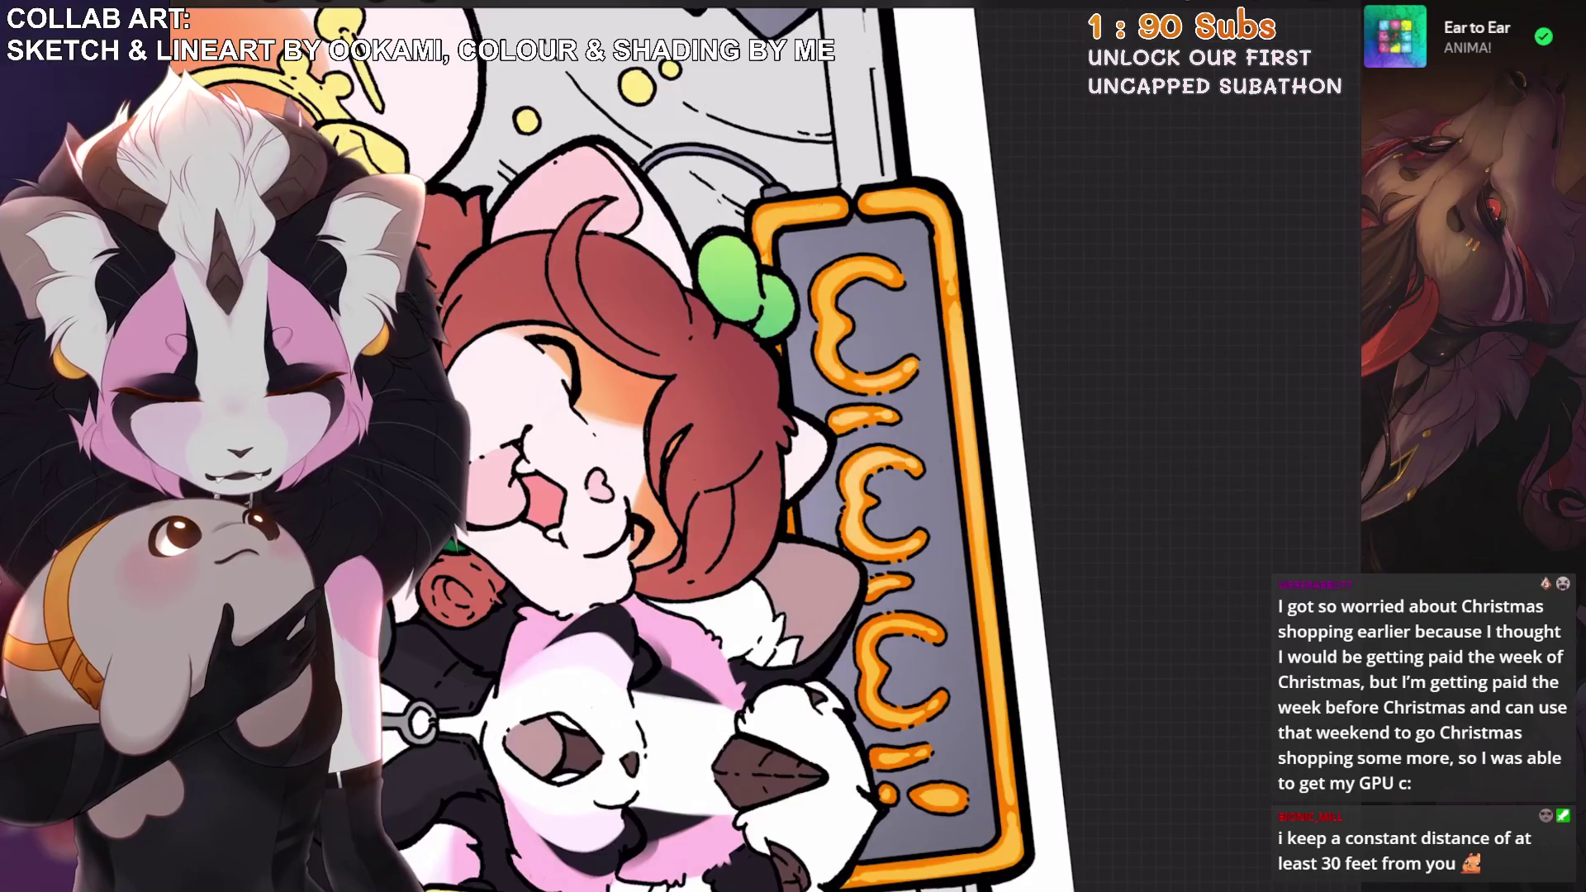
Rotate the canvas upright and back to a slight tilt, then reveal Layer 23's options.
key("5")
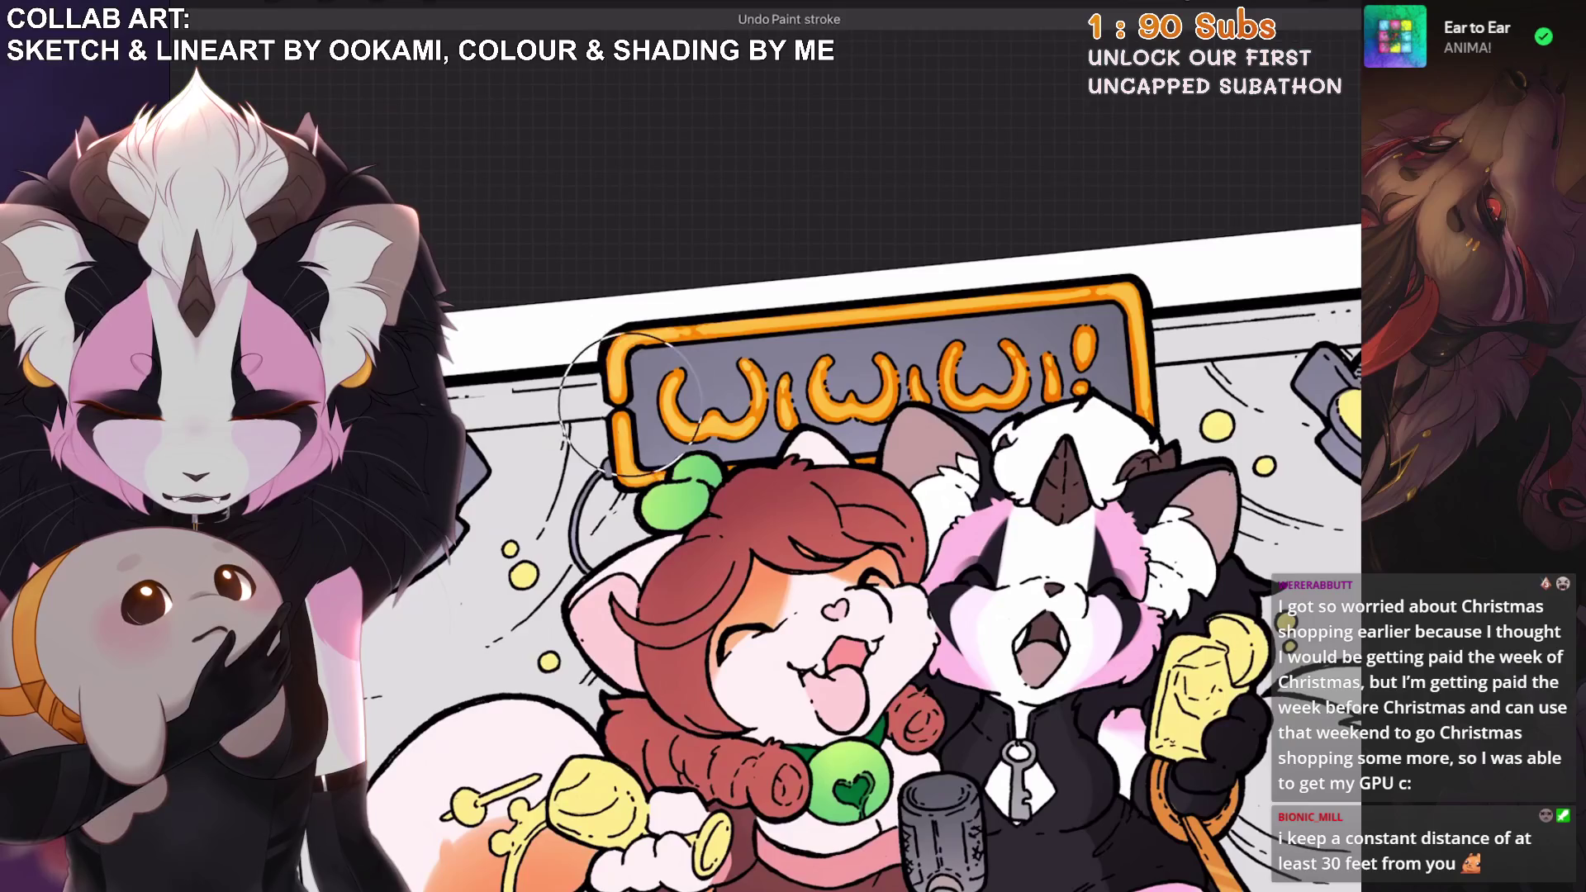
key("4")
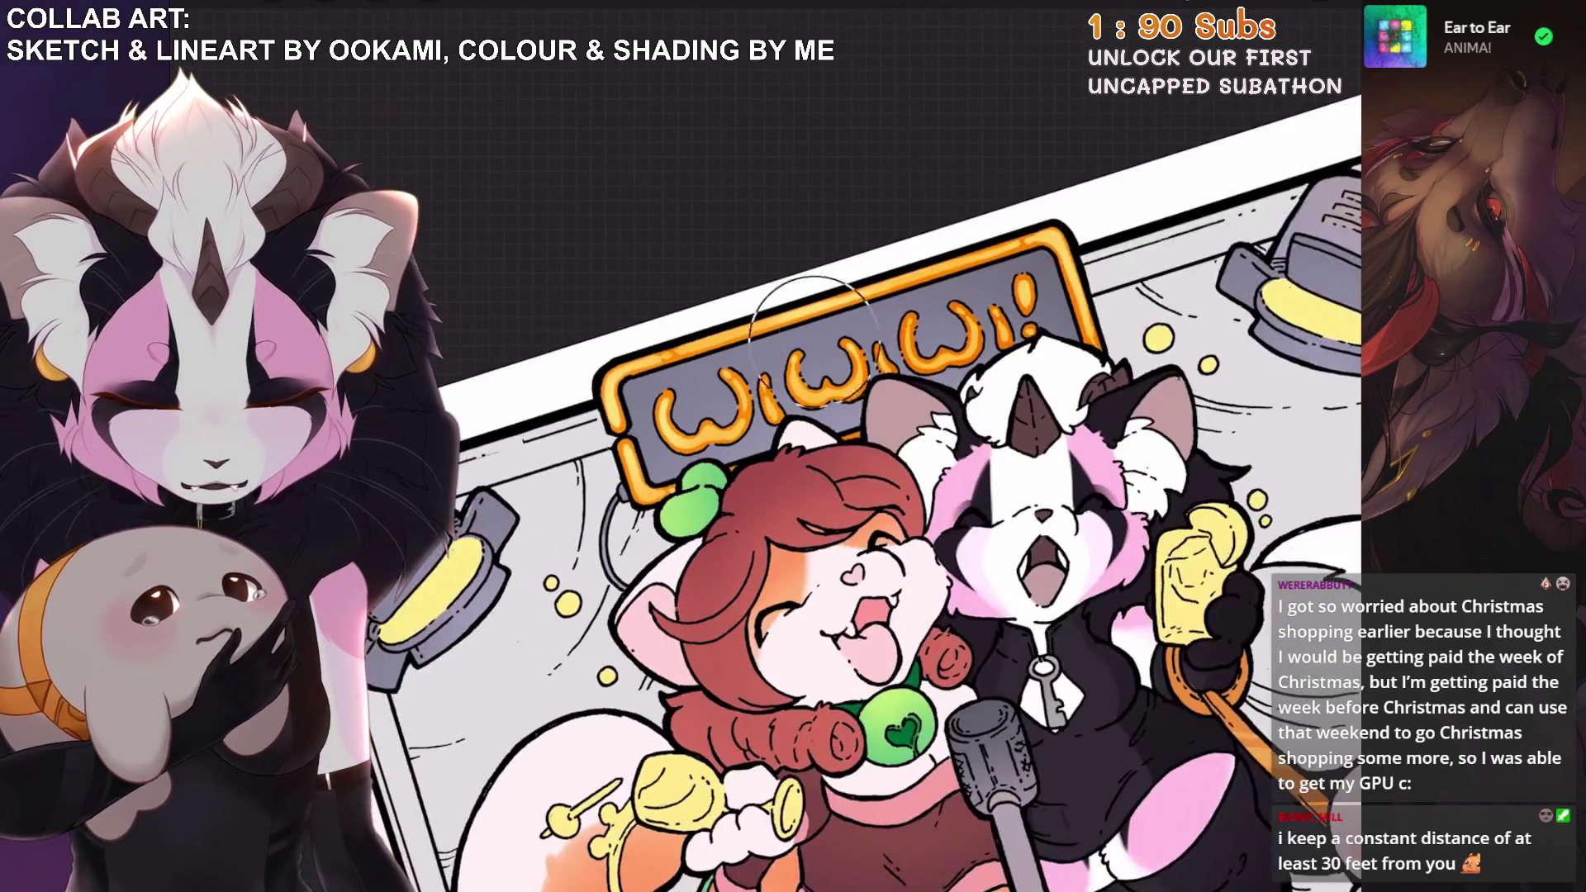
key("6")
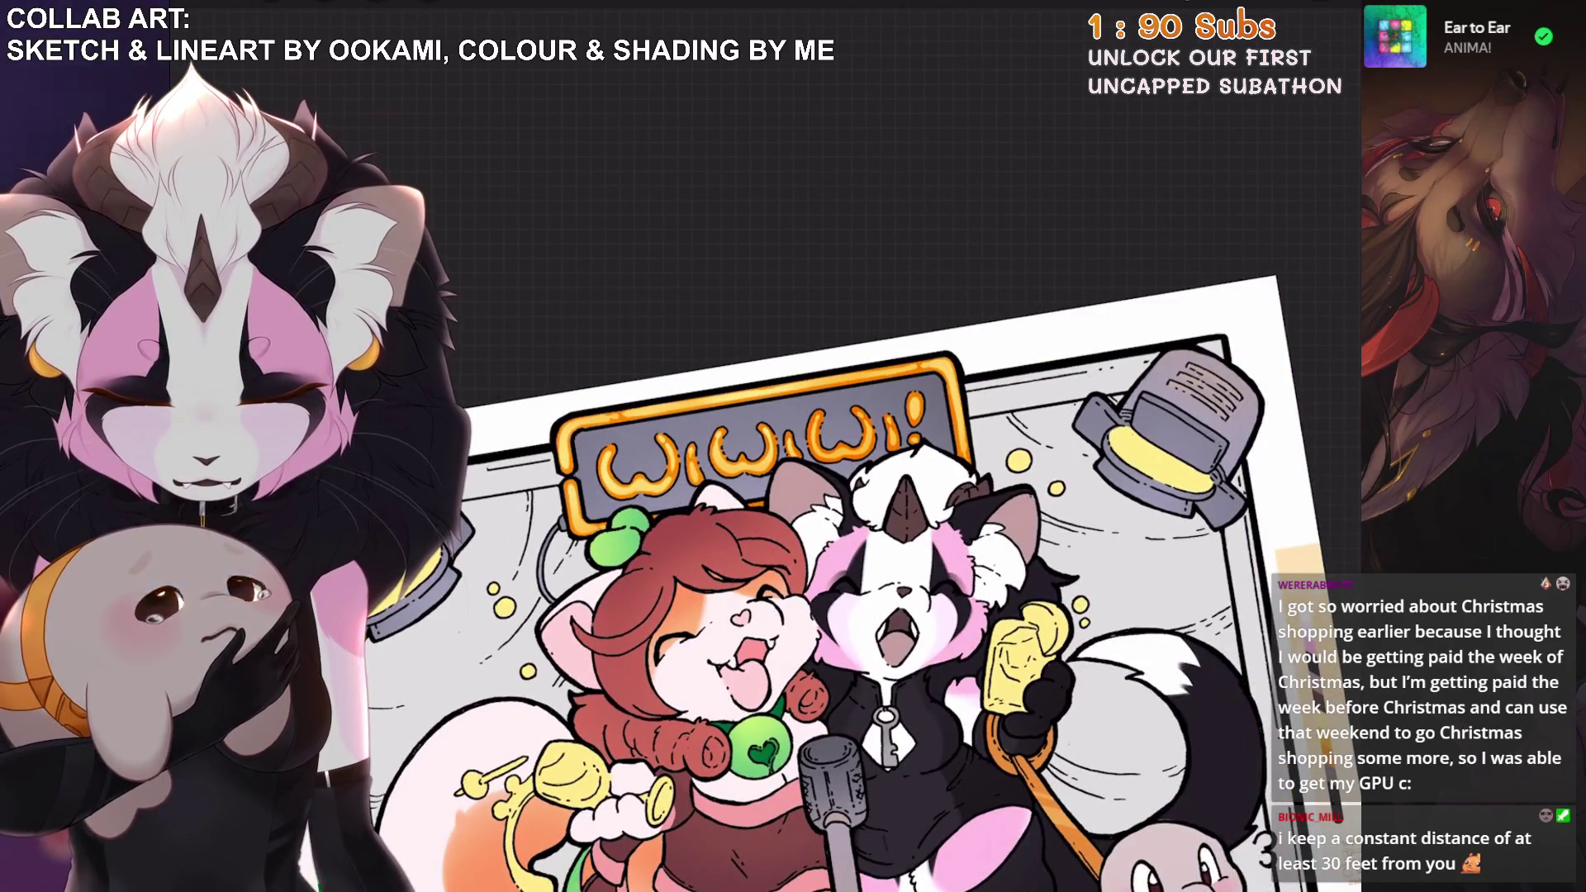
scroll(826, 579, "up", 3)
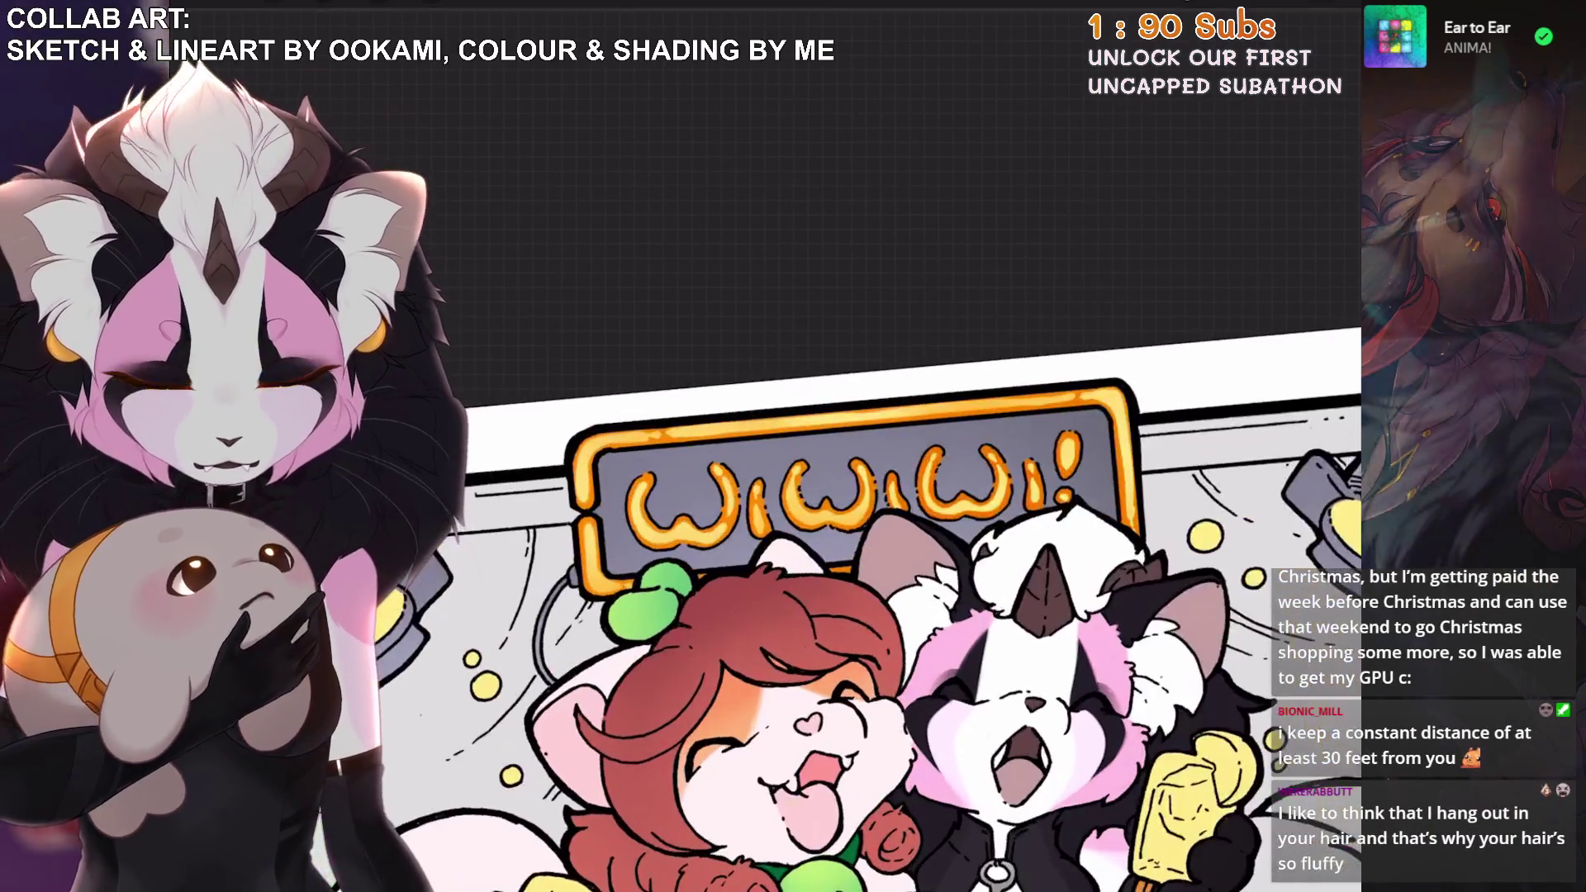
key("l")
left_click_drag(1239, 469, 1074, 469)
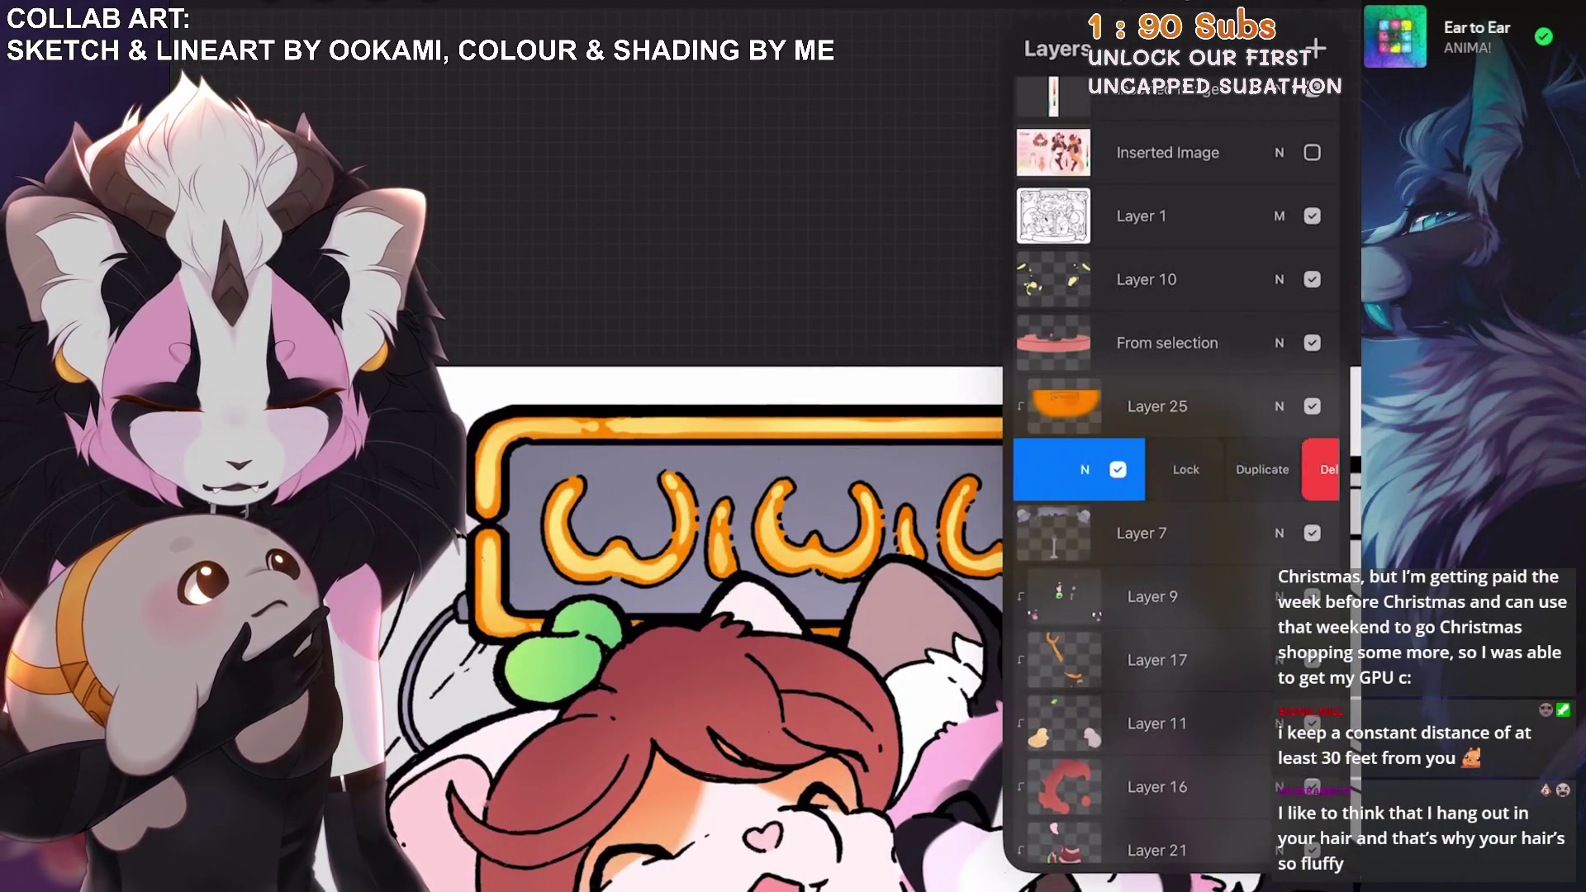
Duplicate Layer 23, move the copy above Layer 25, and clip Layer 25 to the lettering.
left_click(1256, 464)
mouse_move(1173, 470)
left_mouse_down()
mouse_move(1173, 364)
mouse_move(1168, 453)
mouse_move(1063, 276)
mouse_move(1156, 481)
mouse_move(1186, 442)
mouse_move(1150, 432)
mouse_move(1132, 358)
mouse_move(1214, 375)
mouse_move(1126, 379)
mouse_move(1114, 425)
mouse_move(1131, 295)
mouse_move(1107, 372)
mouse_move(1125, 411)
mouse_move(1132, 364)
mouse_move(1154, 418)
mouse_move(1161, 305)
mouse_move(1156, 467)
mouse_move(1132, 273)
mouse_move(1099, 400)
mouse_move(1156, 407)
left_mouse_up()
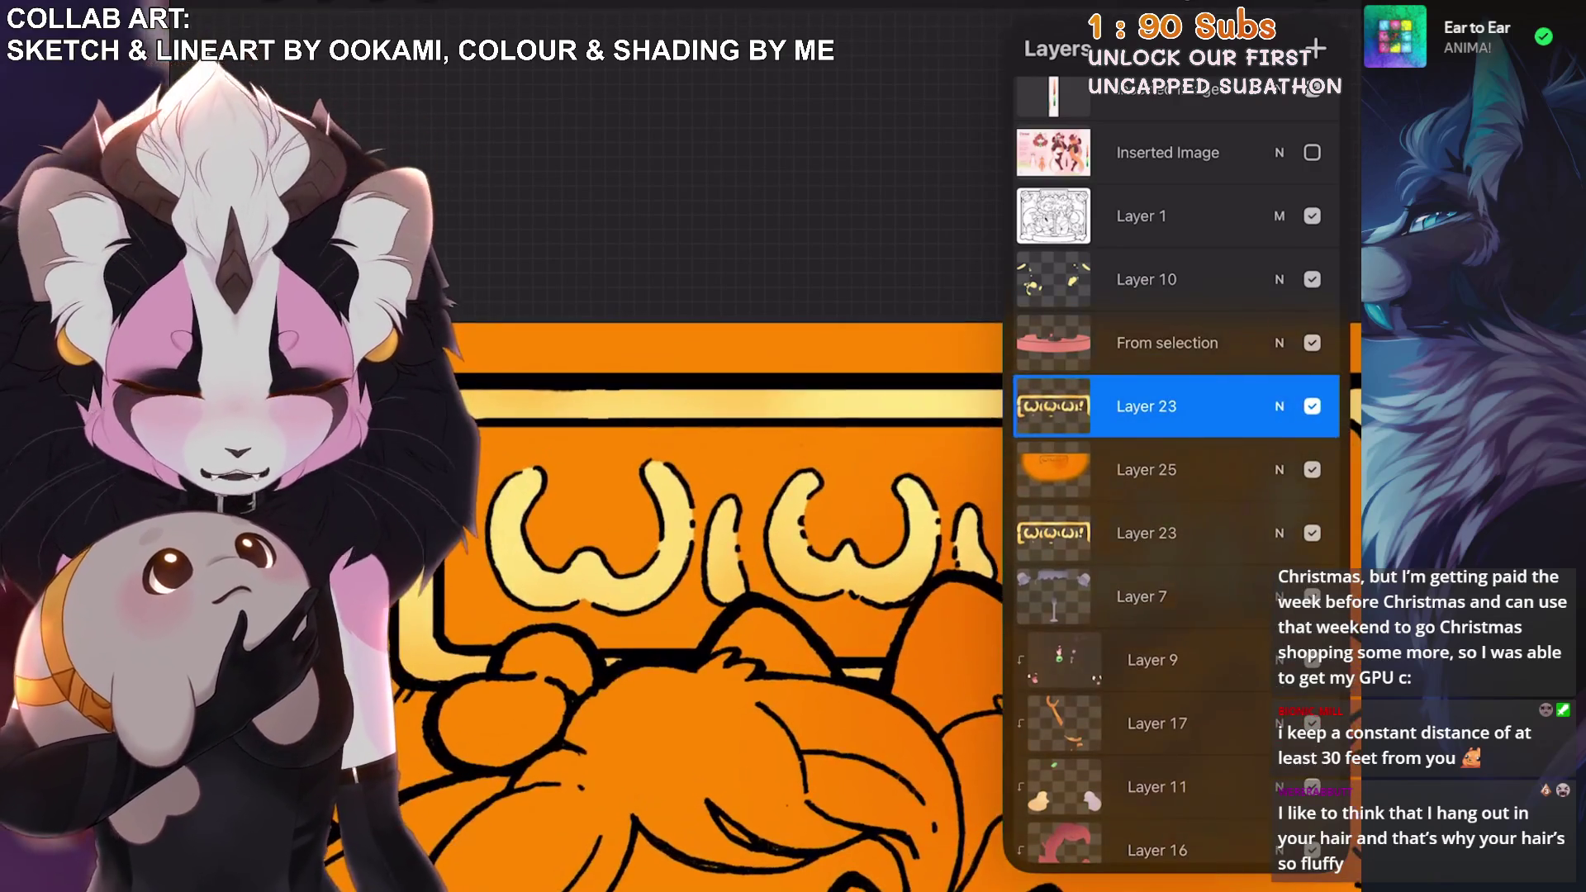
left_click(1147, 406)
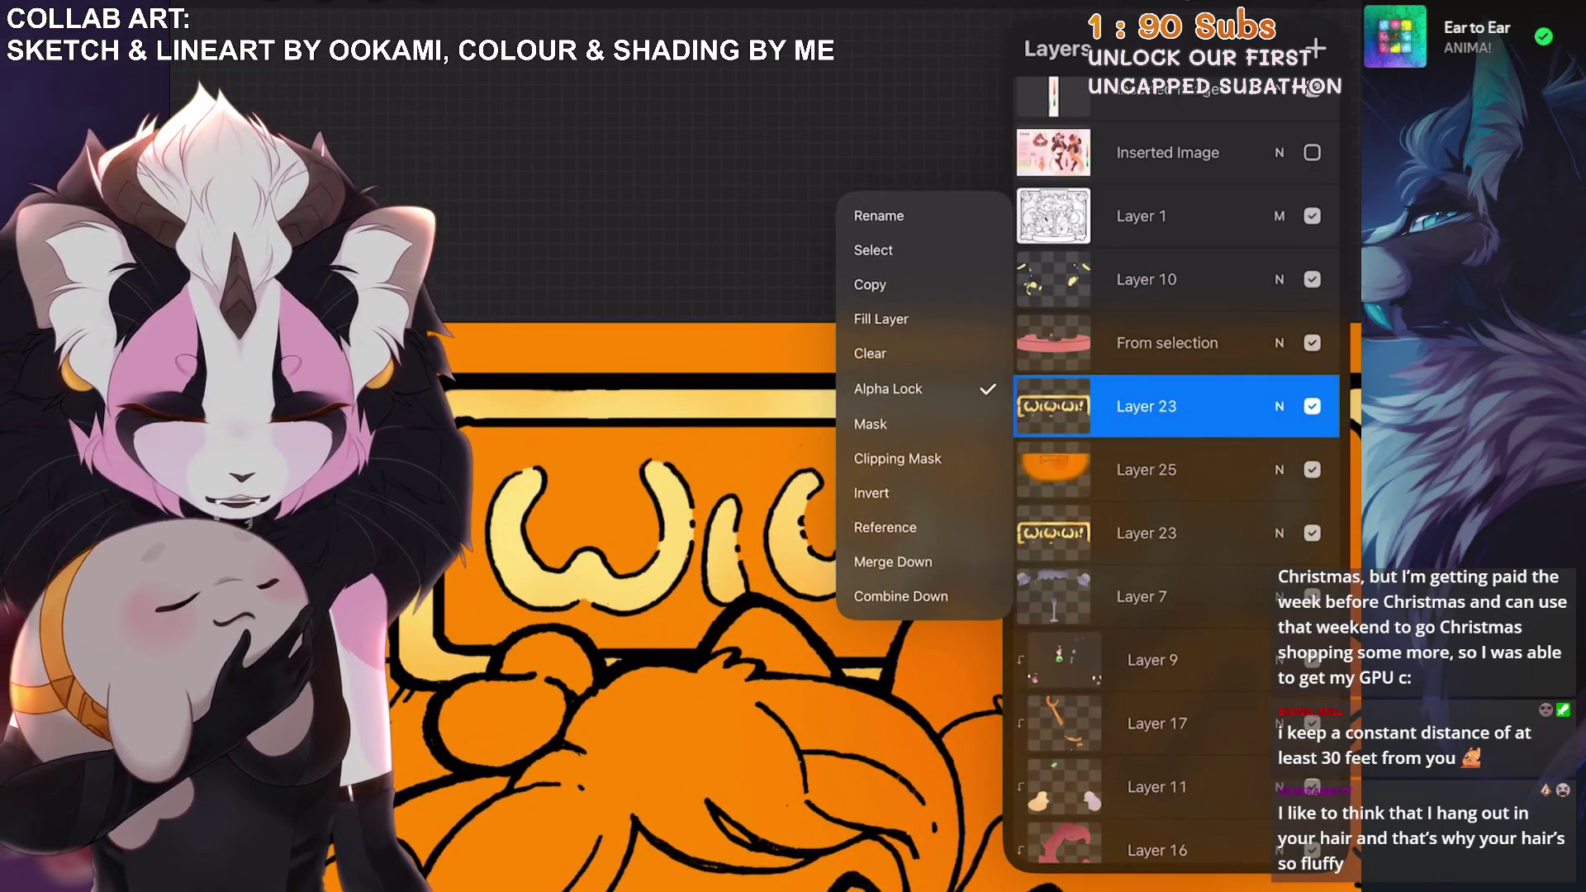
left_click(1146, 469)
left_click(1146, 469)
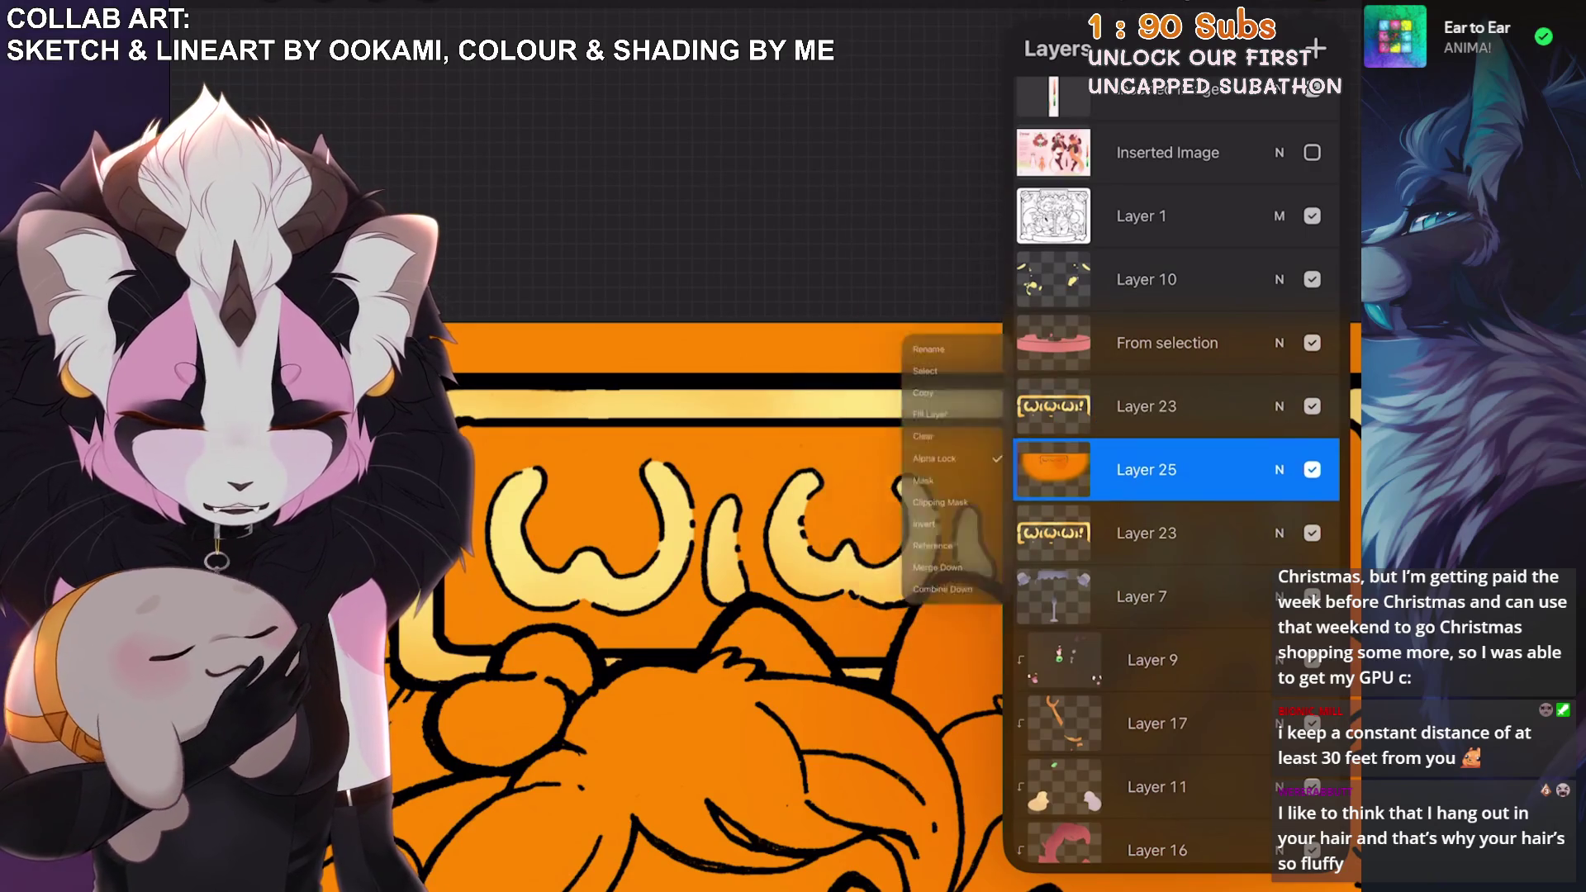
left_click(896, 520)
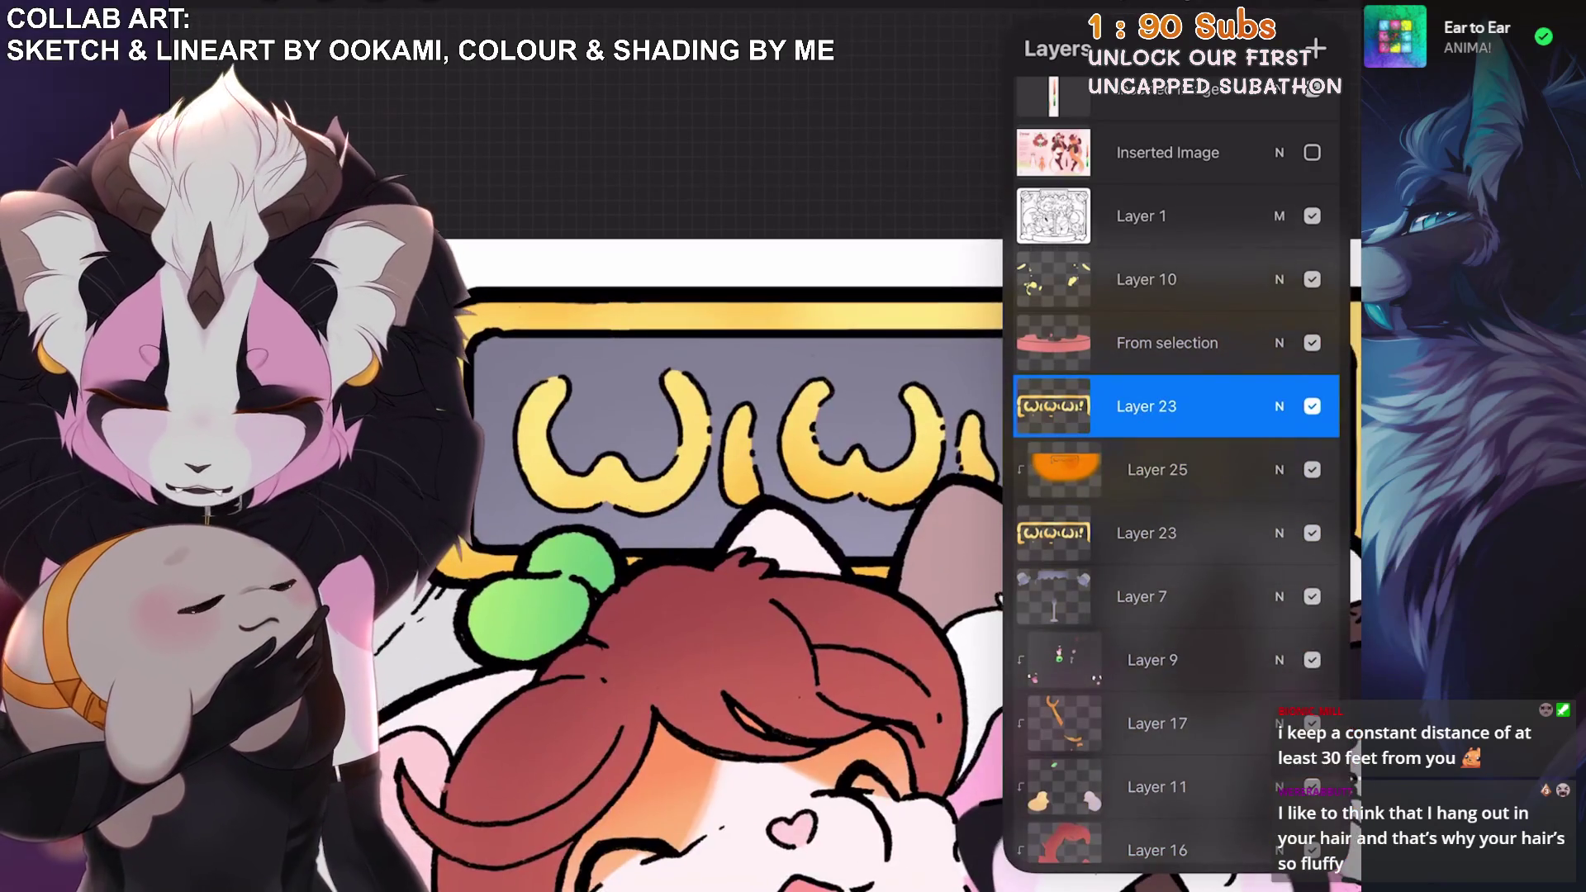
Apply a slight Gaussian Blur of about 5% to the lettering layer.
left_click(323, 4)
scroll(908, 578, "up", 2)
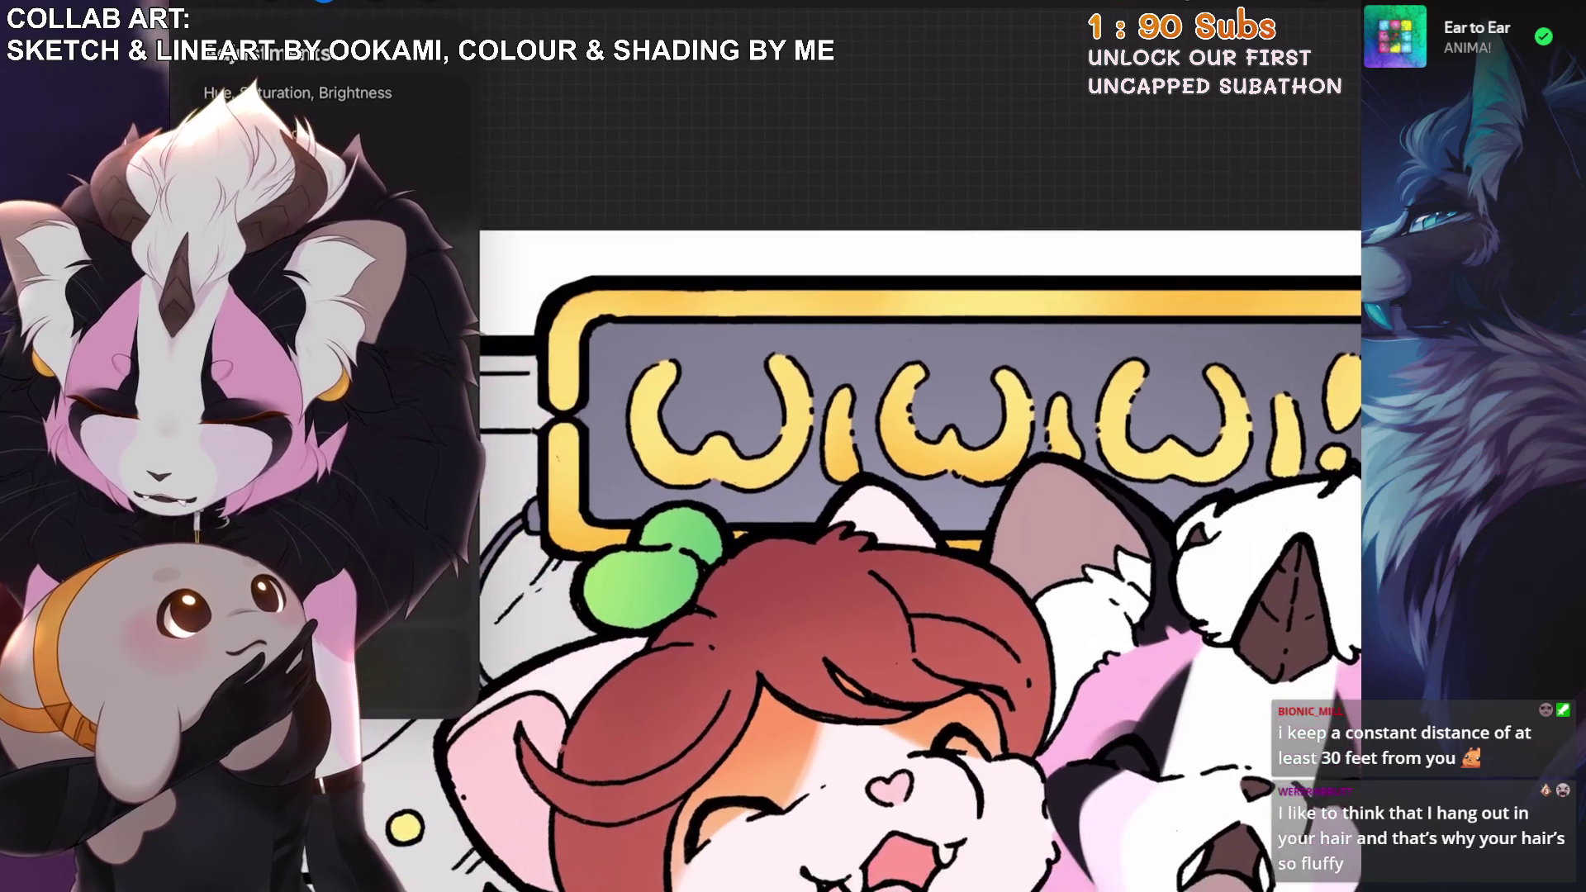
left_click(248, 273)
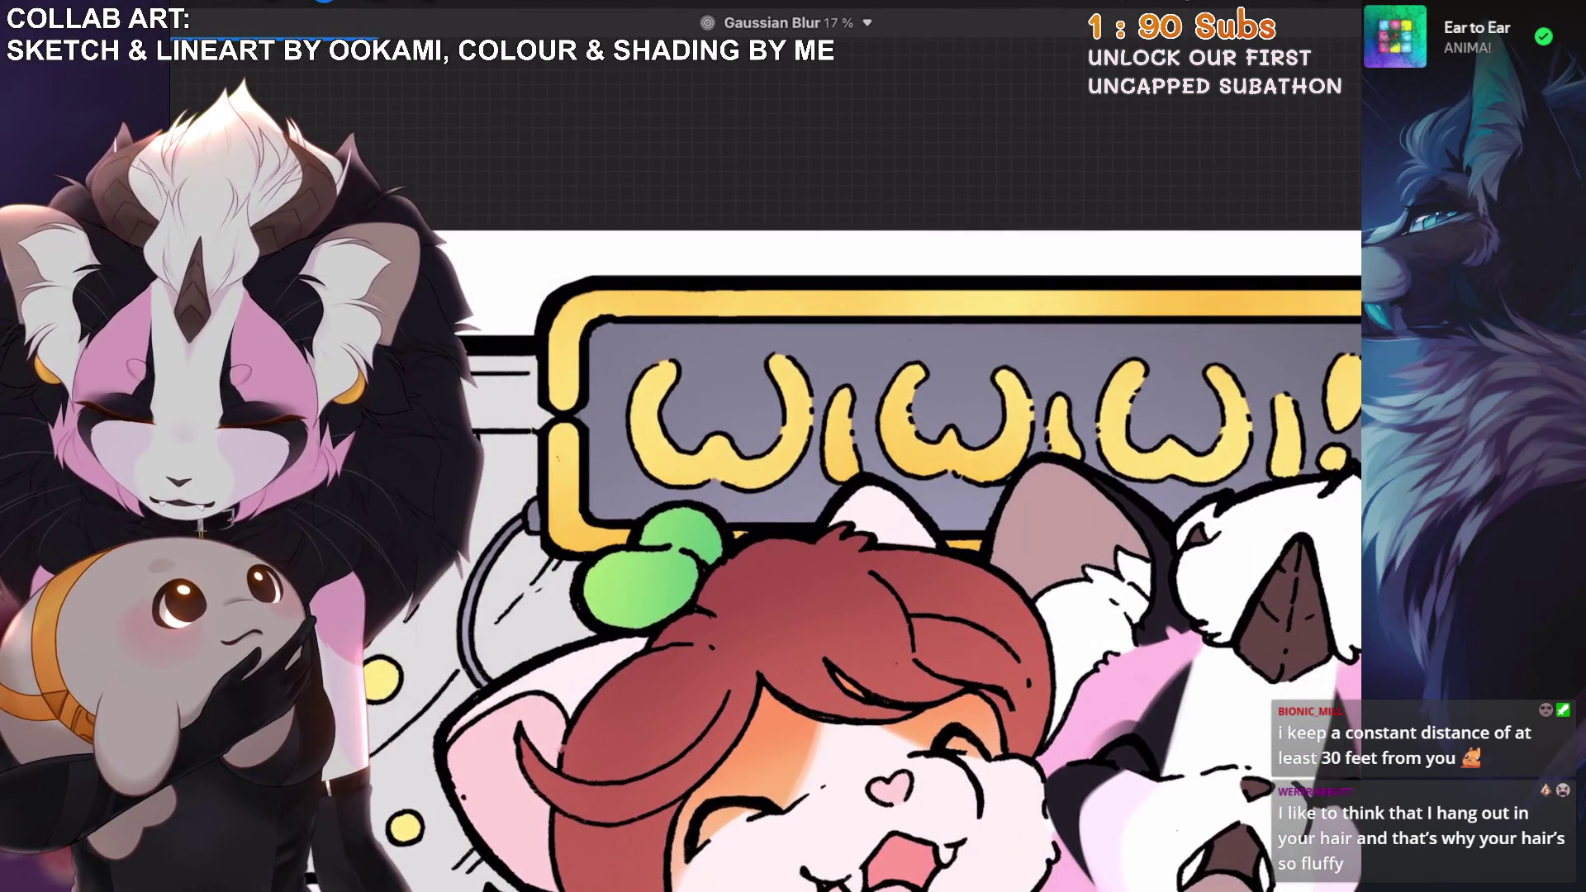
left_click(1309, 17)
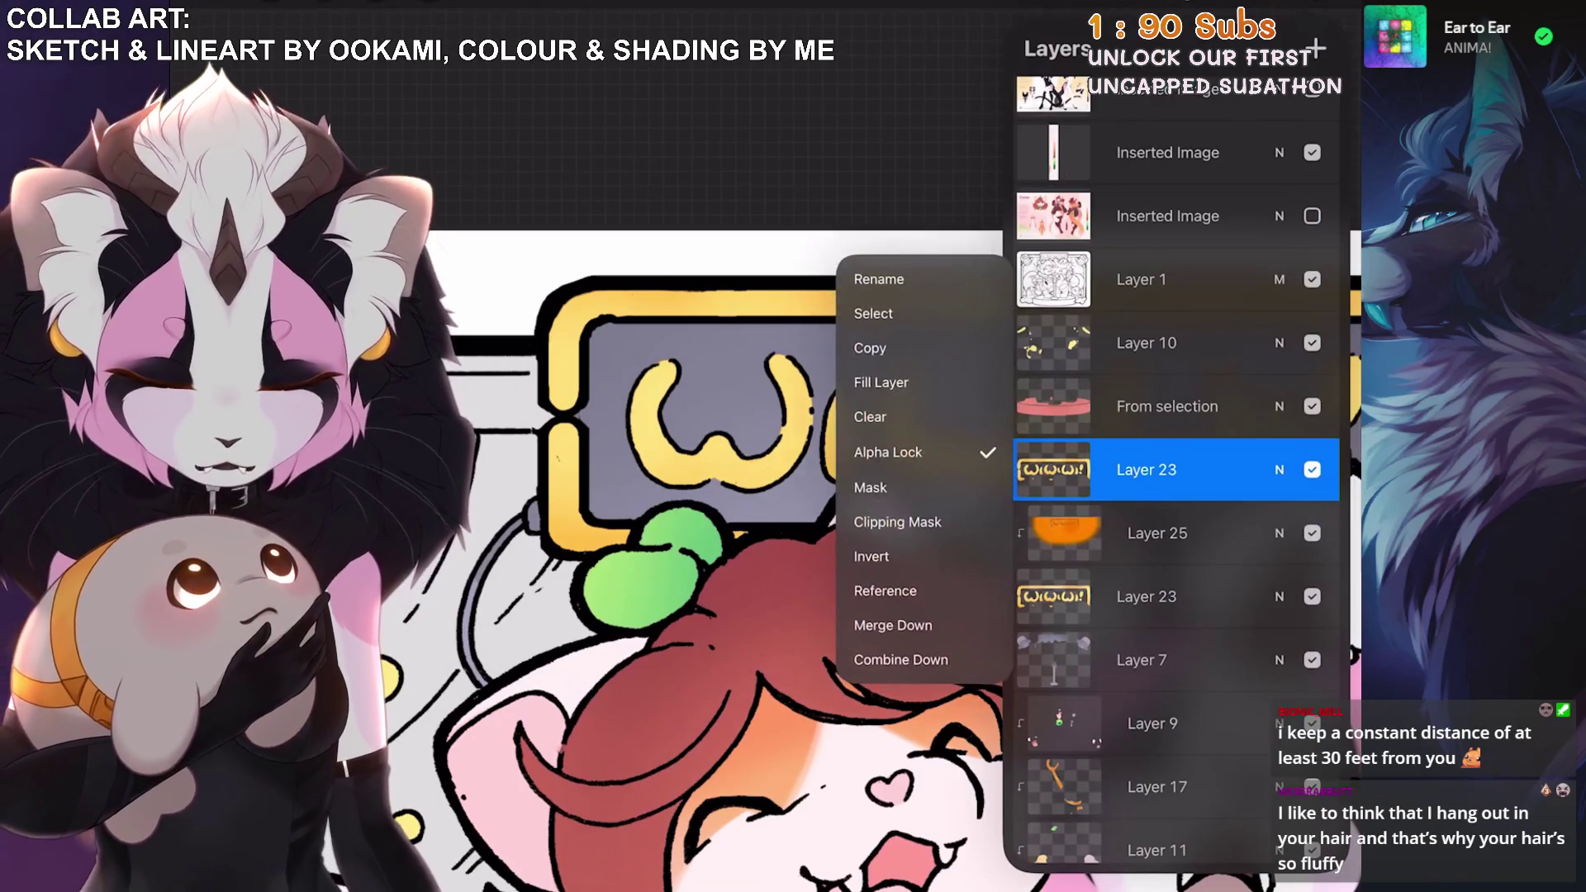
left_click(132, 18)
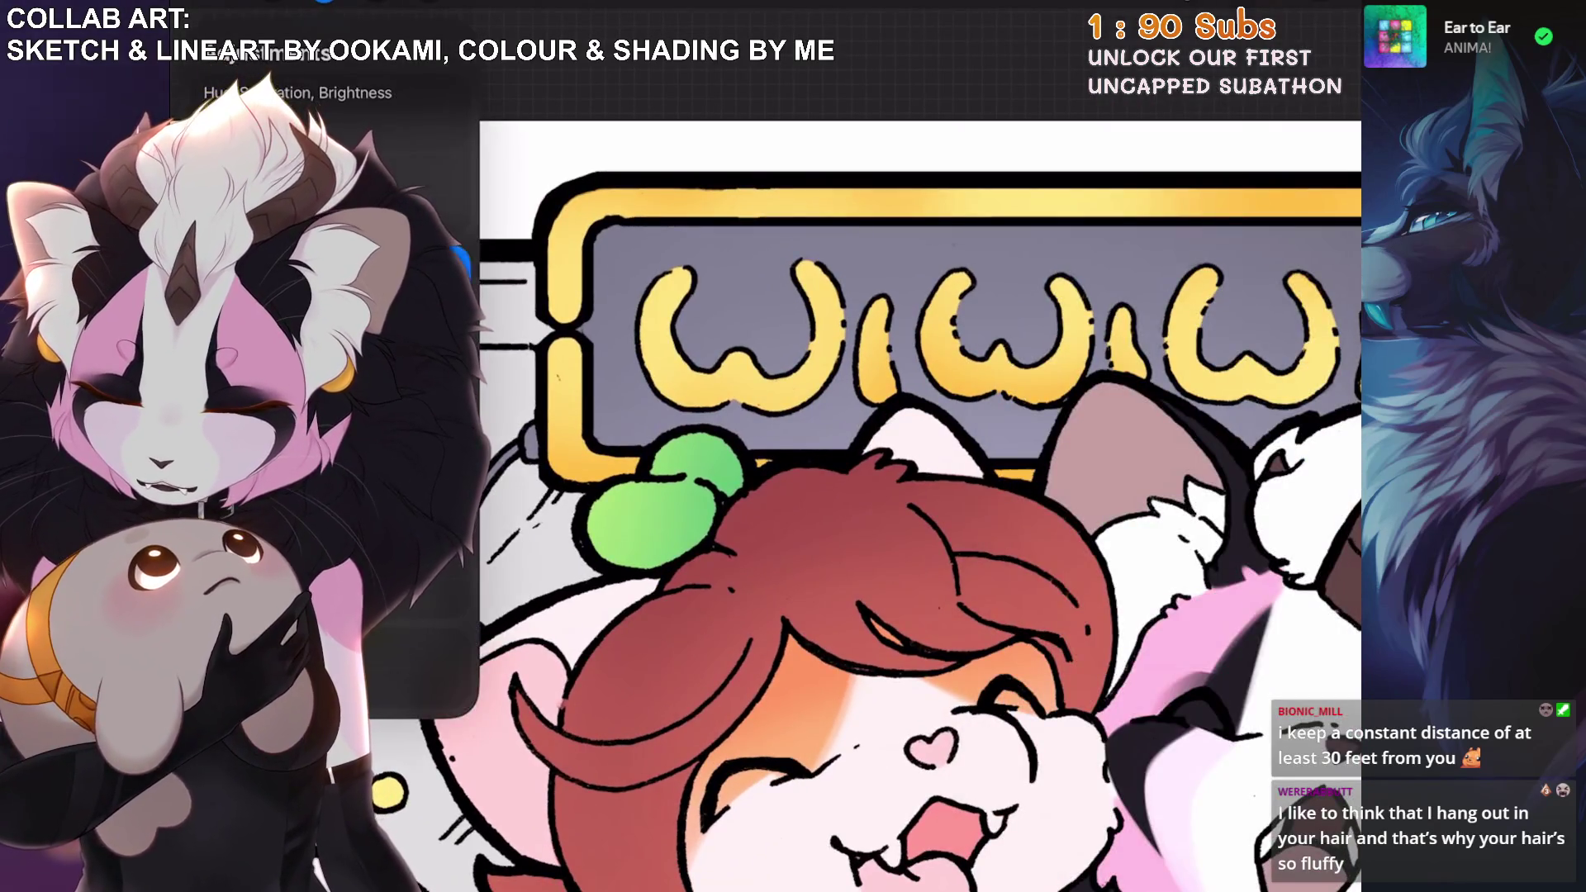
left_click(247, 273)
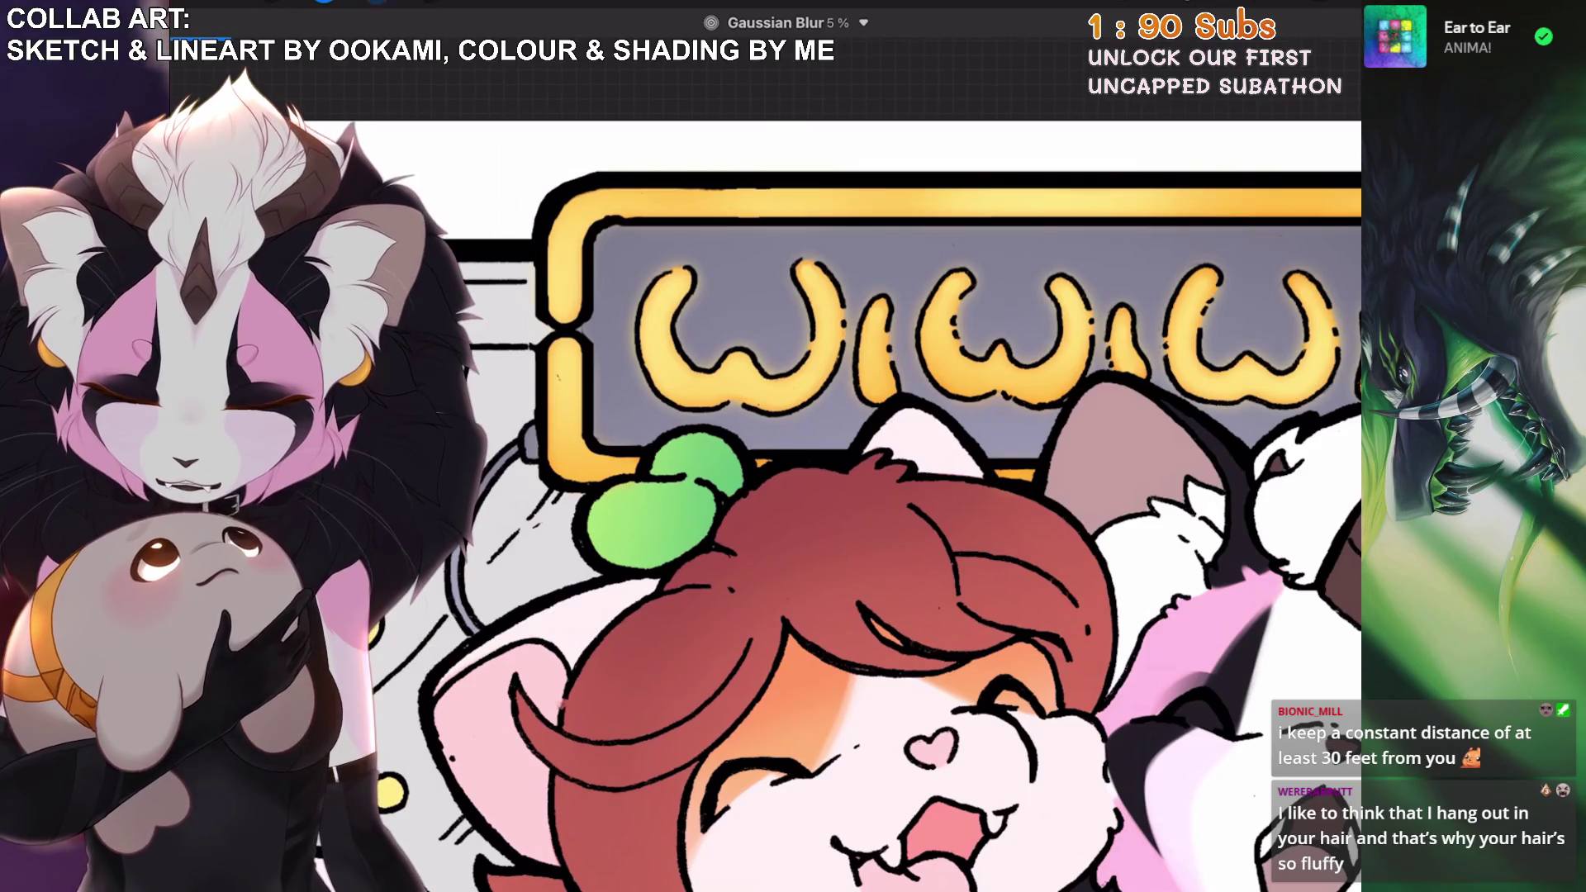
left_click(377, 2)
Cancel a stray selection, choose the Airbrushing brush set, and start a Bloom on the lettering.
left_click(826, 644)
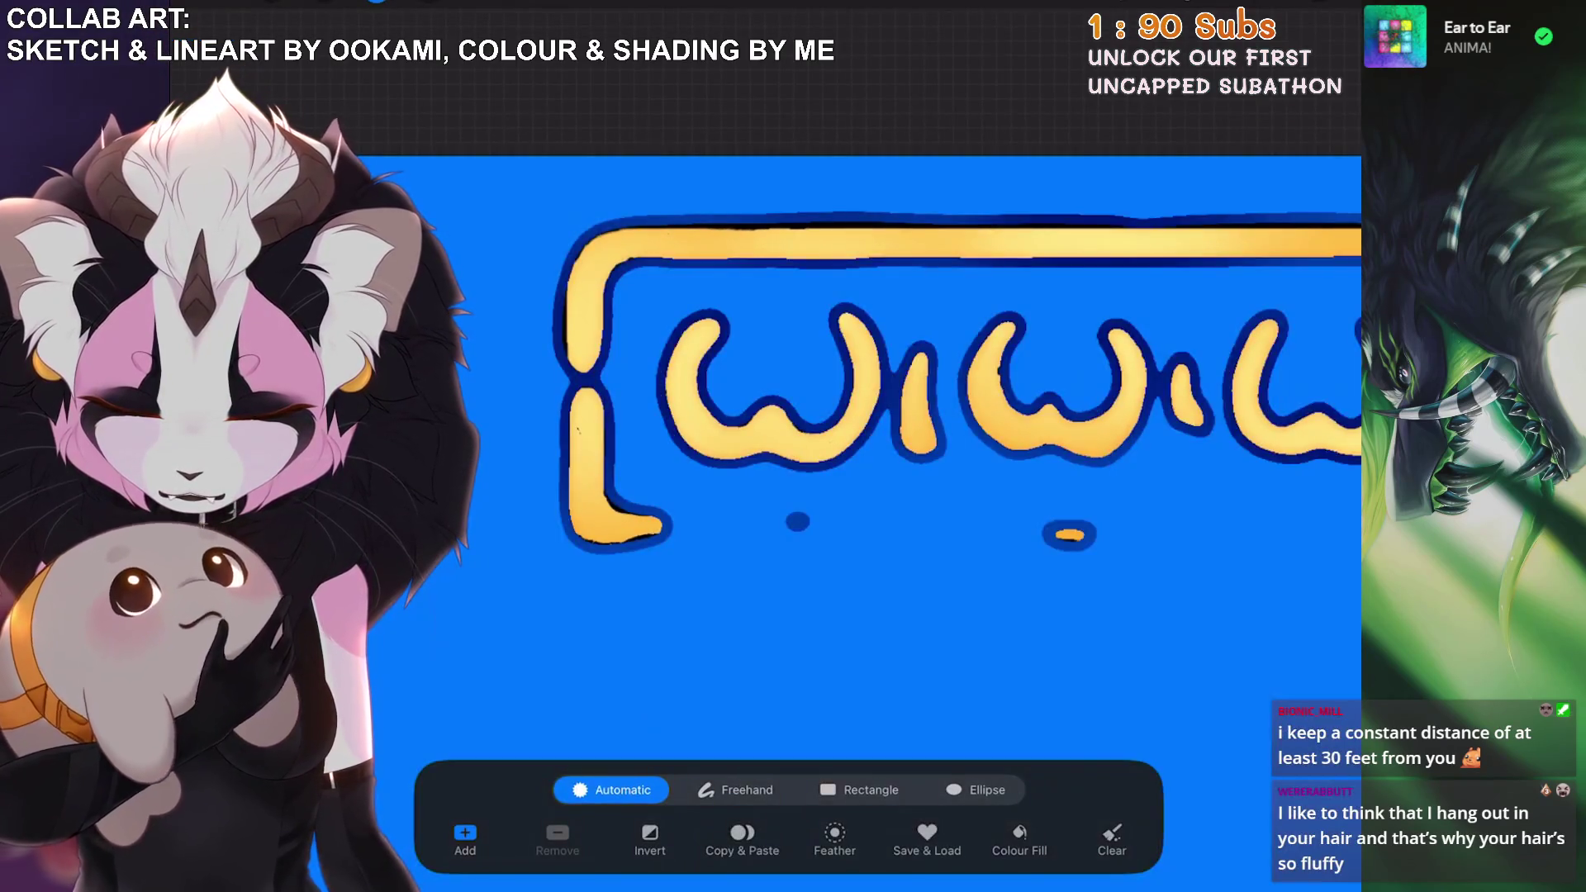
key("Escape")
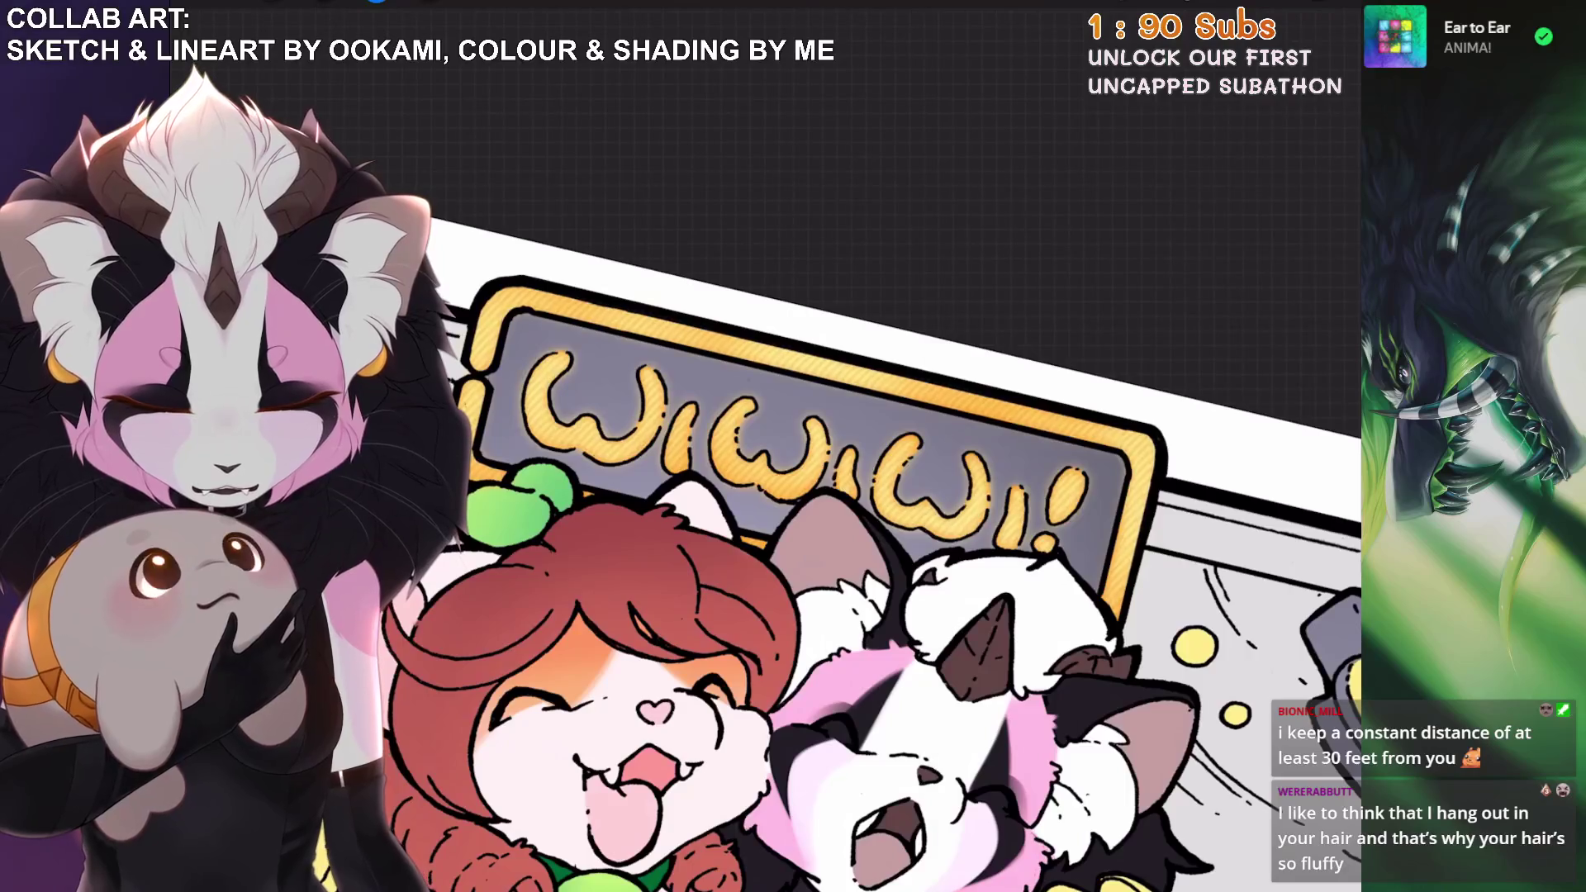
key("b")
left_click(1039, 639)
left_click(1226, 199)
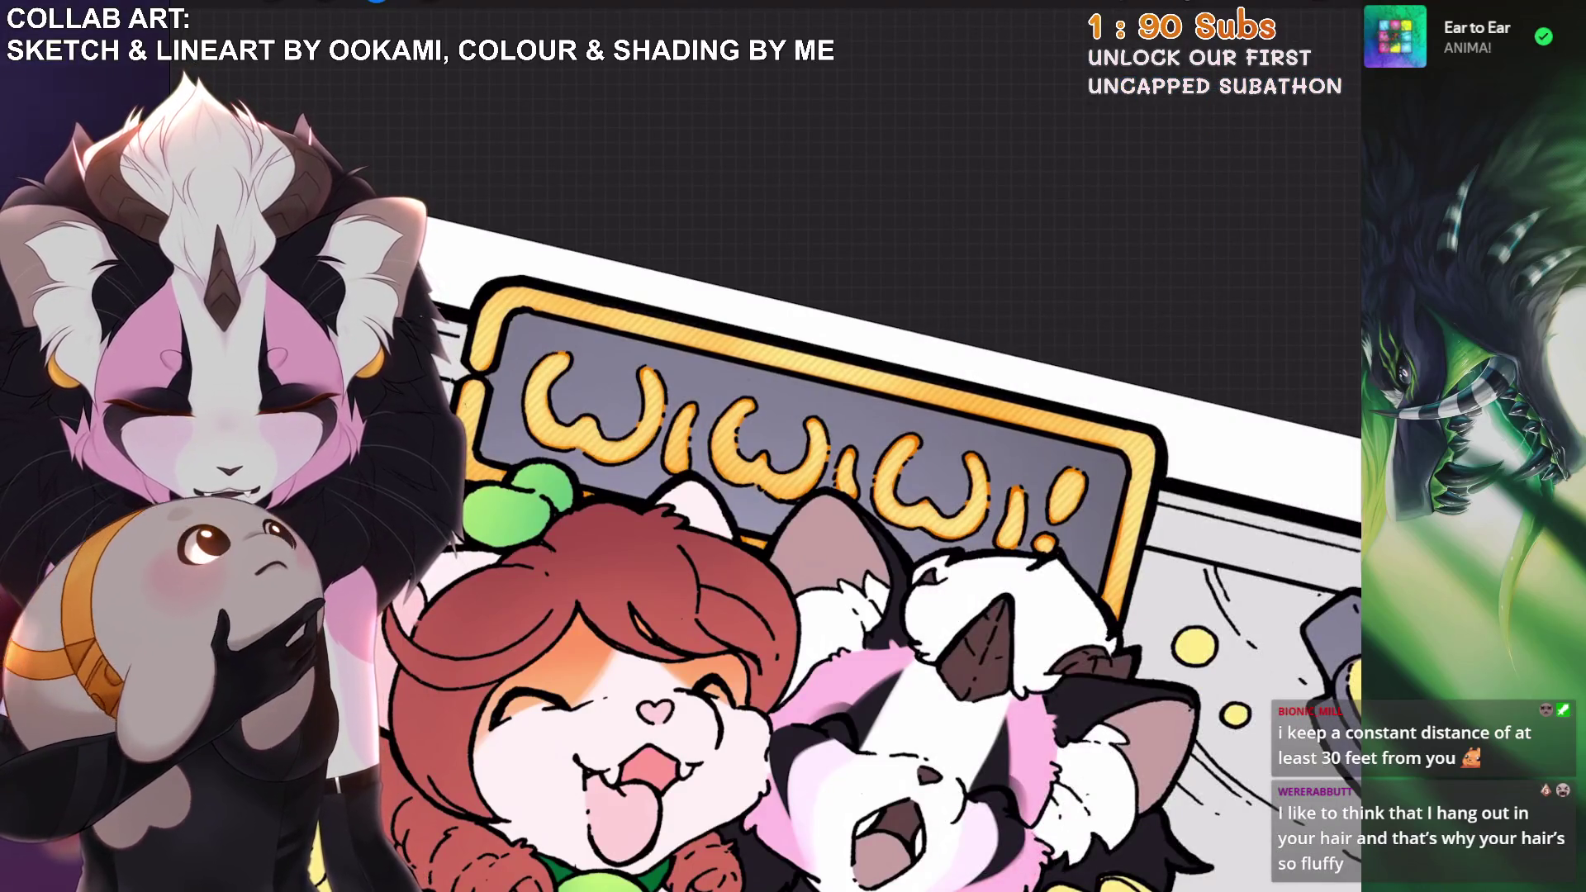
left_click(324, 2)
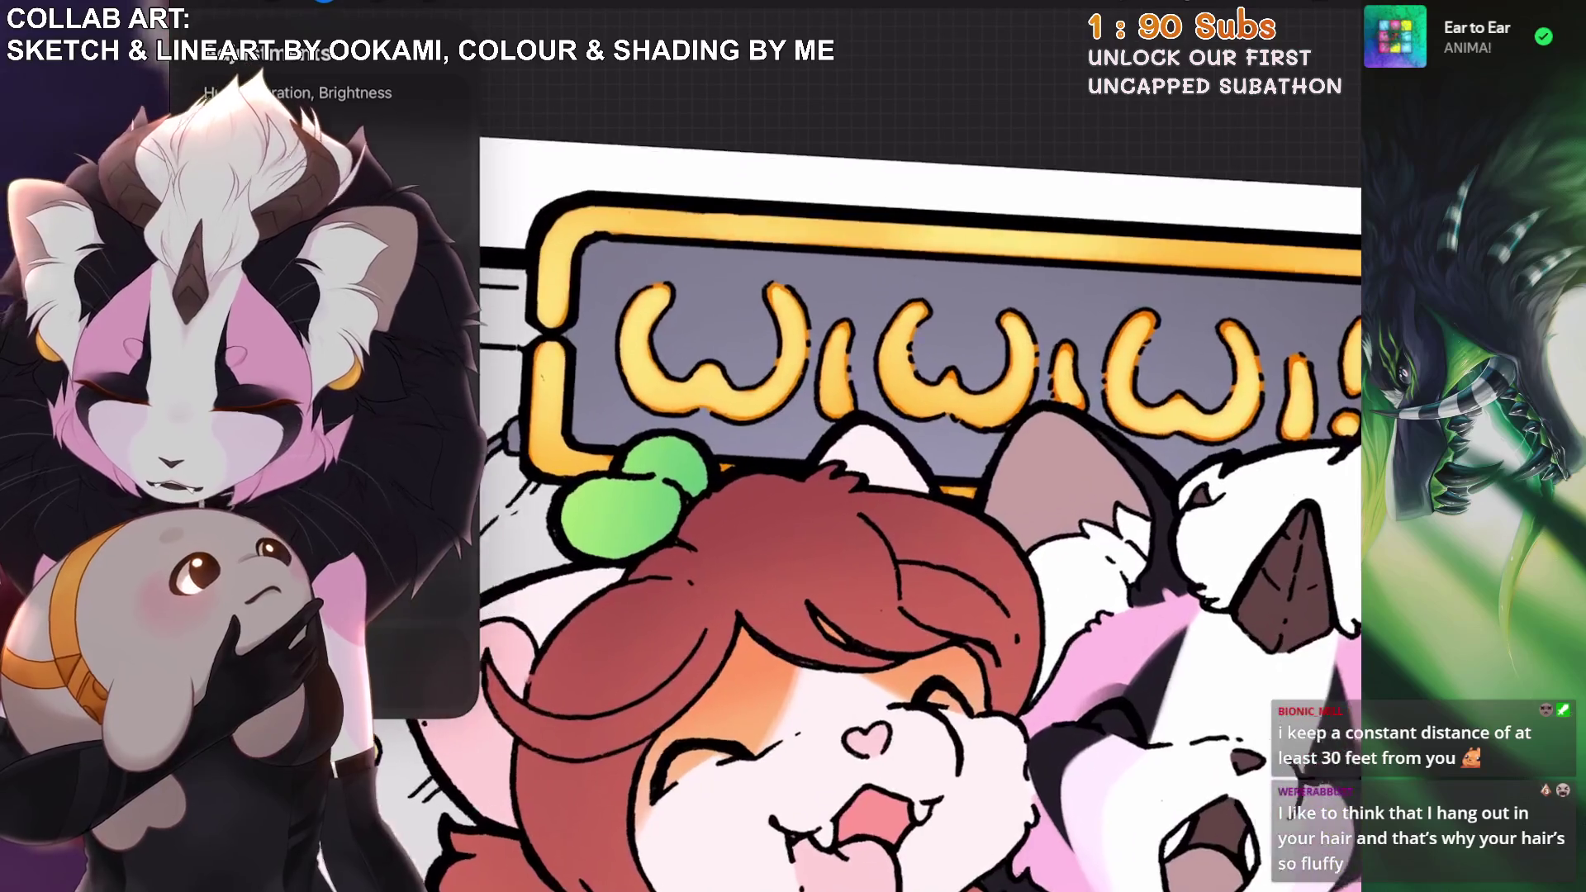
left_click(247, 488)
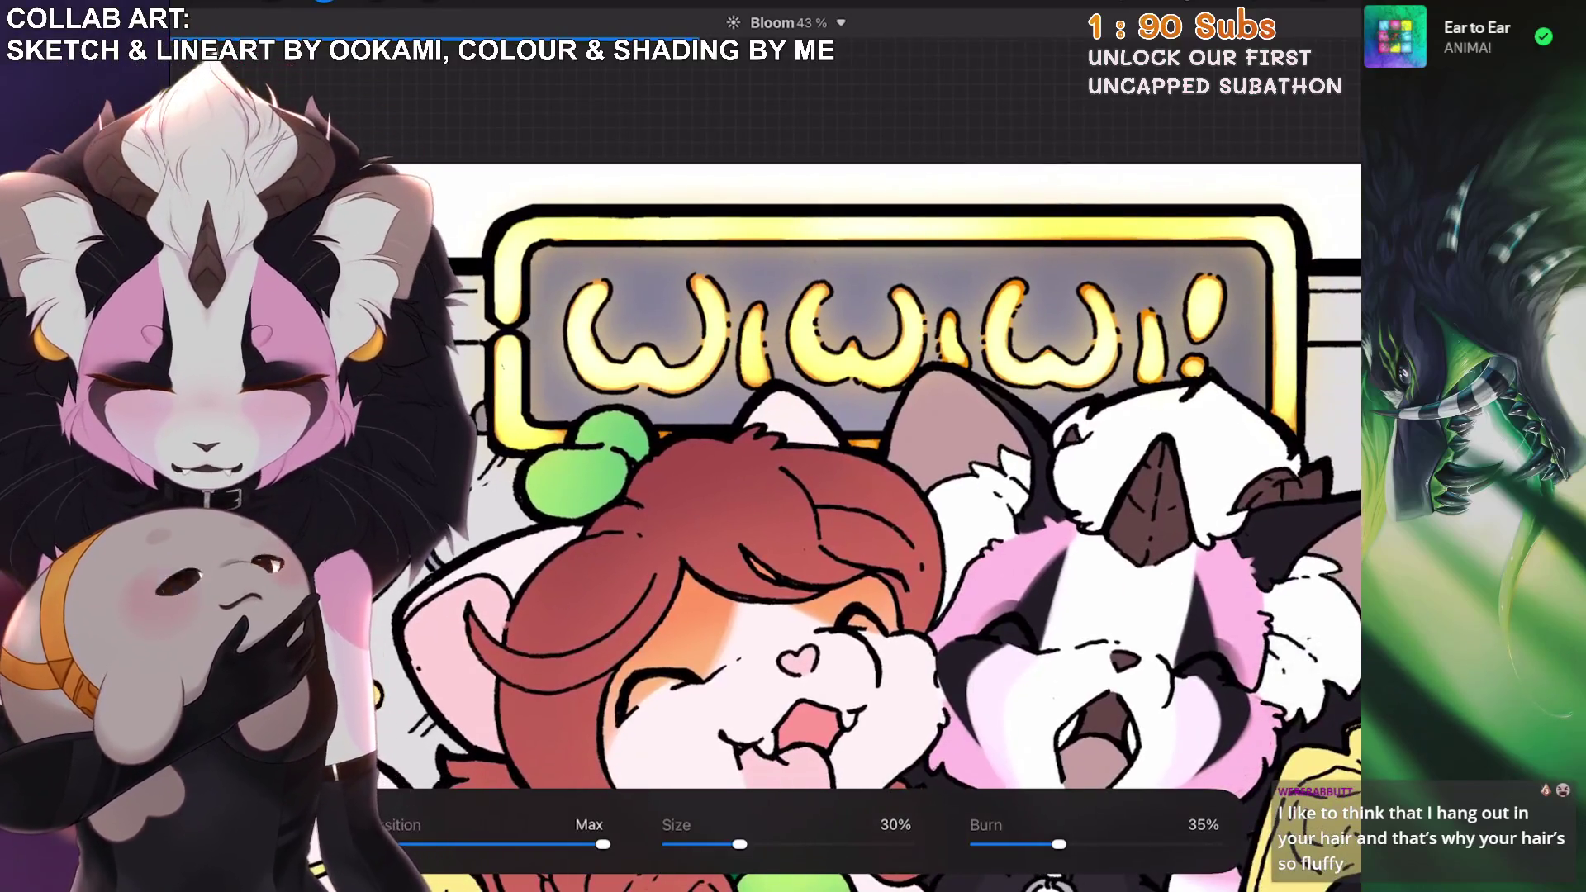
Tune the 43% Bloom to 24% size and 37% burn, then confirm it.
mouse_move(739, 844)
left_mouse_down()
mouse_move(758, 844)
mouse_move(721, 844)
left_mouse_up()
left_click_drag(1057, 844, 1102, 844)
mouse_move(721, 844)
left_mouse_down()
mouse_move(702, 843)
mouse_move(732, 844)
left_mouse_up()
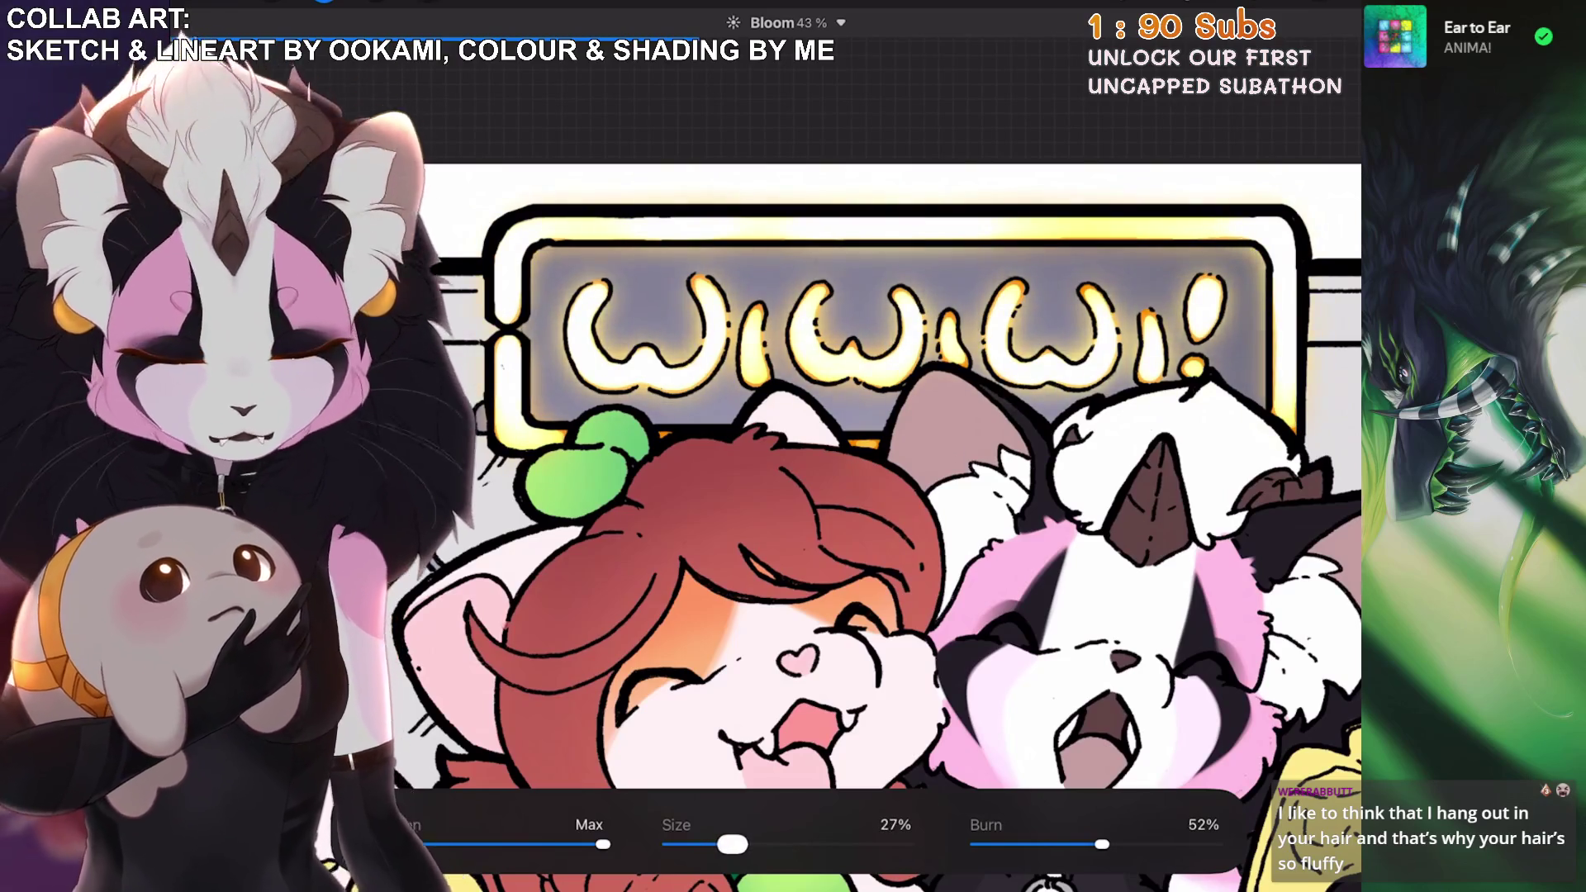
mouse_move(1102, 844)
left_mouse_down()
mouse_move(1021, 844)
mouse_move(1039, 844)
left_mouse_up()
mouse_move(746, 844)
left_mouse_down()
mouse_move(711, 844)
mouse_move(740, 844)
mouse_move(724, 844)
left_mouse_up()
mouse_move(1054, 844)
left_mouse_down()
mouse_move(1085, 844)
mouse_move(1048, 844)
mouse_move(1065, 844)
left_mouse_up()
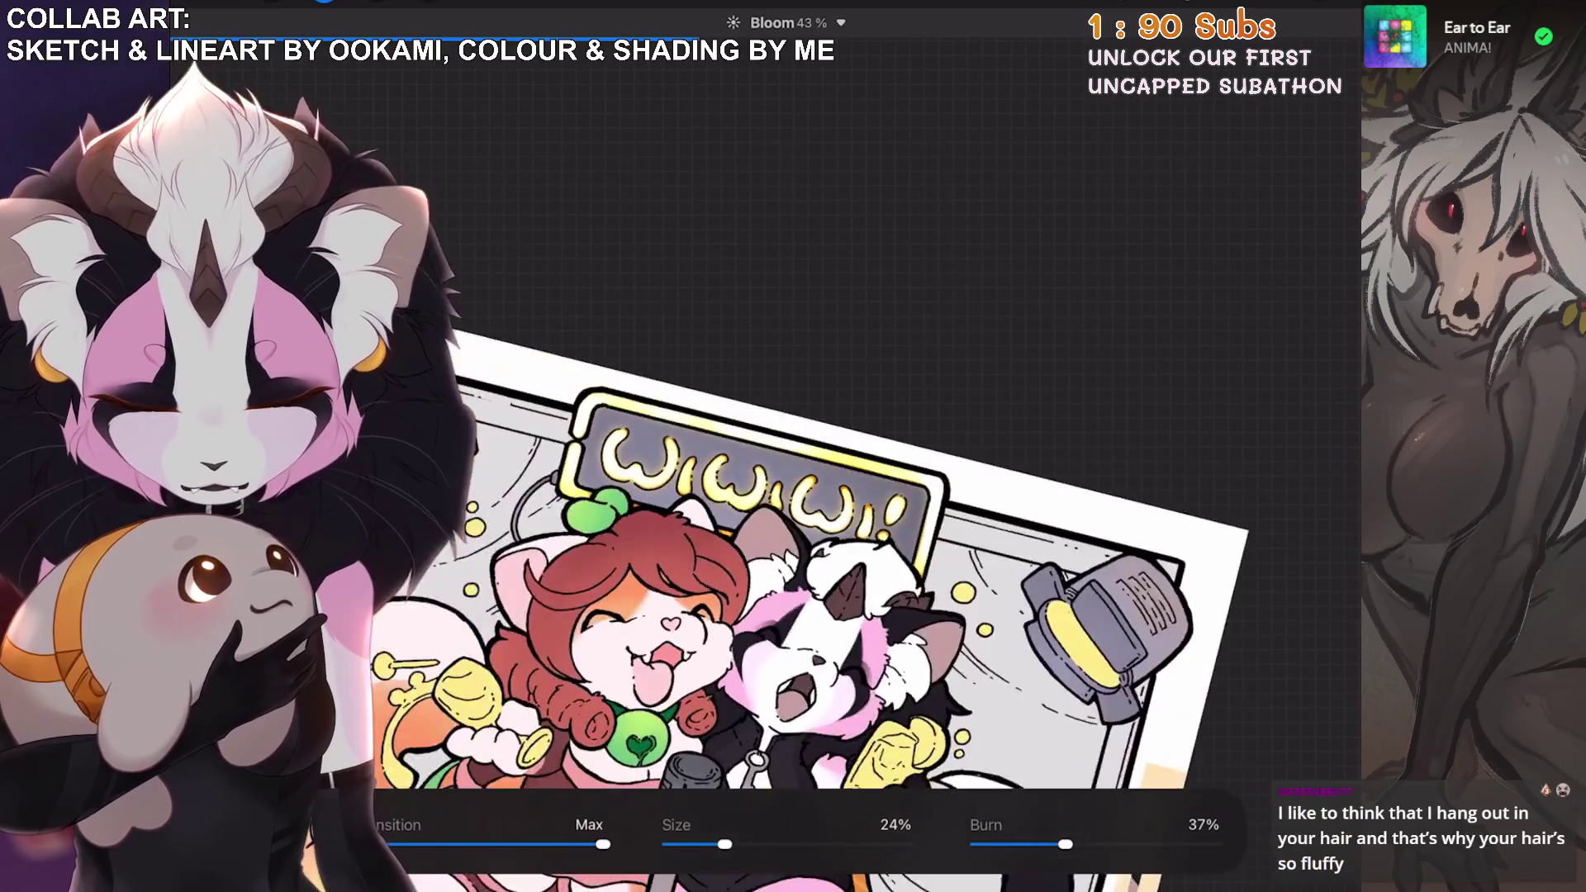
left_click(1308, 21)
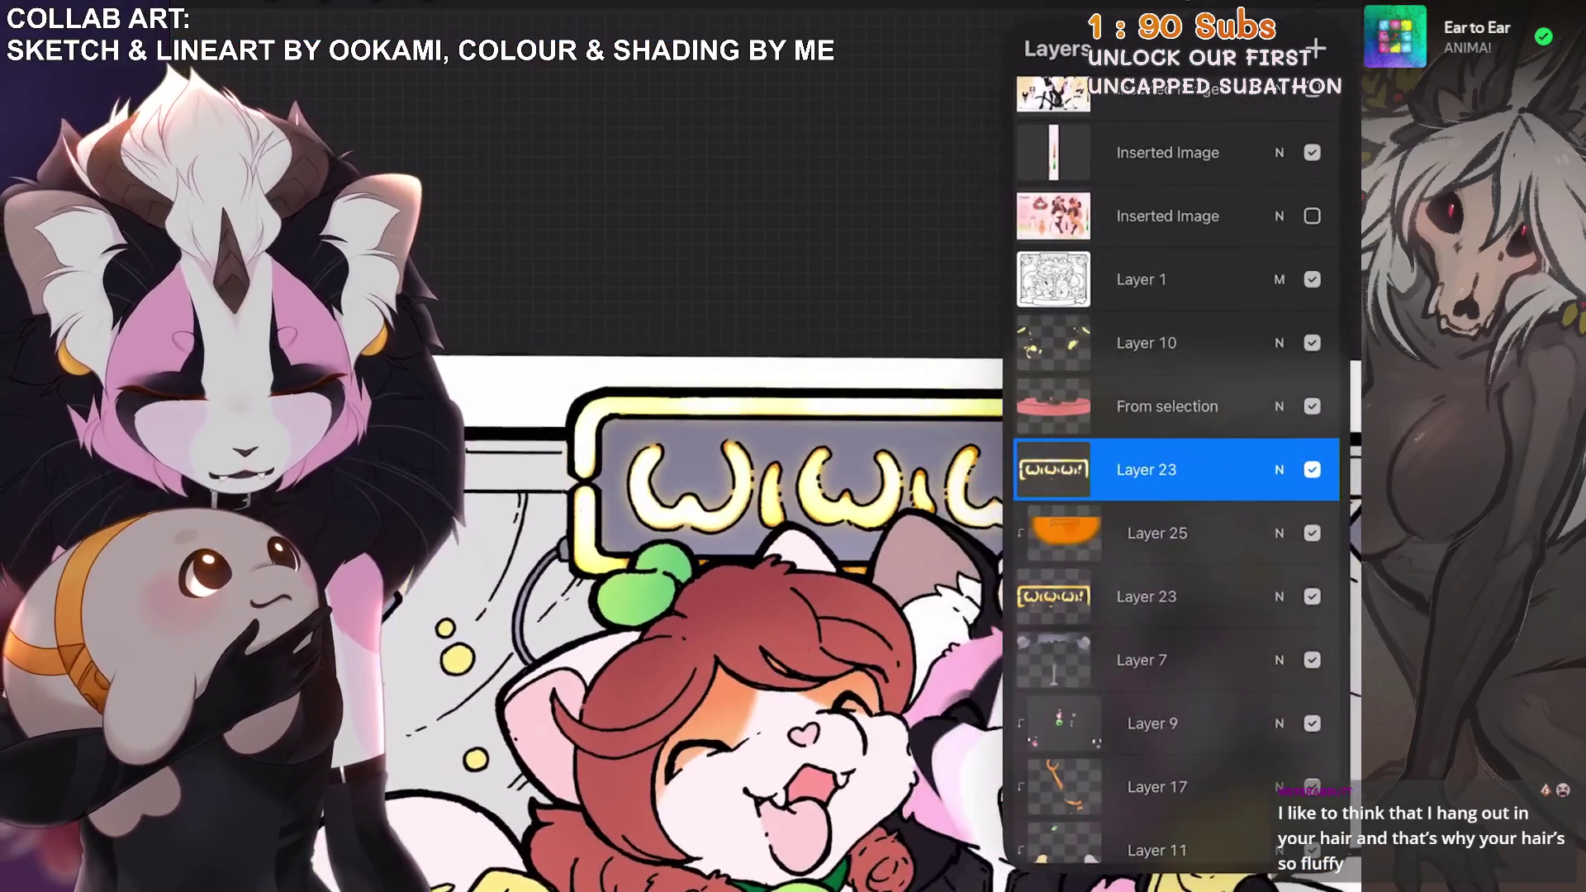
Drag lettering Layer 23 above the line art Layer 1.
mouse_move(1146, 469)
left_mouse_down()
mouse_move(1146, 237)
mouse_move(1147, 277)
left_mouse_up()
scroll(743, 619, "down", 2)
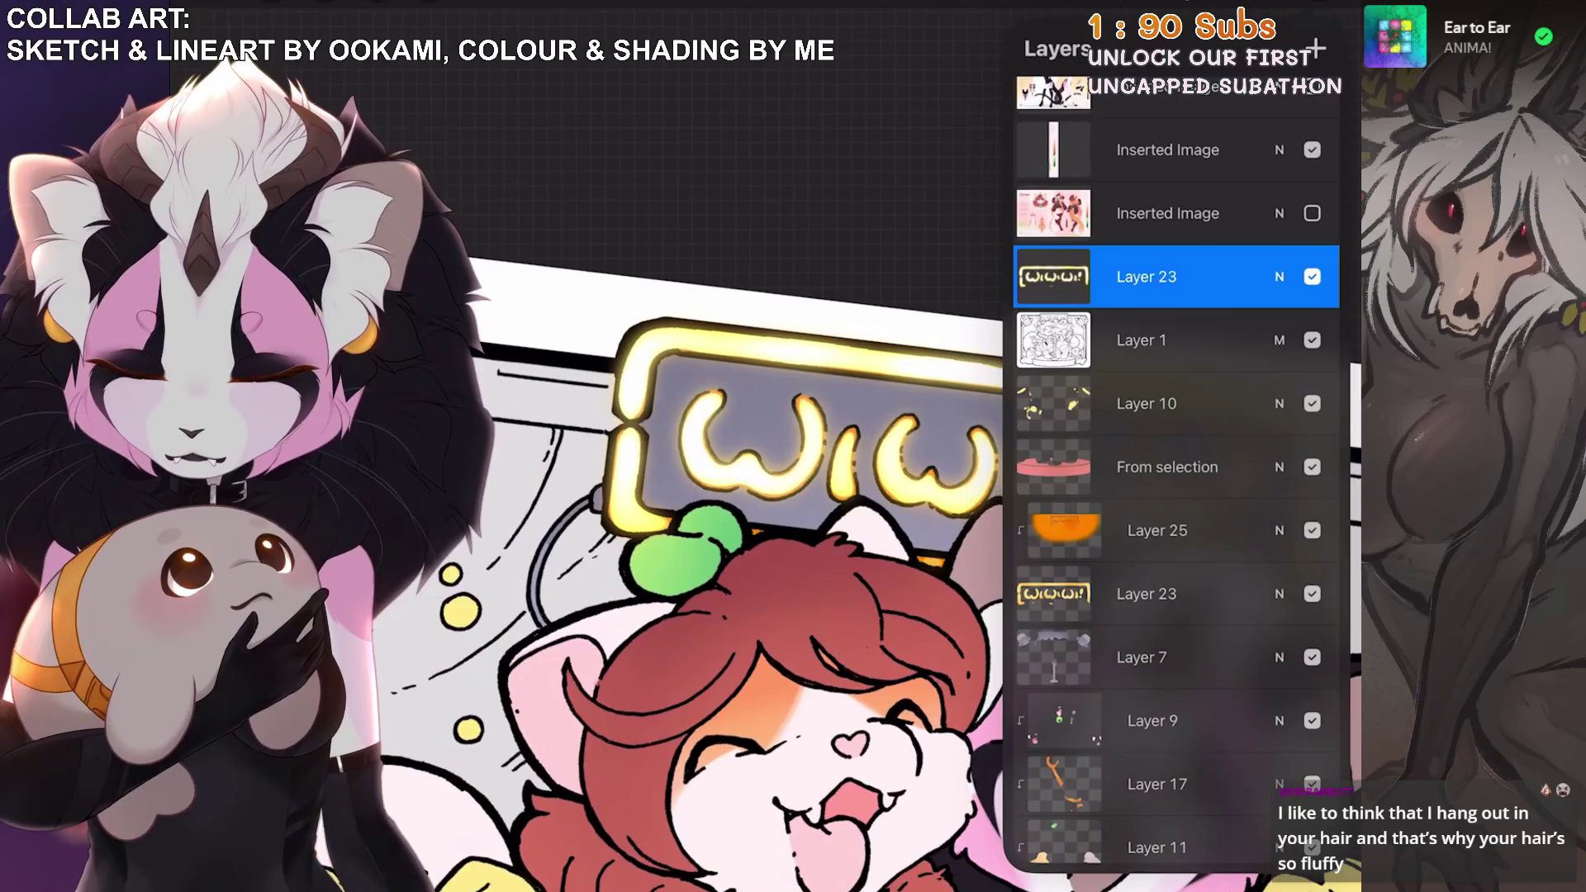
left_click(324, 10)
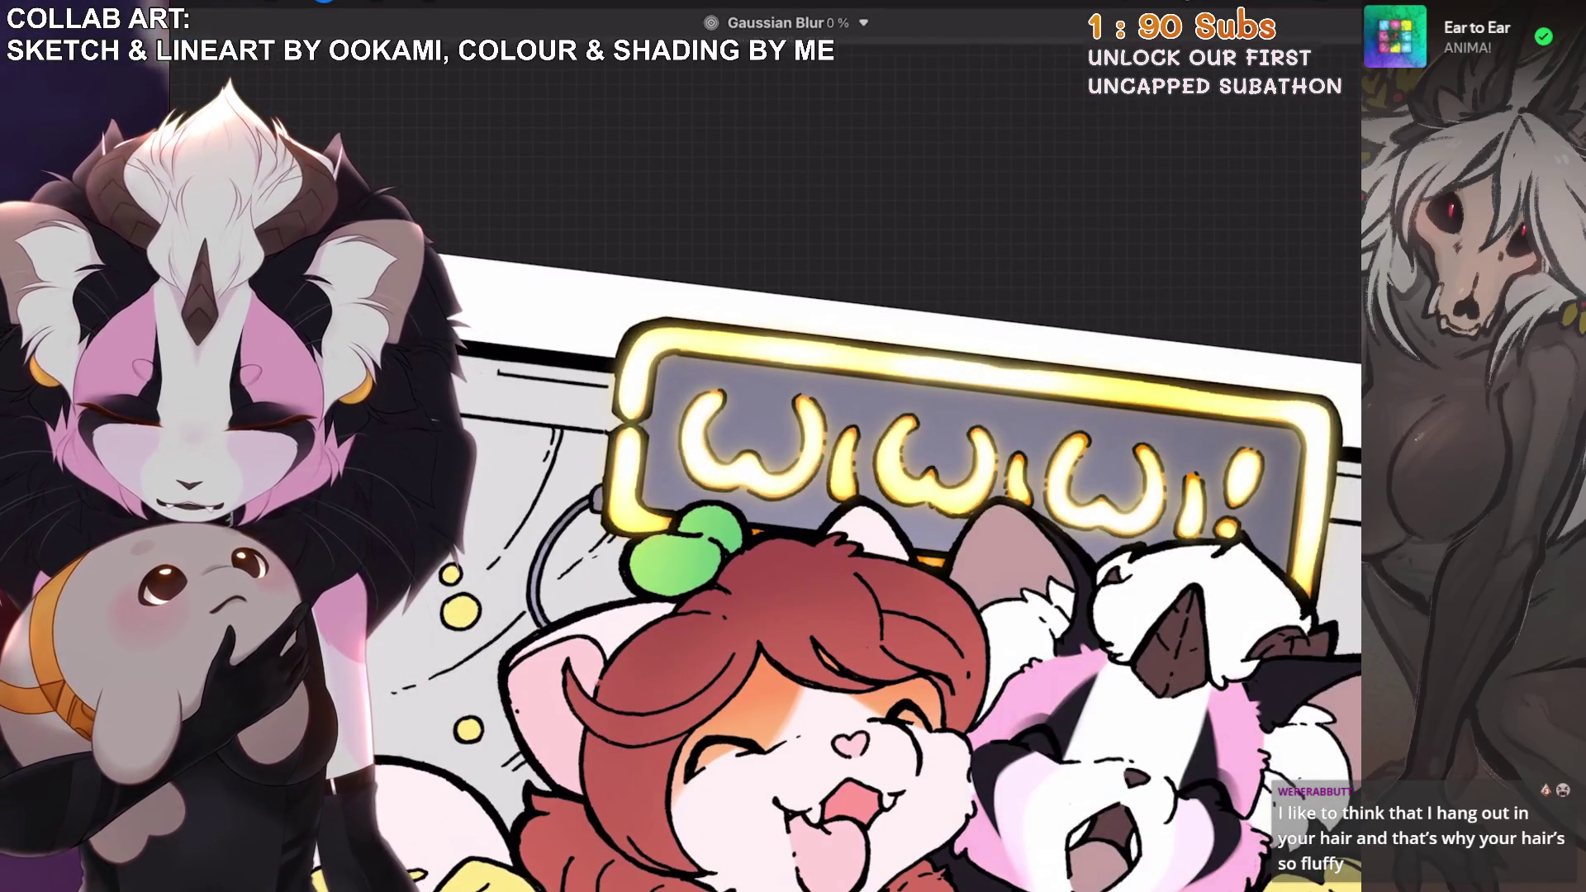
key("l")
scroll(718, 579, "down", 2)
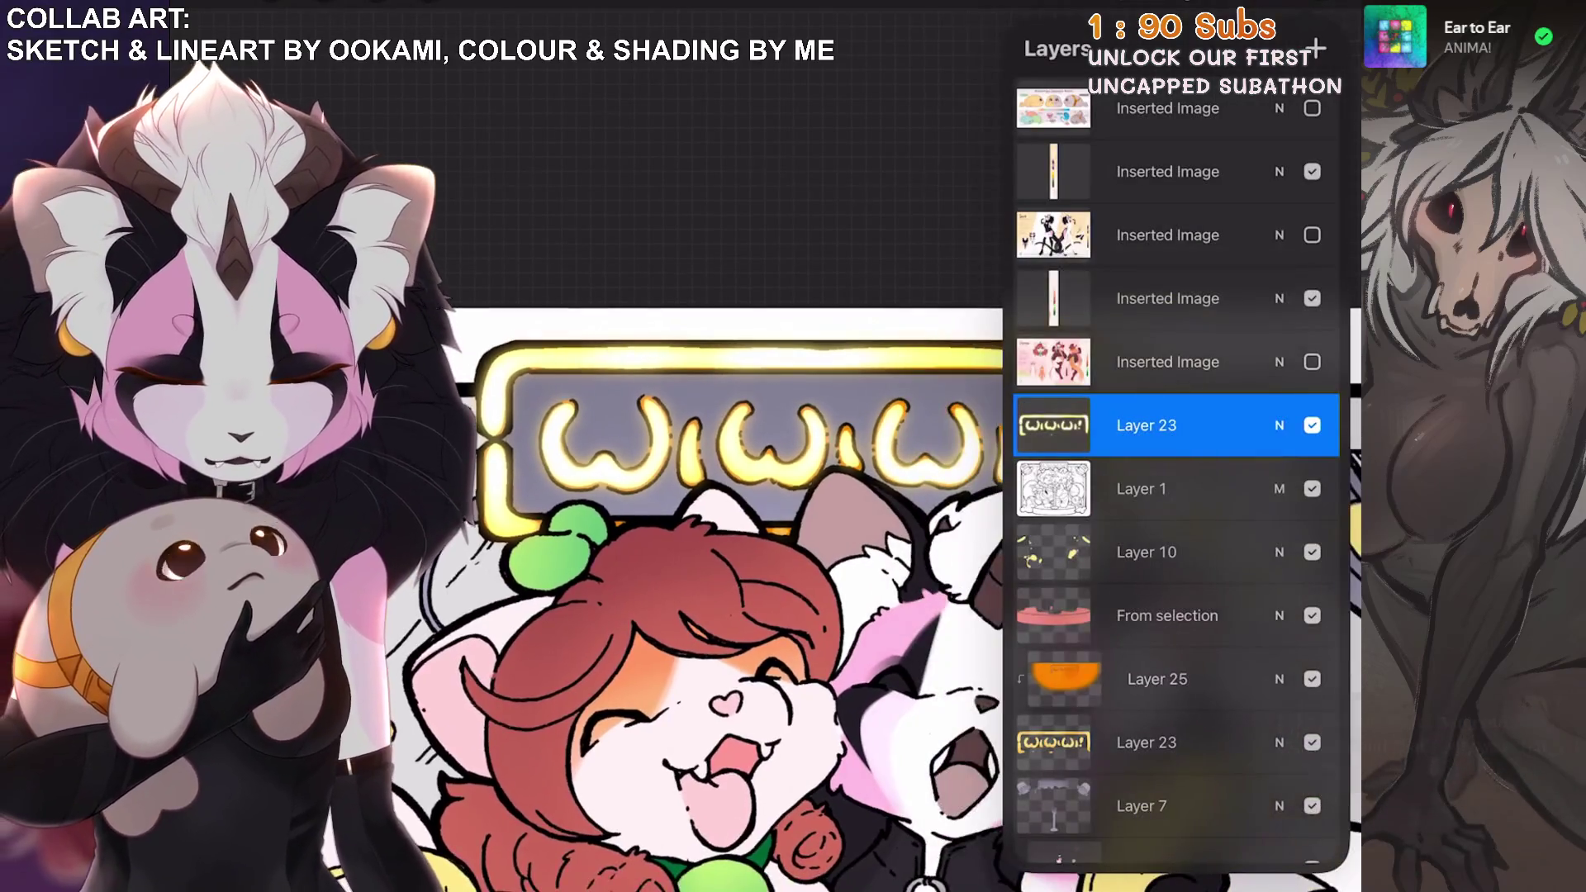
Try blend modes on Layer 23, return it to Normal, then select Layer 1.
left_click(1278, 426)
scroll(1172, 685, "down", 5)
scroll(1173, 686, "down", 2)
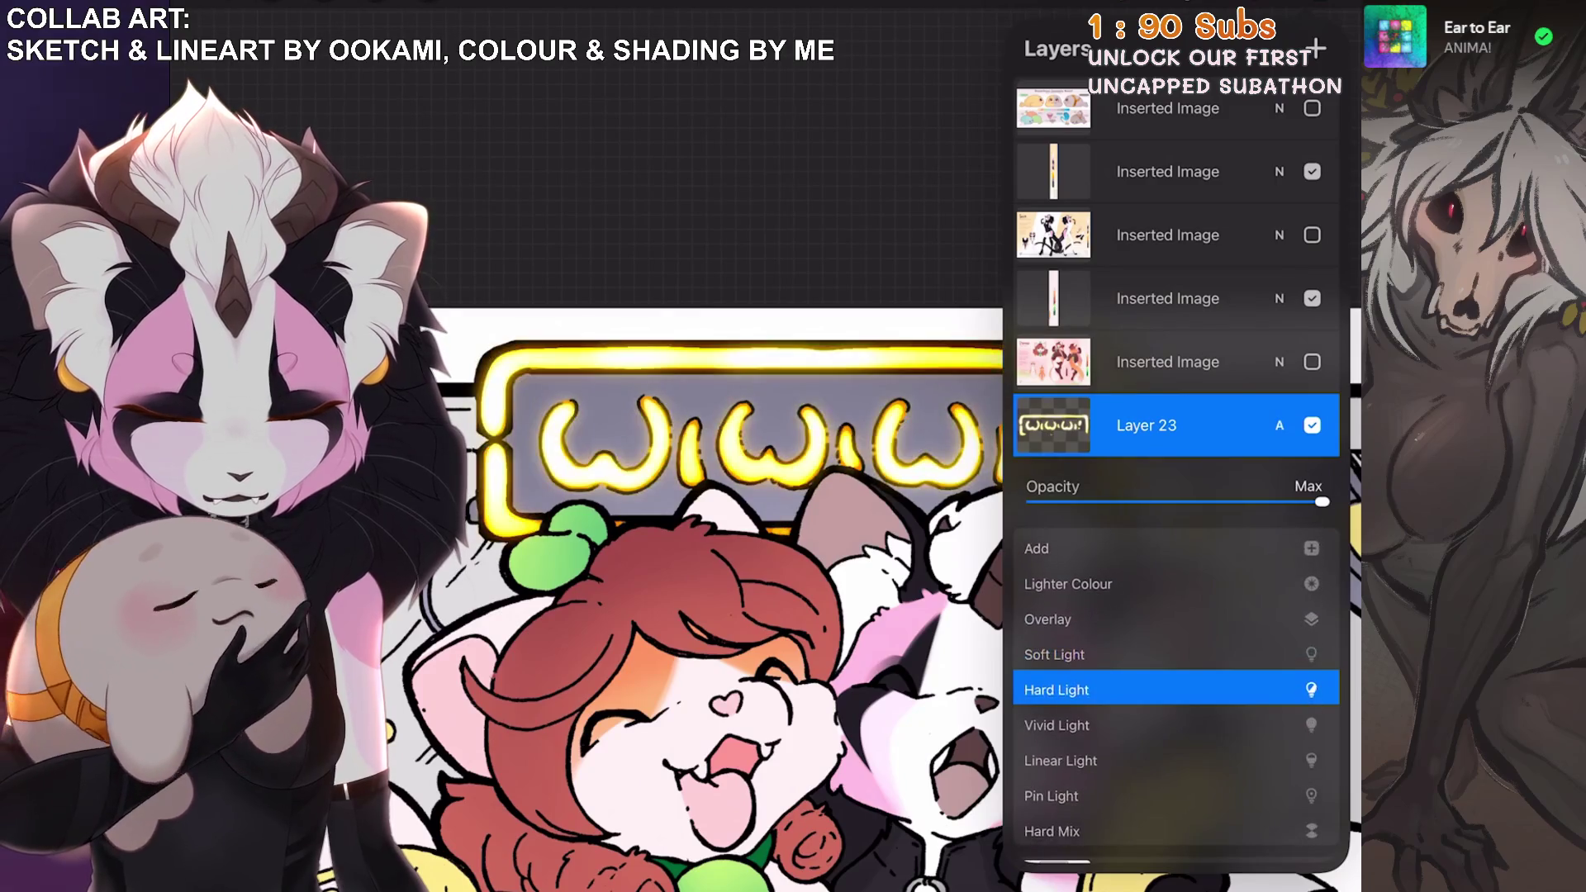
scroll(1172, 685, "down", 1)
scroll(1173, 685, "up", 5)
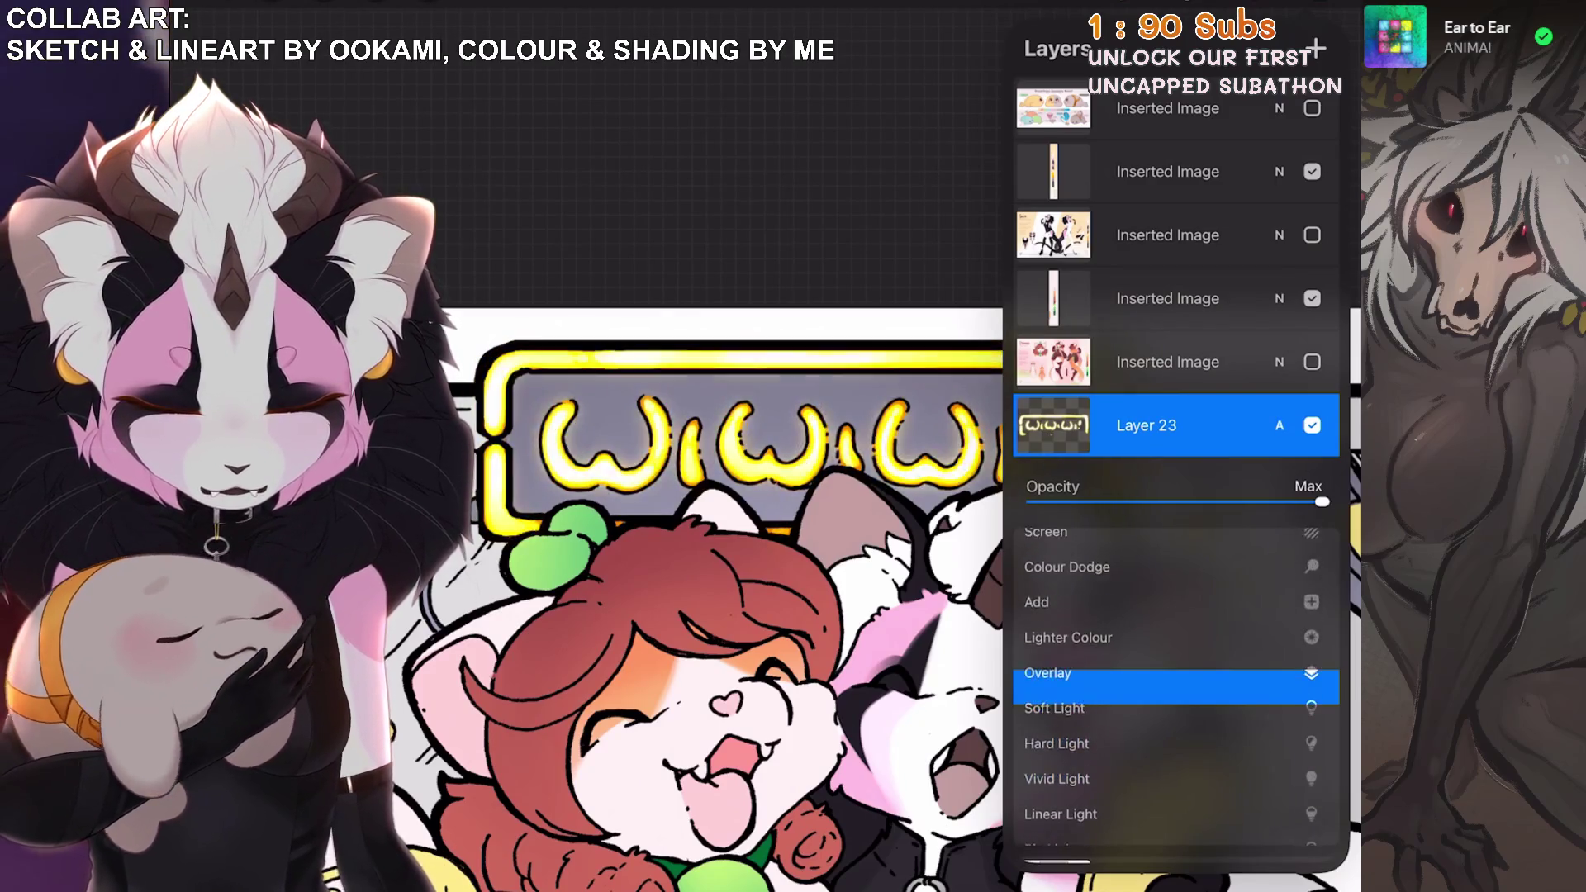
scroll(1173, 685, "up", 1)
left_click(1057, 630)
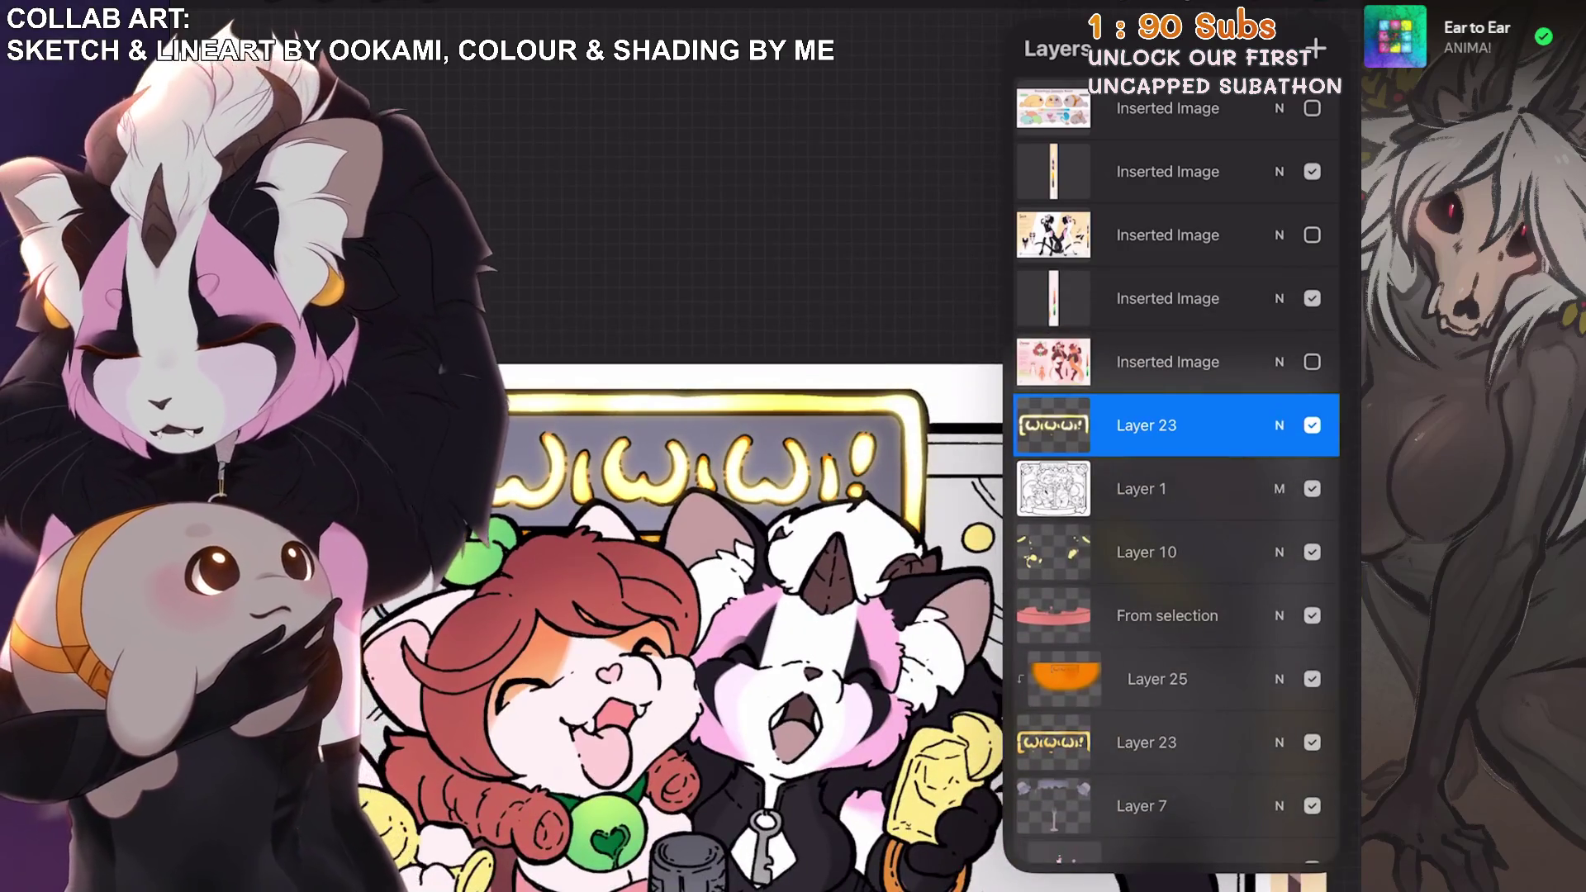
scroll(661, 496, "up", 3)
left_click(1147, 426)
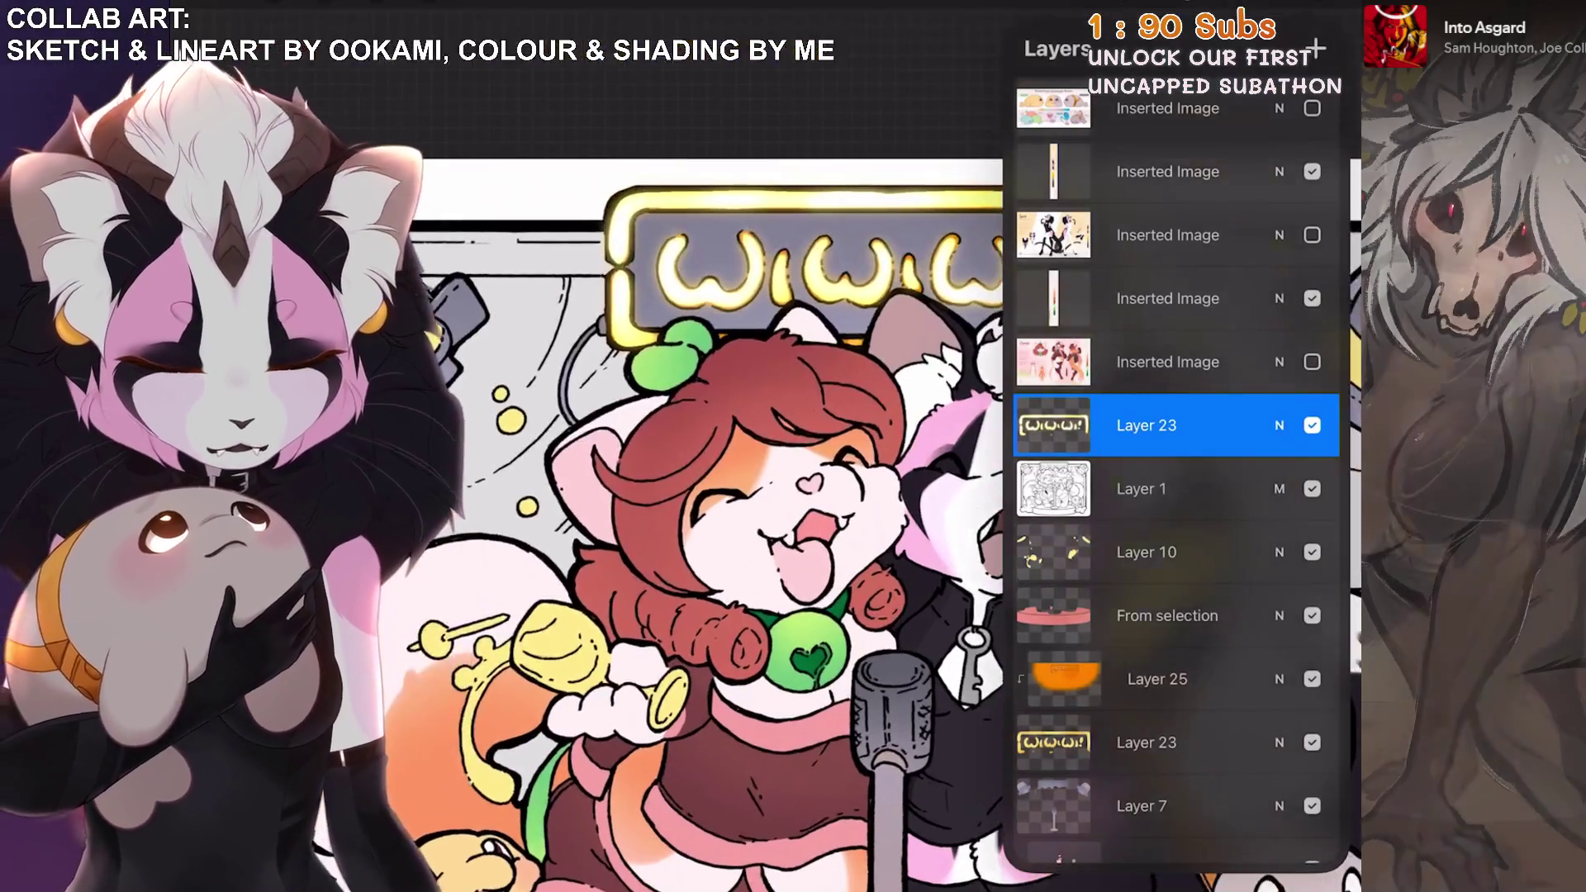
left_click(1157, 426)
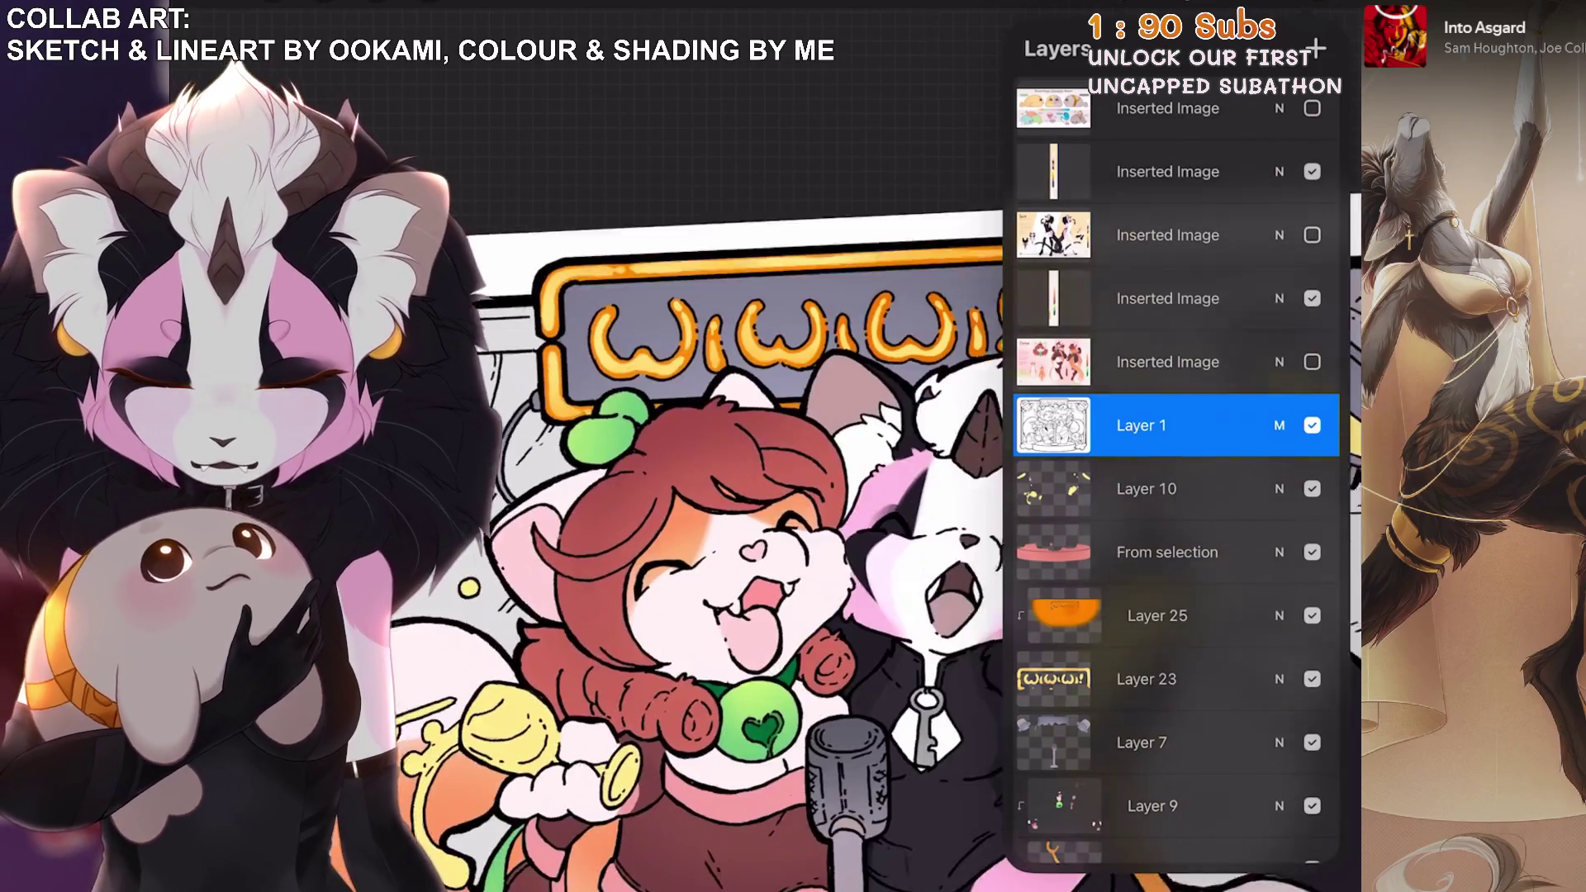
Pick a soft Airbrushing brush and make Layer 23 the active layer.
left_click(1156, 615)
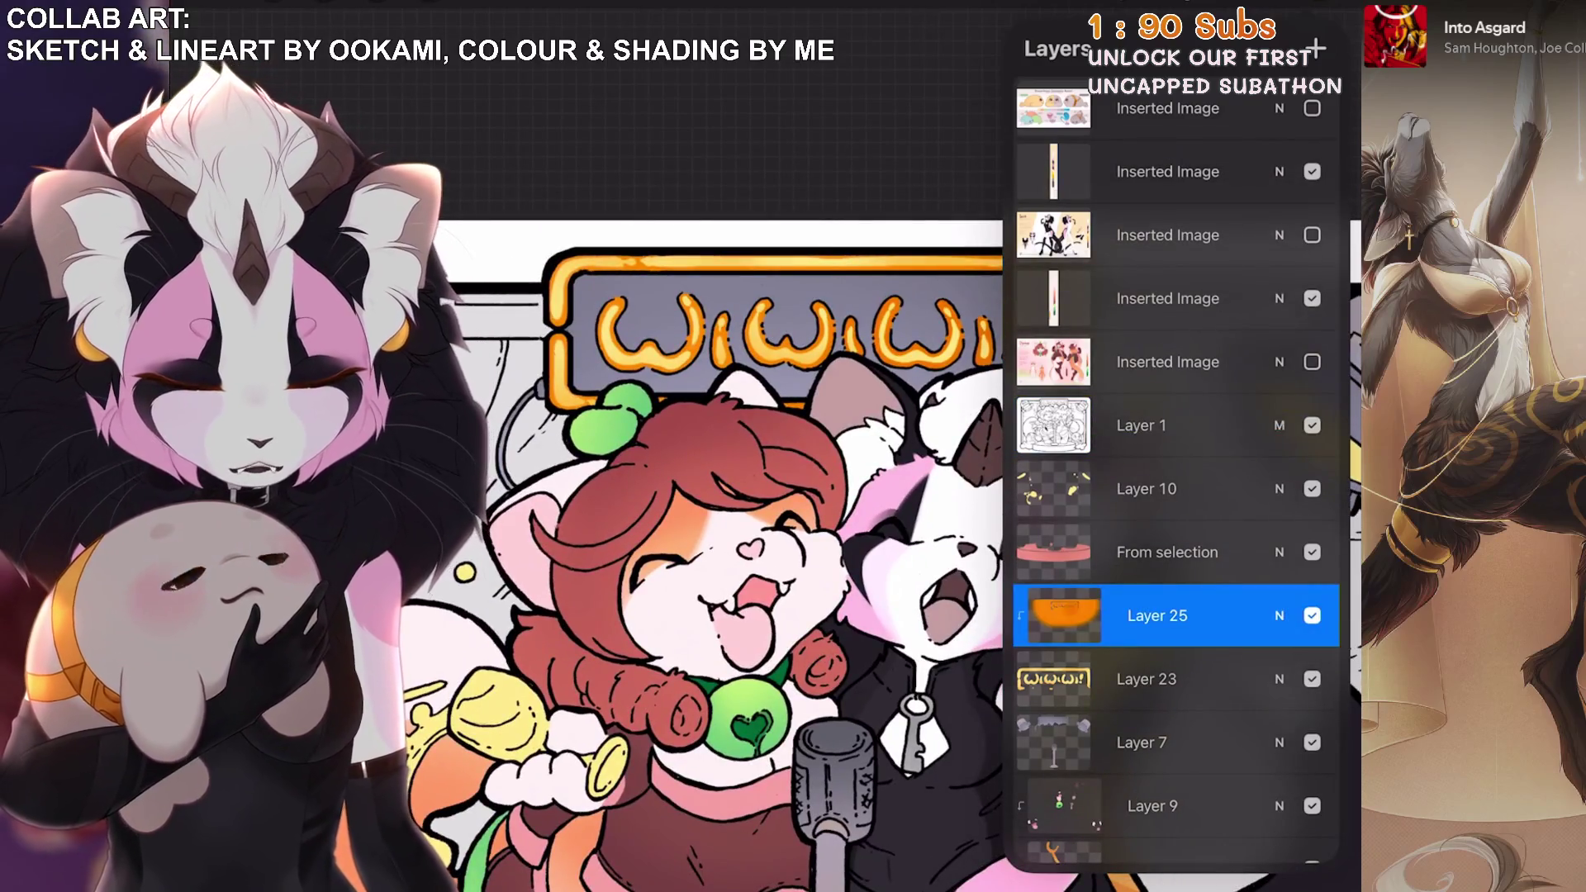
left_click(1313, 50)
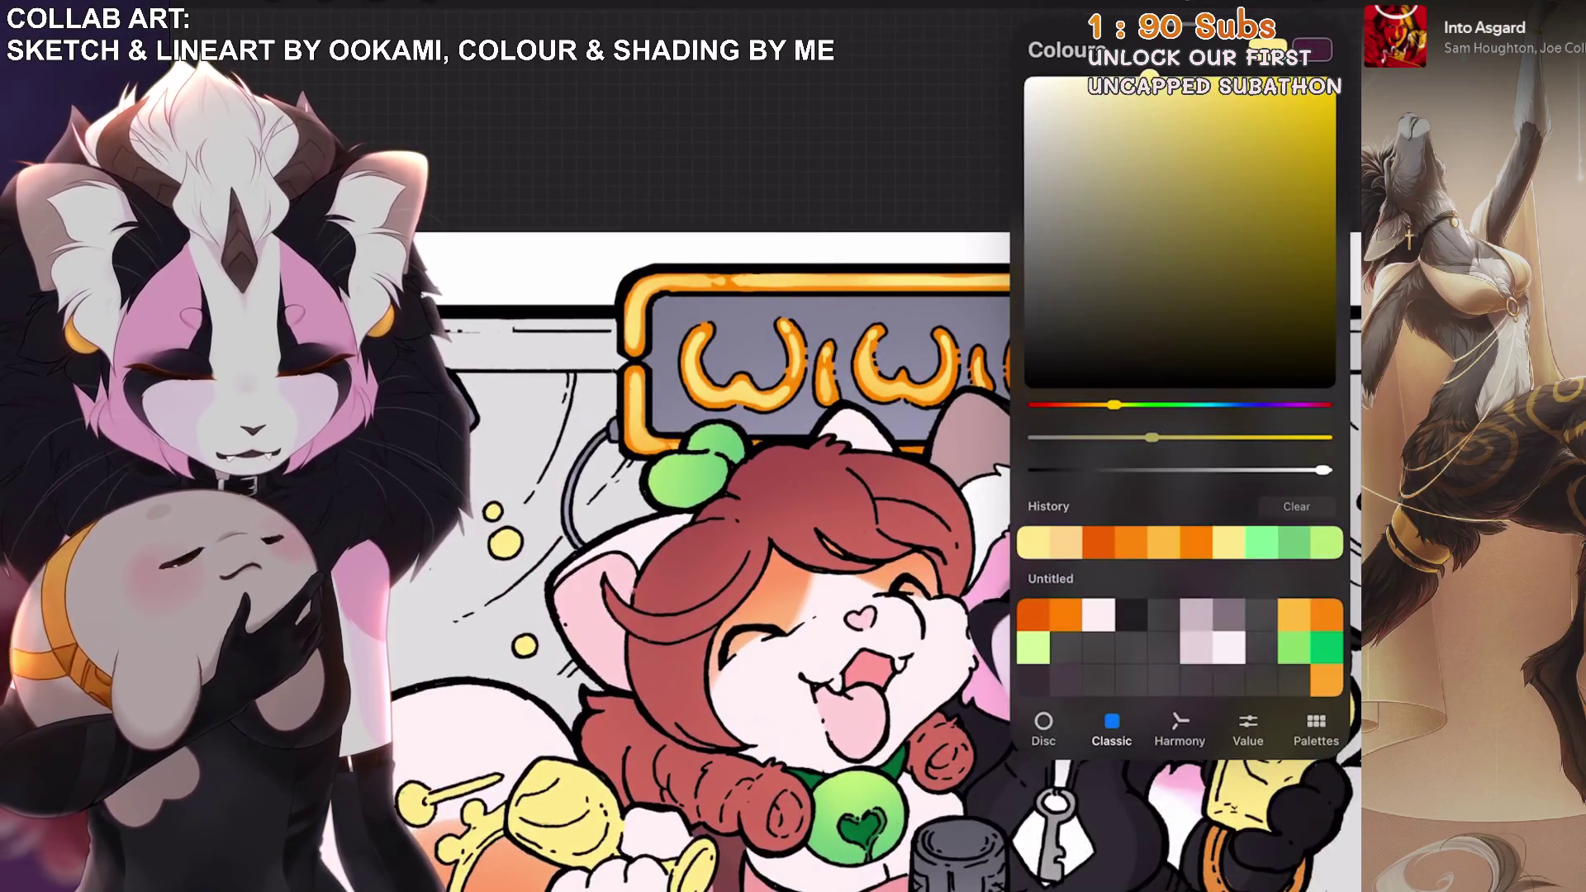
left_click(1272, 49)
left_click(1313, 49)
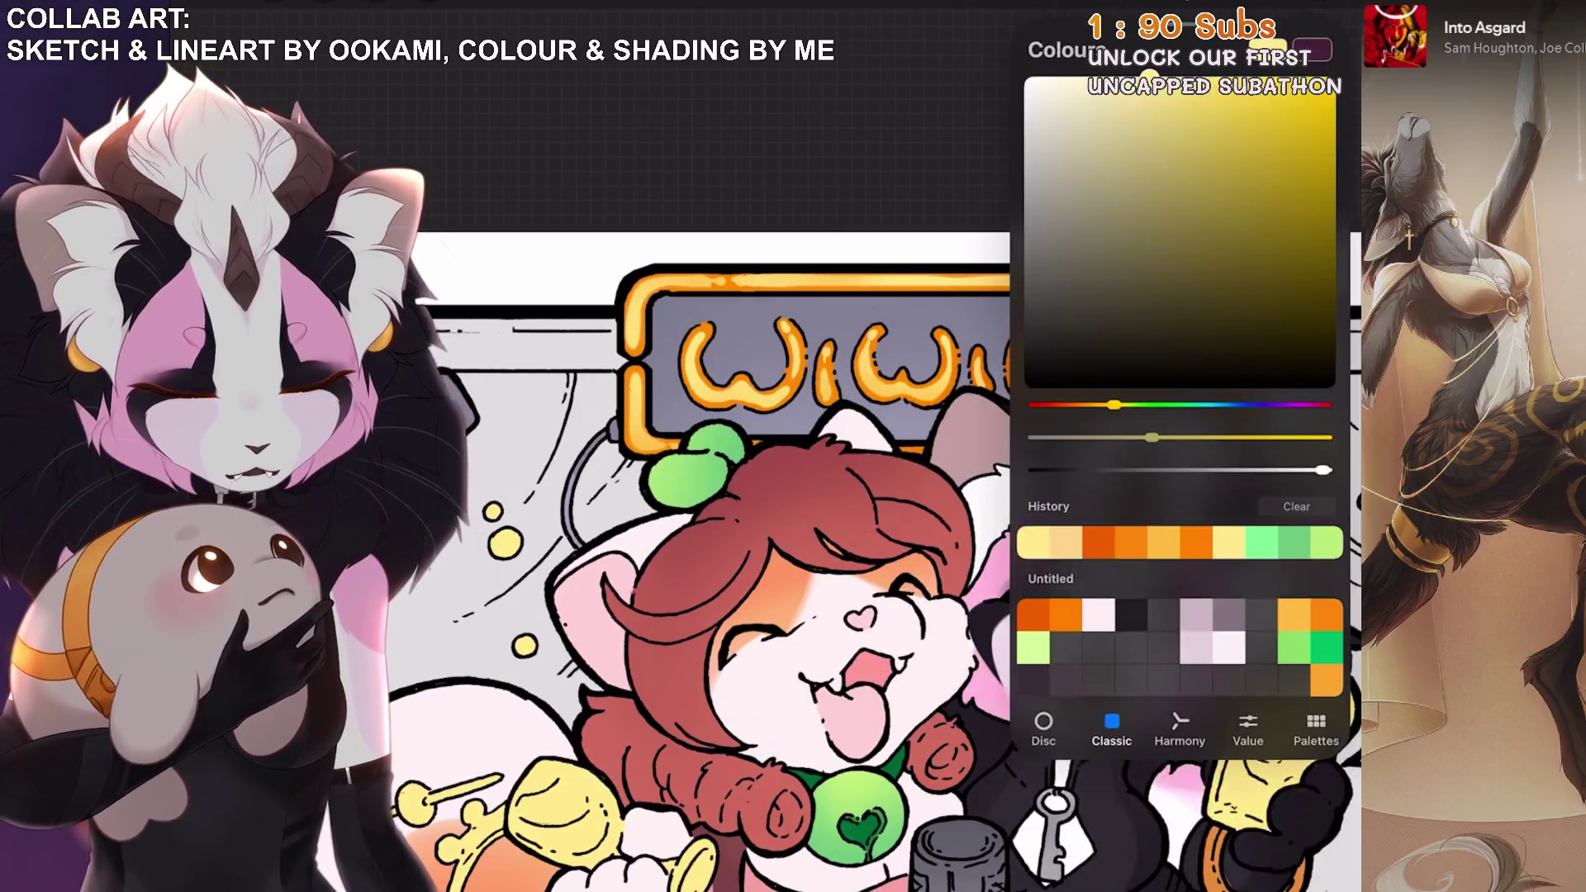
left_click(1156, 50)
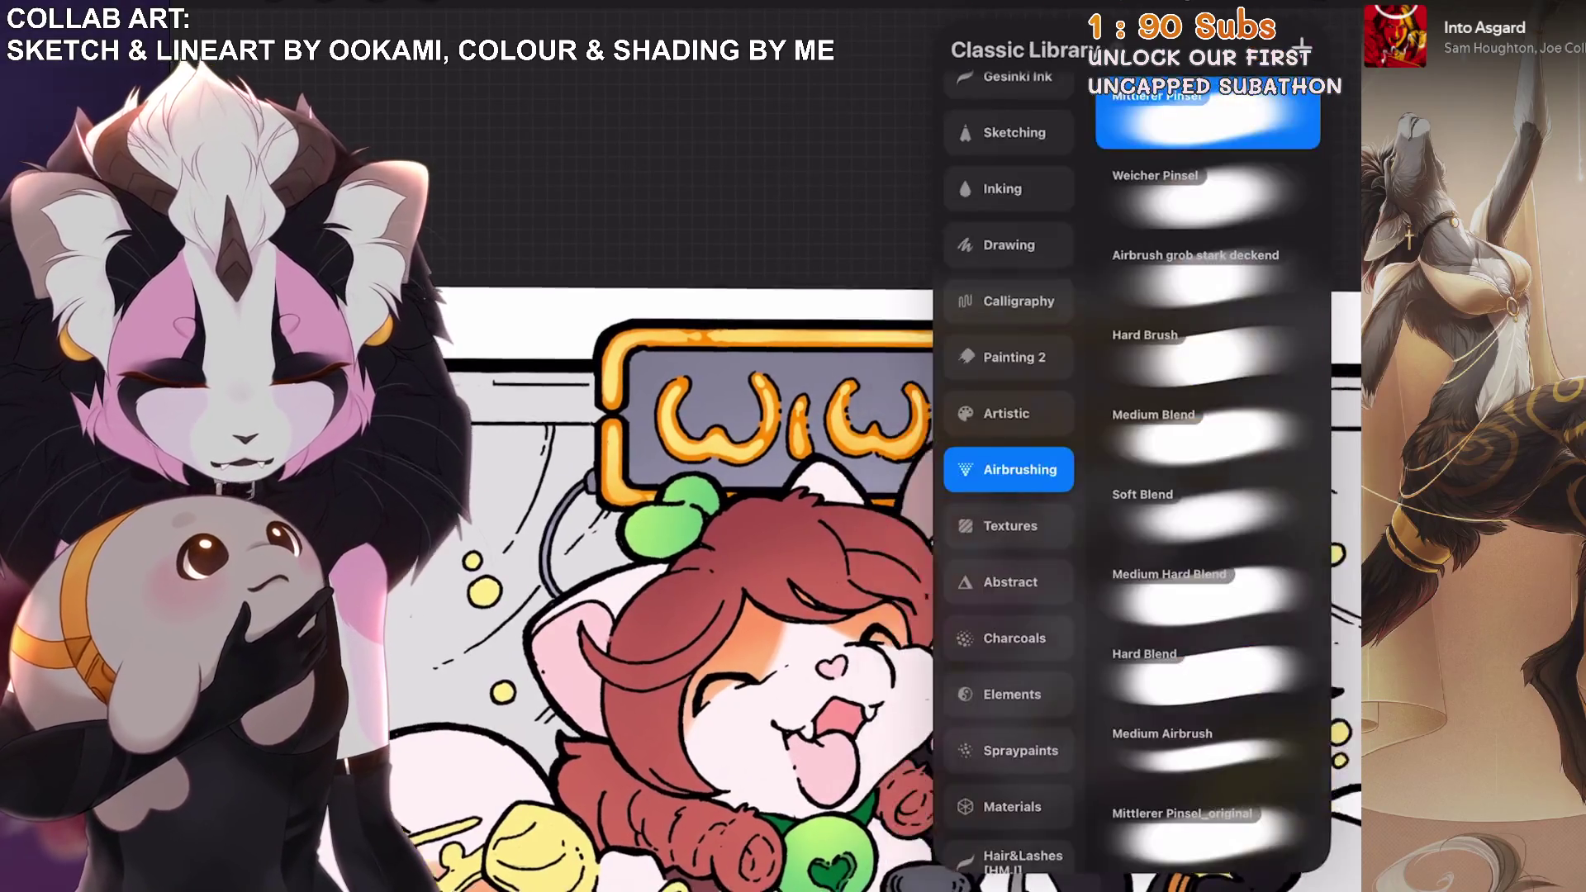
left_click(1313, 50)
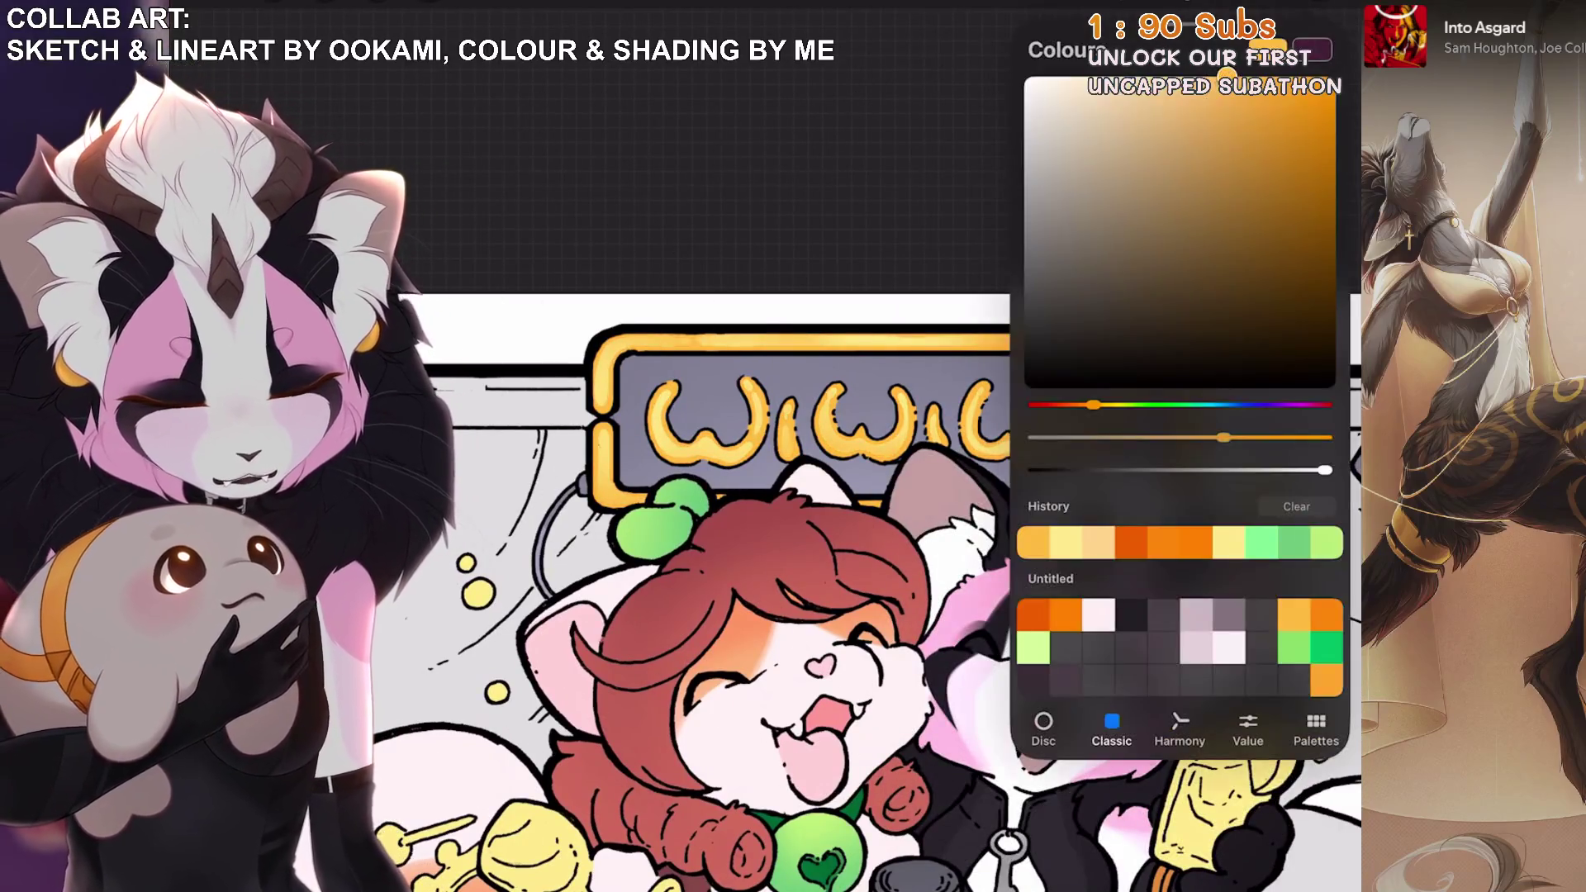
left_click(1272, 50)
left_click(1172, 533)
Choose a pale yellow and paint glow over the letters, undoing the last stroke.
left_click(1314, 49)
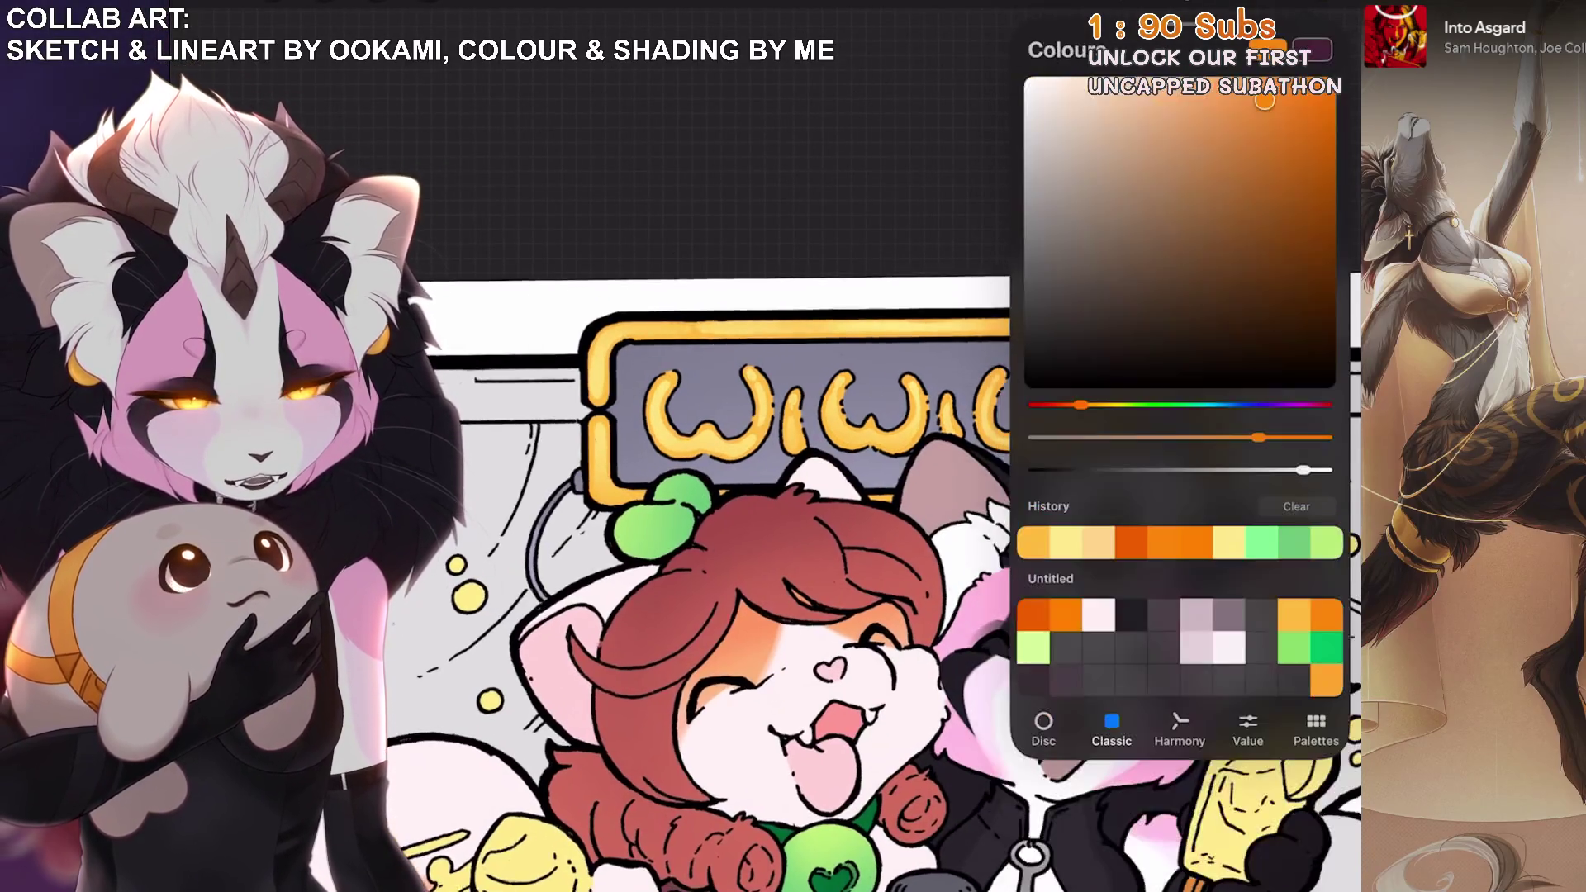
left_click(1313, 49)
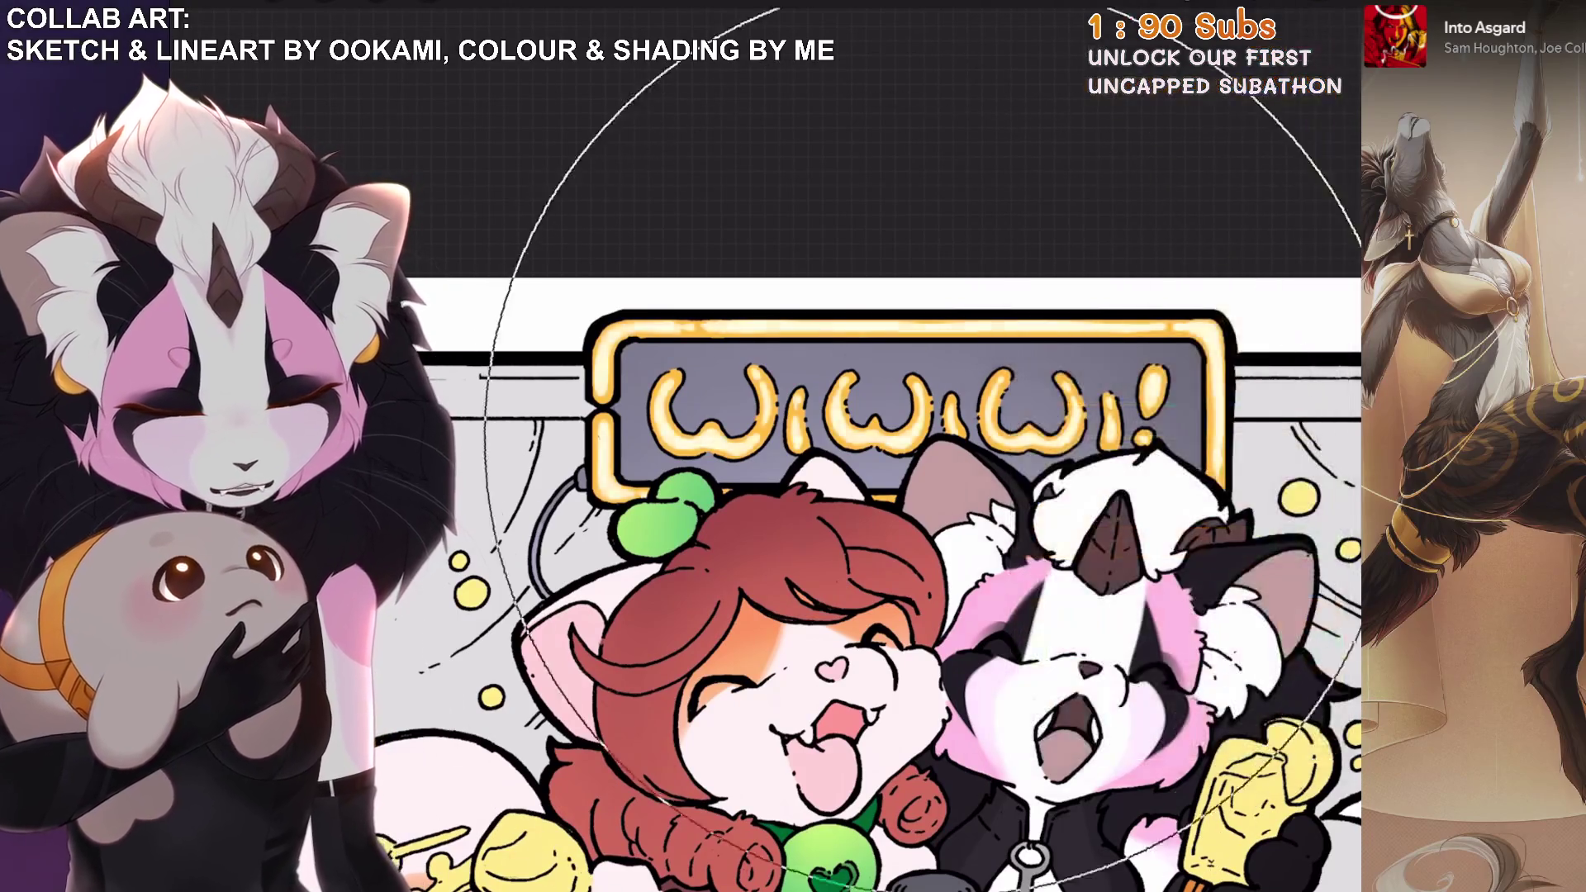
scroll(900, 578, "up", 2)
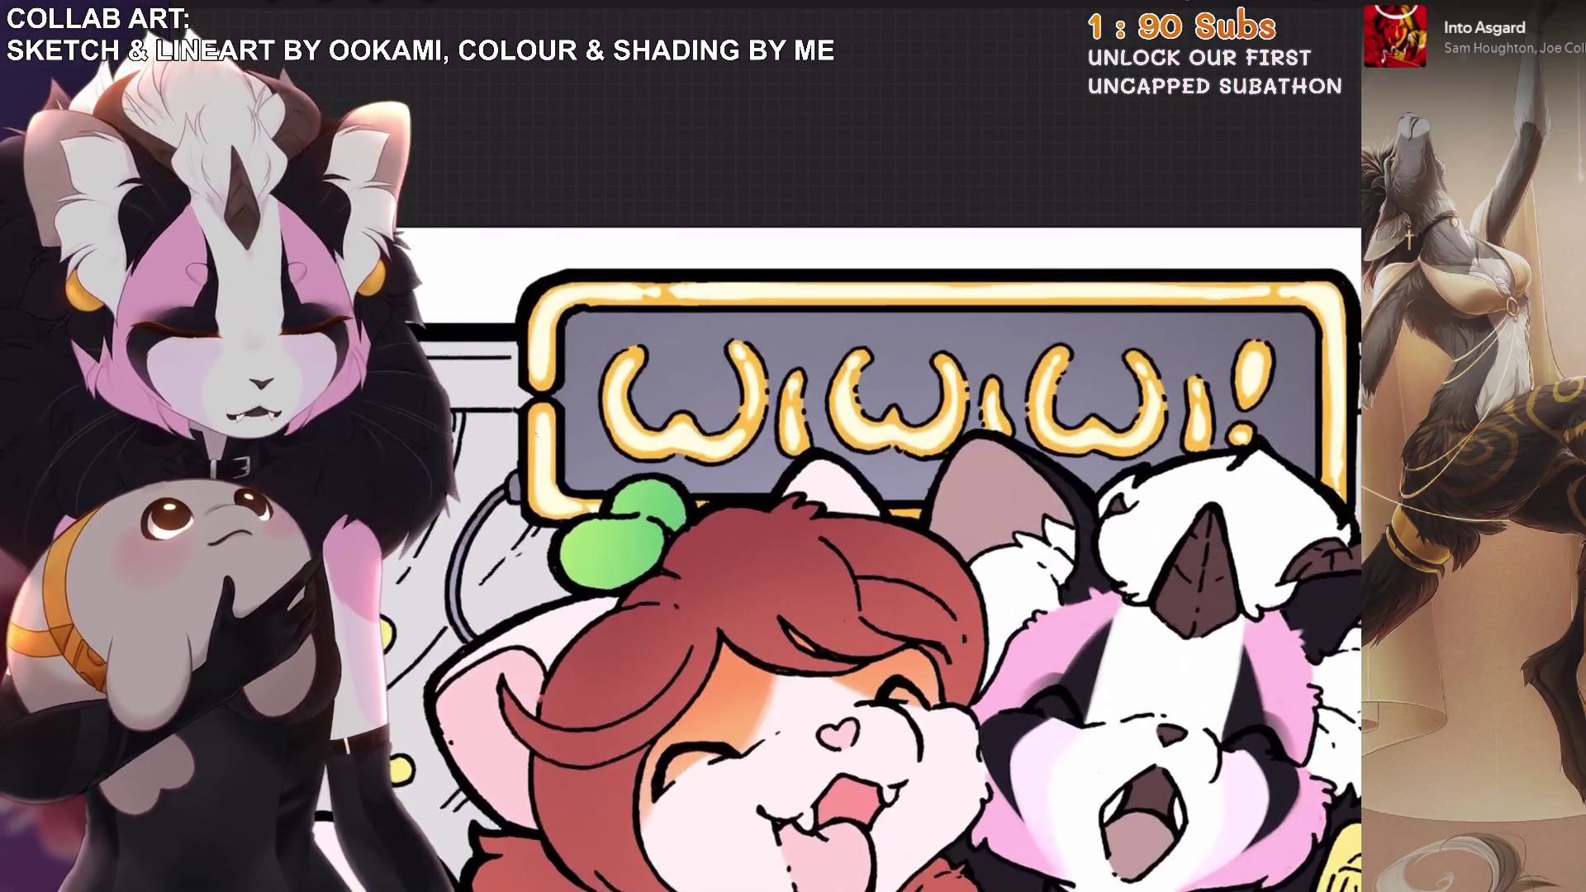
left_click(1313, 50)
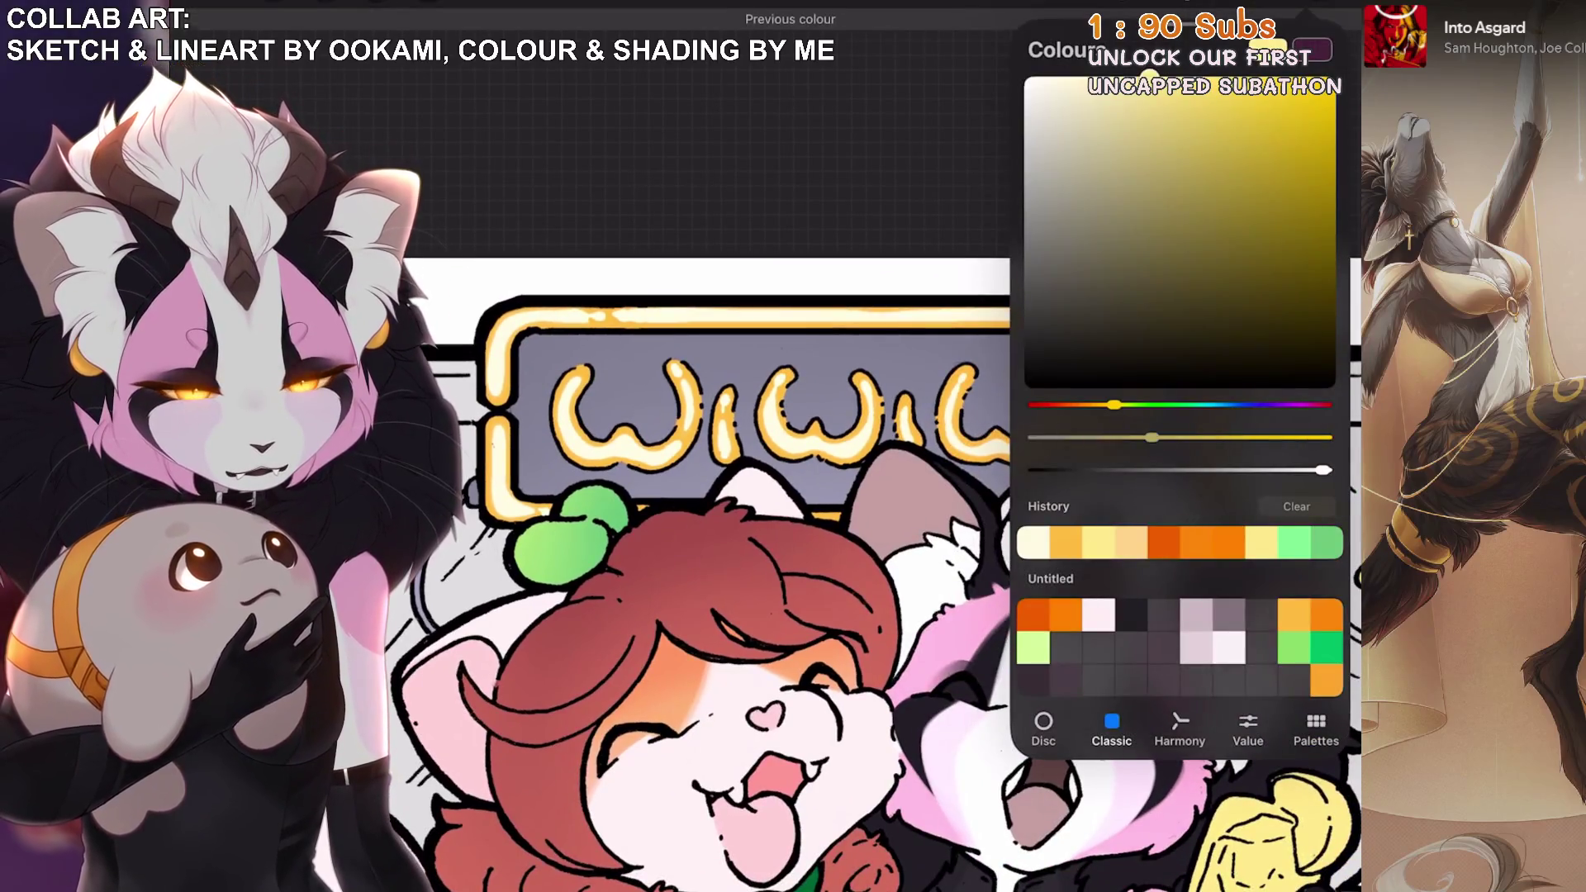
left_click(1313, 50)
scroll(900, 578, "down", 1)
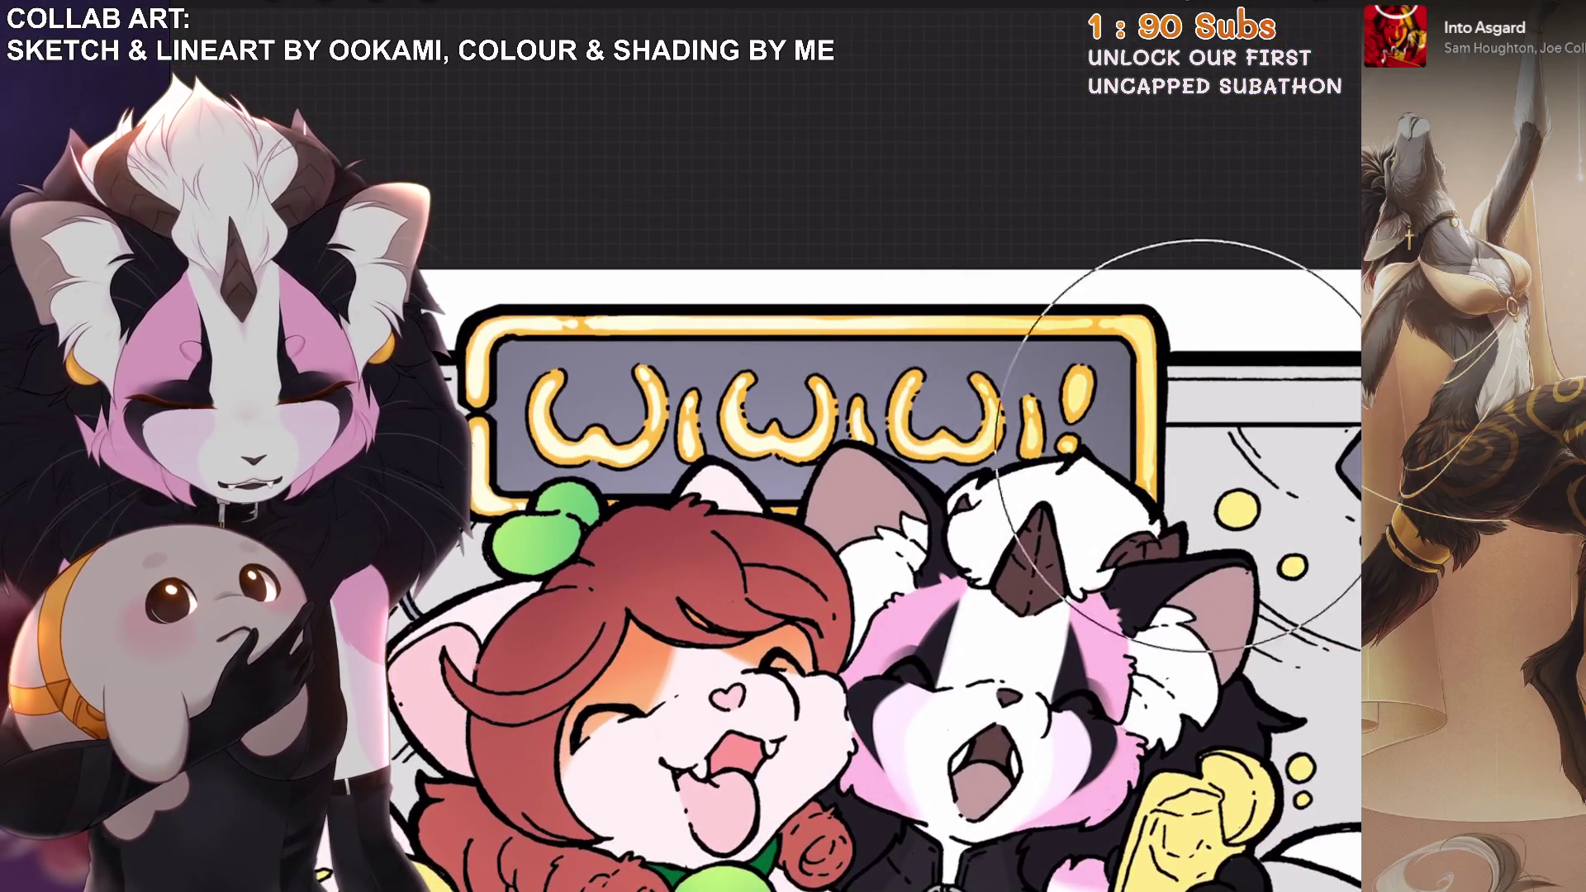
key("ctrl+z")
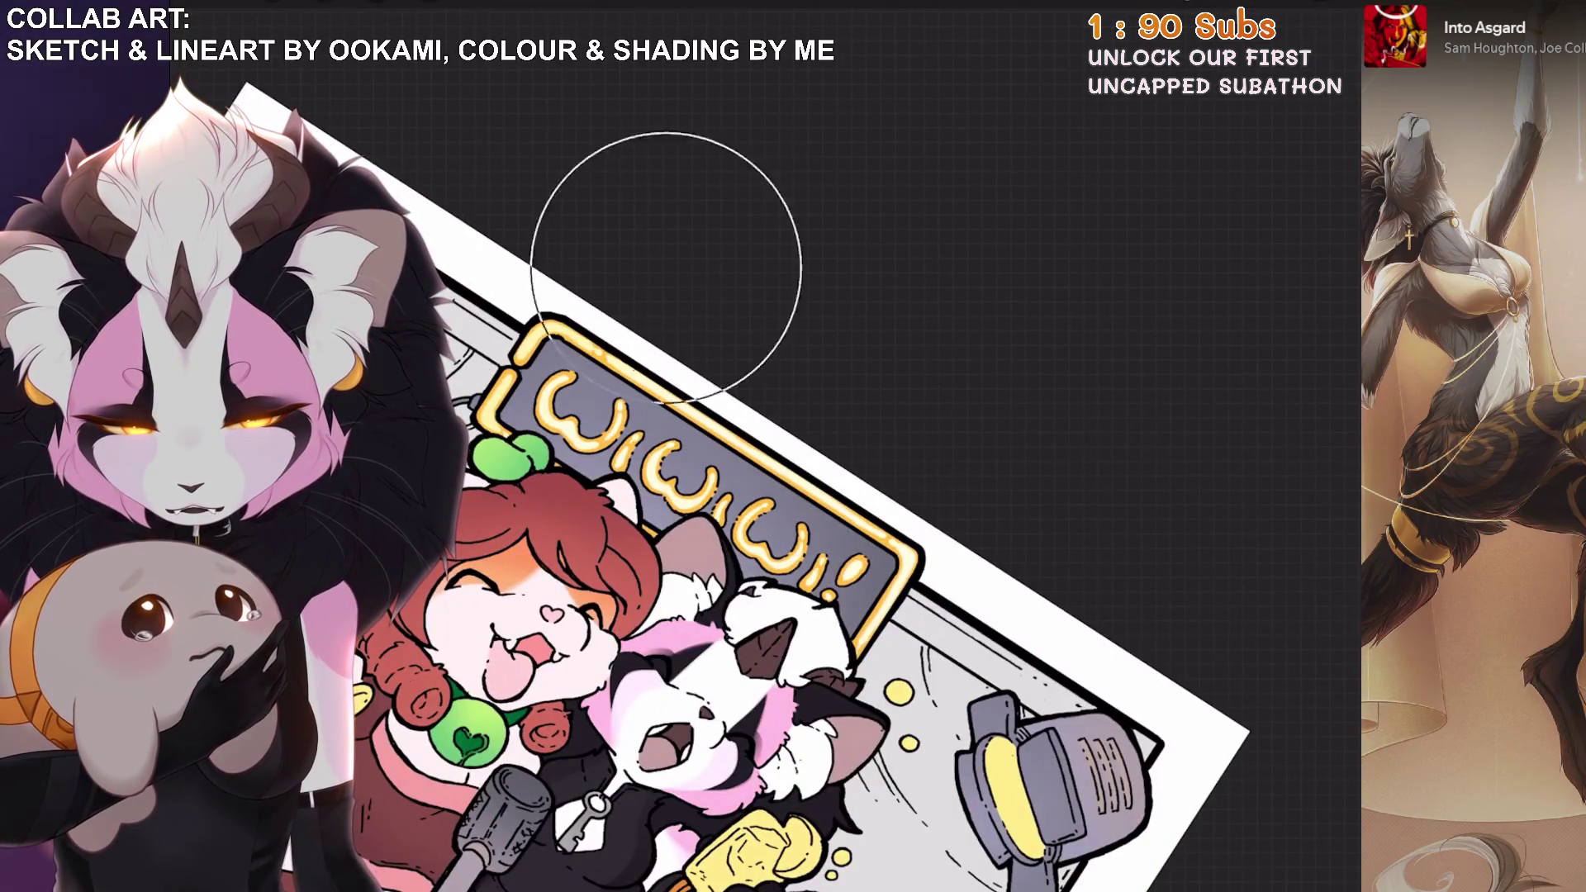
Look over the sign and undo the last paint stroke.
scroll(832, 478, "up", 5)
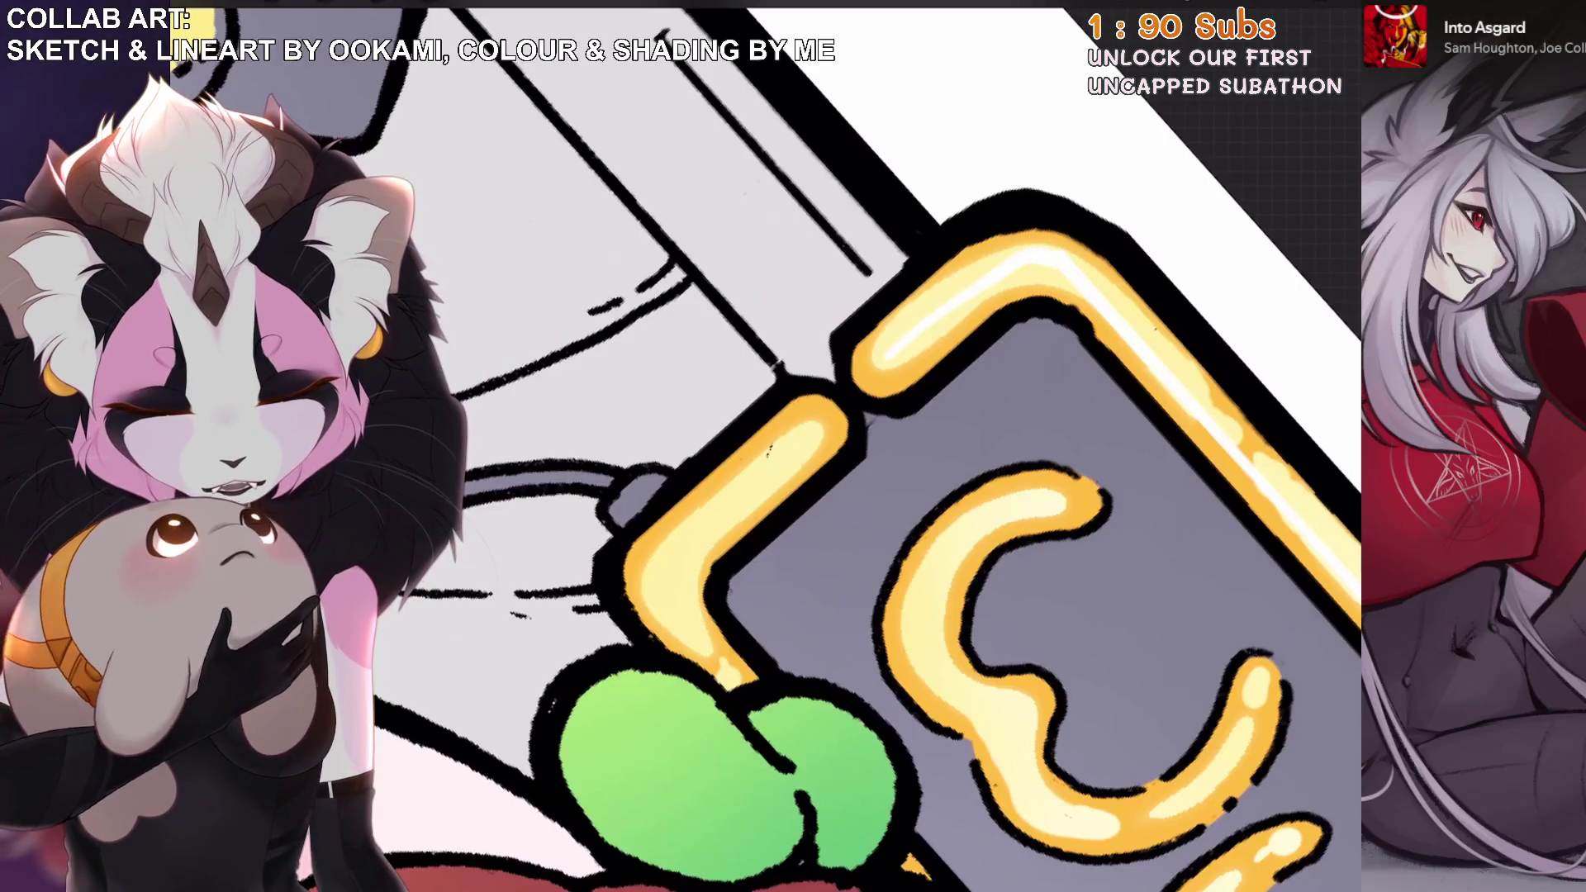
scroll(693, 639, "down", 1)
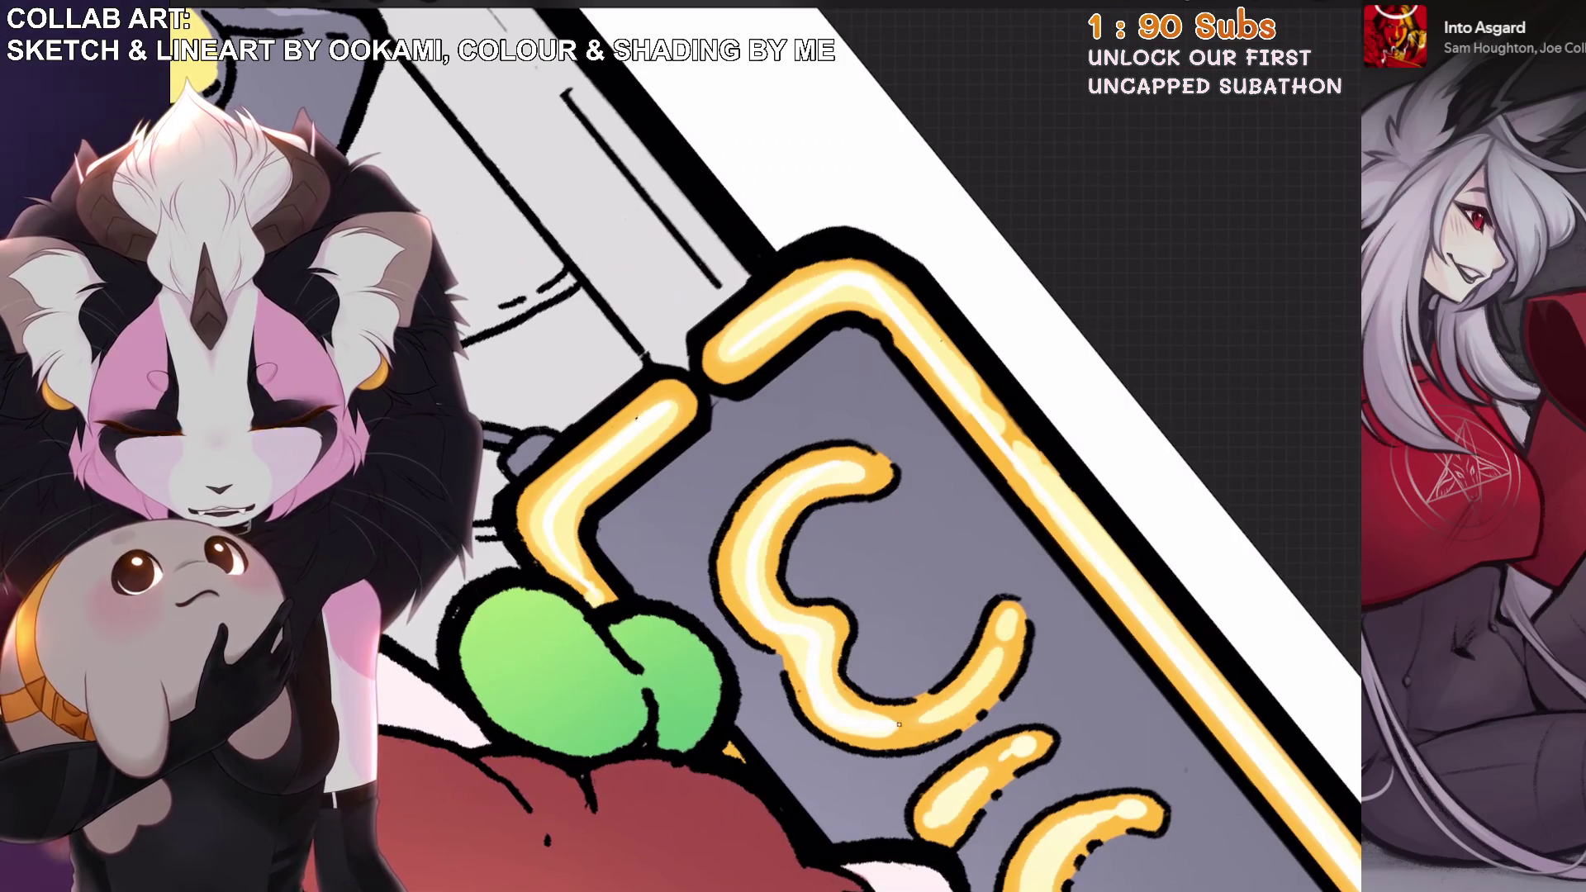
scroll(1009, 625, "down", 2)
scroll(838, 556, "up", 1)
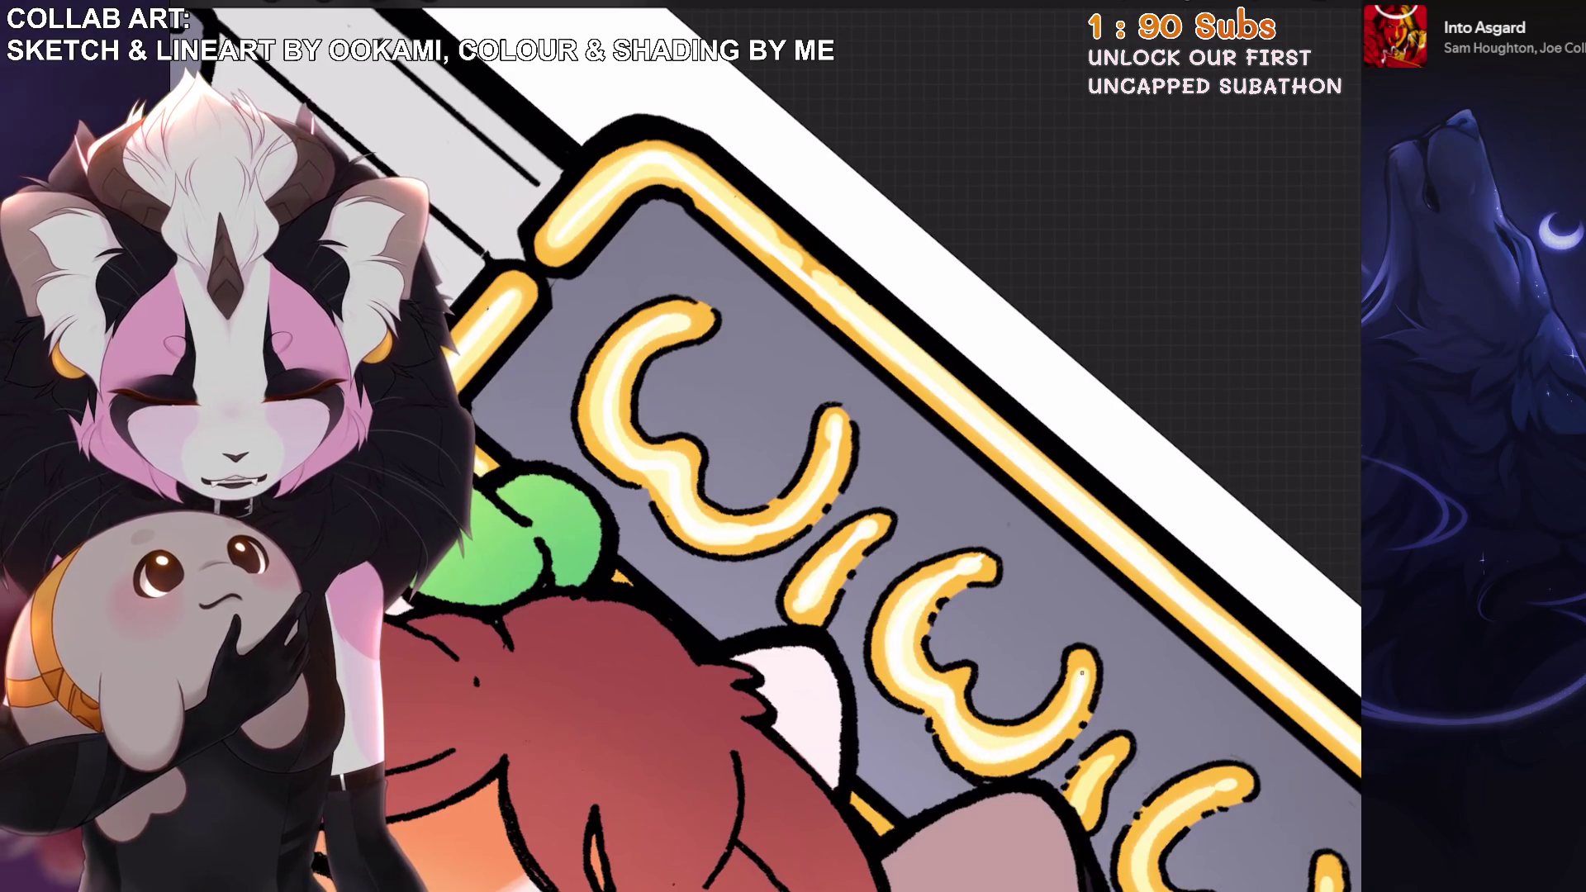
scroll(806, 446, "down", 1)
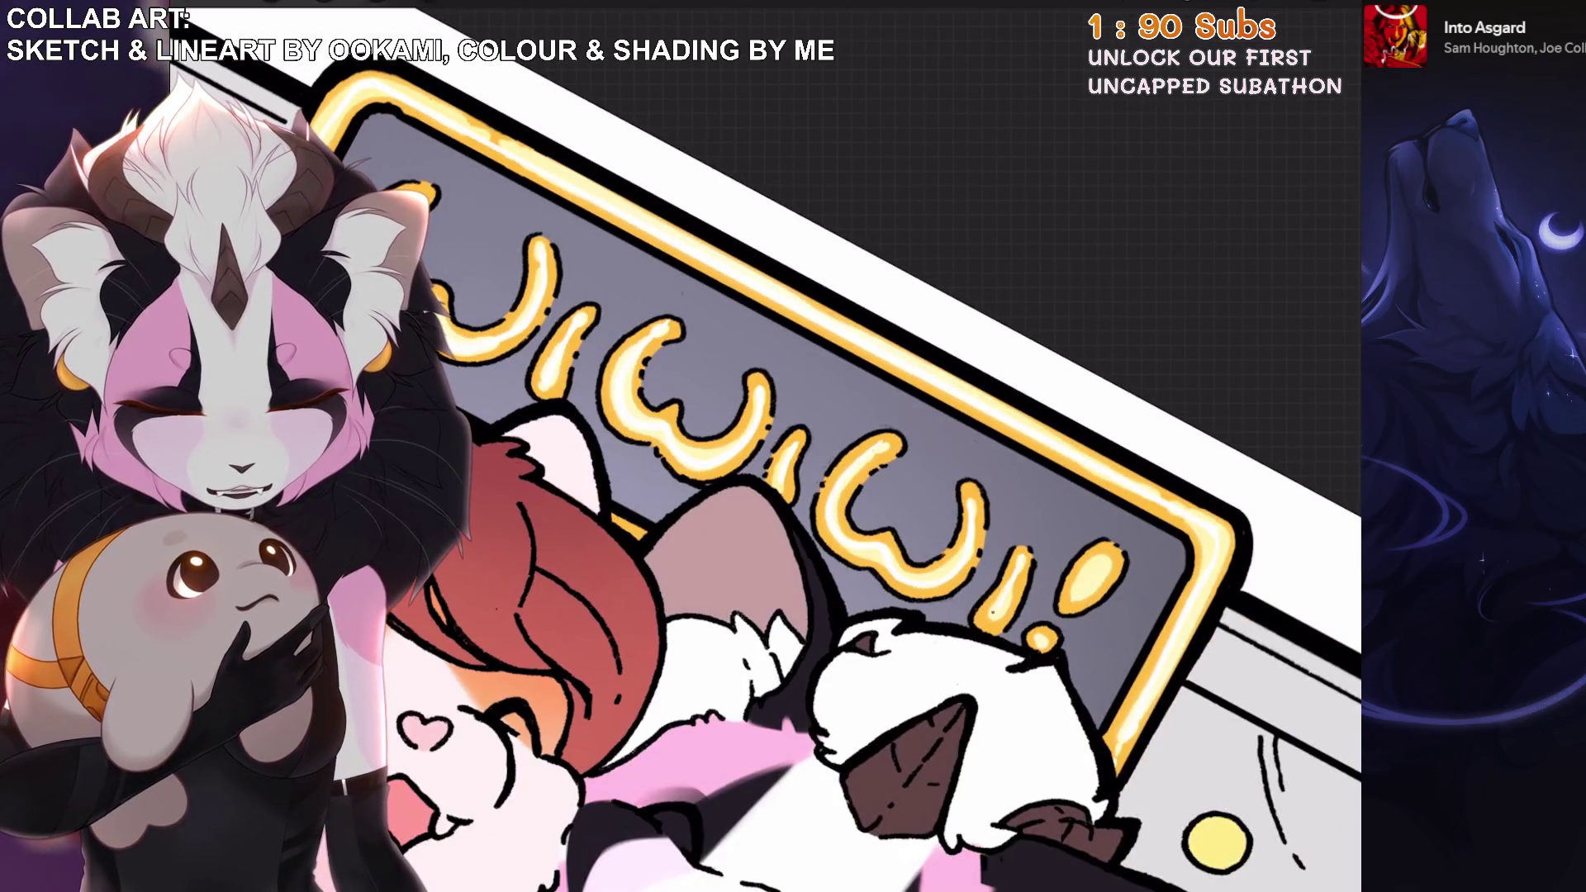
scroll(806, 446, "down", 1)
key("ctrl+z")
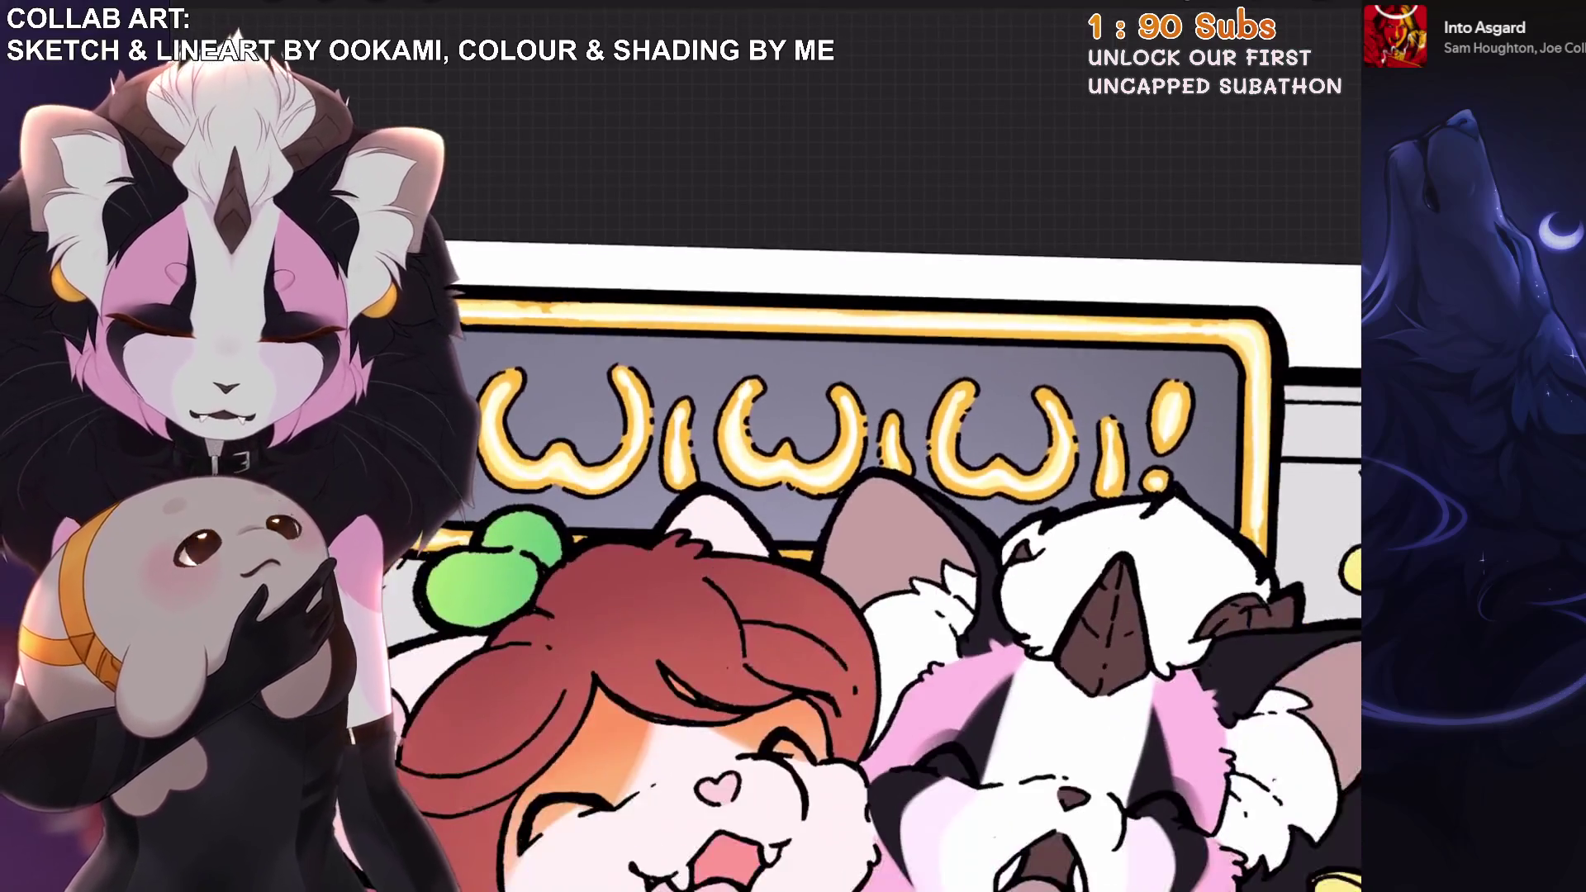
Duplicate the Layer 25 lettering layer as a backup copy.
left_click(1321, 18)
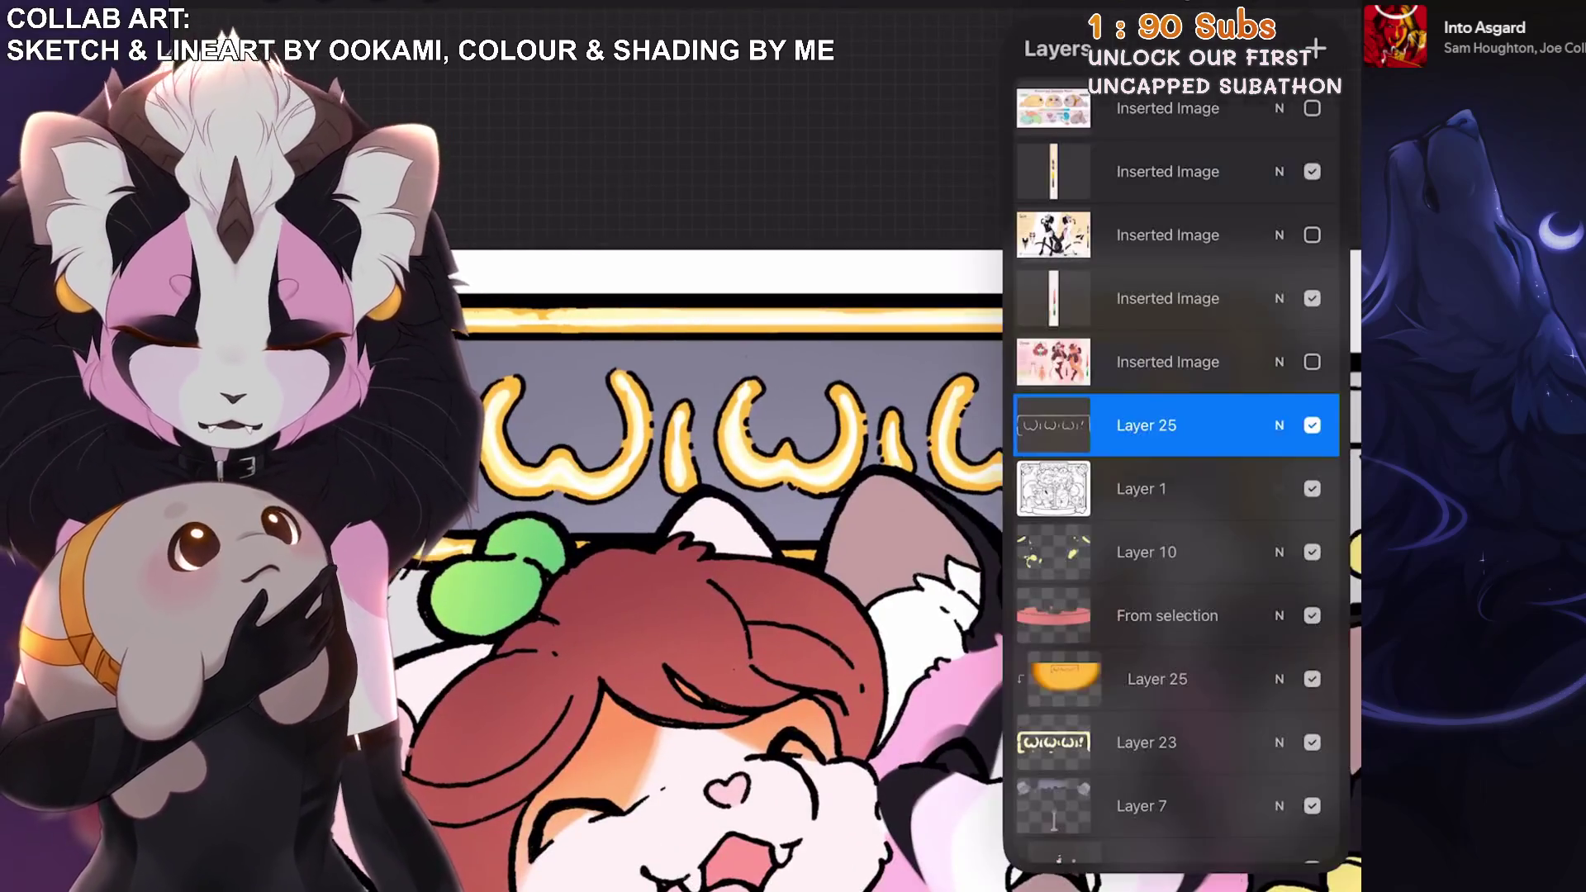
left_click_drag(1239, 425, 1091, 424)
left_click(1284, 424)
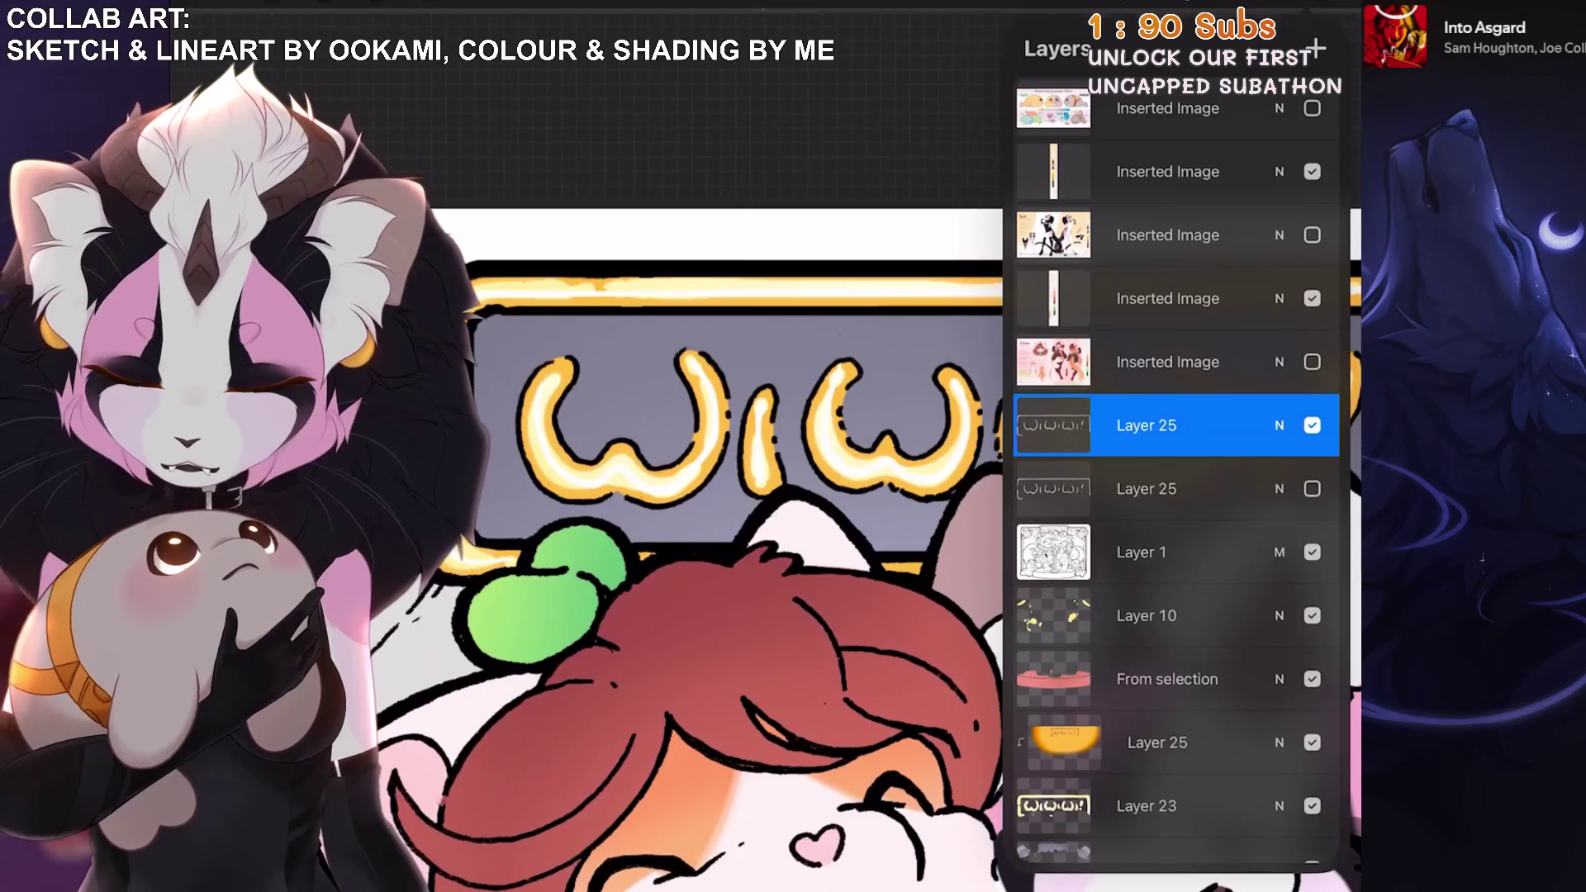
left_click(248, 16)
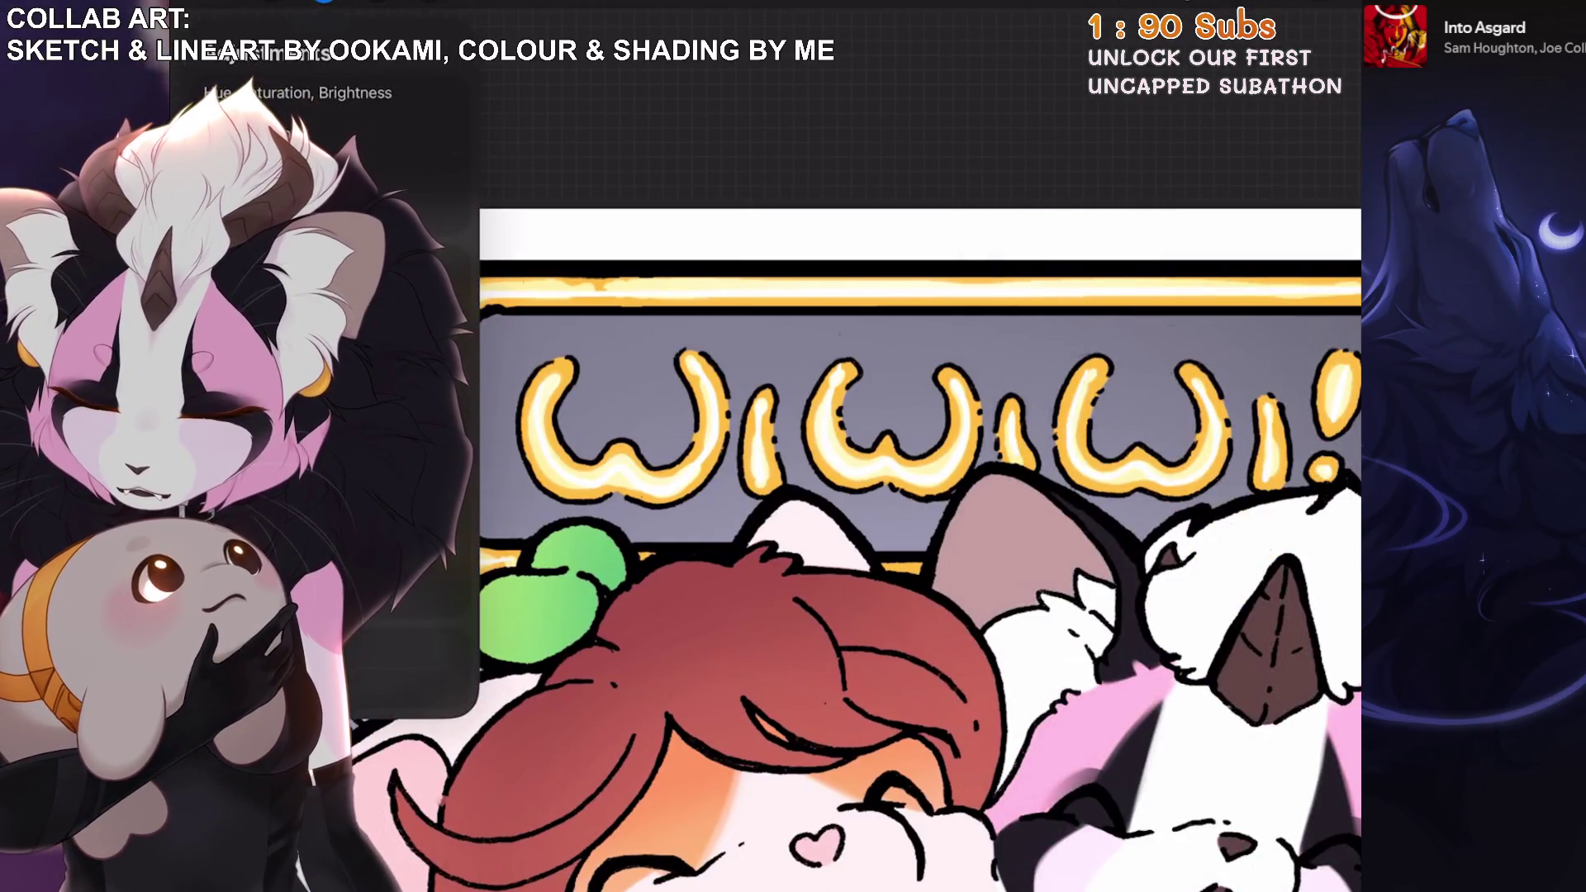
Adjust the Bloom's size and burn, settling on about 26% size and 30% burn.
mouse_move(739, 844)
left_mouse_down()
mouse_move(690, 844)
mouse_move(719, 844)
left_mouse_up()
left_click_drag(1059, 844, 1121, 844)
mouse_move(719, 844)
left_mouse_down()
mouse_move(755, 844)
mouse_move(716, 844)
left_mouse_up()
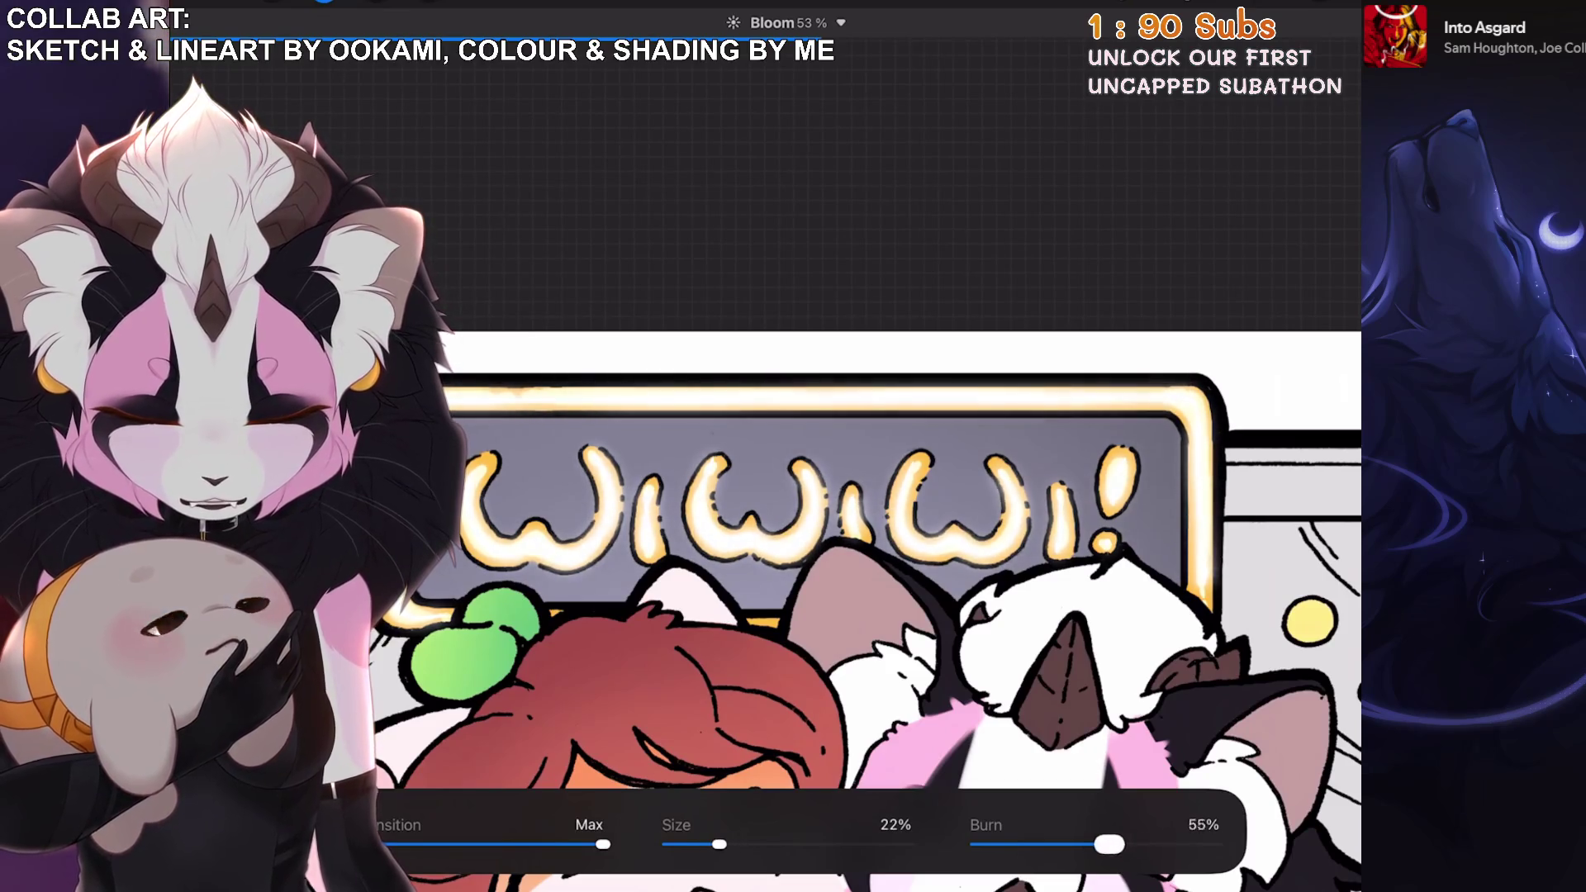
left_click_drag(1121, 844, 1164, 844)
left_click_drag(719, 844, 715, 844)
mouse_move(1164, 844)
left_mouse_down()
mouse_move(1001, 844)
mouse_move(1037, 844)
left_mouse_up()
left_click_drag(715, 844, 728, 844)
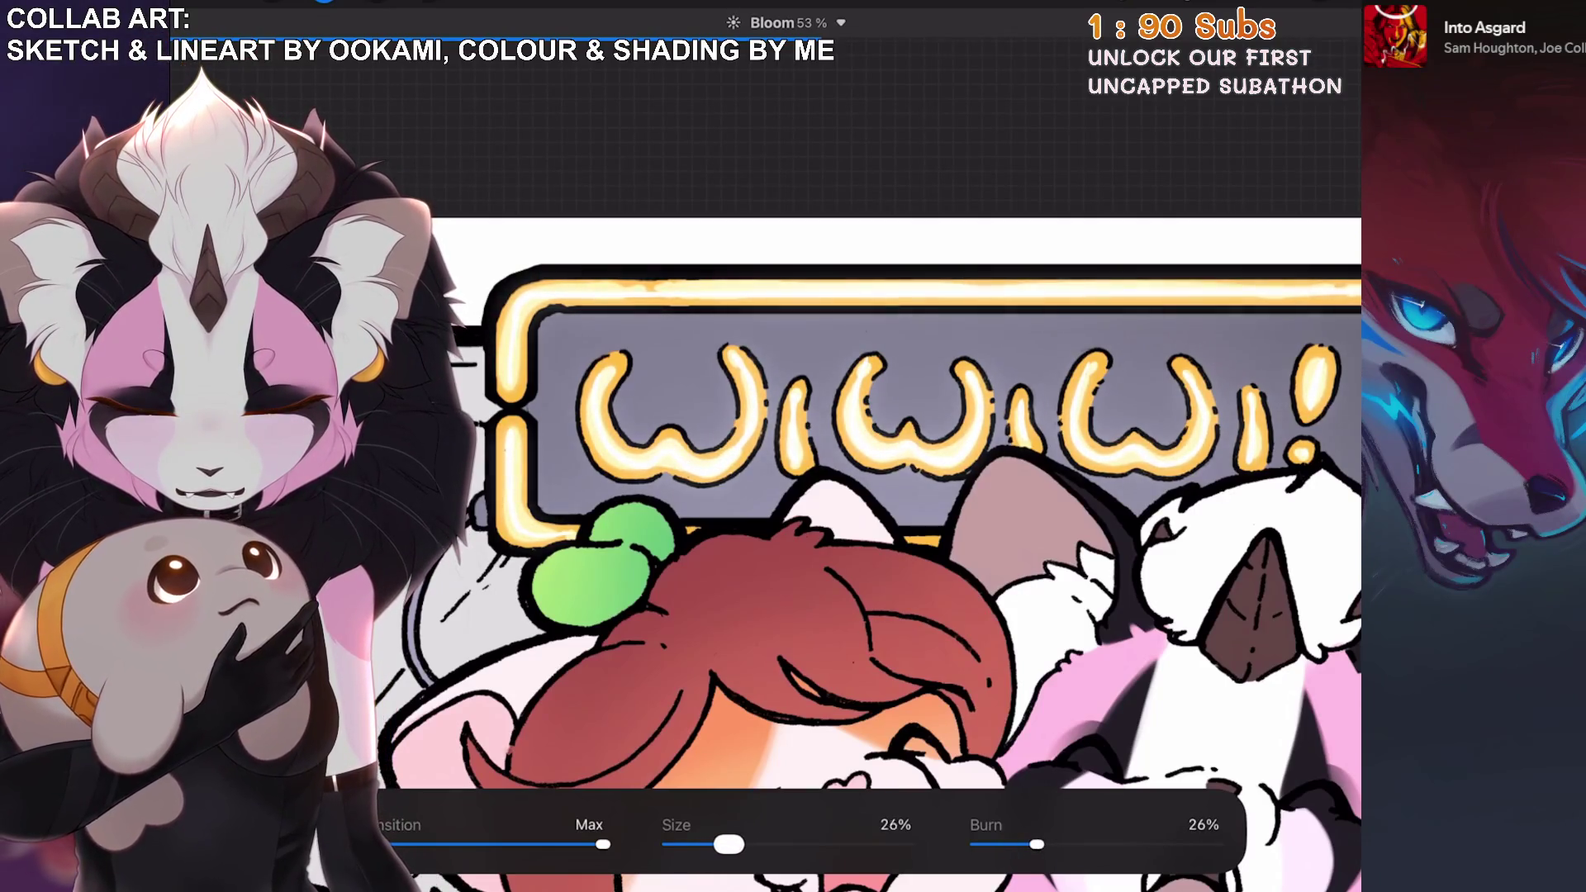
scroll(900, 545, "down", 2)
left_click_drag(1038, 844, 1028, 844)
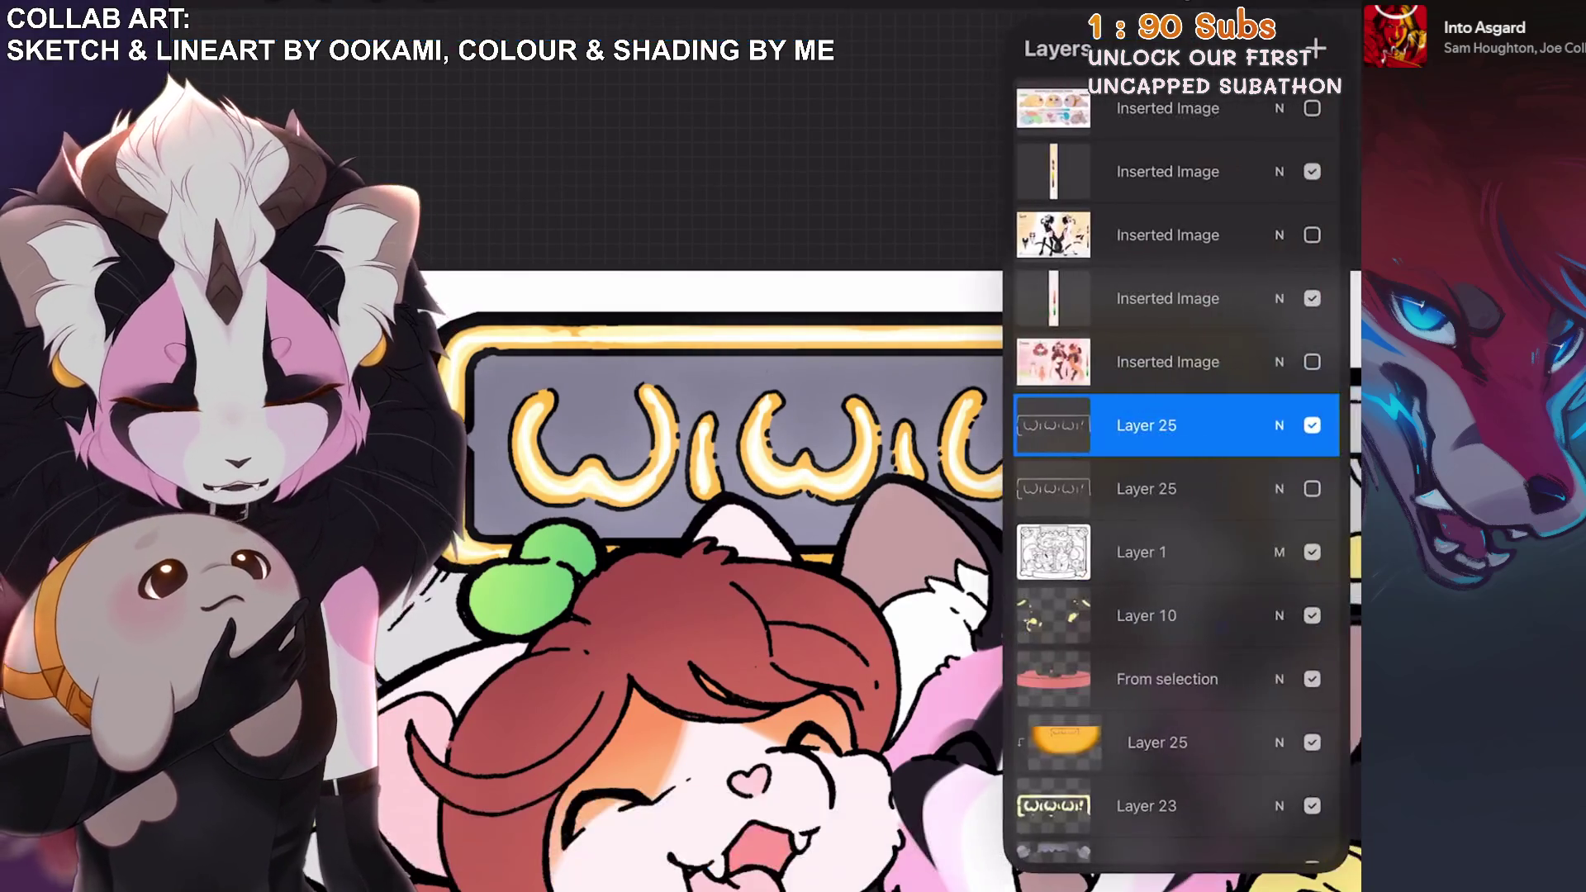
Finish the bloom, set Layer 25's blend mode to Add and lower its opacity.
left_click(1173, 410)
left_click(1172, 410)
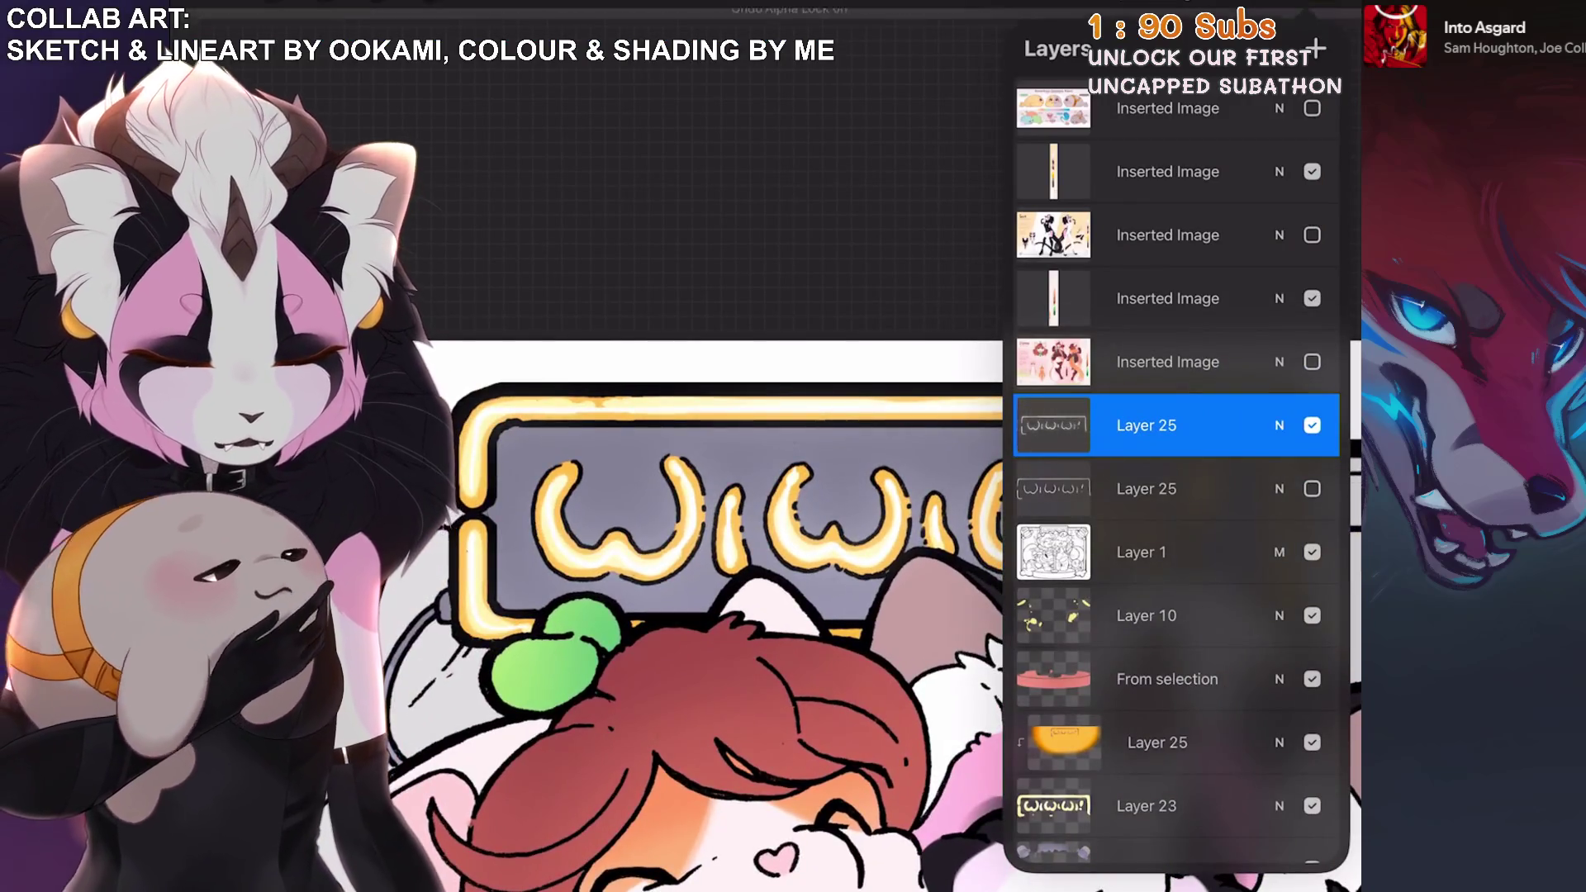
left_click(1279, 425)
left_click_drag(1173, 784, 1172, 664)
left_click(1074, 676)
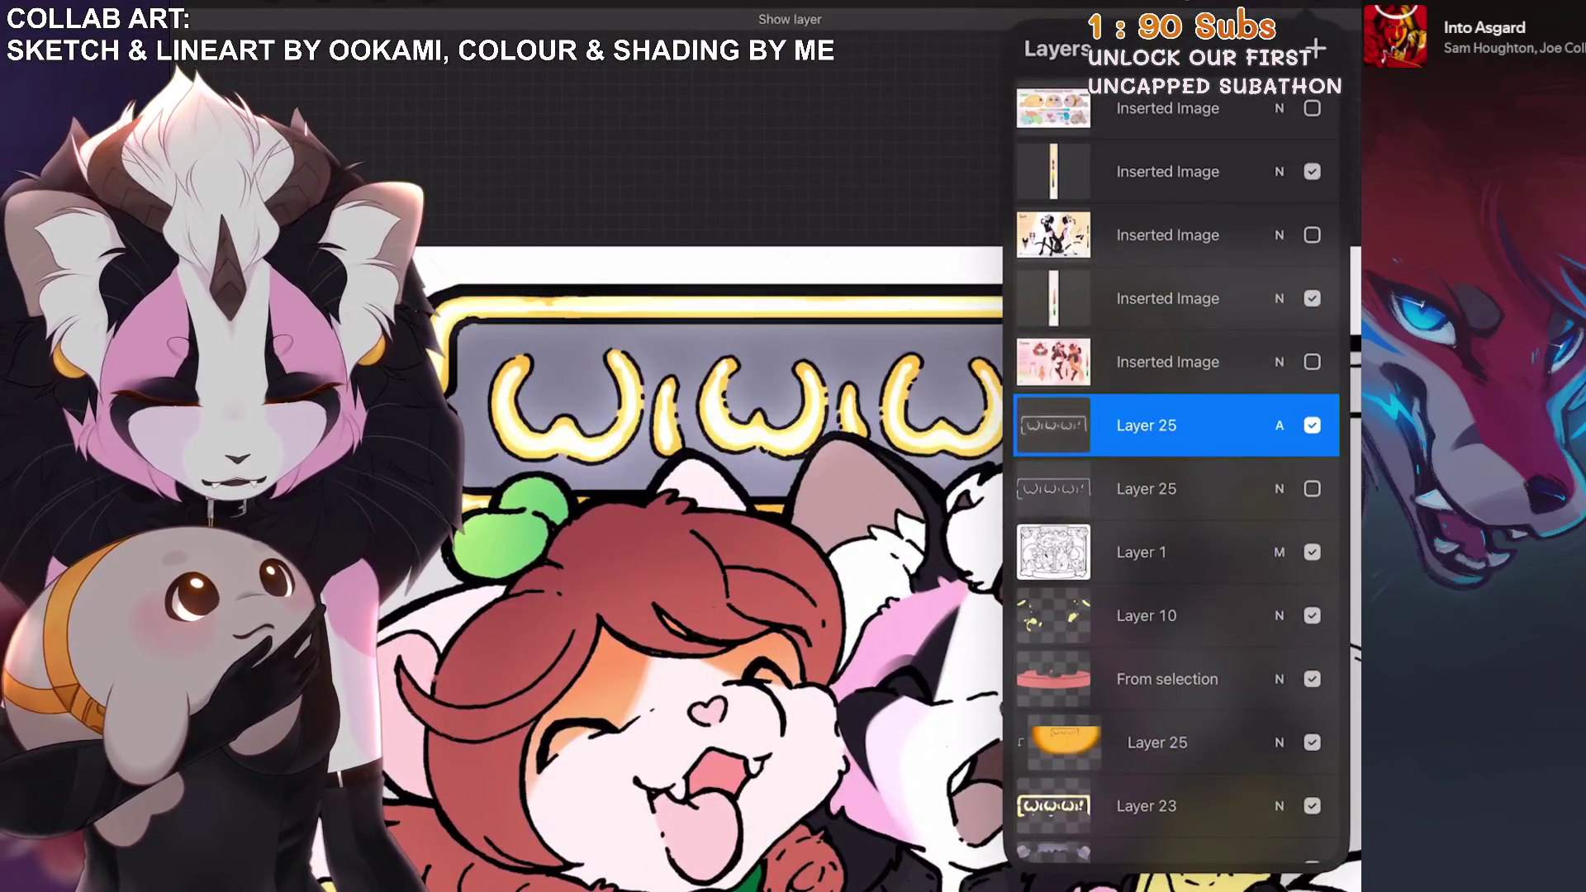
left_click(1278, 424)
mouse_move(1321, 501)
left_mouse_down()
mouse_move(1069, 501)
mouse_move(1121, 501)
left_mouse_up()
left_click(1146, 425)
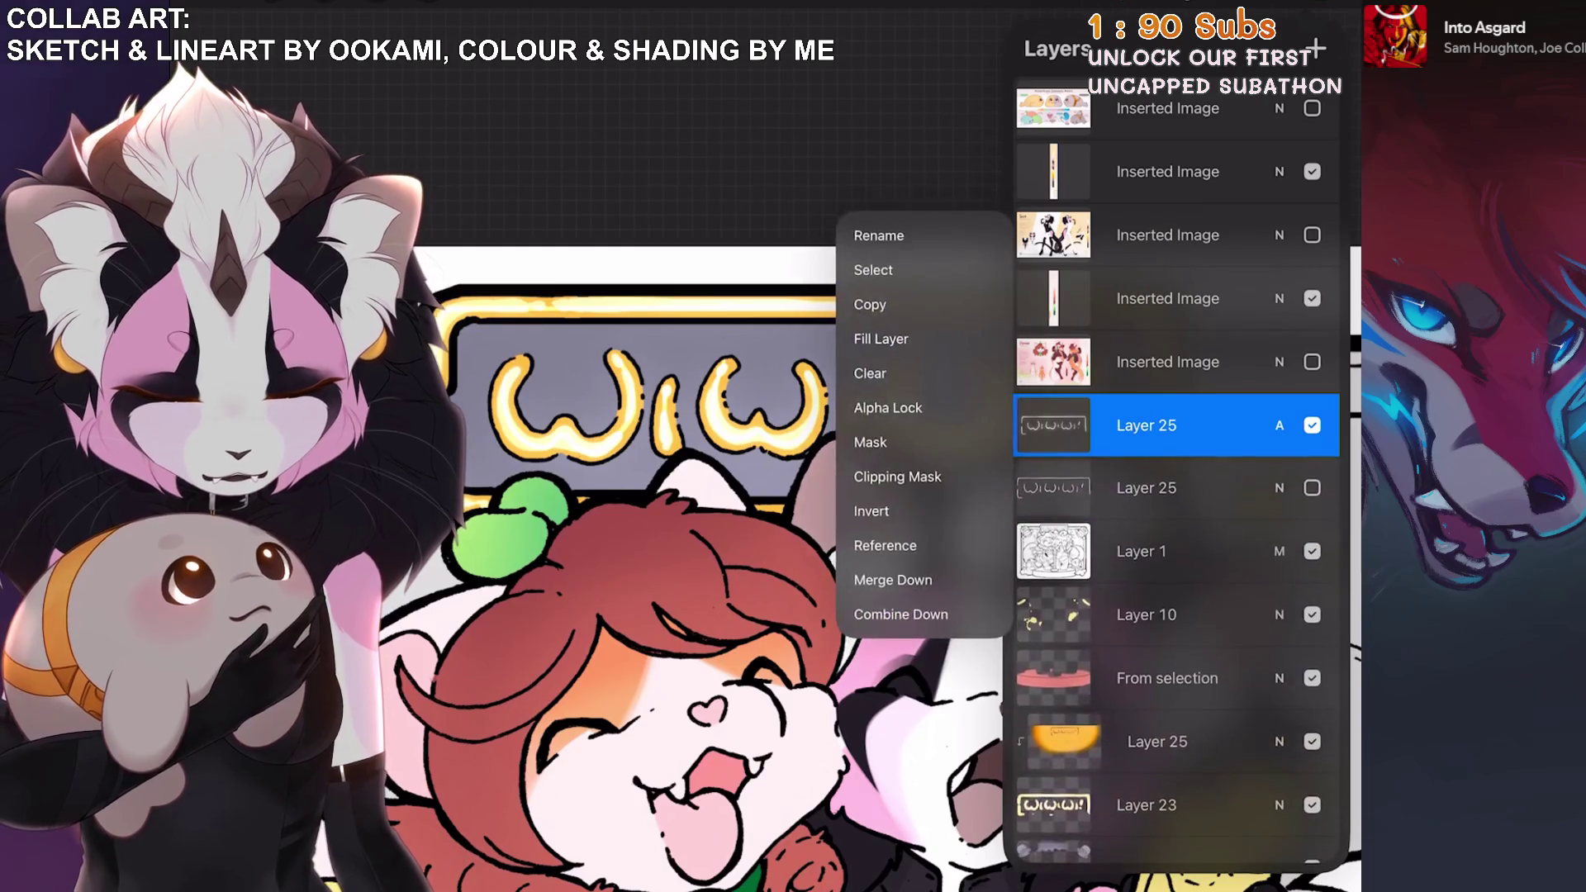
Pick a colour and brush, then draw a thin circular stroke across the canvas.
left_click(1313, 50)
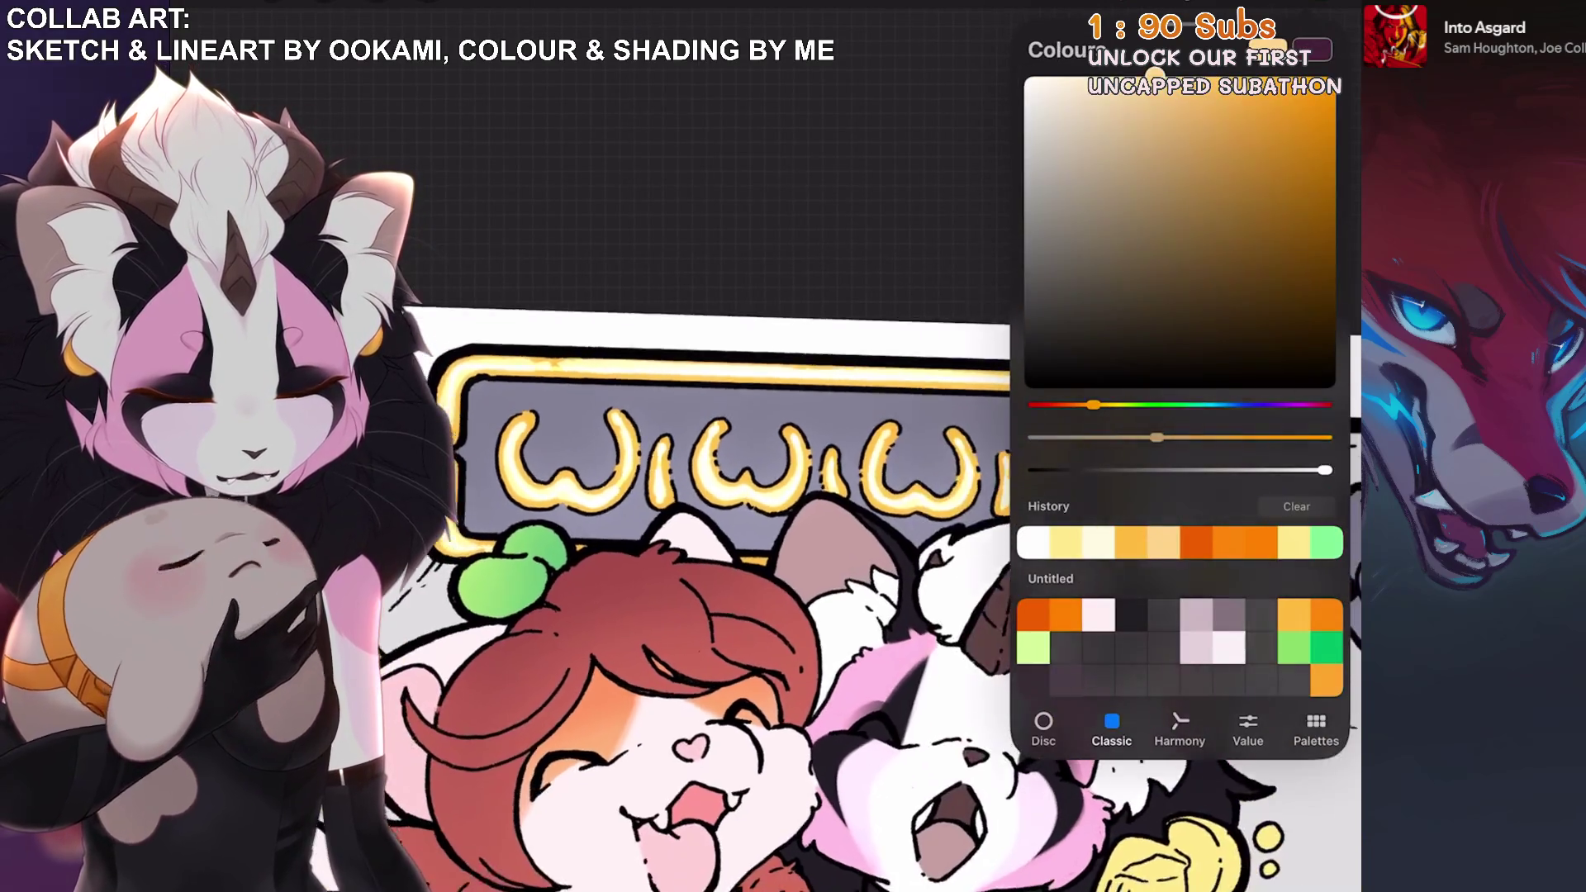
left_click(1214, 50)
scroll(1008, 496, "down", 3)
left_click(661, 206)
mouse_move(528, 74)
left_mouse_down()
mouse_move(595, 4)
mouse_move(1186, 195)
mouse_move(1074, 867)
left_mouse_up()
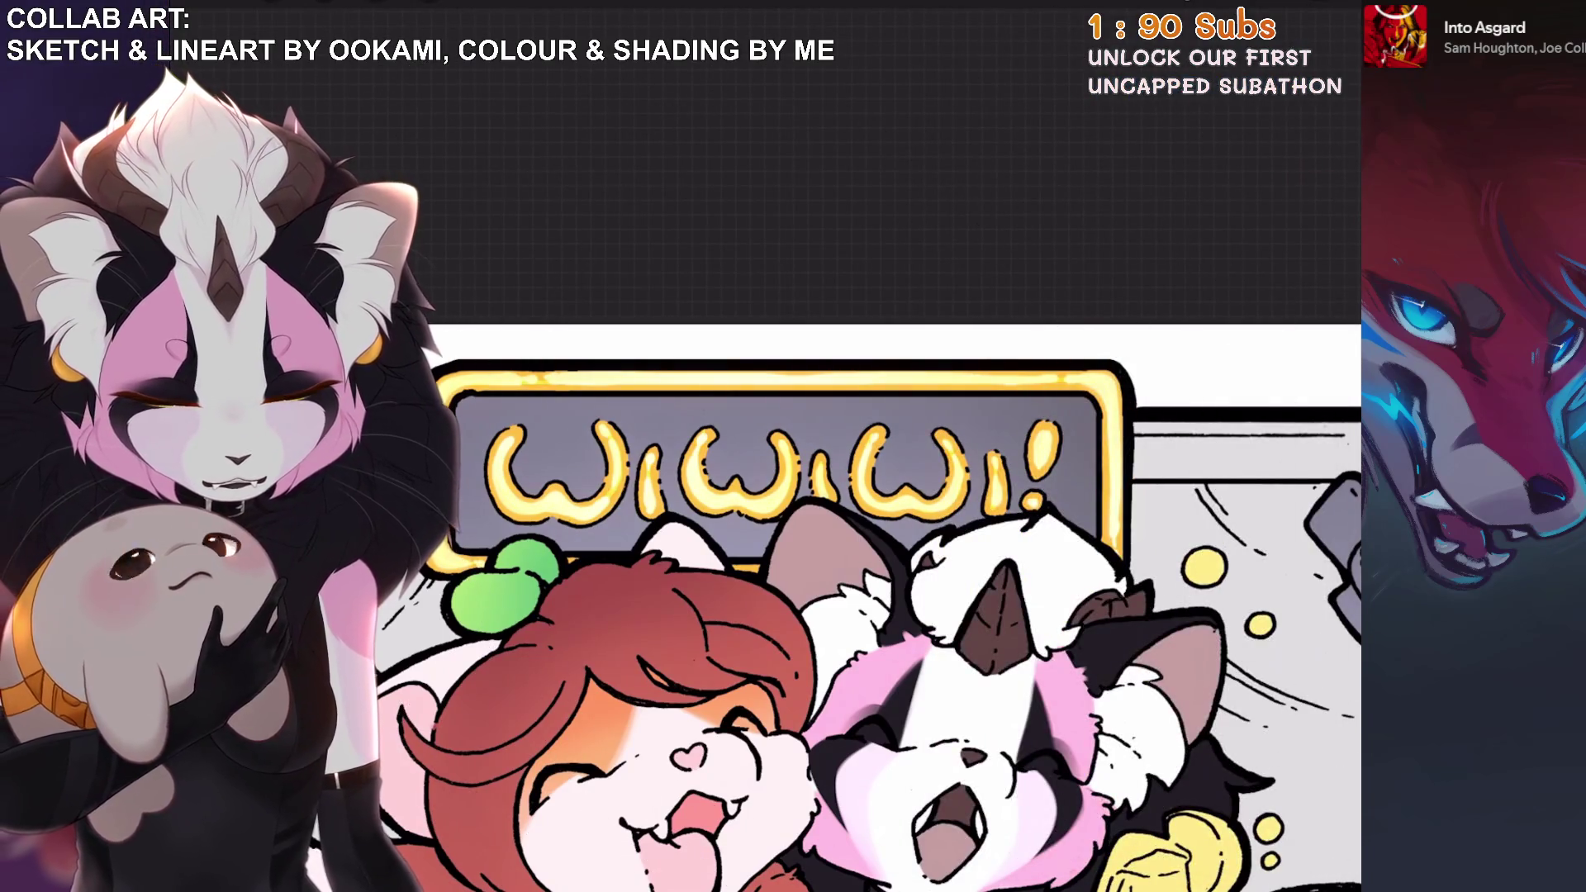
Try Soft Light on Layer 25, then return it to Add at 67% opacity.
left_click(1280, 49)
left_click(1279, 426)
mouse_move(1261, 501)
left_mouse_down()
mouse_move(1220, 502)
mouse_move(1246, 501)
left_mouse_up()
left_click(1047, 690)
mouse_move(1156, 758)
left_mouse_down()
mouse_move(1157, 690)
mouse_move(1156, 770)
left_mouse_up()
left_click(1054, 678)
left_click(1037, 686)
left_click_drag(1245, 501, 1225, 501)
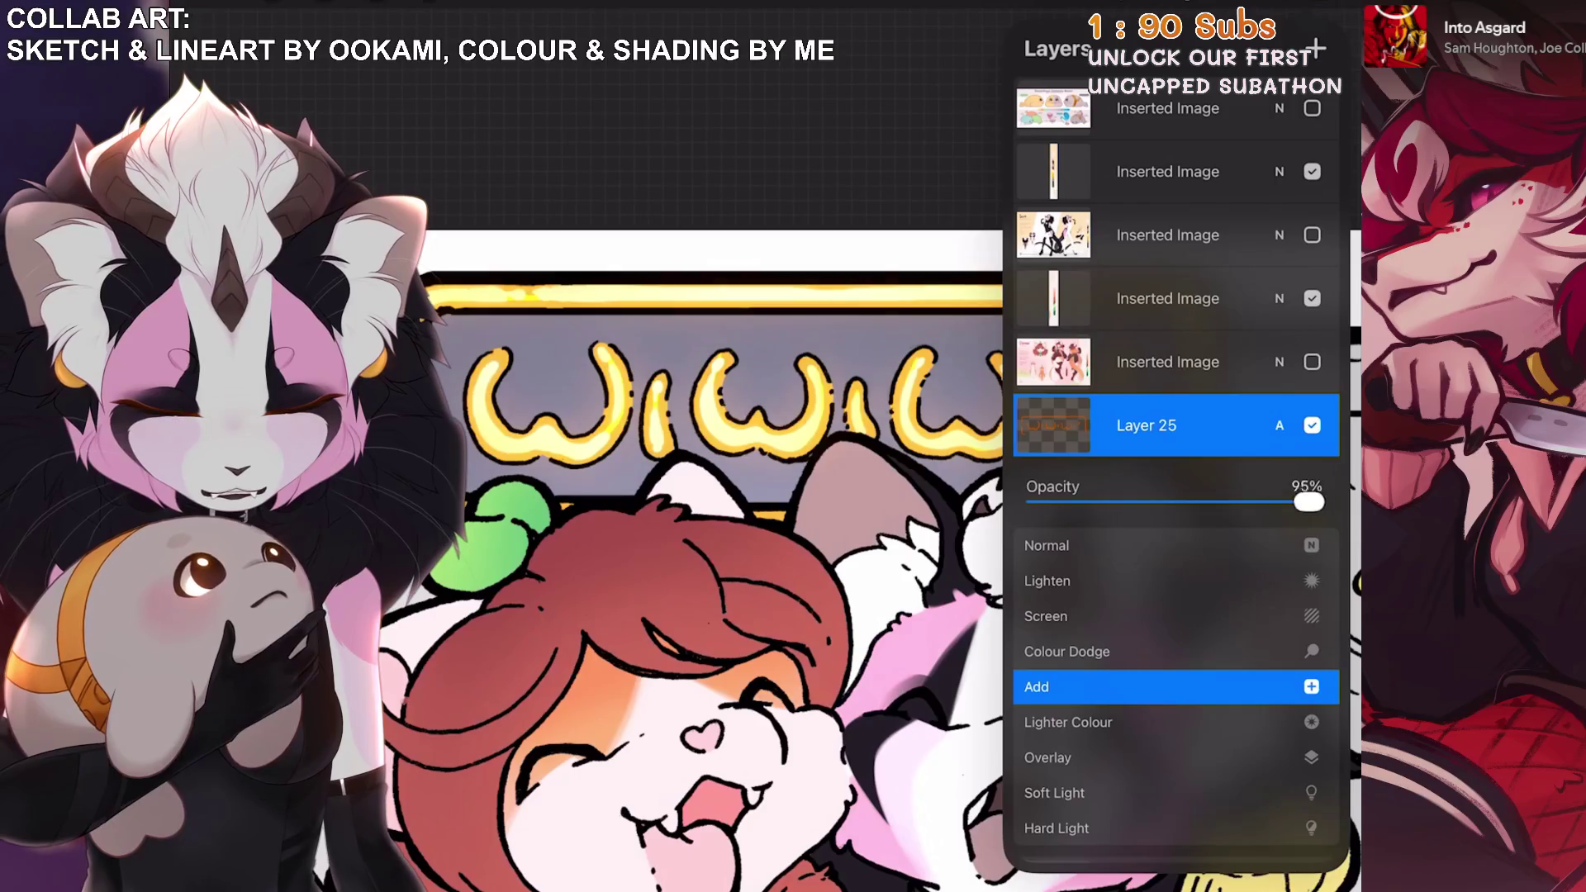
left_click(1279, 426)
left_click(1280, 49)
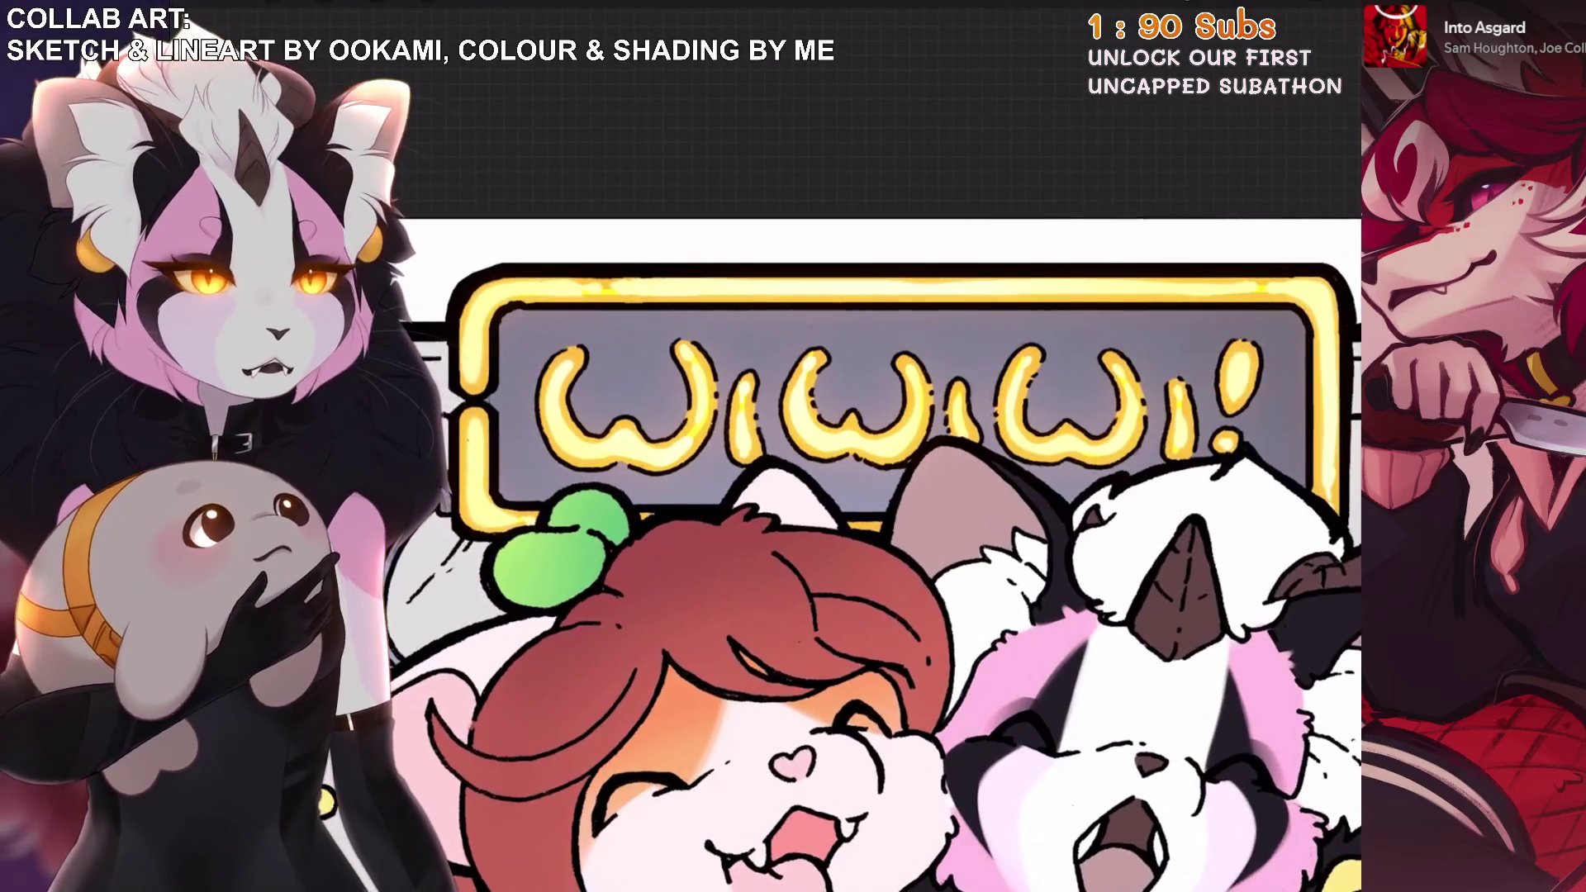
Toggle Layer 25's visibility off and on to compare the glow.
left_click(1280, 49)
left_click(1311, 425)
left_click(1311, 425)
left_click(1312, 426)
left_click(1311, 426)
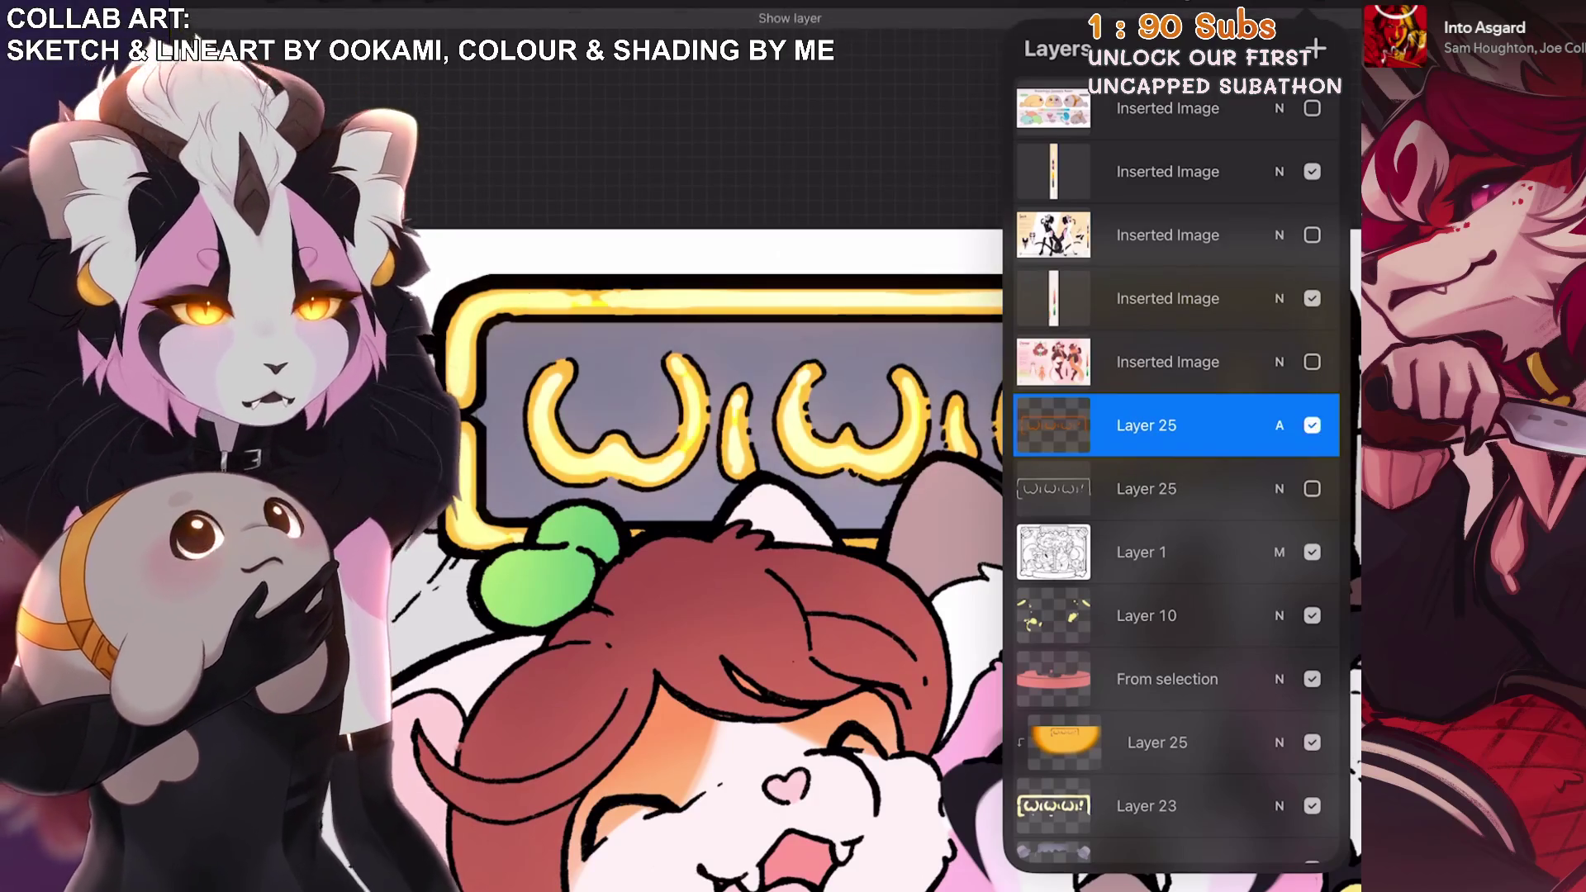
left_click(1280, 50)
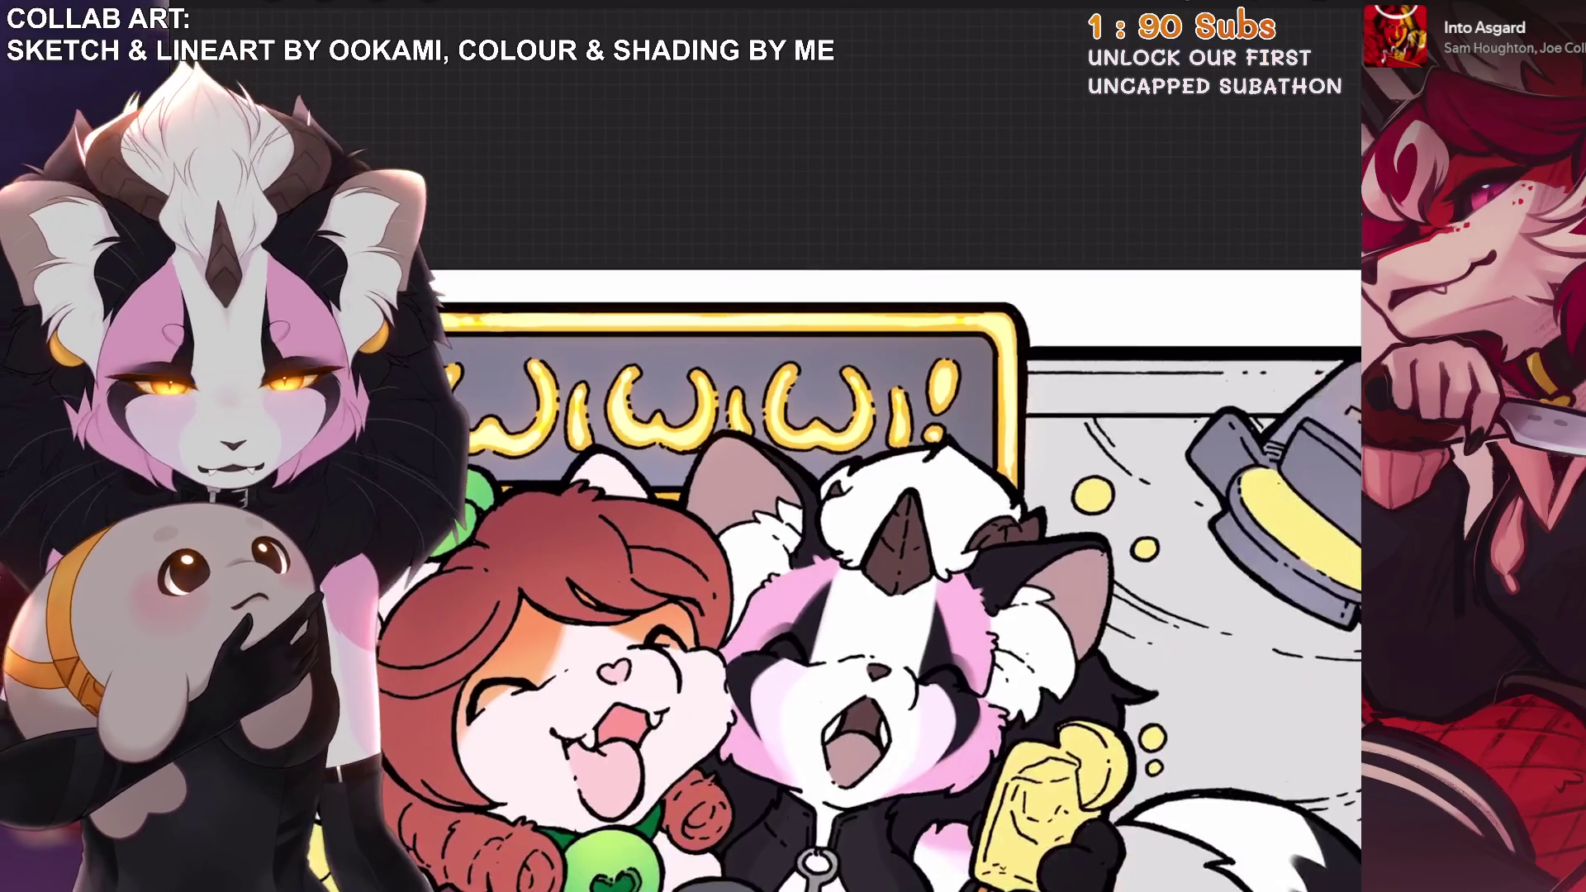
Untick the visibility of the second Layer 25 with the outlined lettering copy.
left_click(1280, 50)
left_click(1311, 426)
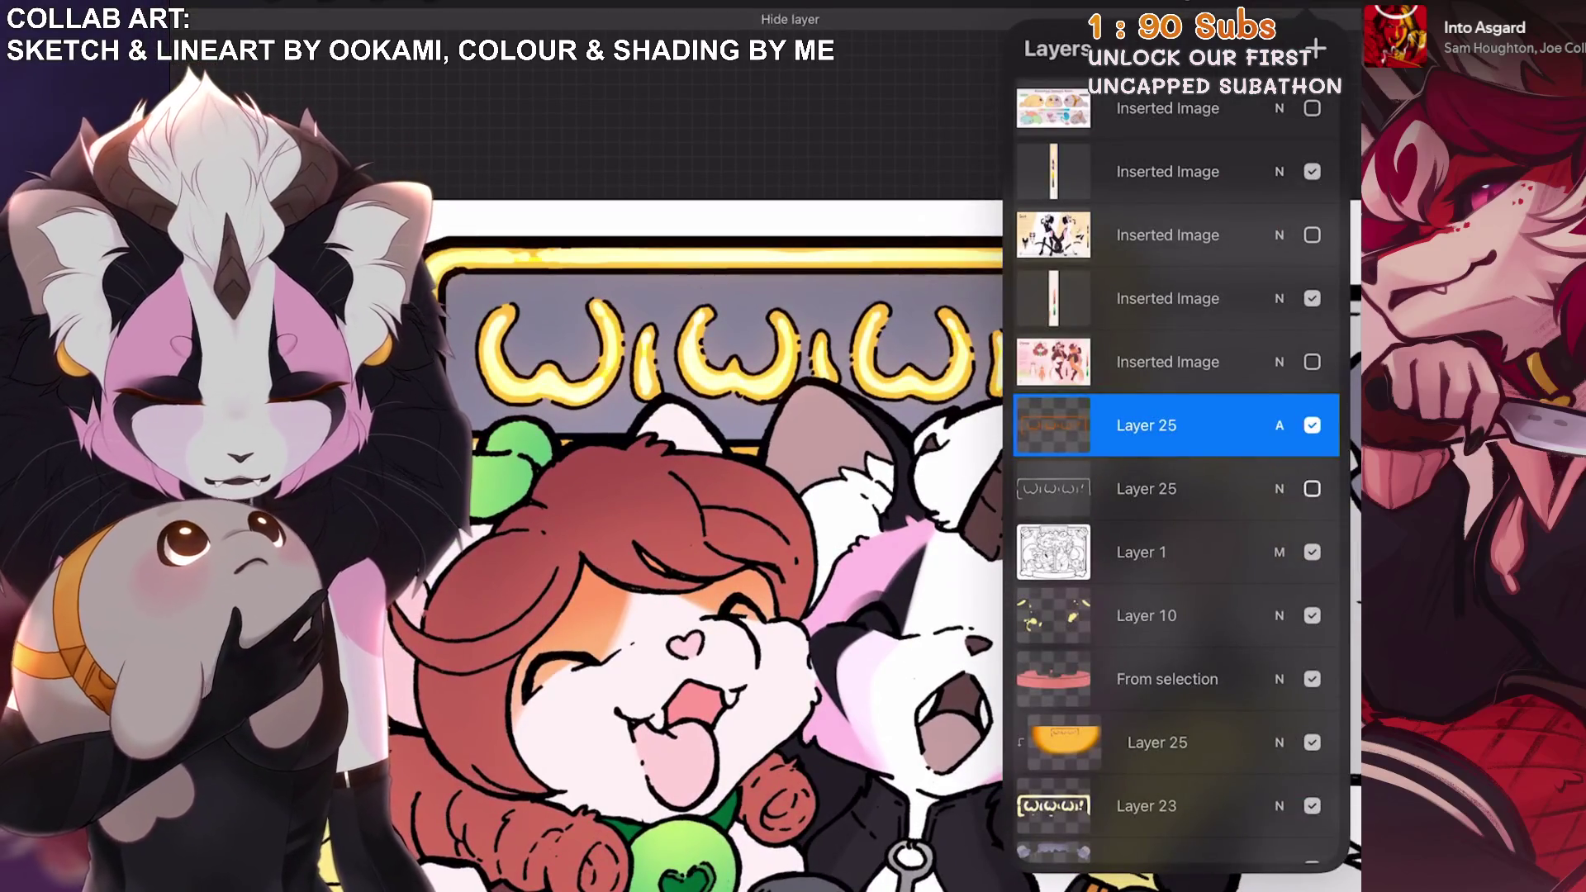
left_click(1311, 488)
scroll(1172, 495, "down", 3)
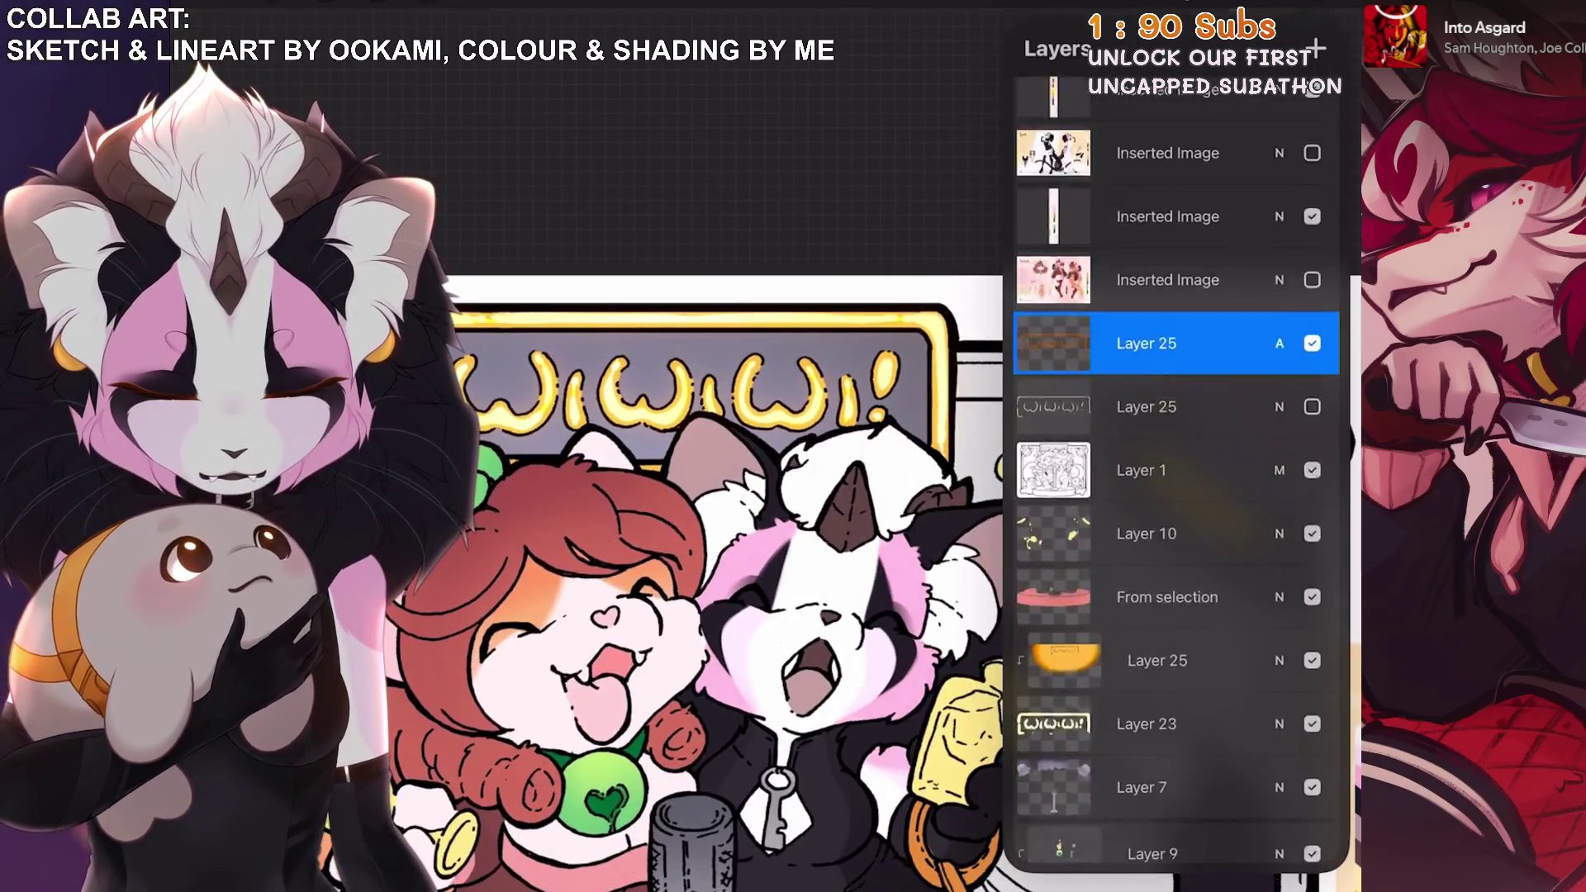
left_click(1156, 434)
scroll(1176, 471, "down", 6)
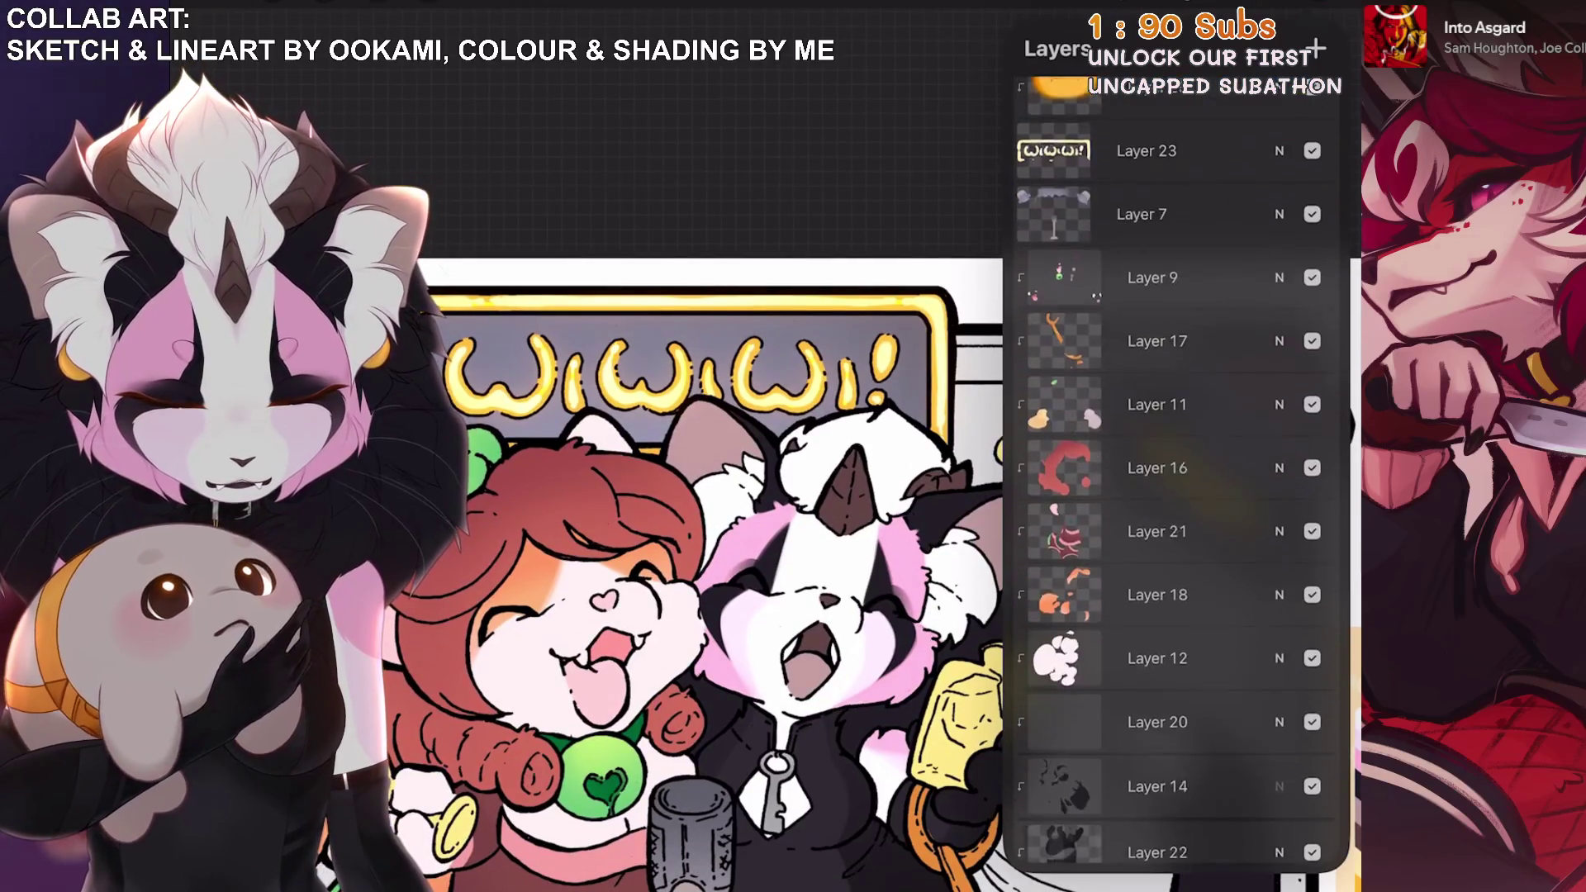
Raise Layer 25's opacity from 42% to 76% for a stronger orange glow.
left_click(1156, 591)
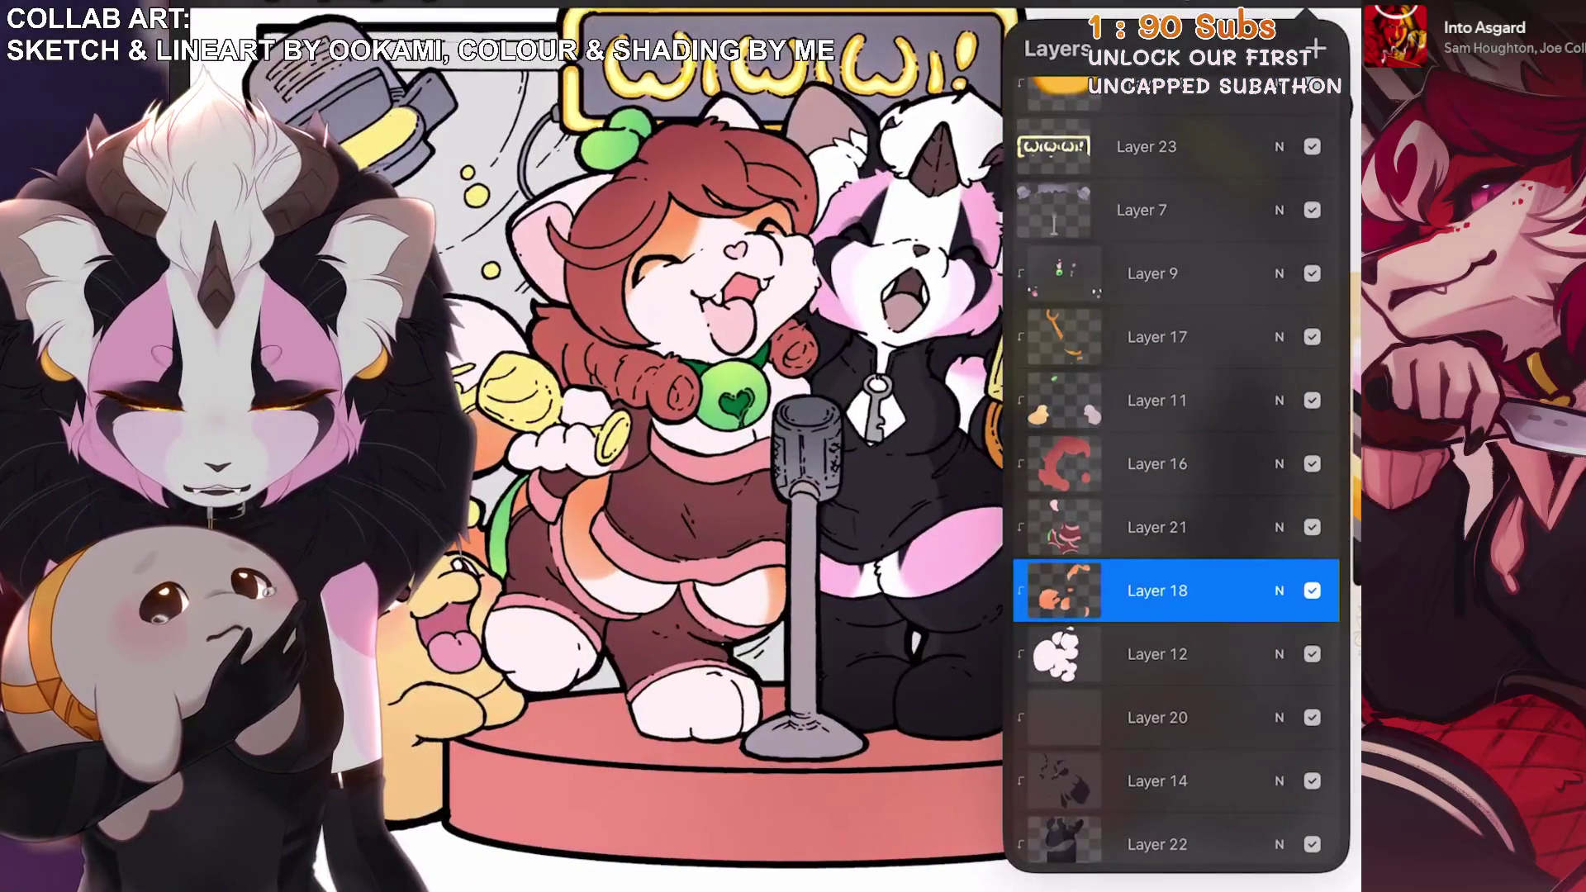
scroll(1177, 462, "up", 3)
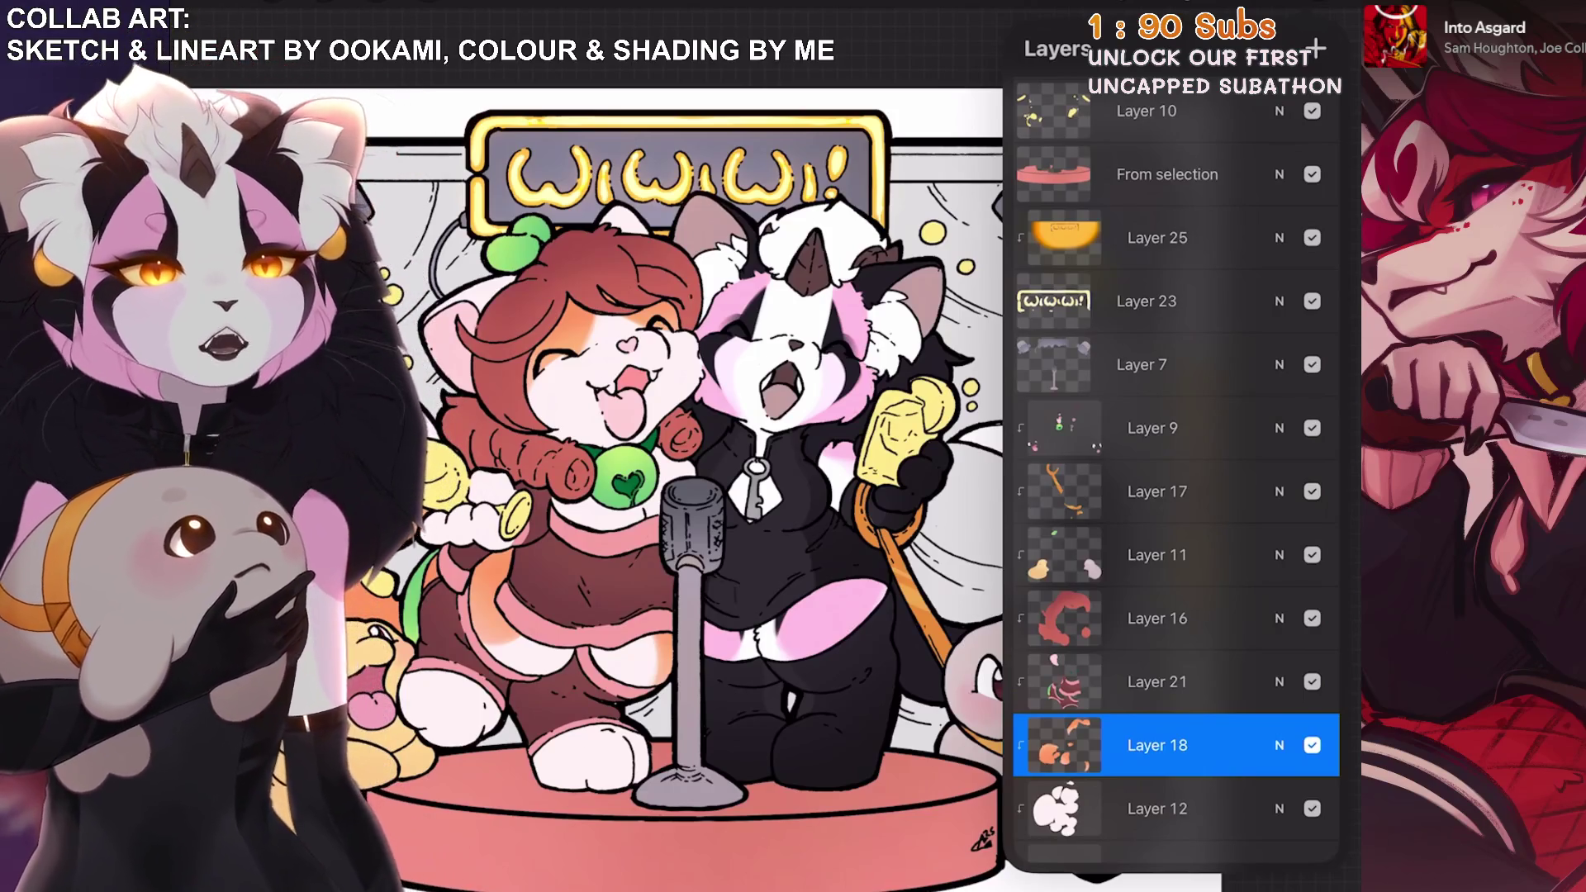
scroll(1177, 470, "down", 2)
scroll(1177, 470, "up", 4)
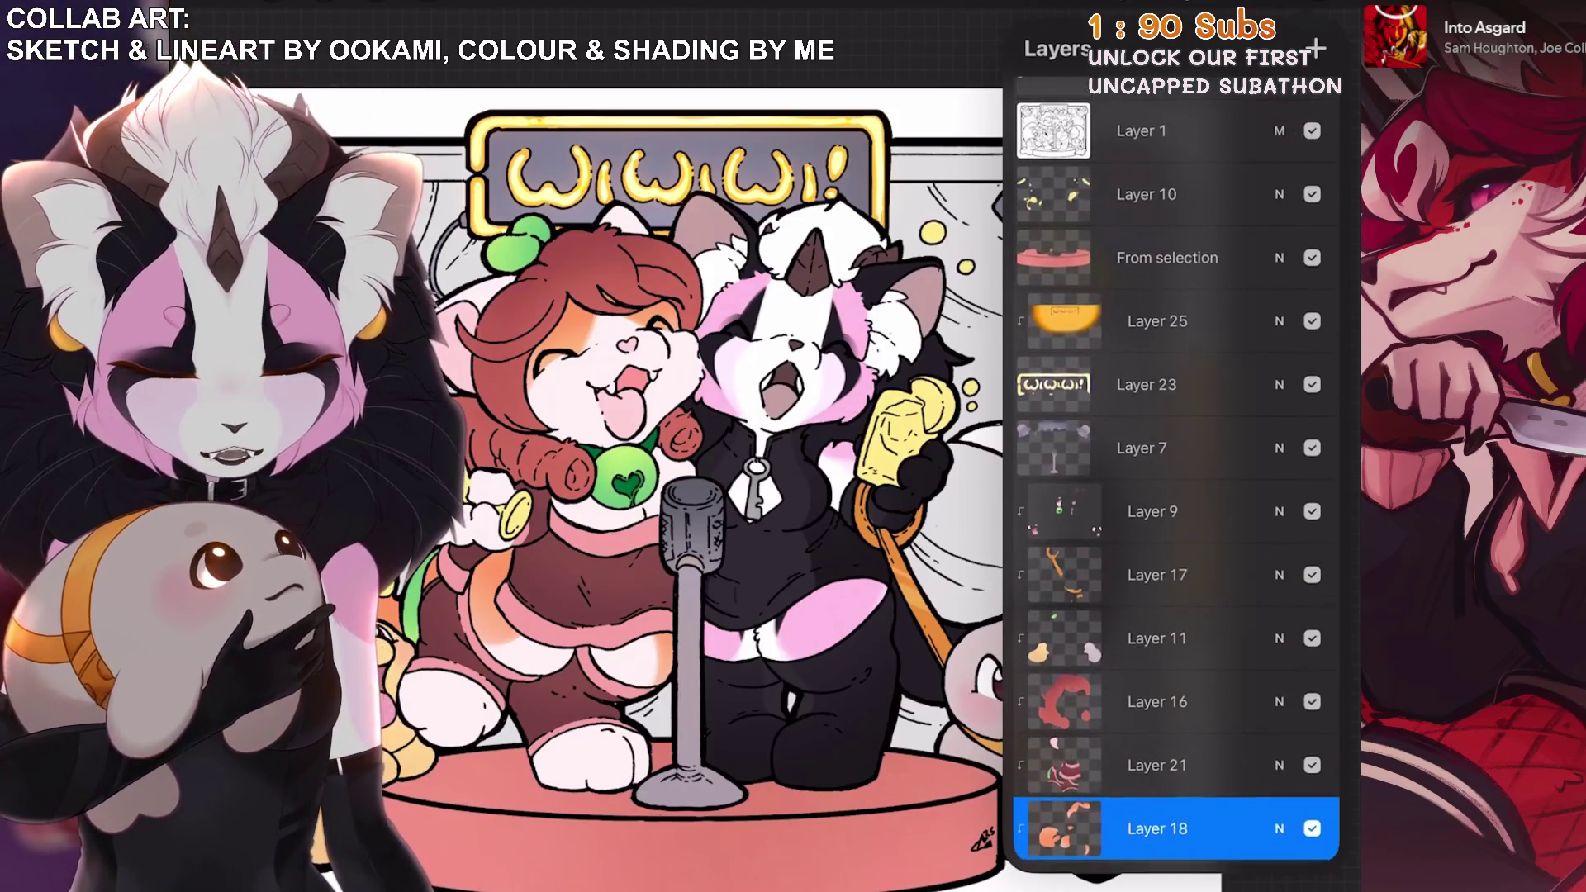
left_click(1279, 319)
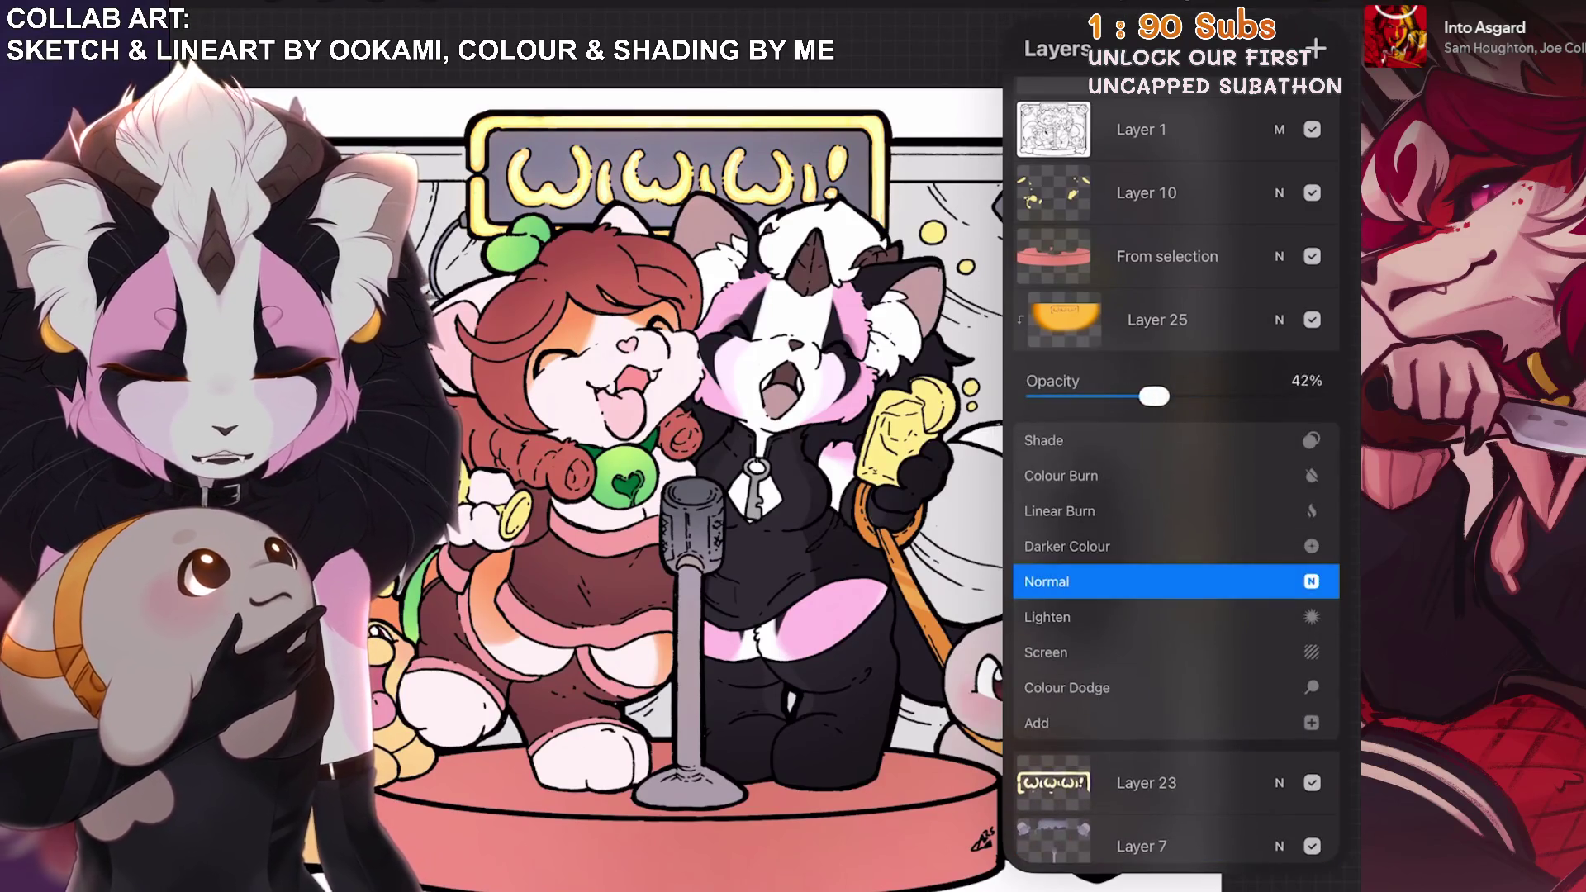
left_click_drag(1206, 396, 1226, 396)
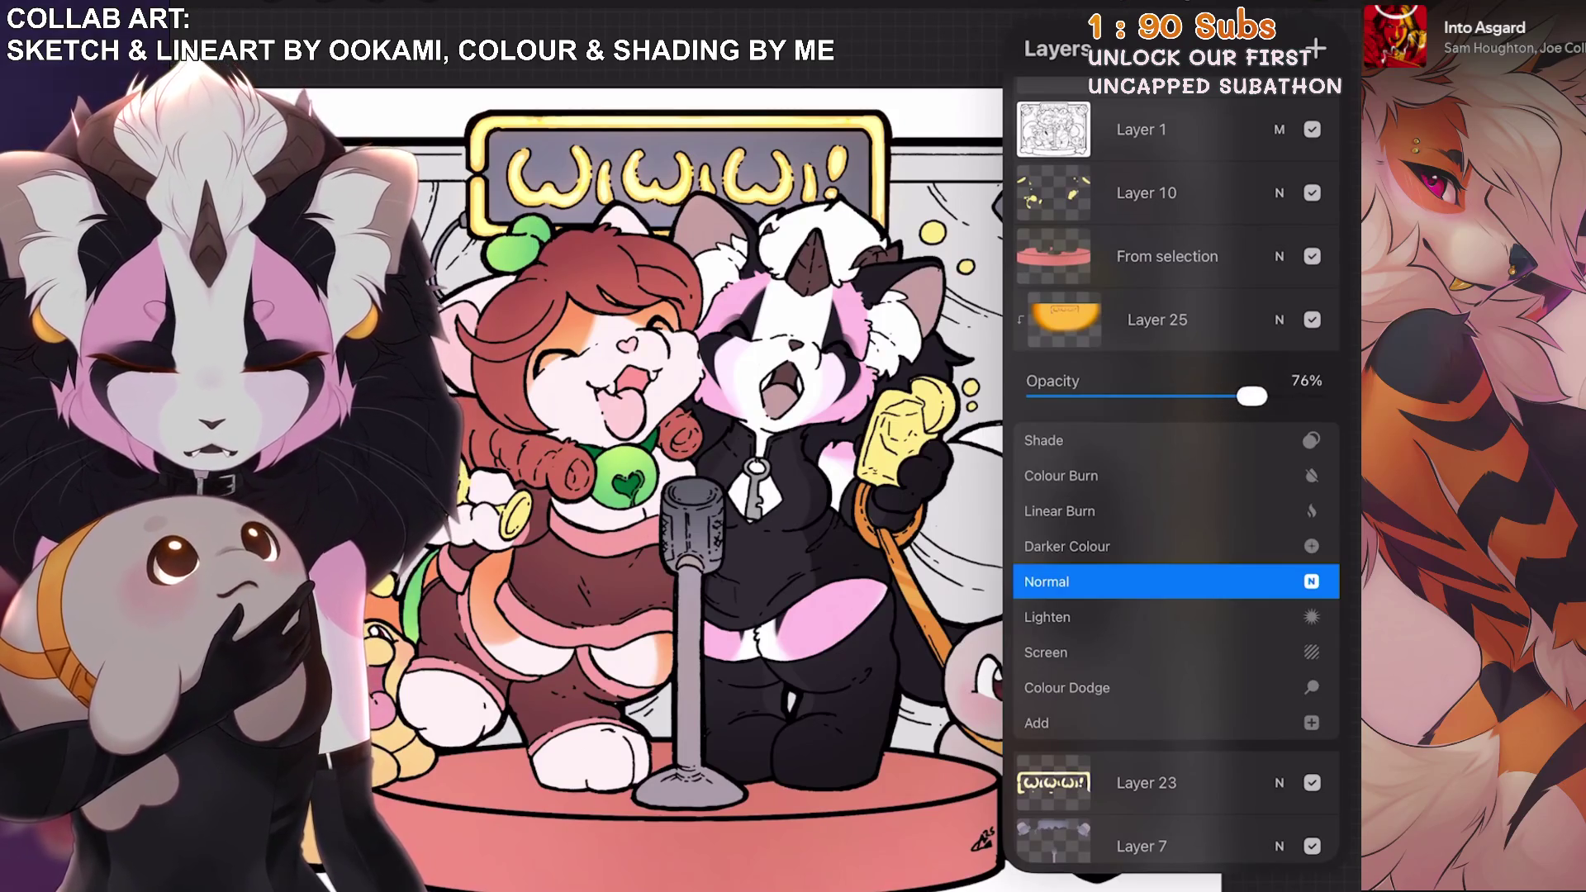
left_click(1279, 320)
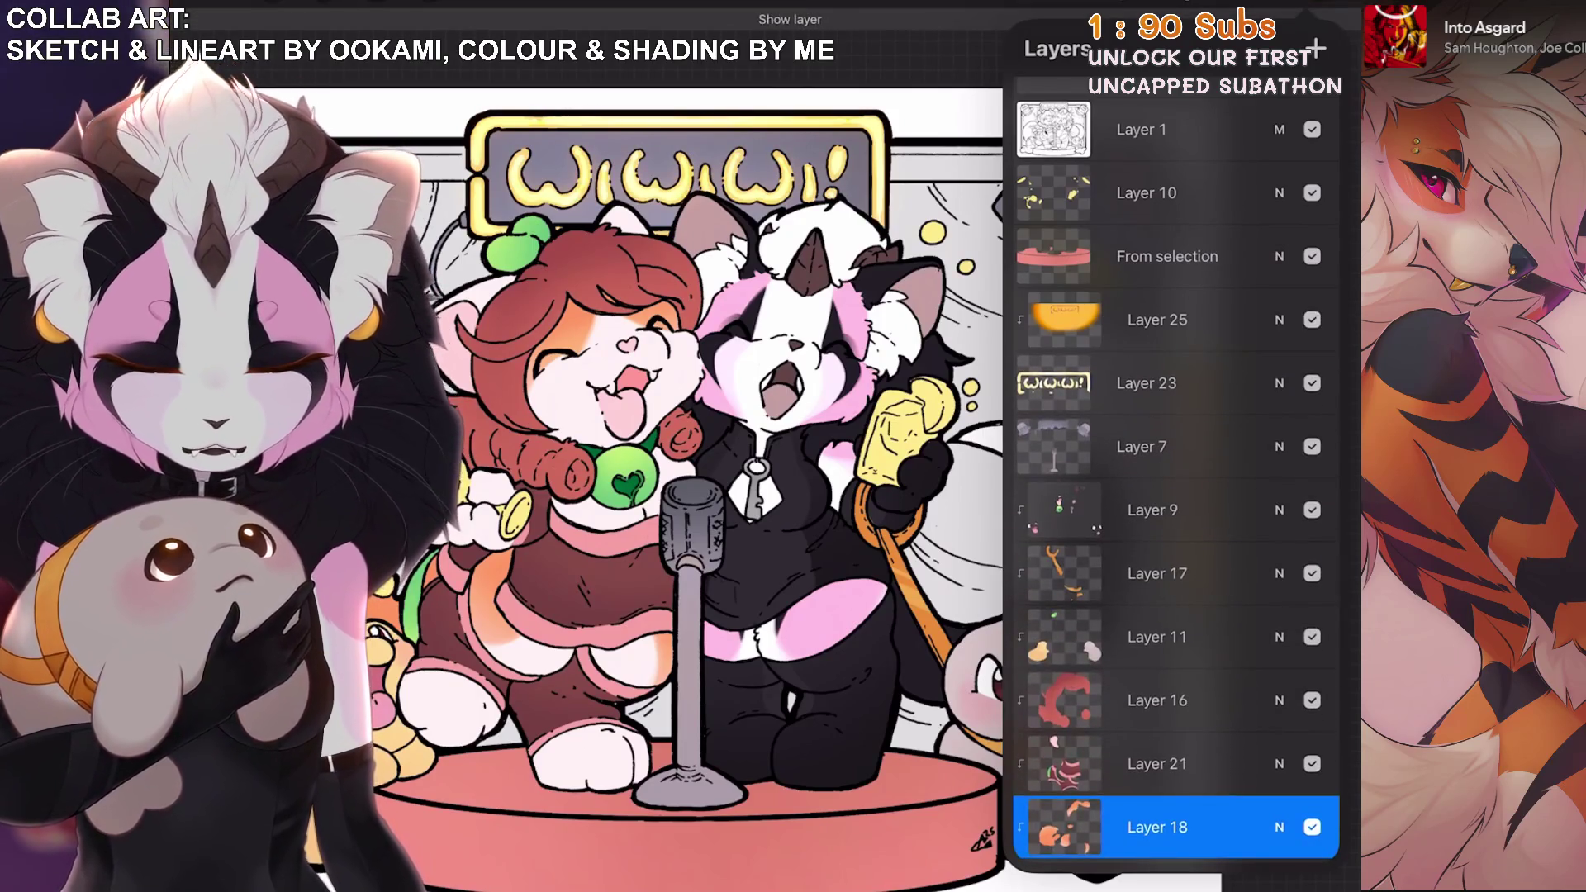
Select Layer 23 and hide then show it to compare the sign.
left_click(1156, 319)
left_click(1146, 383)
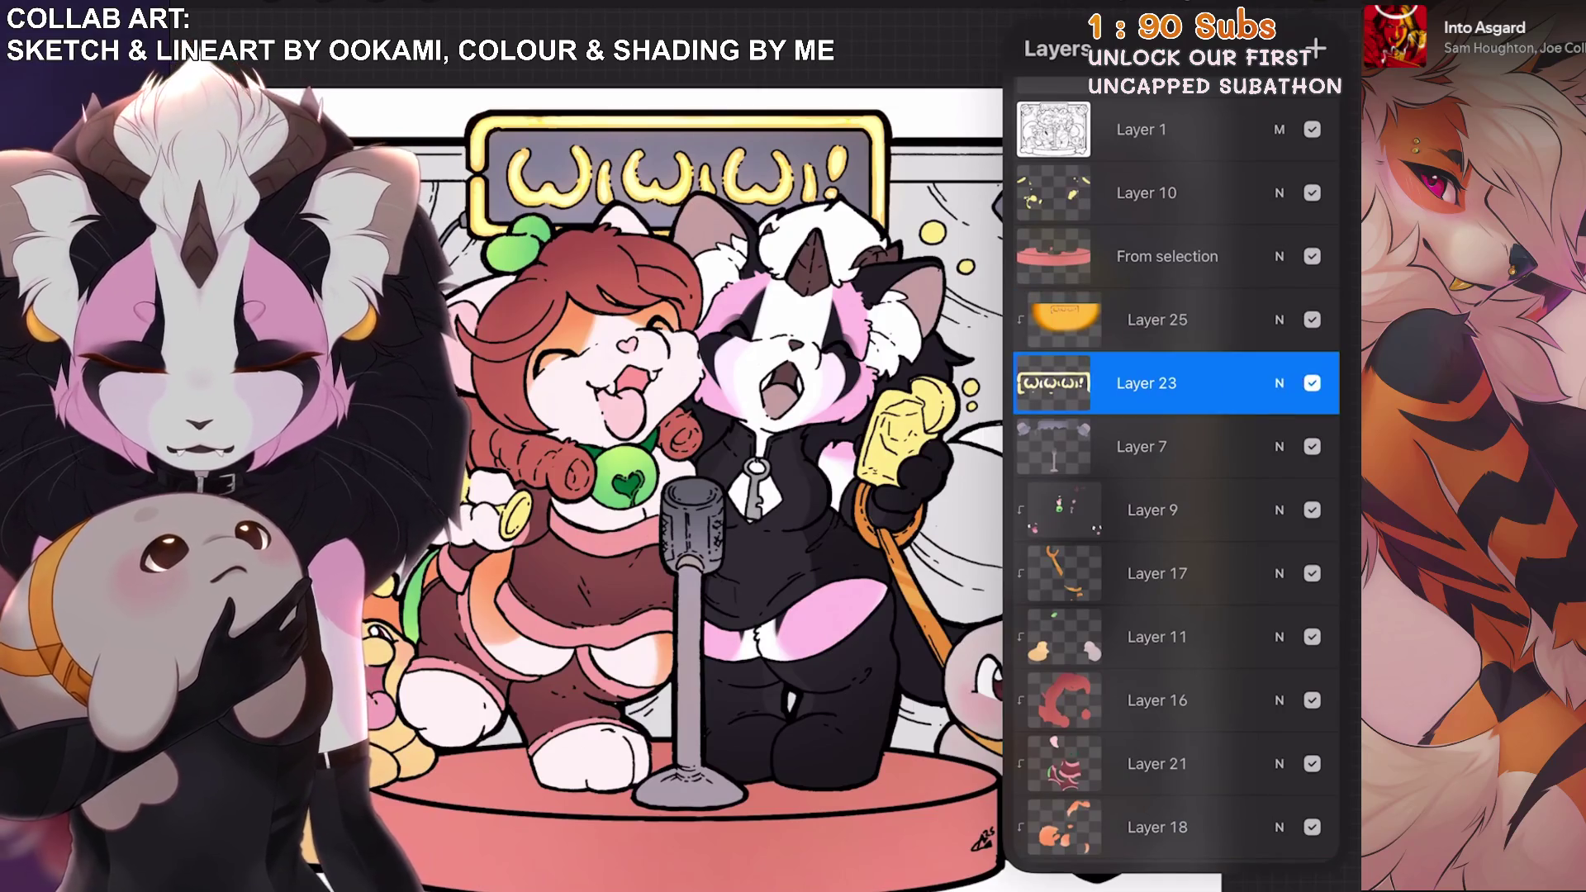
scroll(899, 495, "down", 3)
scroll(898, 496, "up", 5)
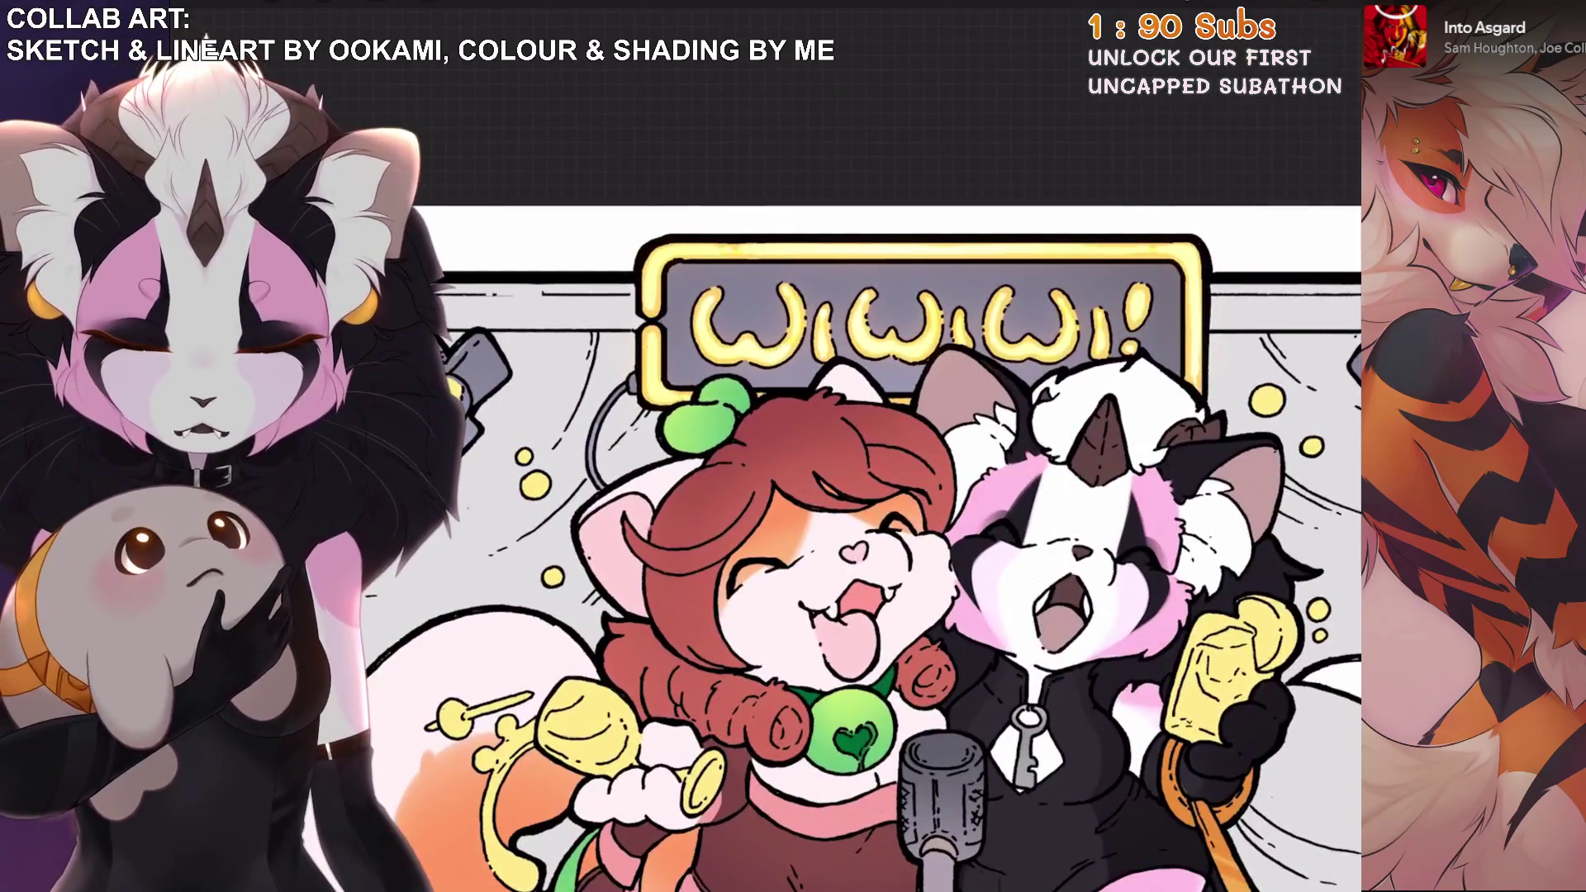
left_click(1318, 12)
left_click(1311, 469)
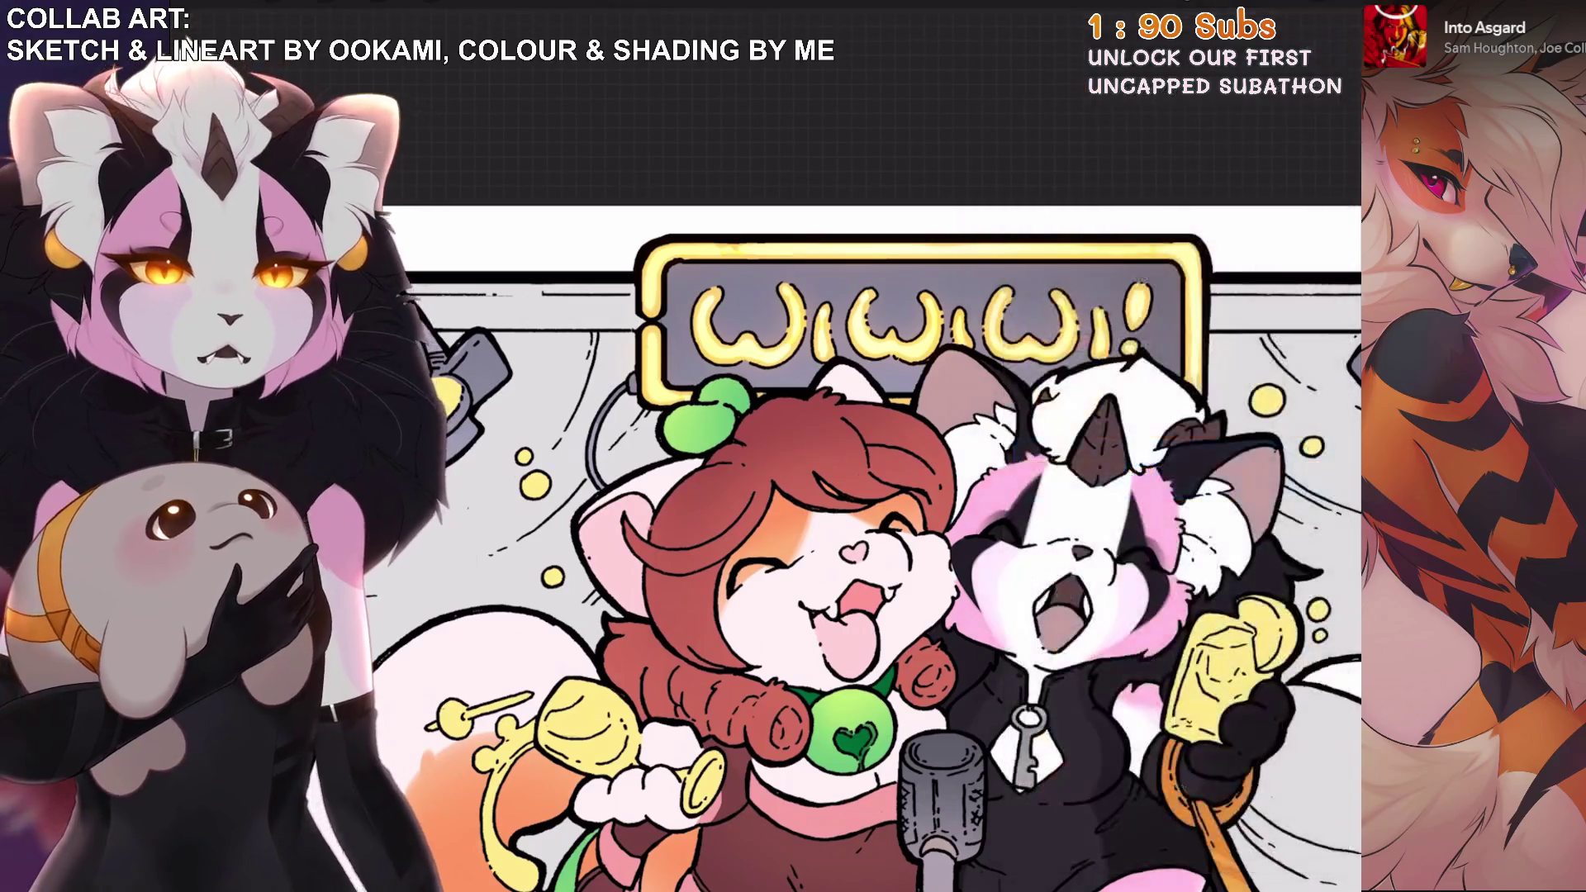
scroll(840, 448, "down", 5)
scroll(840, 448, "up", 2)
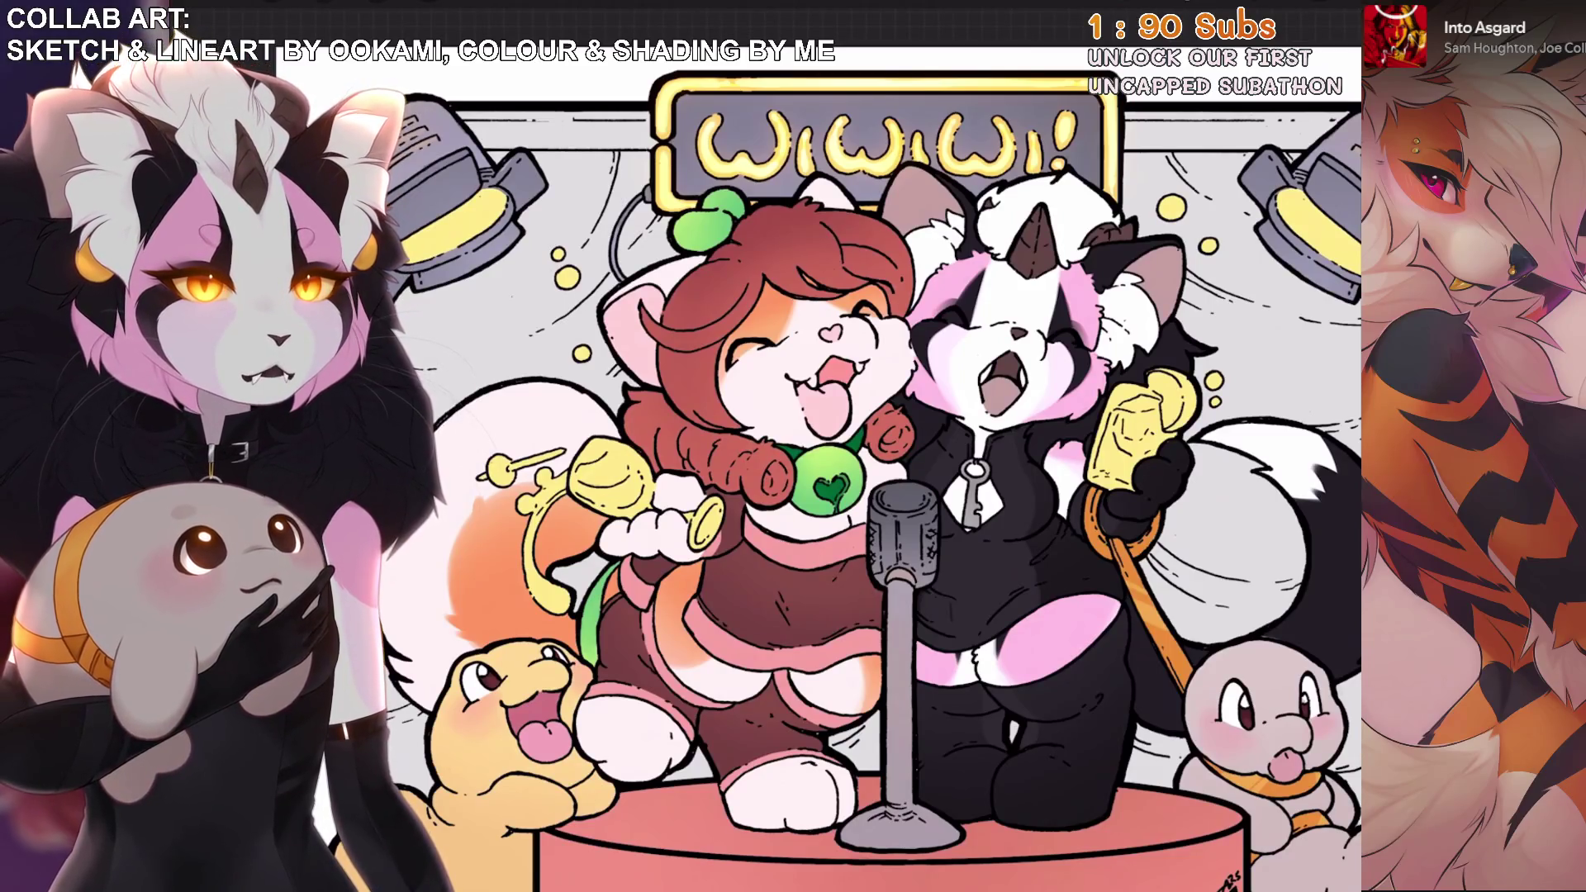
scroll(899, 462, "down", 2)
Select Layer 10 and briefly check its layer options.
key("l")
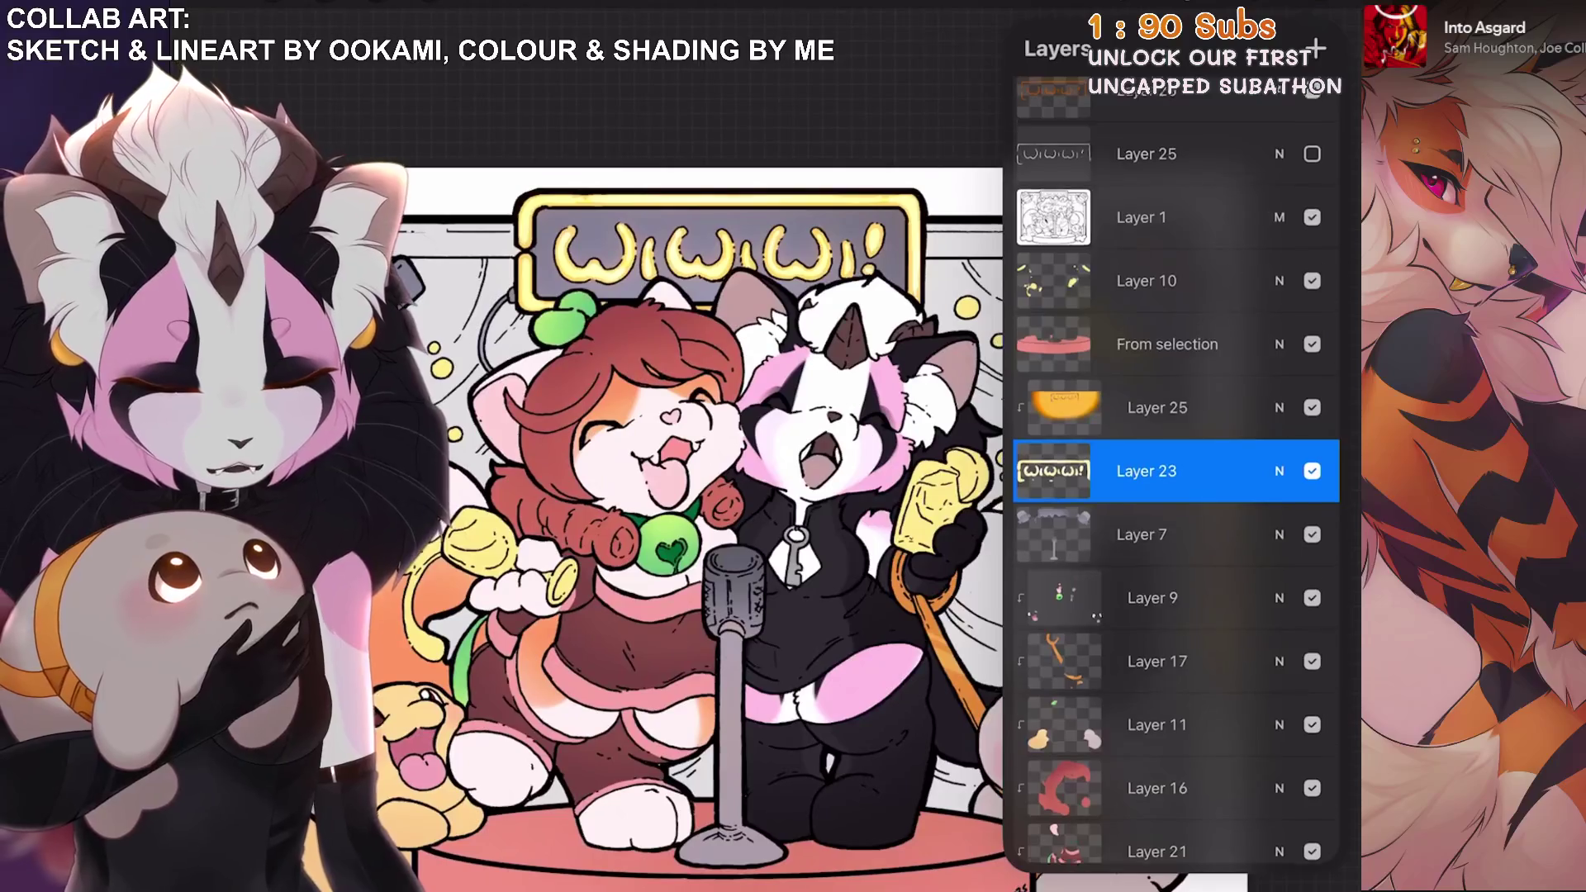
scroll(1173, 471, "down", 1)
left_click(1146, 615)
left_click(1053, 615)
left_click(1053, 615)
Undo the stray paint stroke near the upper-right spotlight.
key("l")
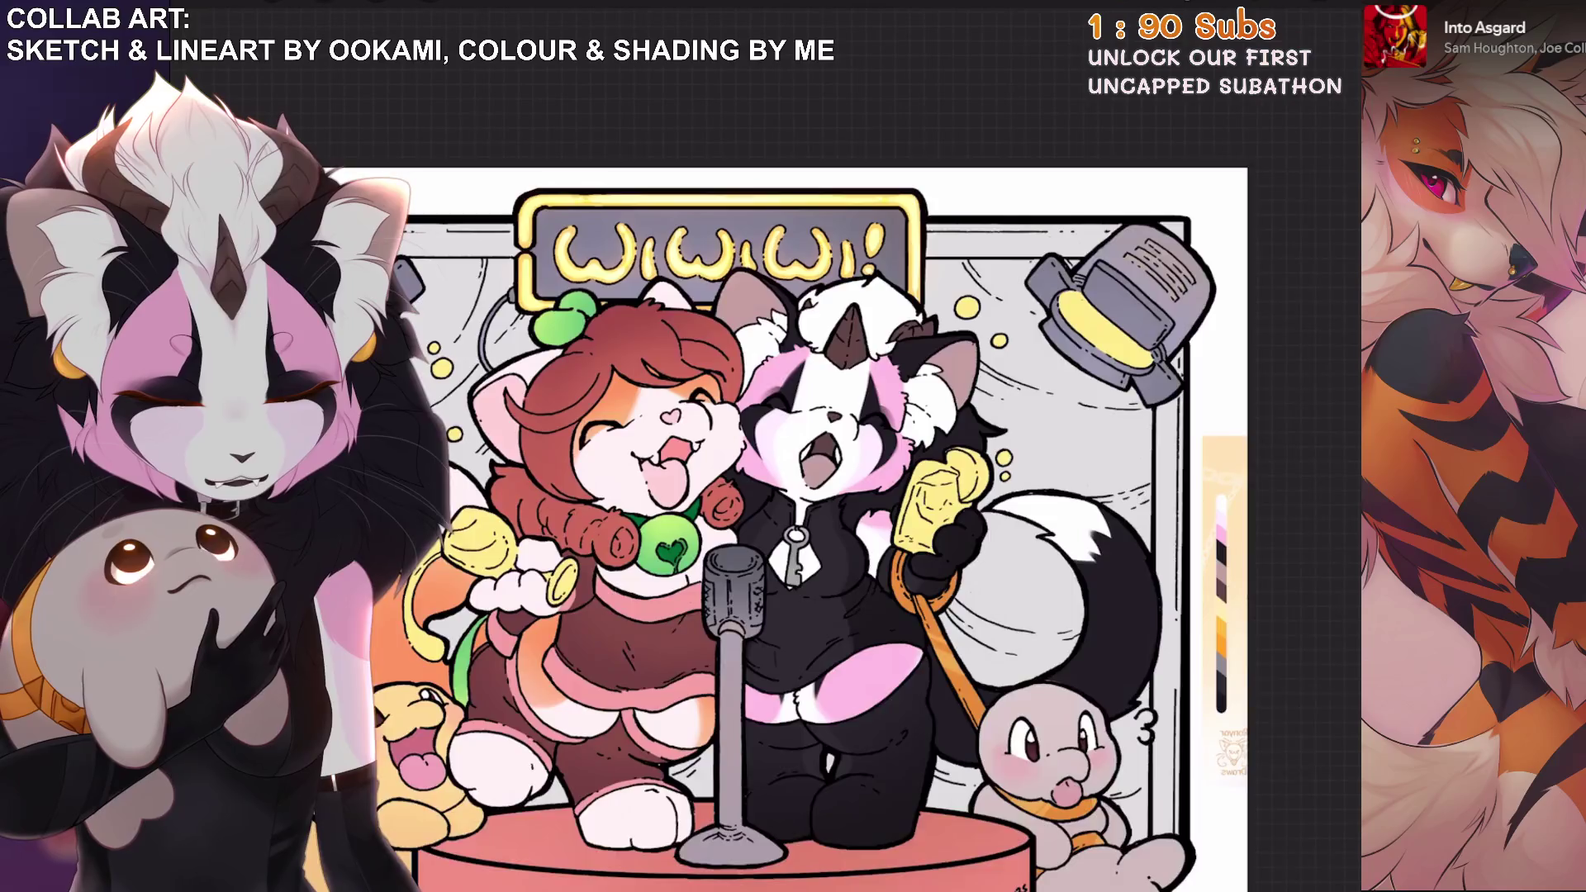
scroll(899, 529, "up", 2)
scroll(899, 496, "down", 2)
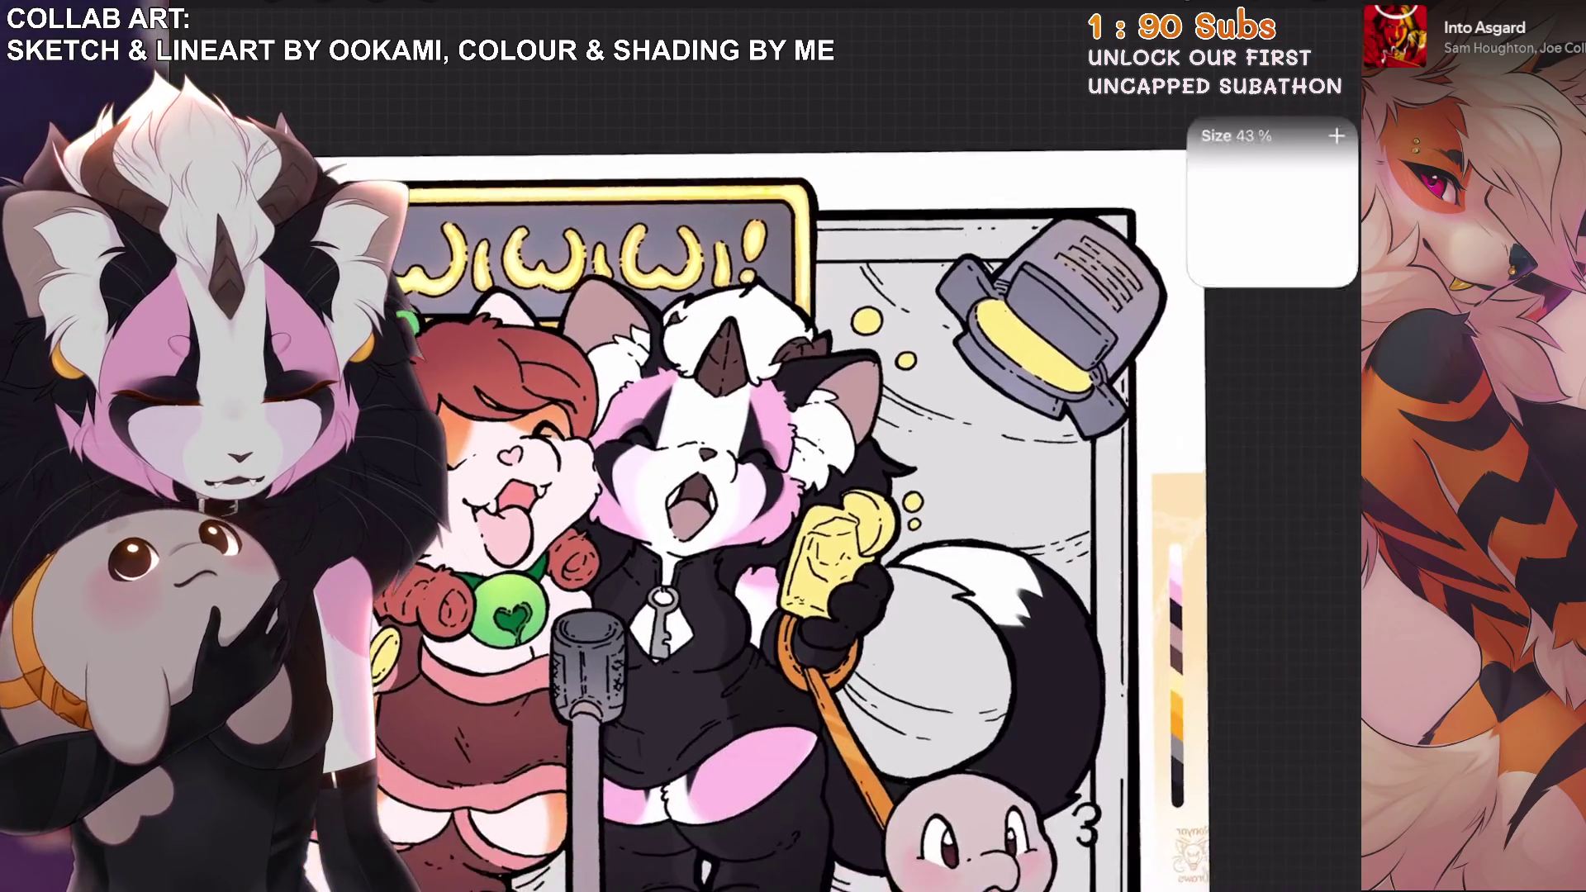
scroll(793, 496, "down", 1)
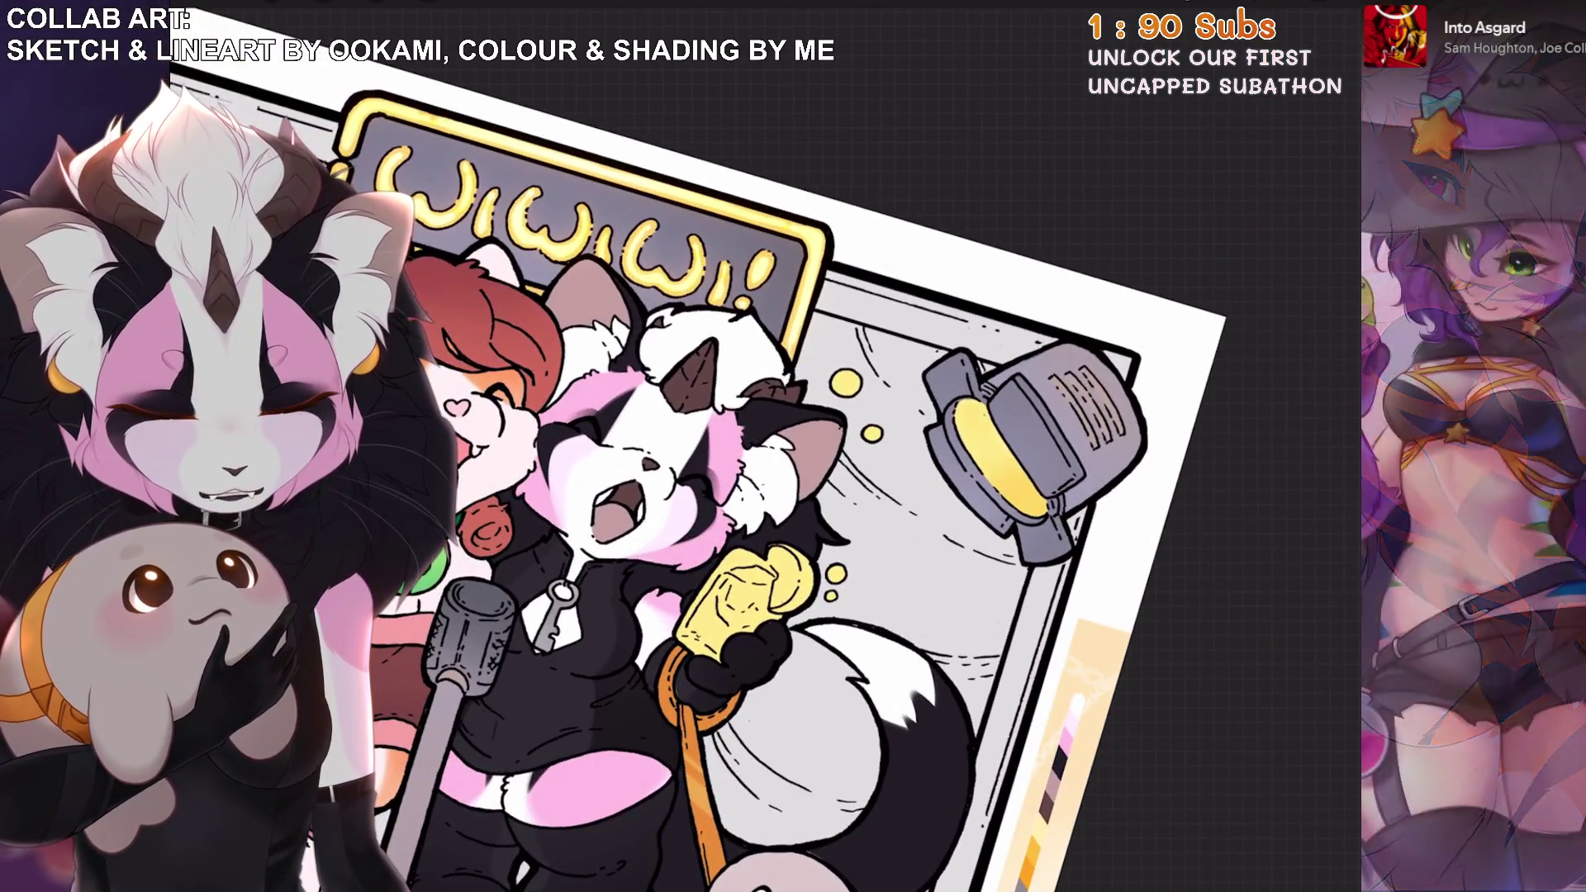
scroll(826, 495, "up", 2)
scroll(825, 496, "up", 1)
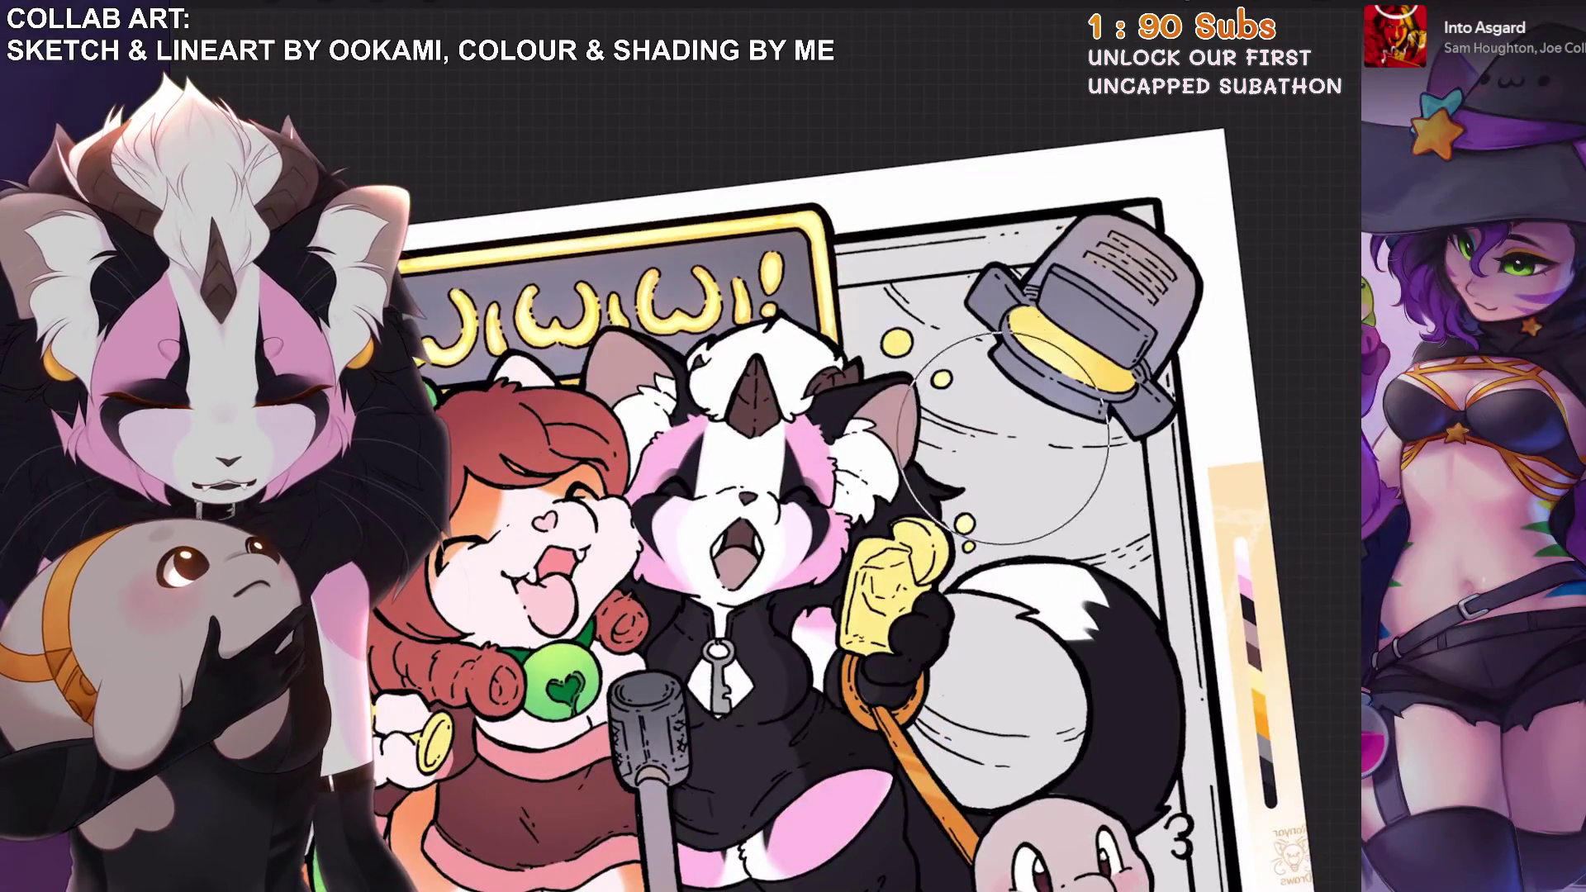
key("ctrl+z")
scroll(793, 496, "down", 5)
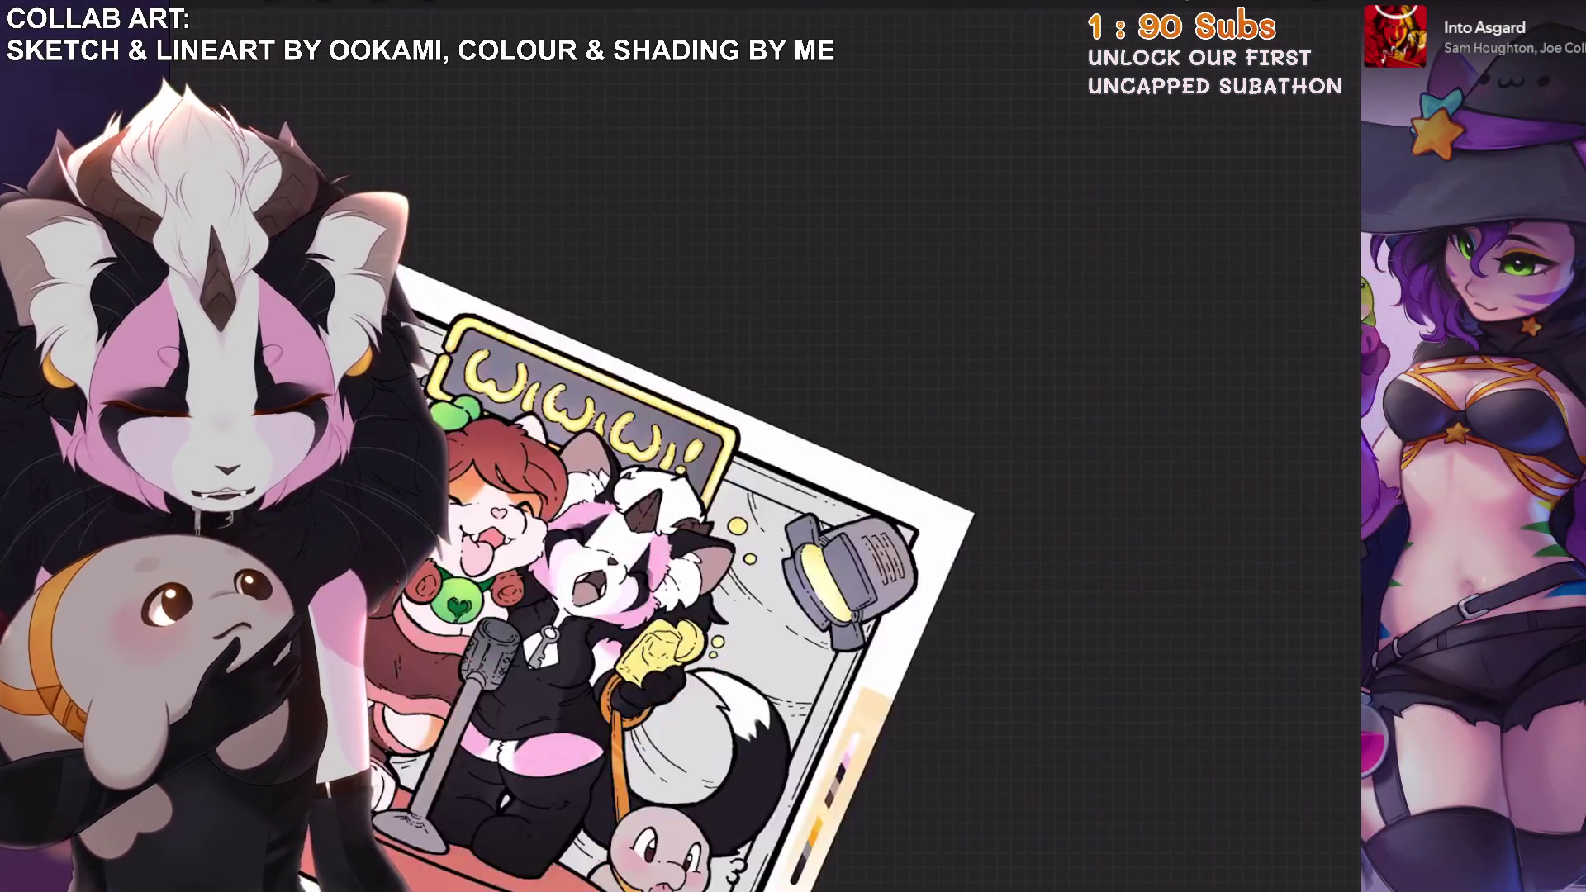
scroll(826, 495, "up", 2)
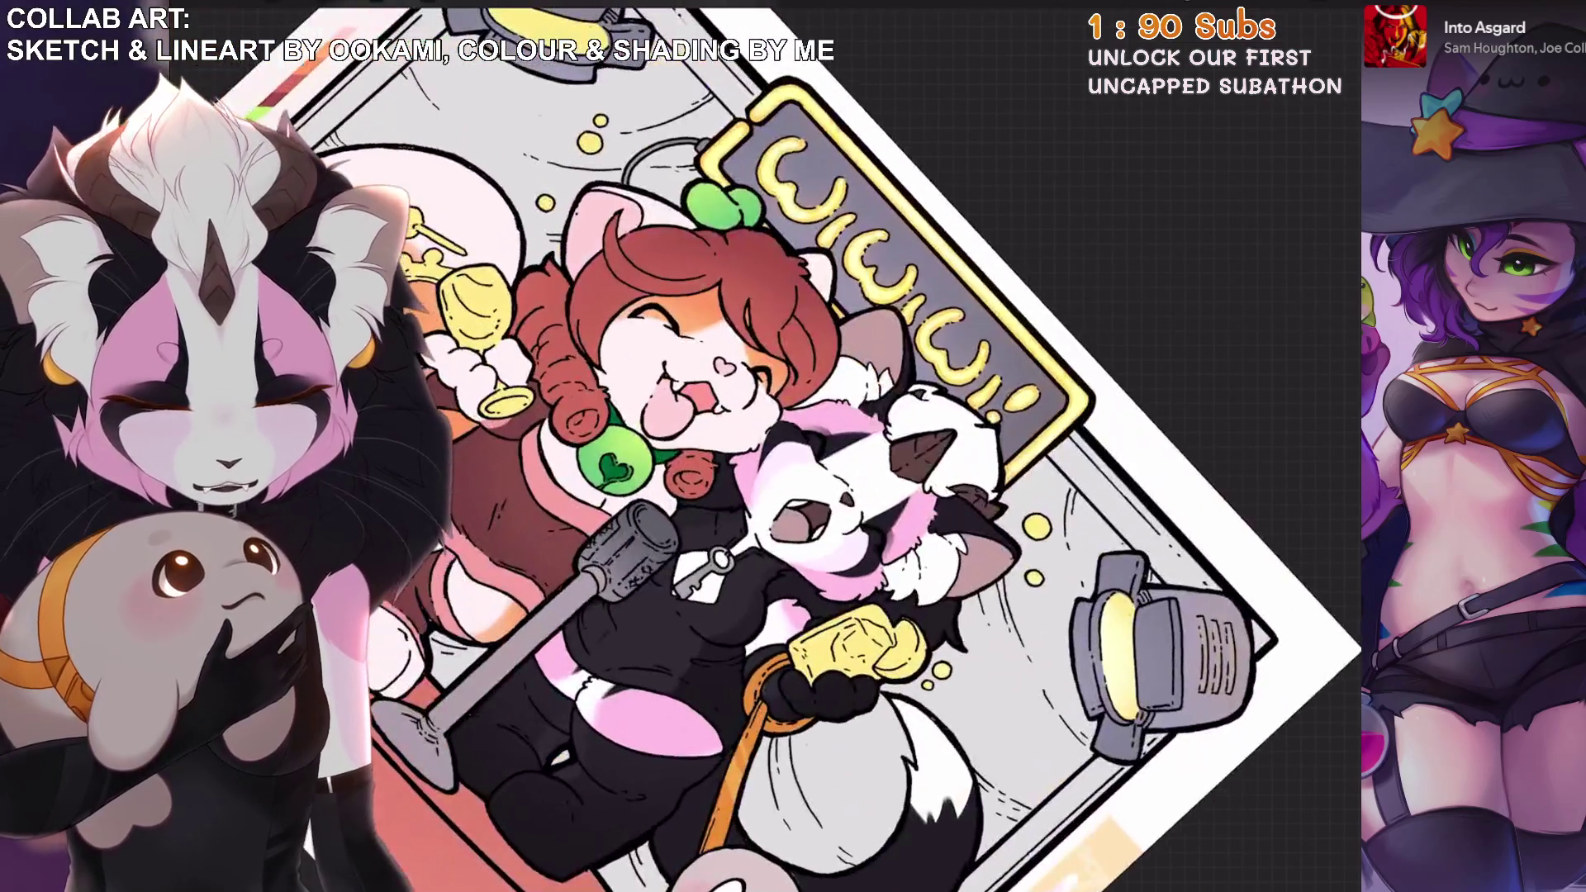
scroll(792, 446, "up", 1)
Pick a darker yellow shading colour in the Colours panel.
left_click(1346, 16)
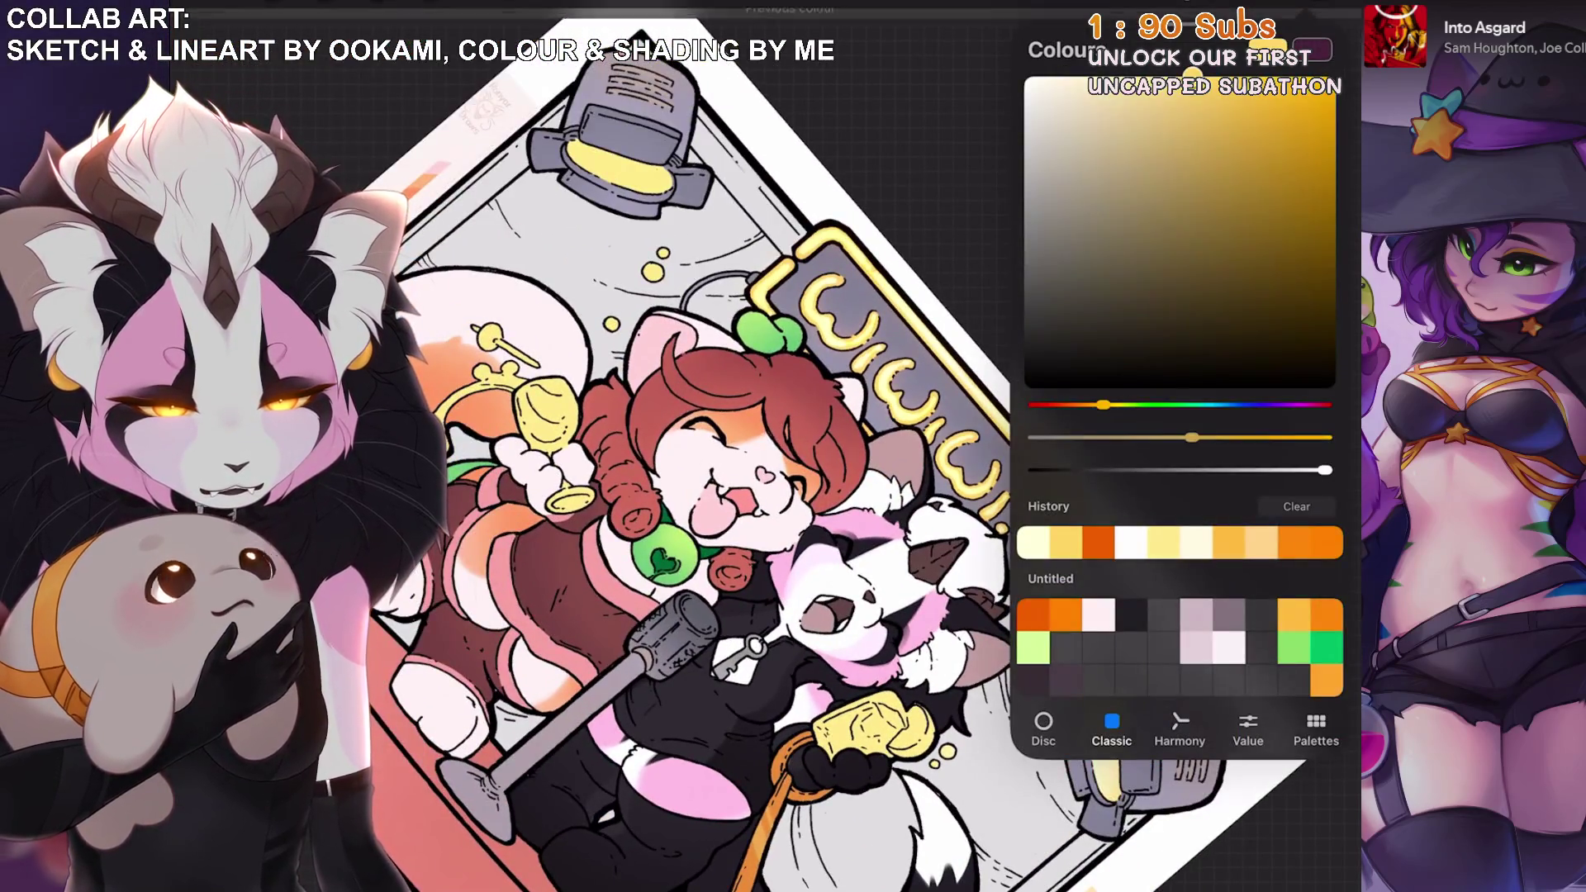
left_click(1346, 16)
scroll(825, 462, "up", 2)
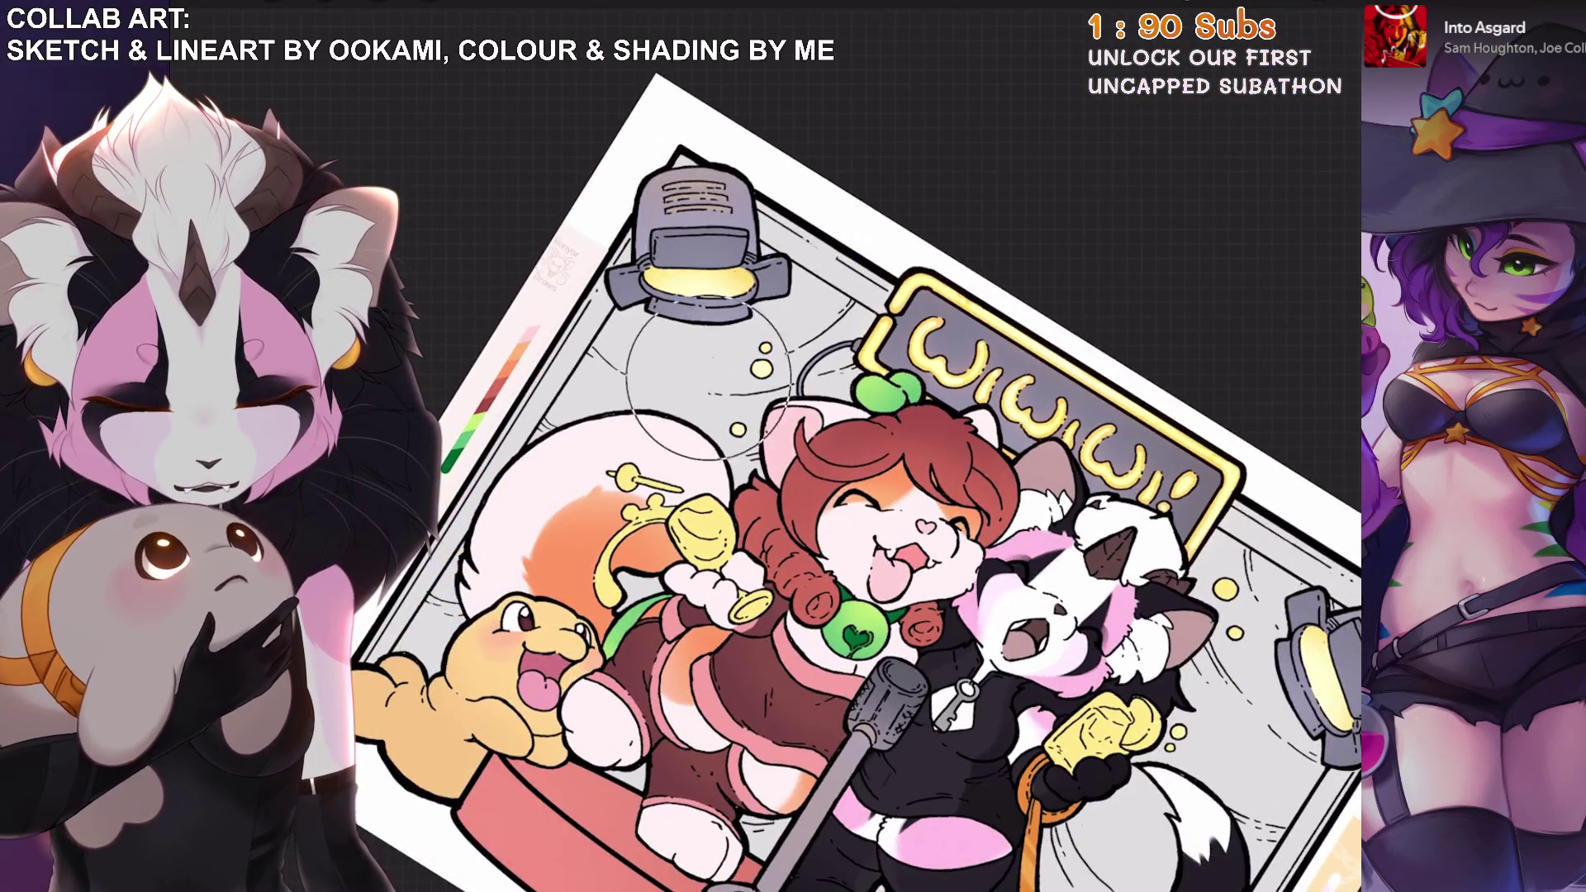
scroll(710, 377, "down", 2)
scroll(709, 377, "up", 3)
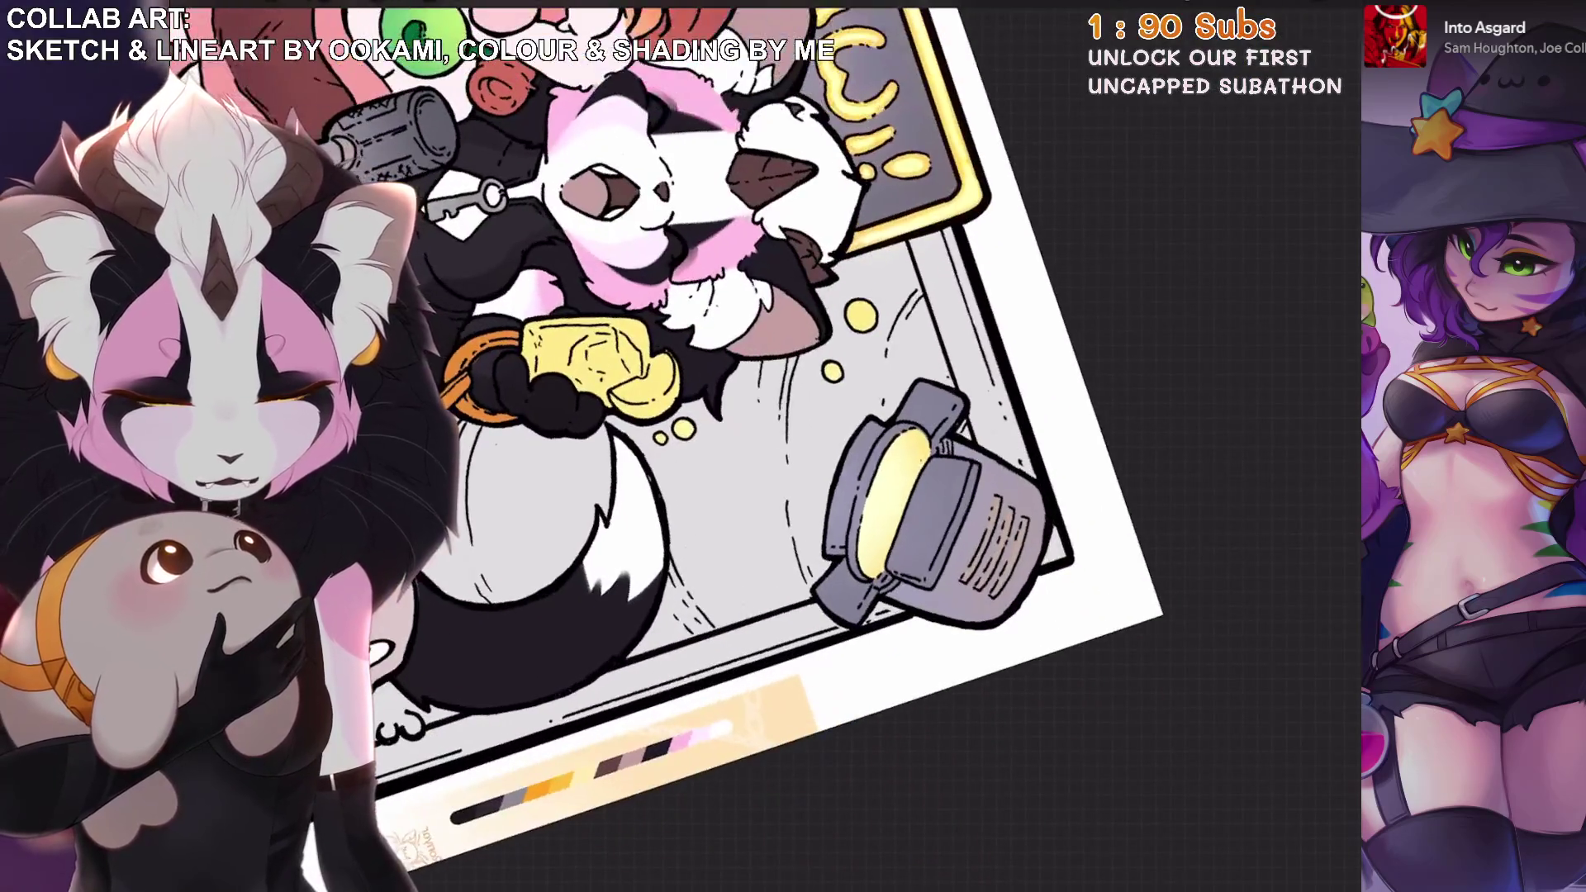
Choose an inking brush from the Brush Library.
key("b")
scroll(710, 446, "up", 5)
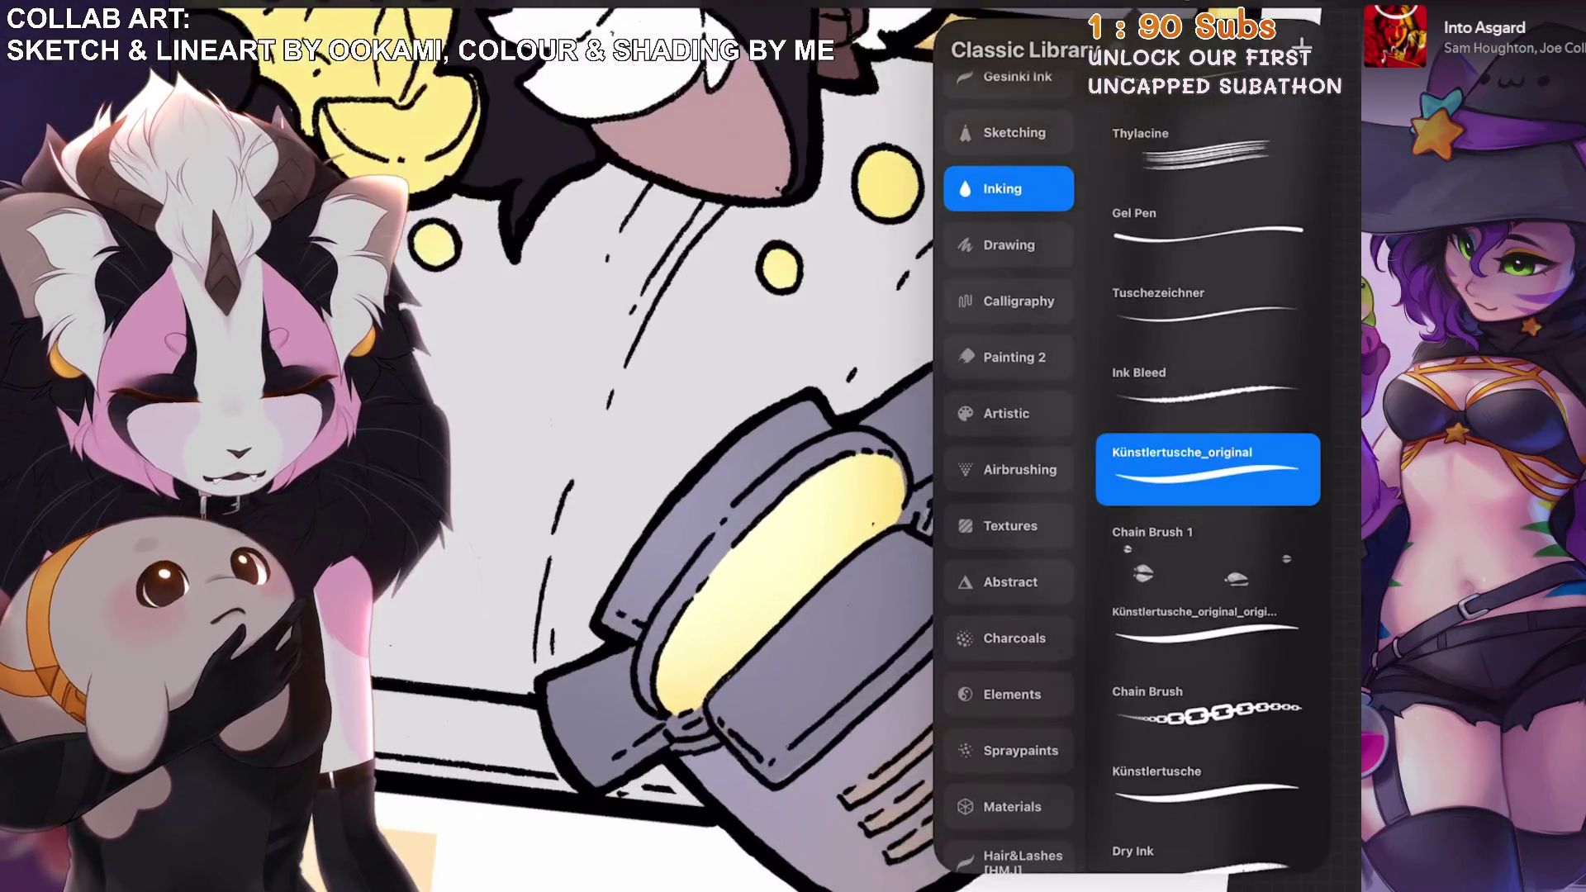
scroll(1008, 413, "up", 2)
left_click(1009, 247)
left_click(1008, 135)
scroll(826, 495, "up", 2)
scroll(826, 446, "up", 1)
Paint darker yellow along the left edge of the spotlight's lens.
left_click_drag(900, 397, 710, 677)
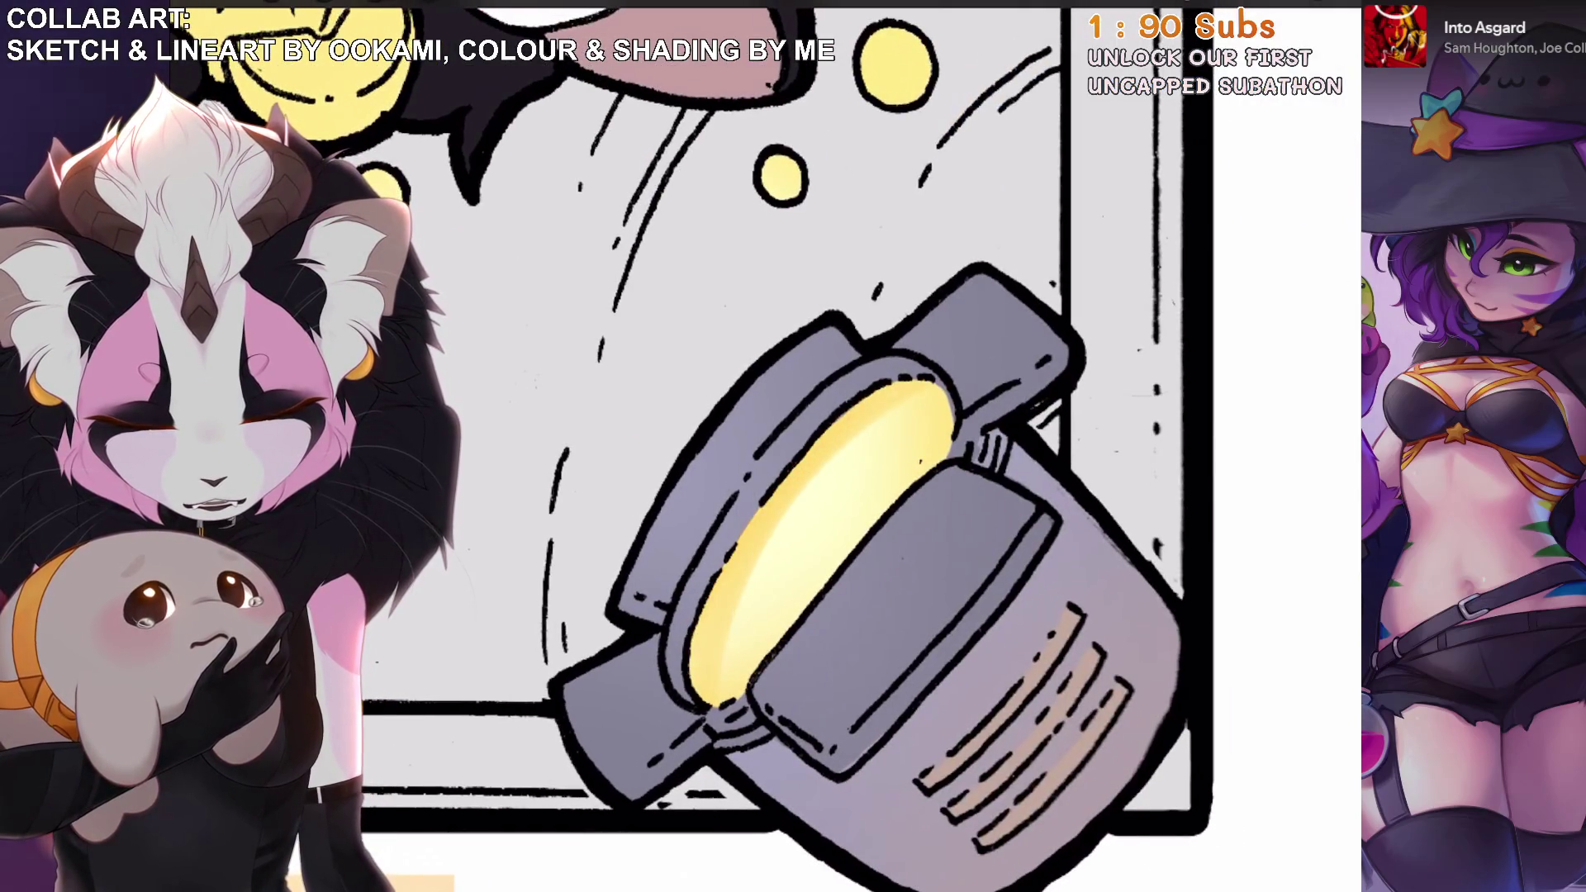
scroll(793, 446, "down", 5)
scroll(793, 446, "up", 2)
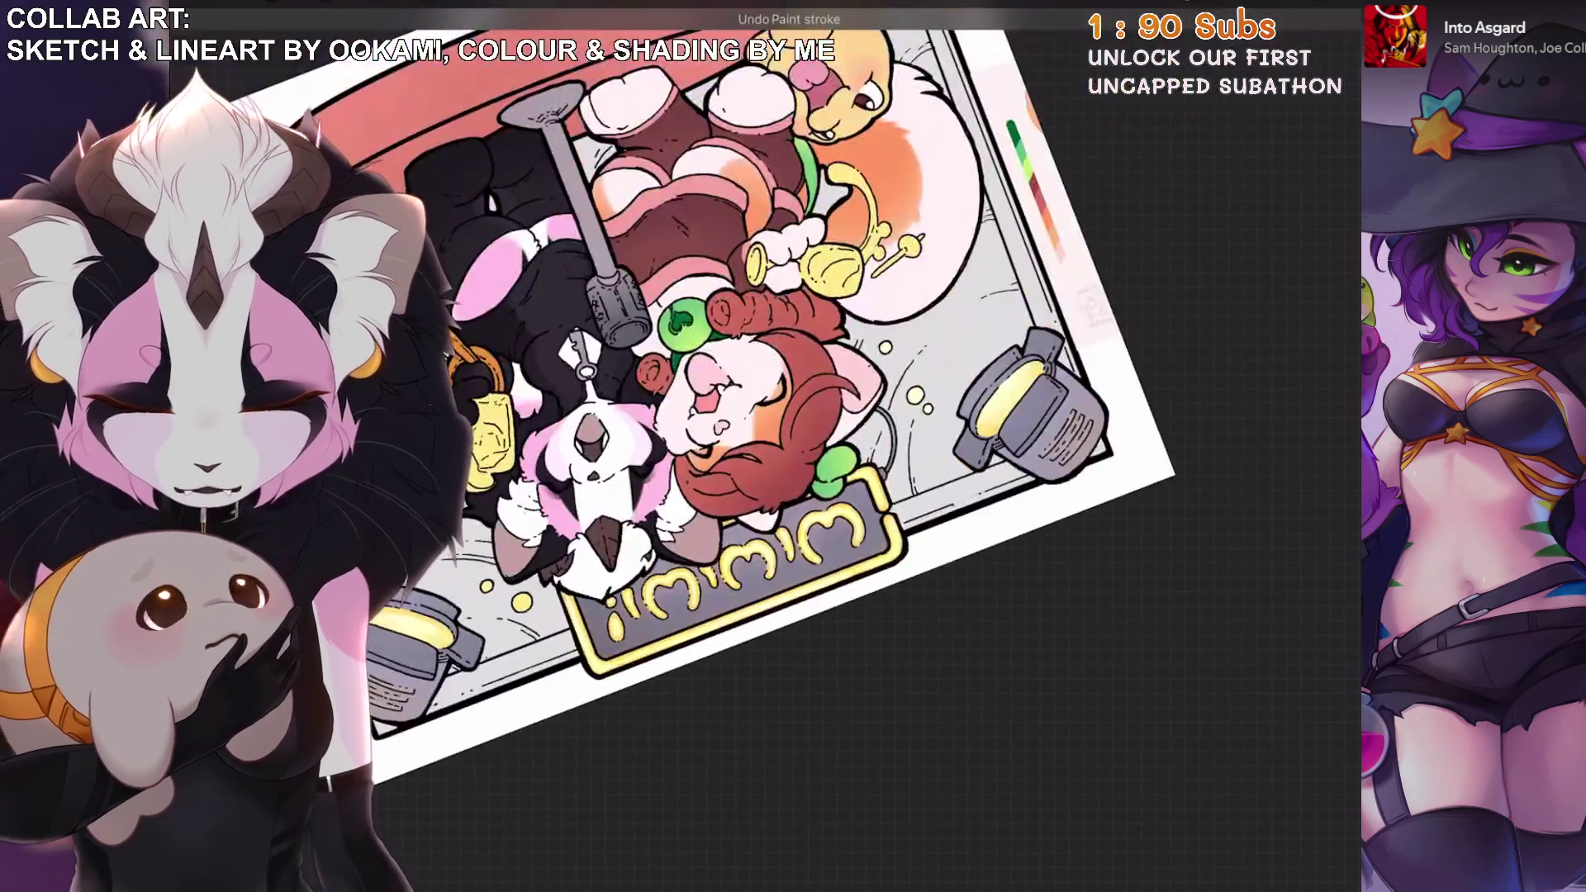
scroll(793, 446, "up", 5)
scroll(792, 446, "down", 3)
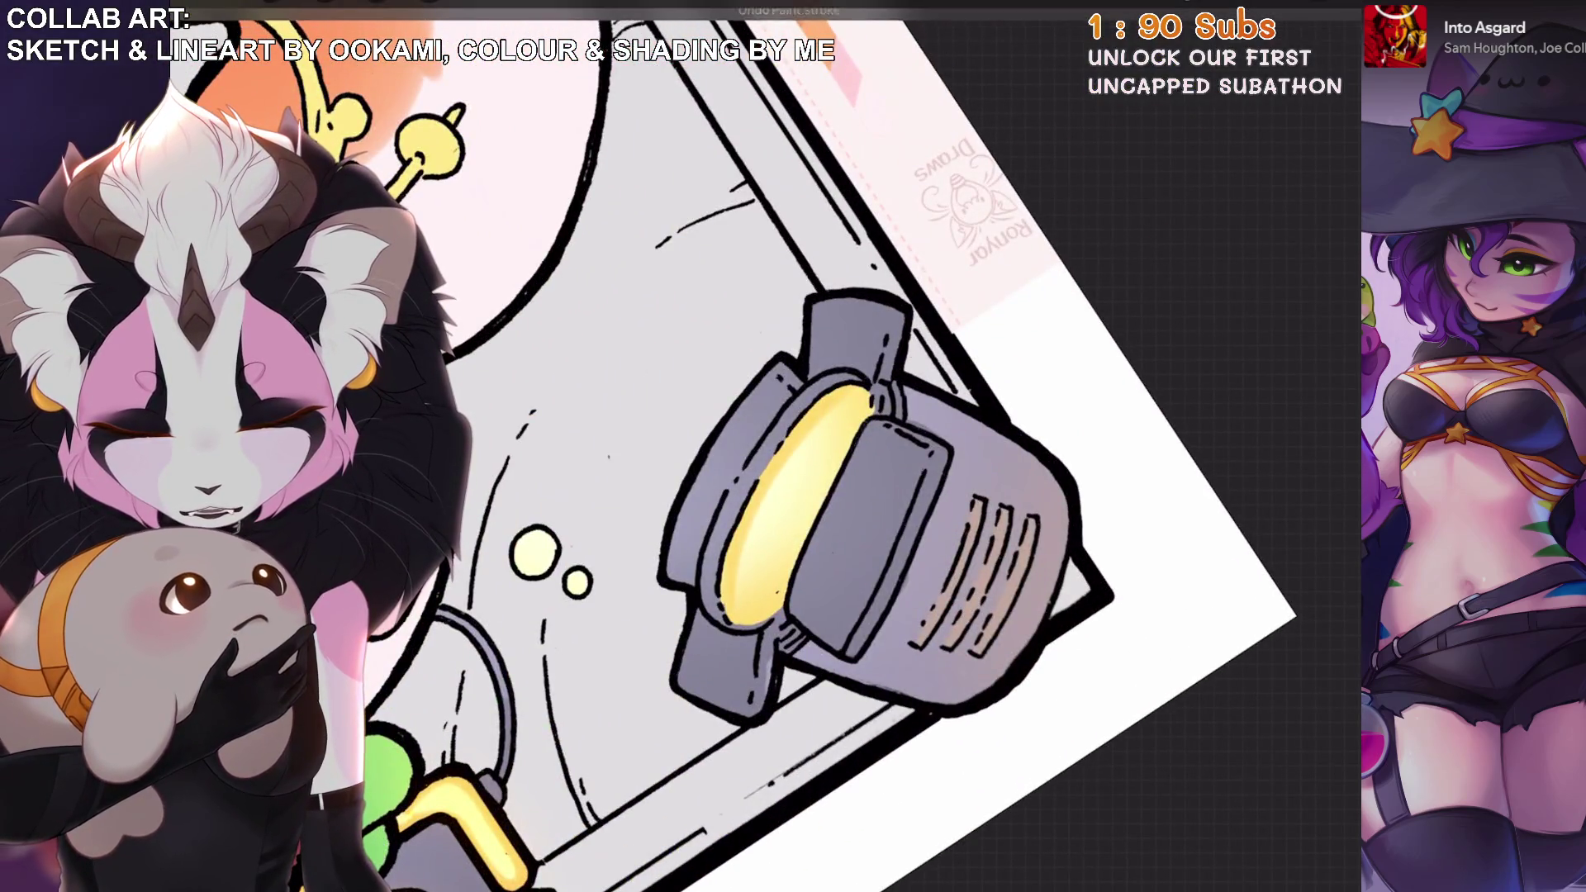
scroll(793, 445, "down", 3)
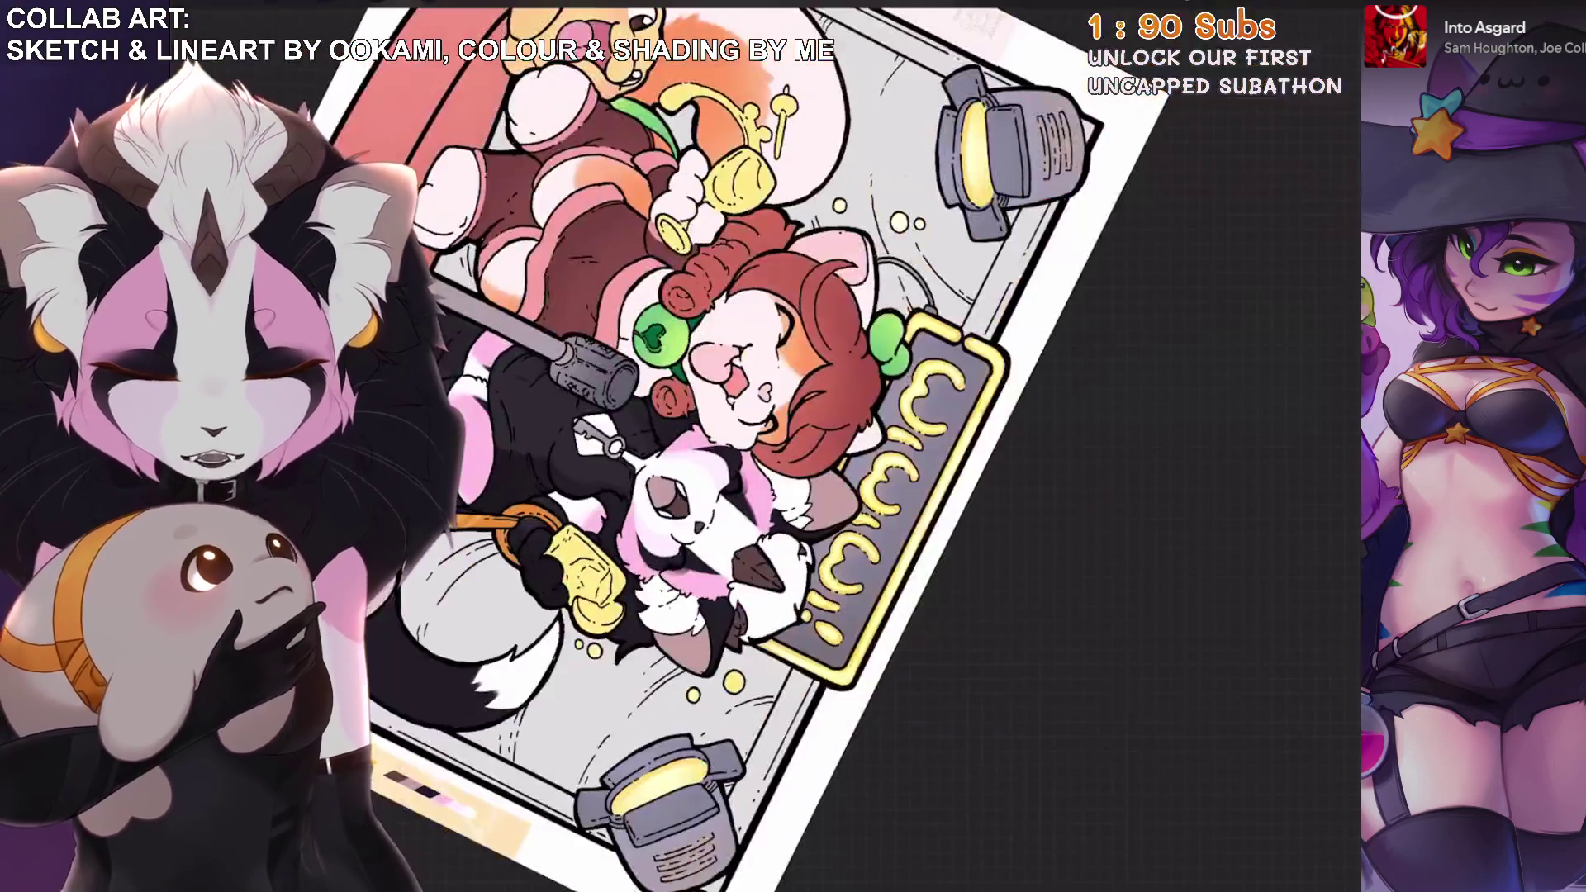